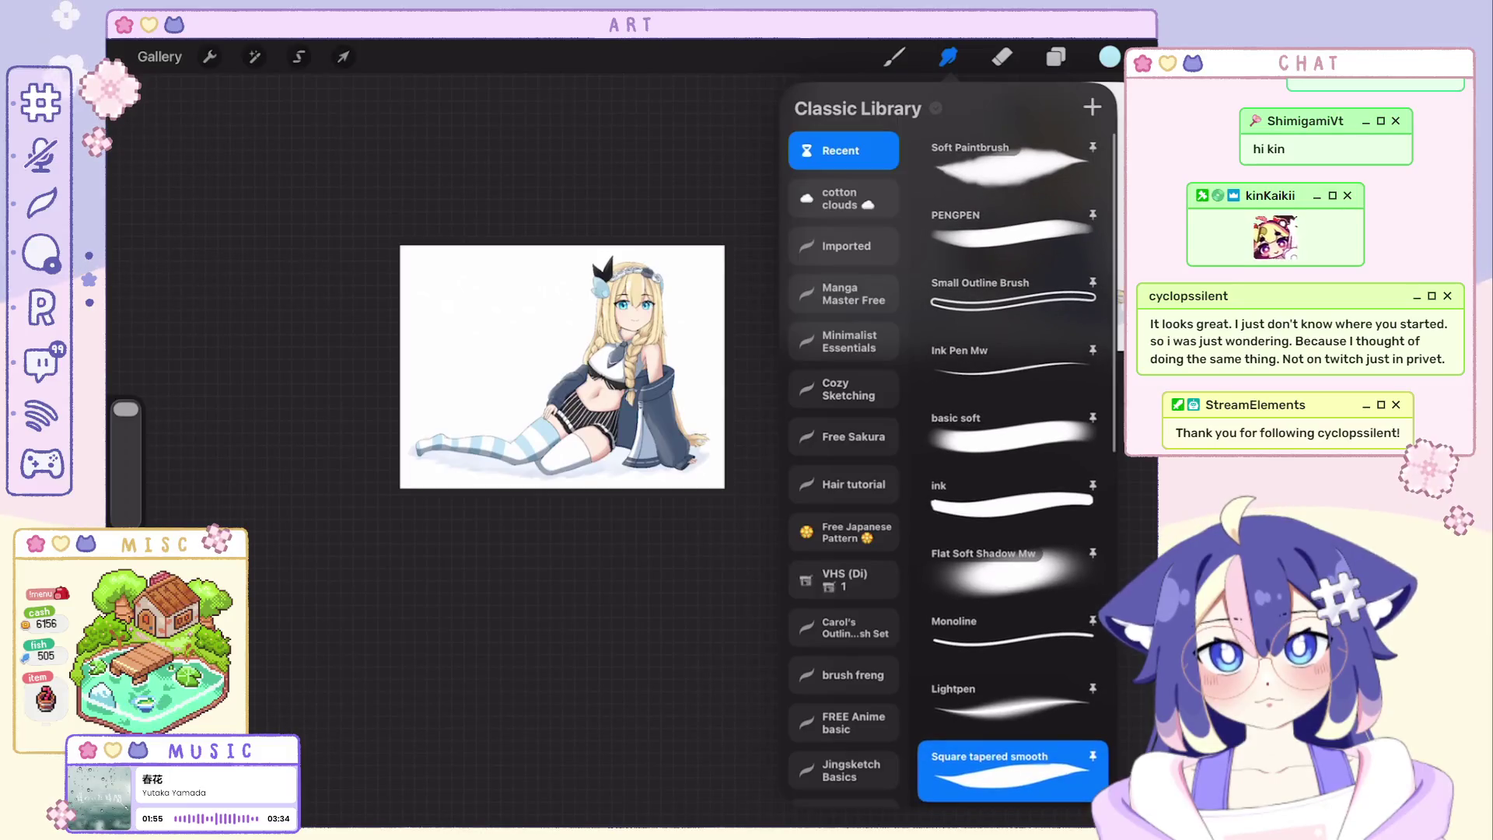
{"action": "scroll", "coordinate": [1013, 467], "scroll_direction": "down", "scroll_amount": 5}
Choose the soft Warm Art Mw brush and spread light-blue paint across the sky and lower left.
{"action": "left_click", "coordinate": [1013, 281]}
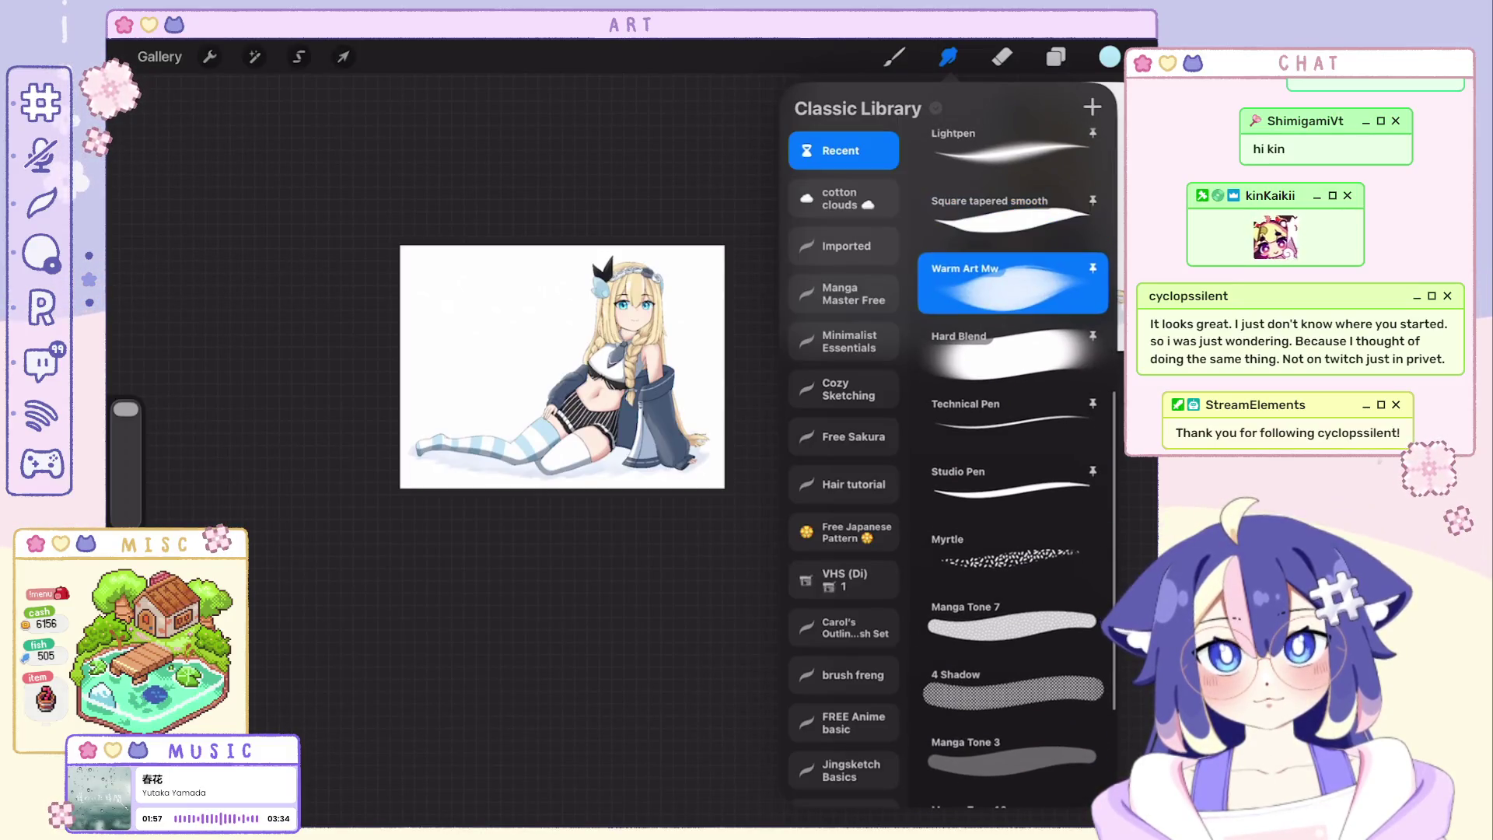
{"action": "scroll", "coordinate": [560, 368], "scroll_direction": "up", "scroll_amount": 2}
{"action": "mouse_move", "coordinate": [619, 278]}
{"action": "left_mouse_down"}
{"action": "mouse_move", "coordinate": [502, 333]}
{"action": "mouse_move", "coordinate": [724, 333]}
{"action": "mouse_move", "coordinate": [758, 283]}
{"action": "left_mouse_up"}
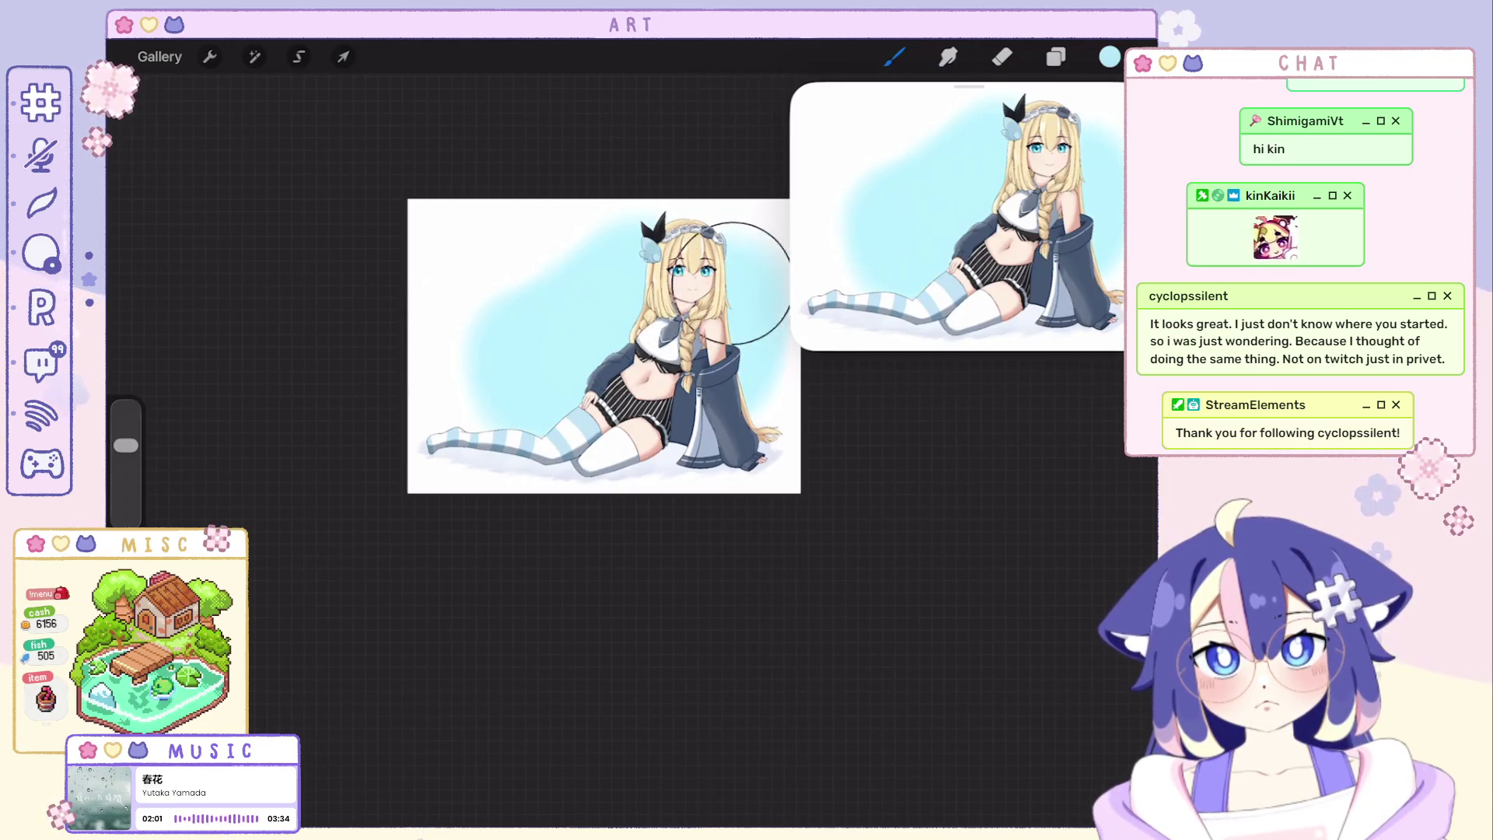
{"action": "left_click_drag", "start_coordinate": [534, 427], "coordinate": [465, 387]}
{"action": "left_click_drag", "start_coordinate": [724, 379], "coordinate": [770, 385]}
{"action": "scroll", "coordinate": [704, 287], "scroll_direction": "up", "scroll_amount": 2}
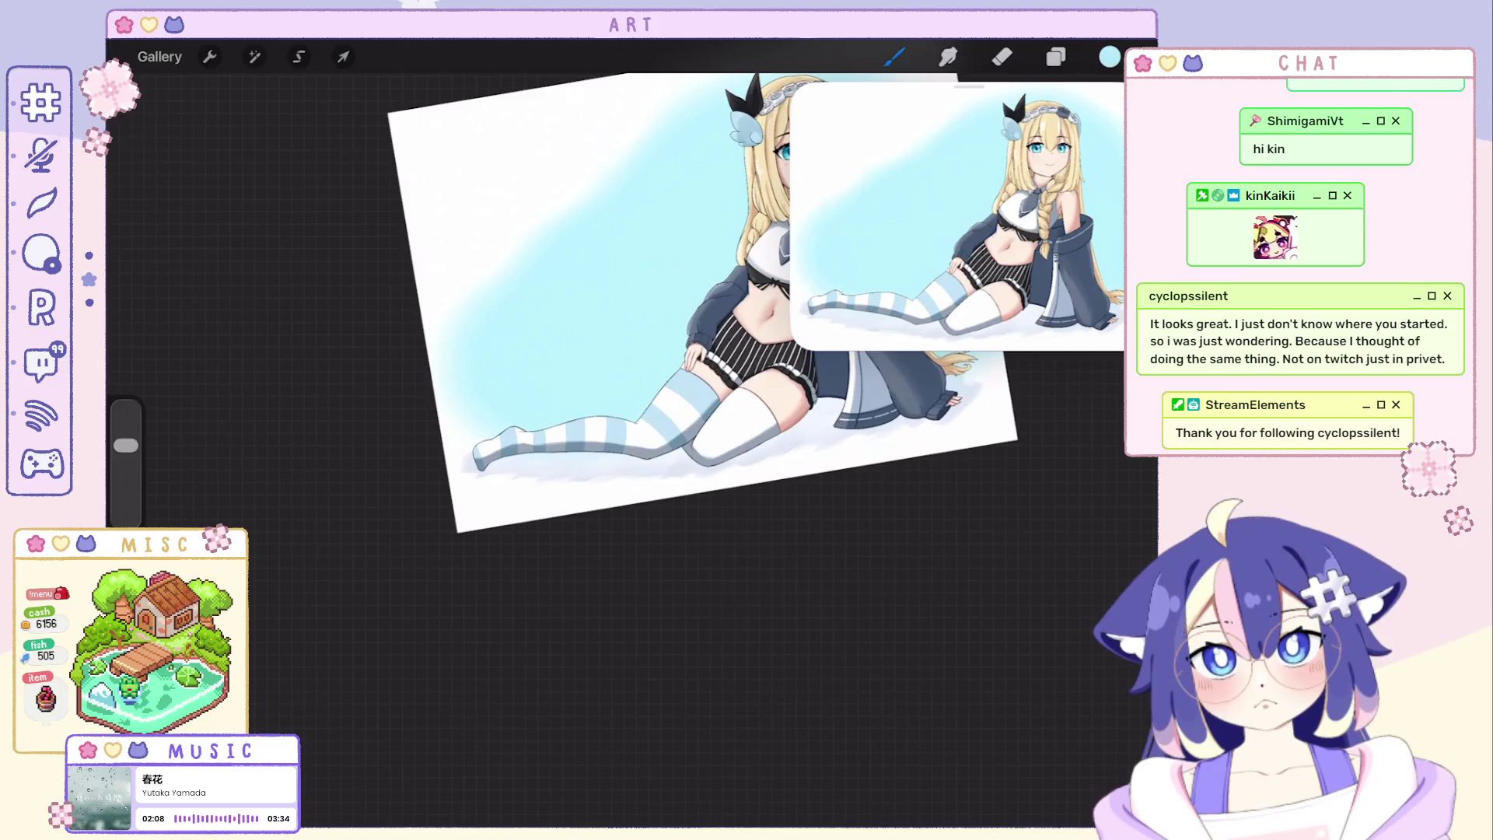
Build up and deepen the soft blue sky shading in the upper sky and left of the girl.
{"action": "mouse_move", "coordinate": [608, 190]}
{"action": "left_mouse_down"}
{"action": "mouse_move", "coordinate": [537, 222]}
{"action": "mouse_move", "coordinate": [494, 296]}
{"action": "mouse_move", "coordinate": [496, 263]}
{"action": "left_mouse_up"}
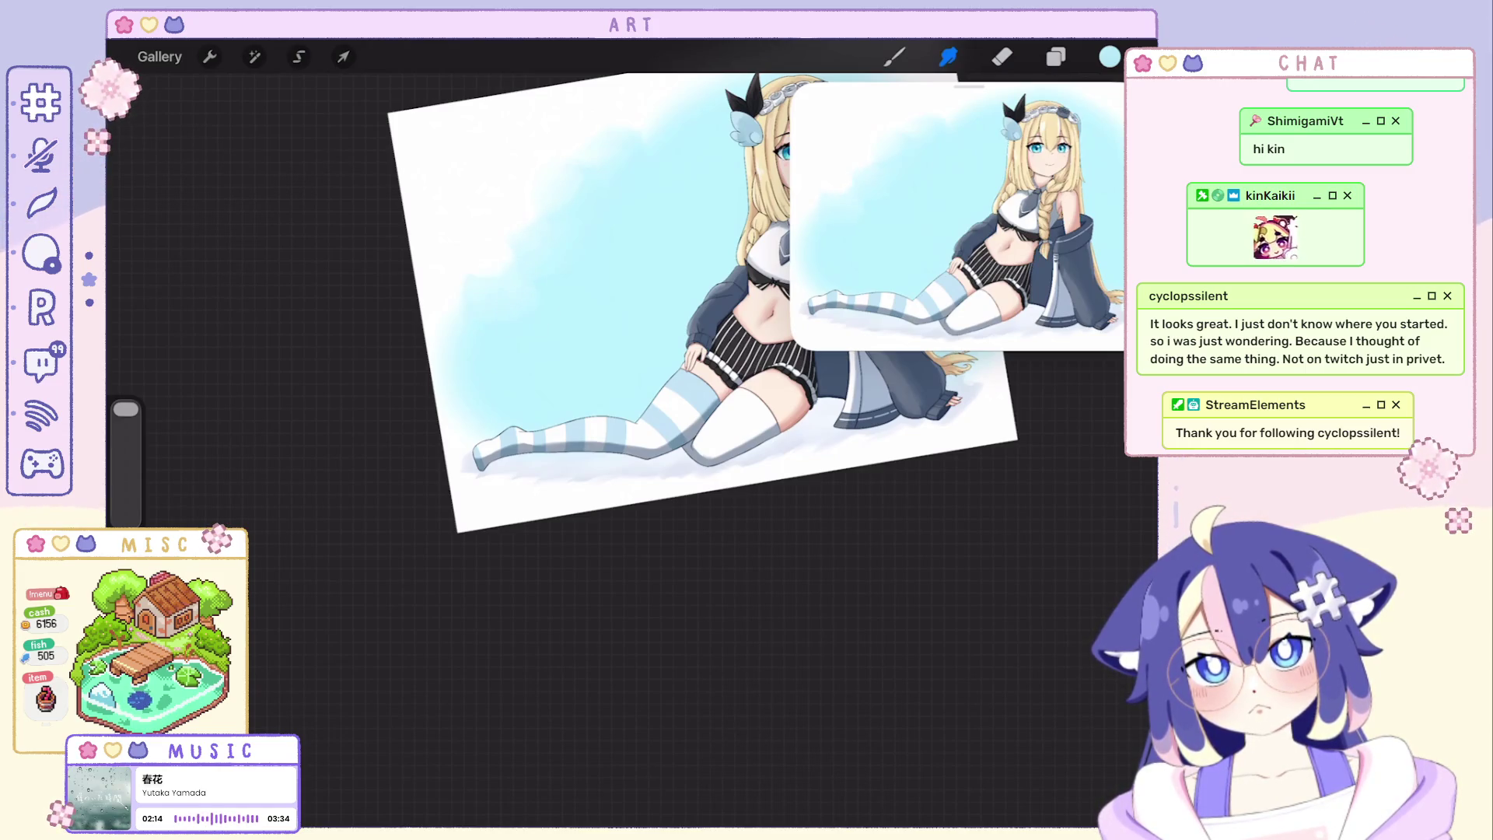
{"action": "left_click_drag", "start_coordinate": [463, 316], "coordinate": [467, 391]}
{"action": "scroll", "coordinate": [700, 304], "scroll_direction": "down", "scroll_amount": 5}
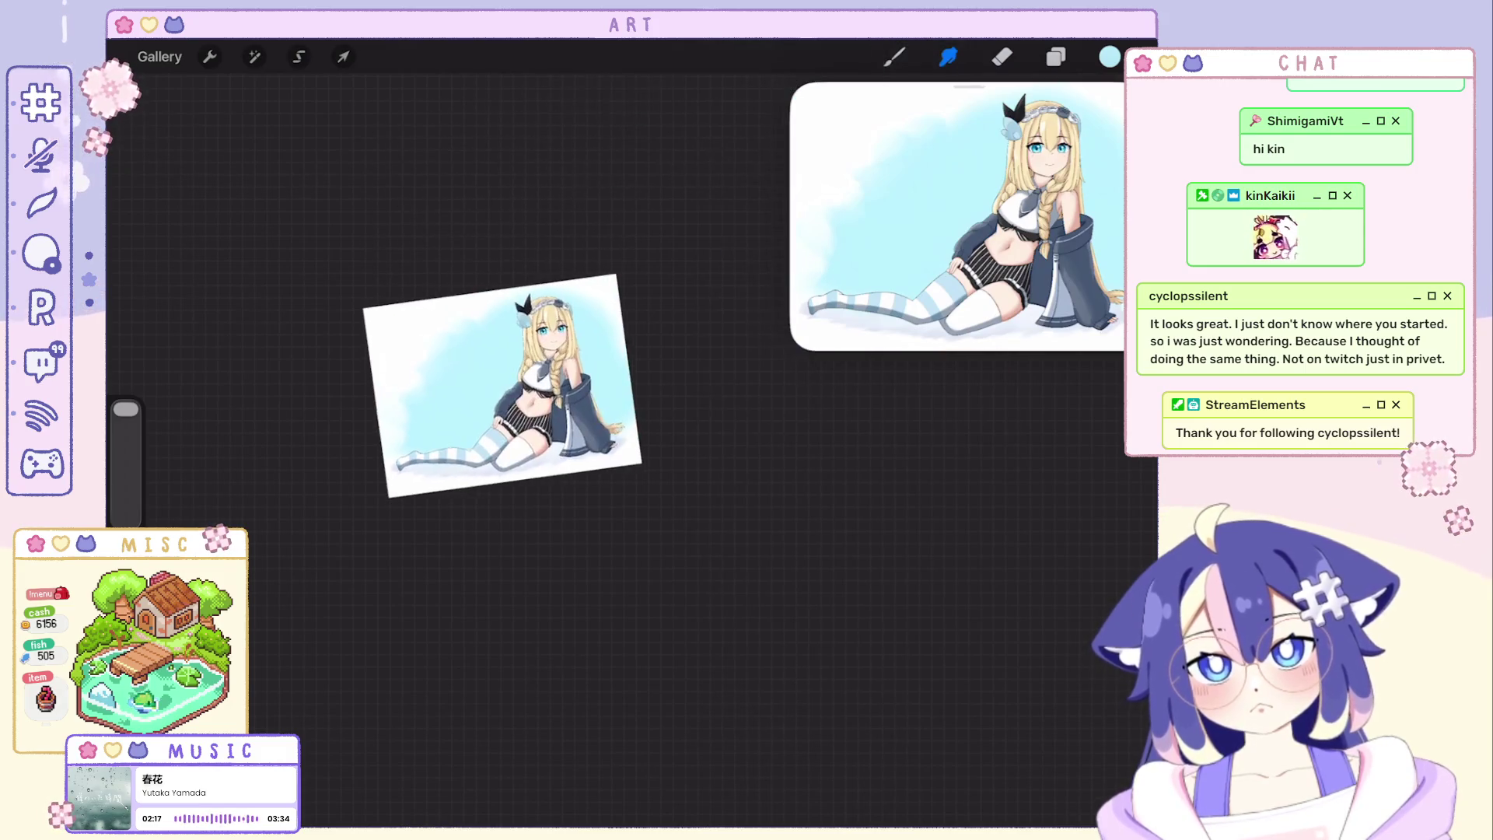
{"action": "scroll", "coordinate": [560, 350], "scroll_direction": "up", "scroll_amount": 2}
{"action": "left_click_drag", "start_coordinate": [503, 277], "coordinate": [446, 310]}
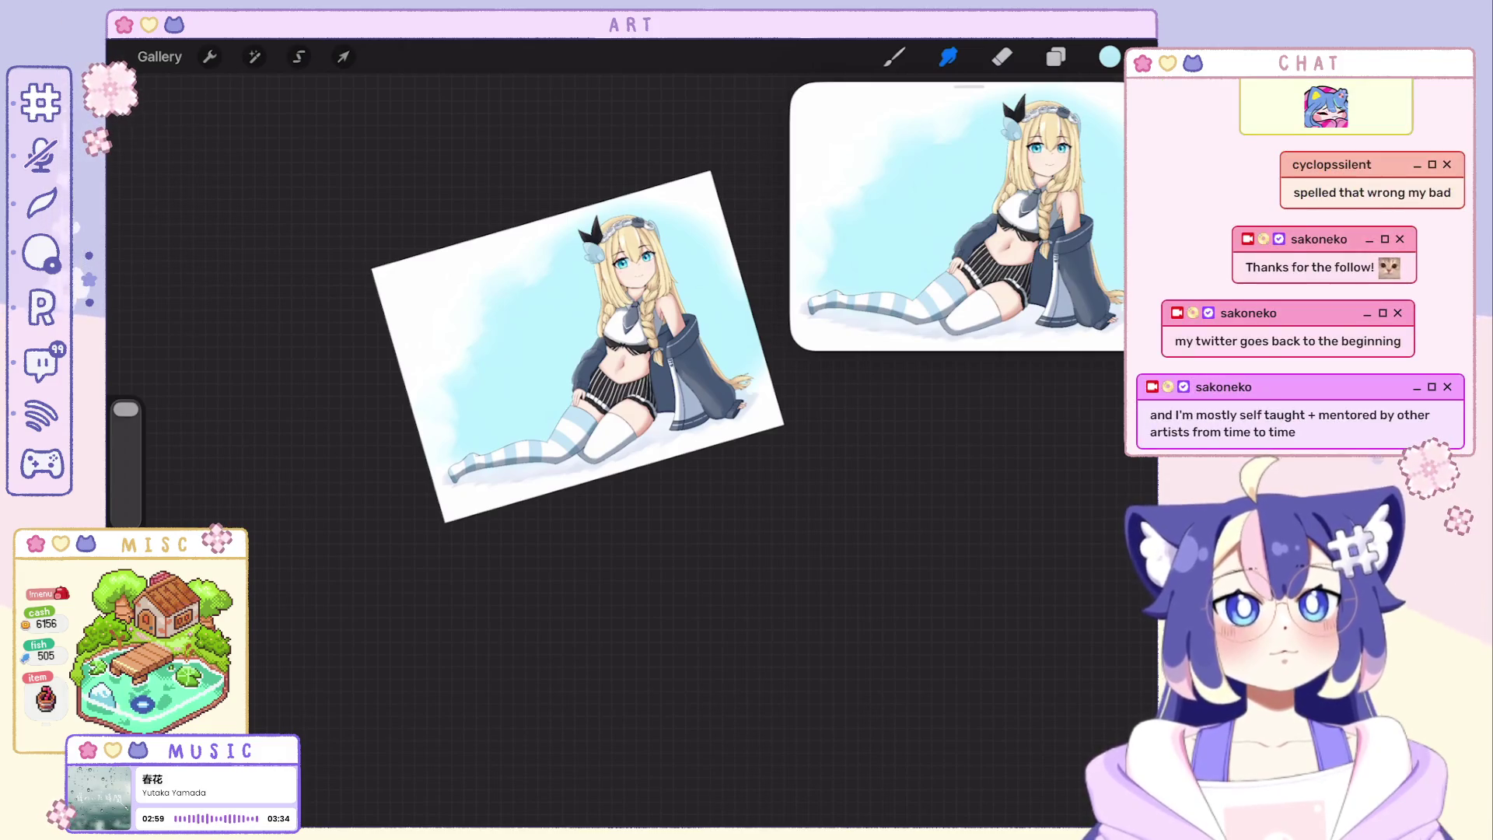
{"action": "scroll", "coordinate": [606, 385], "scroll_direction": "up", "scroll_amount": 2}
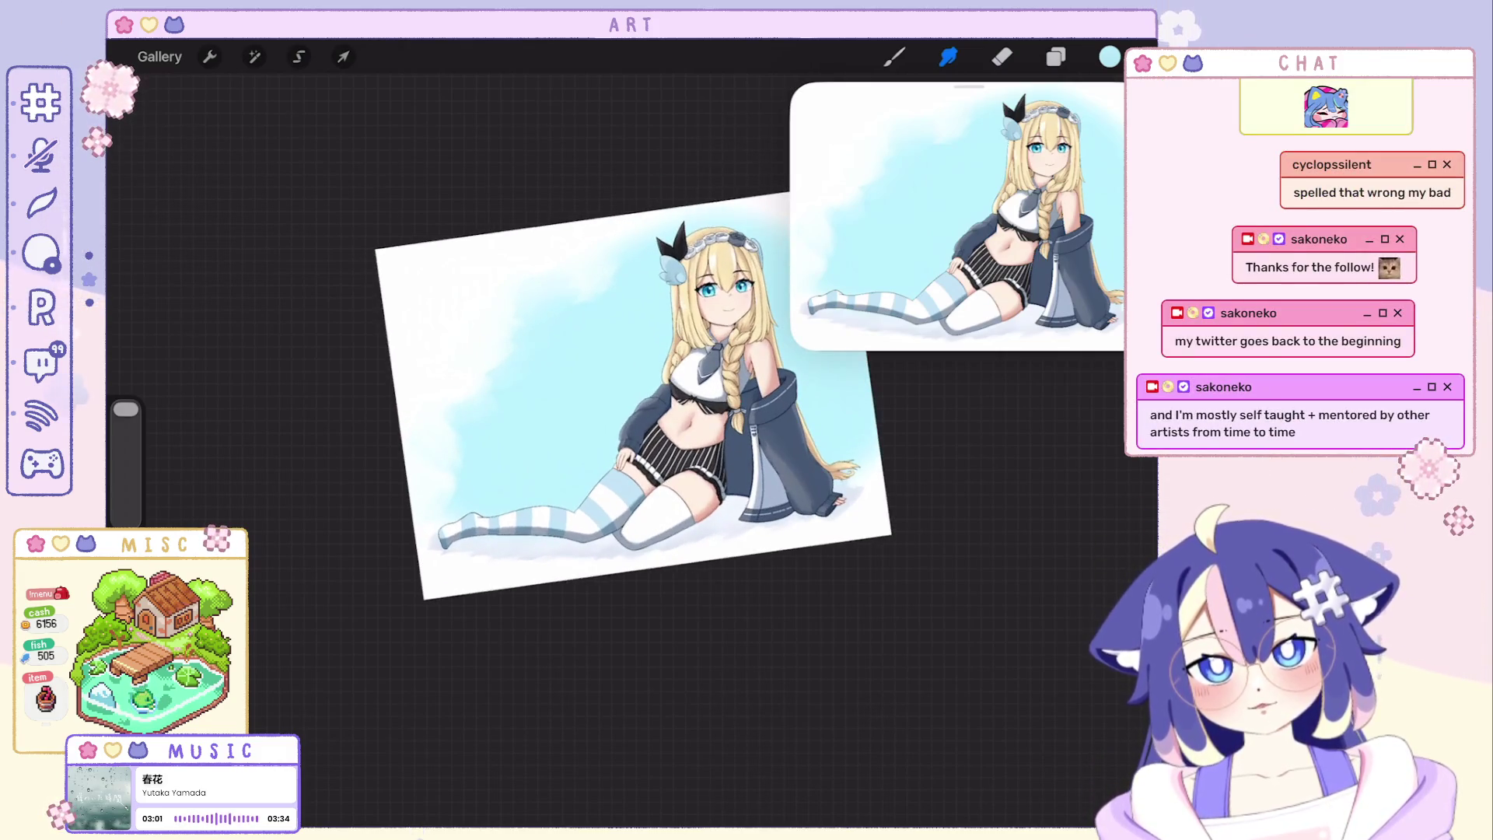
{"action": "scroll", "coordinate": [607, 397], "scroll_direction": "up", "scroll_amount": 2}
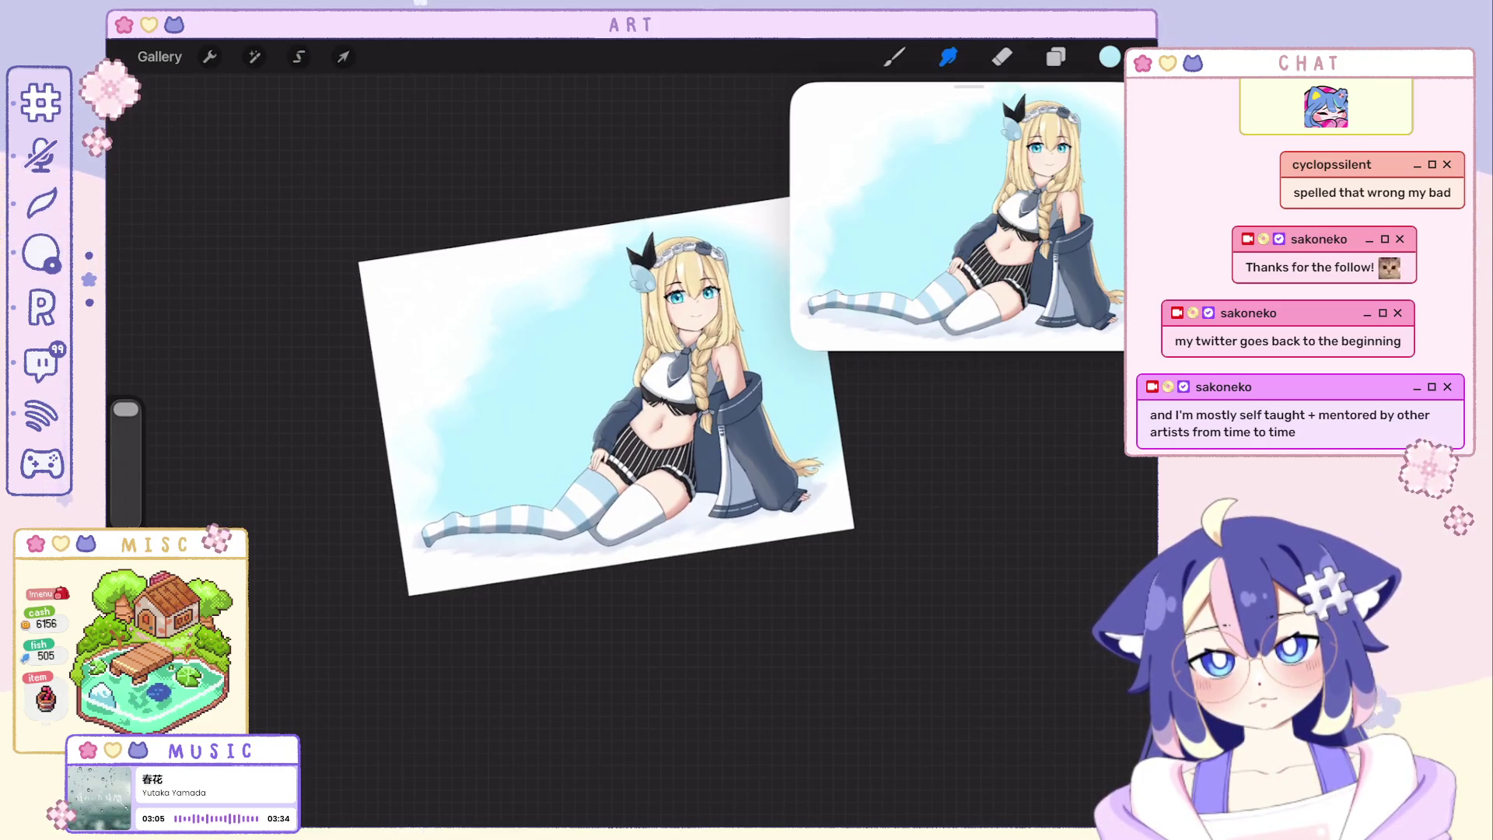
{"action": "scroll", "coordinate": [607, 396], "scroll_direction": "down", "scroll_amount": 1}
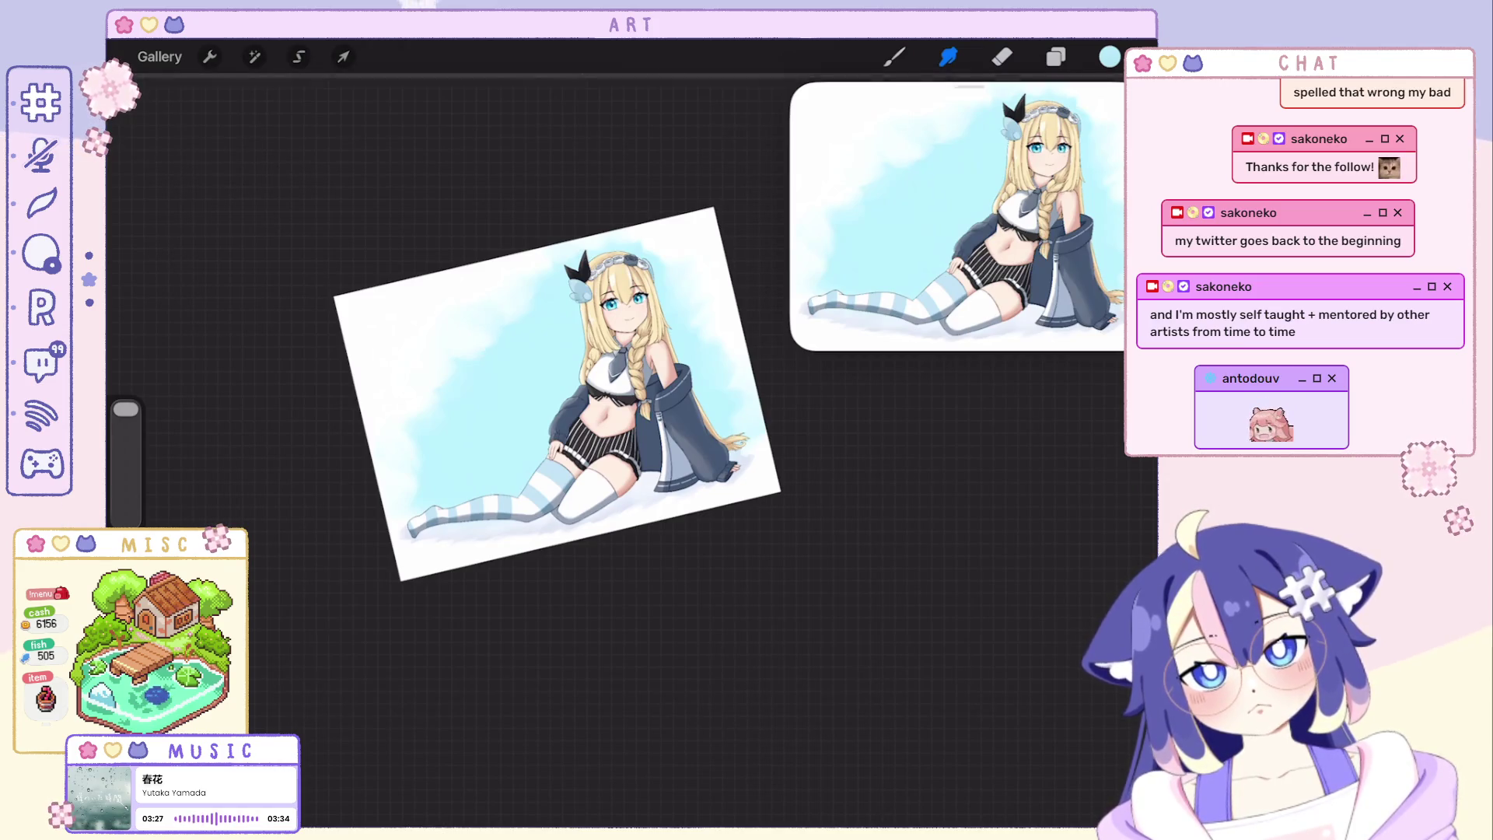
{"action": "mouse_move", "coordinate": [468, 315]}
{"action": "left_mouse_down"}
{"action": "mouse_move", "coordinate": [519, 373]}
{"action": "mouse_move", "coordinate": [504, 395]}
{"action": "left_mouse_up"}
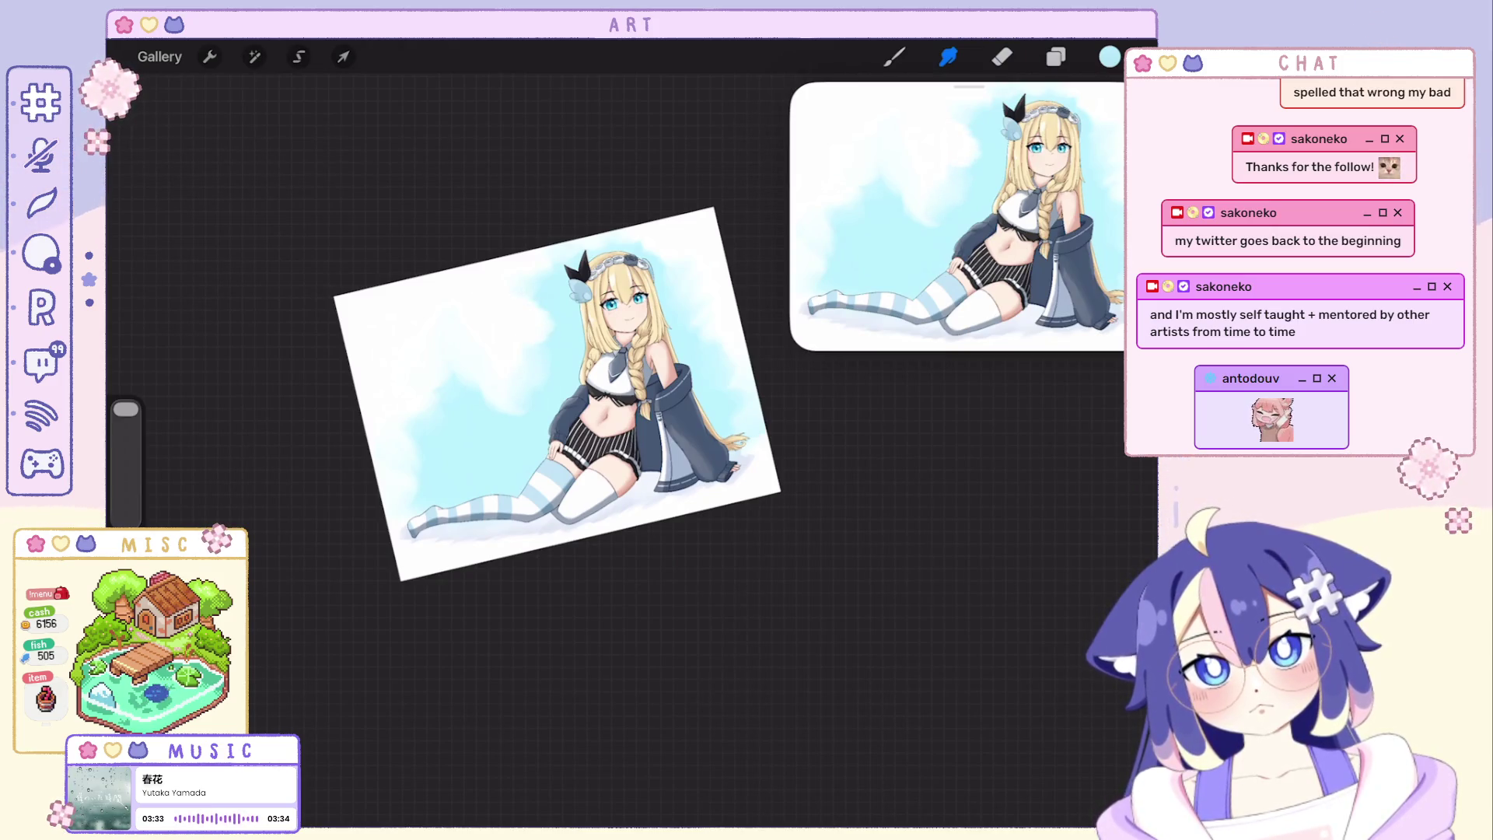
Brush white cloud strokes and small bright patches into the lower-left sky.
{"action": "left_click_drag", "start_coordinate": [474, 424], "coordinate": [440, 384]}
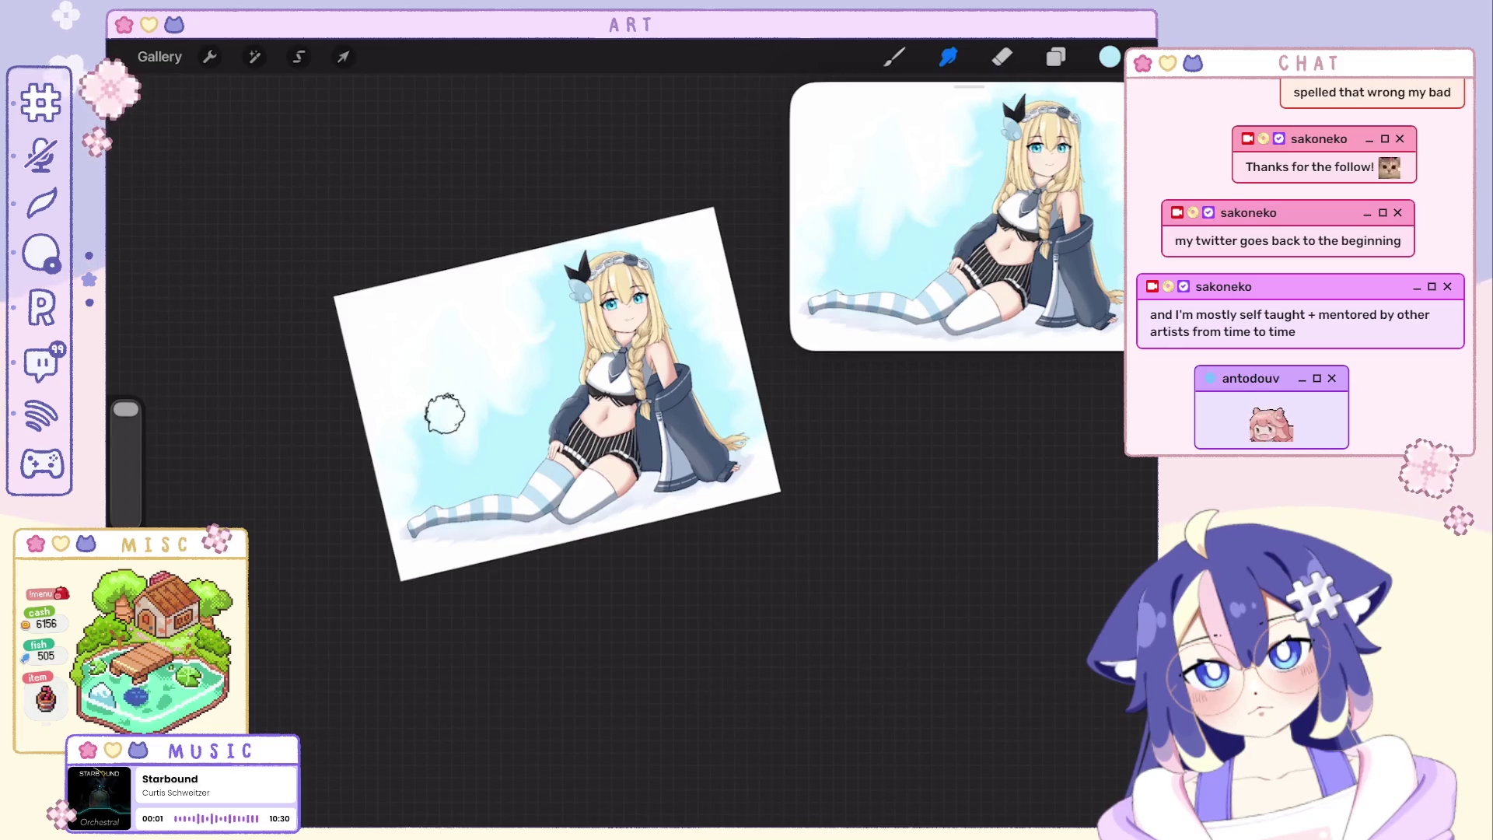
{"action": "left_click_drag", "start_coordinate": [423, 463], "coordinate": [465, 458]}
{"action": "left_click_drag", "start_coordinate": [513, 408], "coordinate": [481, 449]}
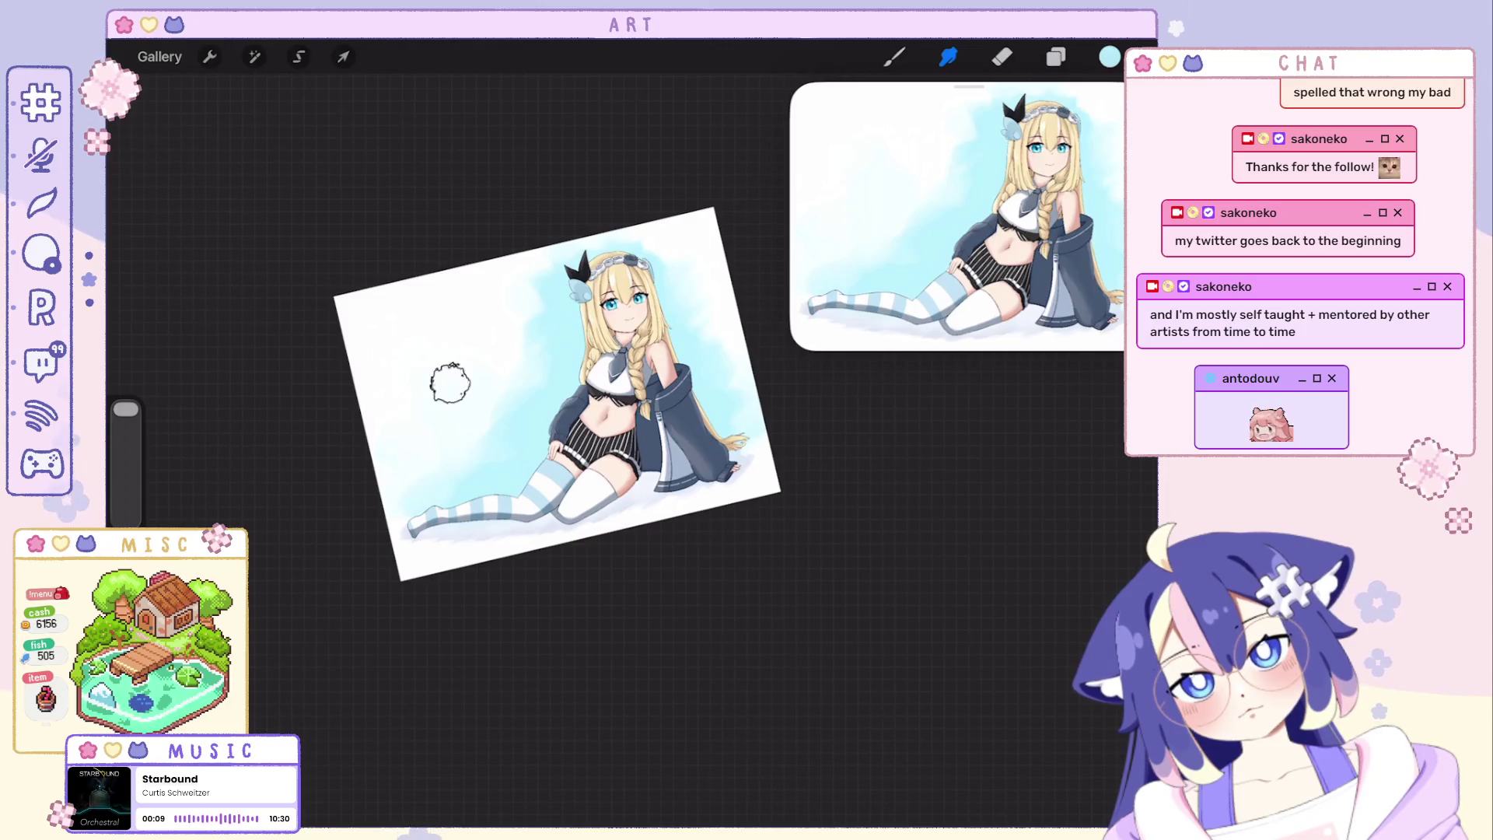
{"action": "scroll", "coordinate": [559, 394], "scroll_direction": "up", "scroll_amount": 5}
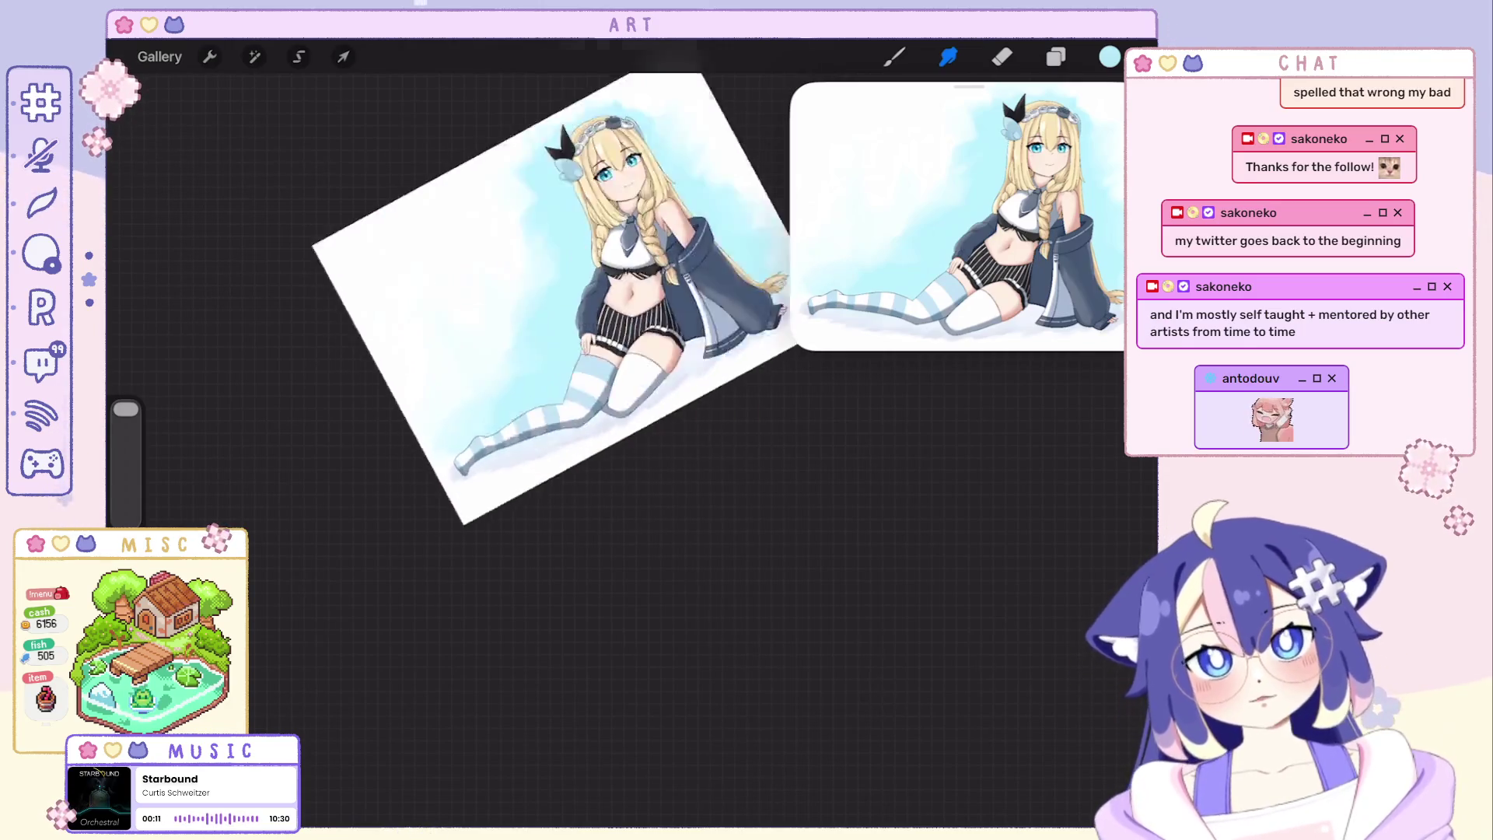
Sample a near-white blue from the painting with the eyedropper and shrink the brush.
{"action": "left_click", "coordinate": [1055, 56]}
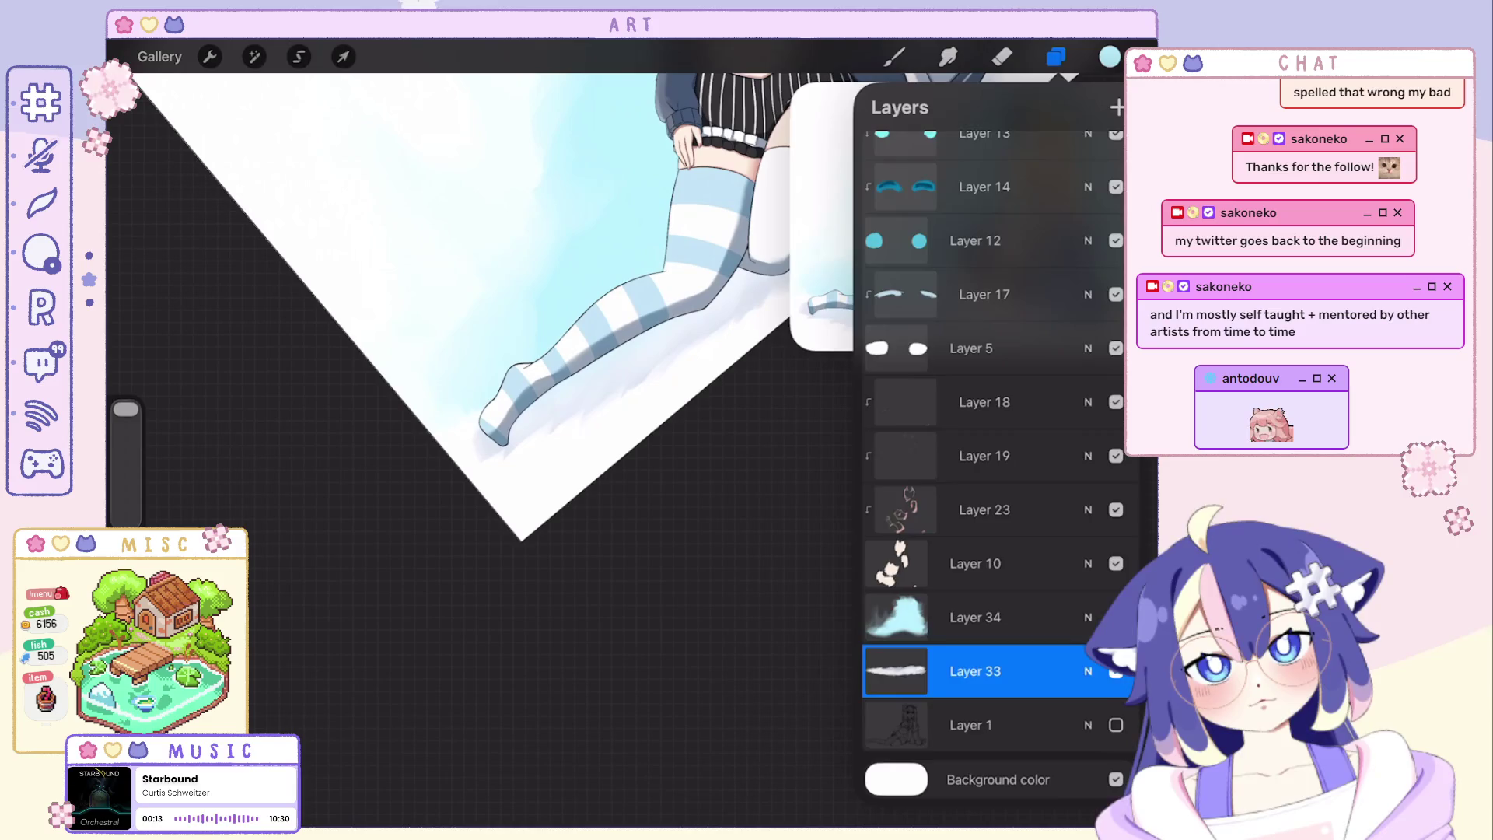
{"action": "left_click", "coordinate": [895, 56]}
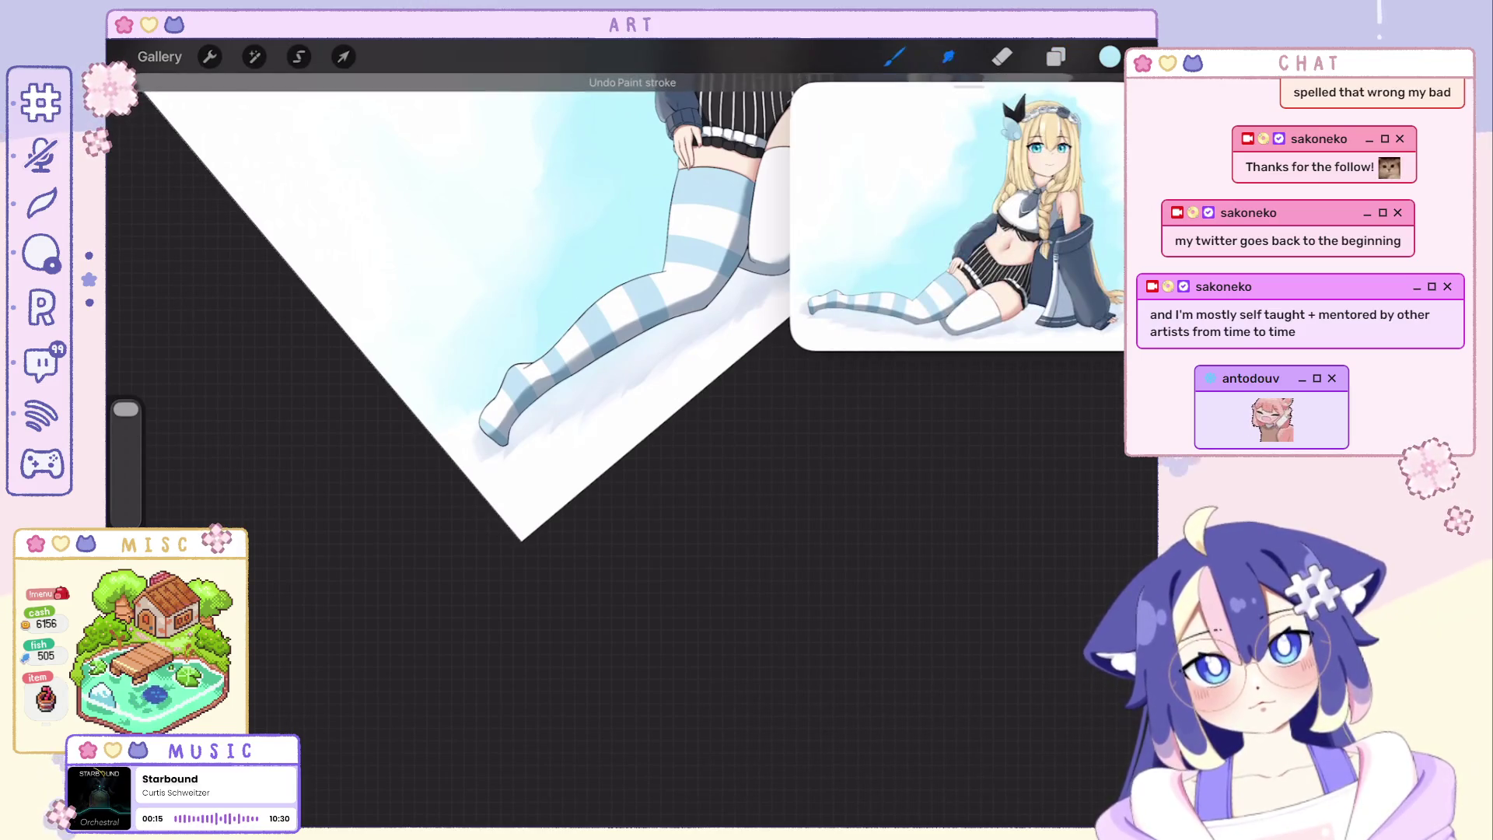
{"action": "left_click", "coordinate": [1109, 57]}
{"action": "left_click", "coordinate": [555, 432]}
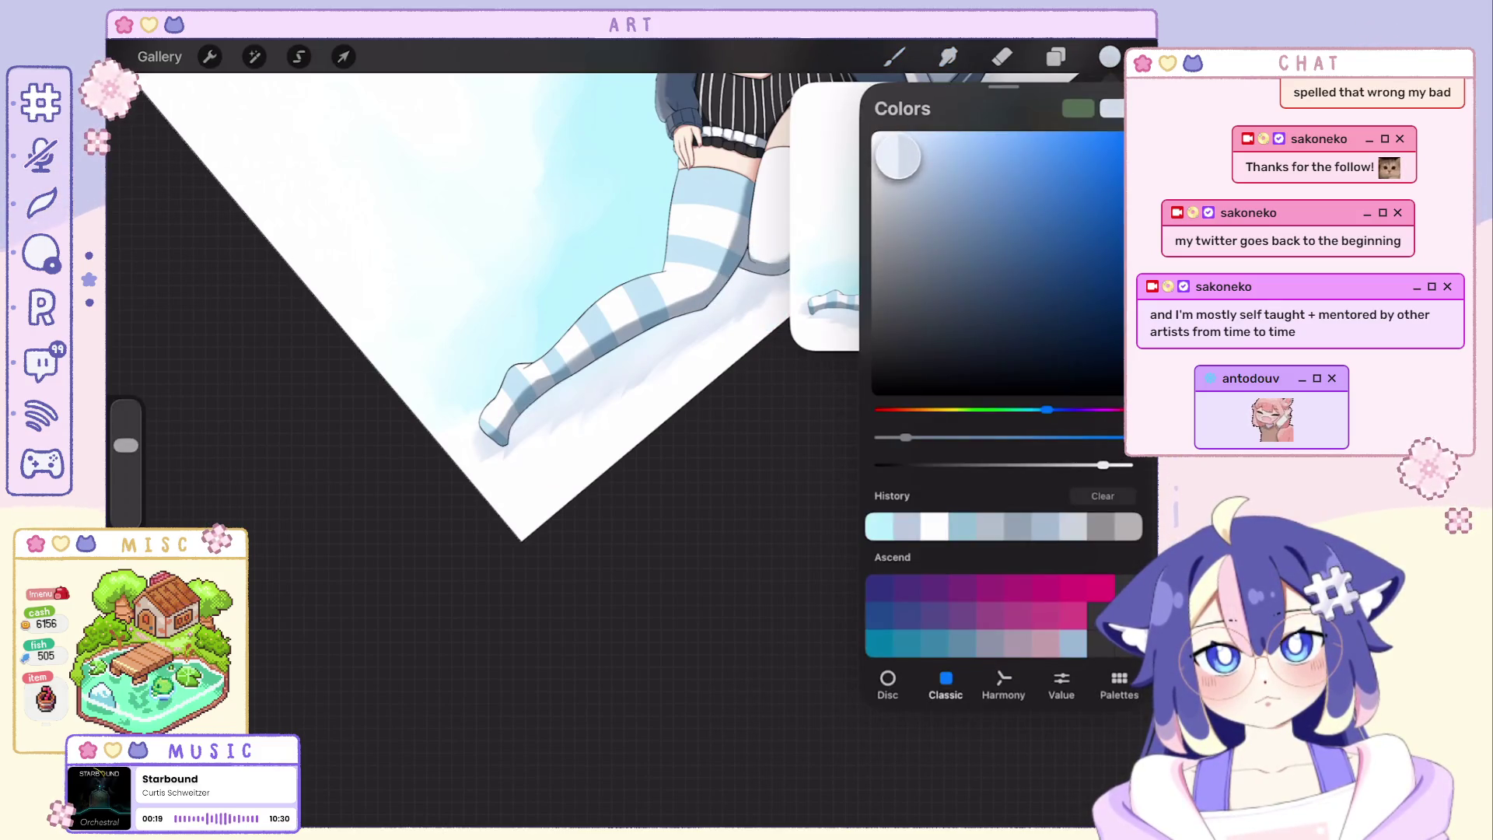
{"action": "left_click", "coordinate": [1056, 56]}
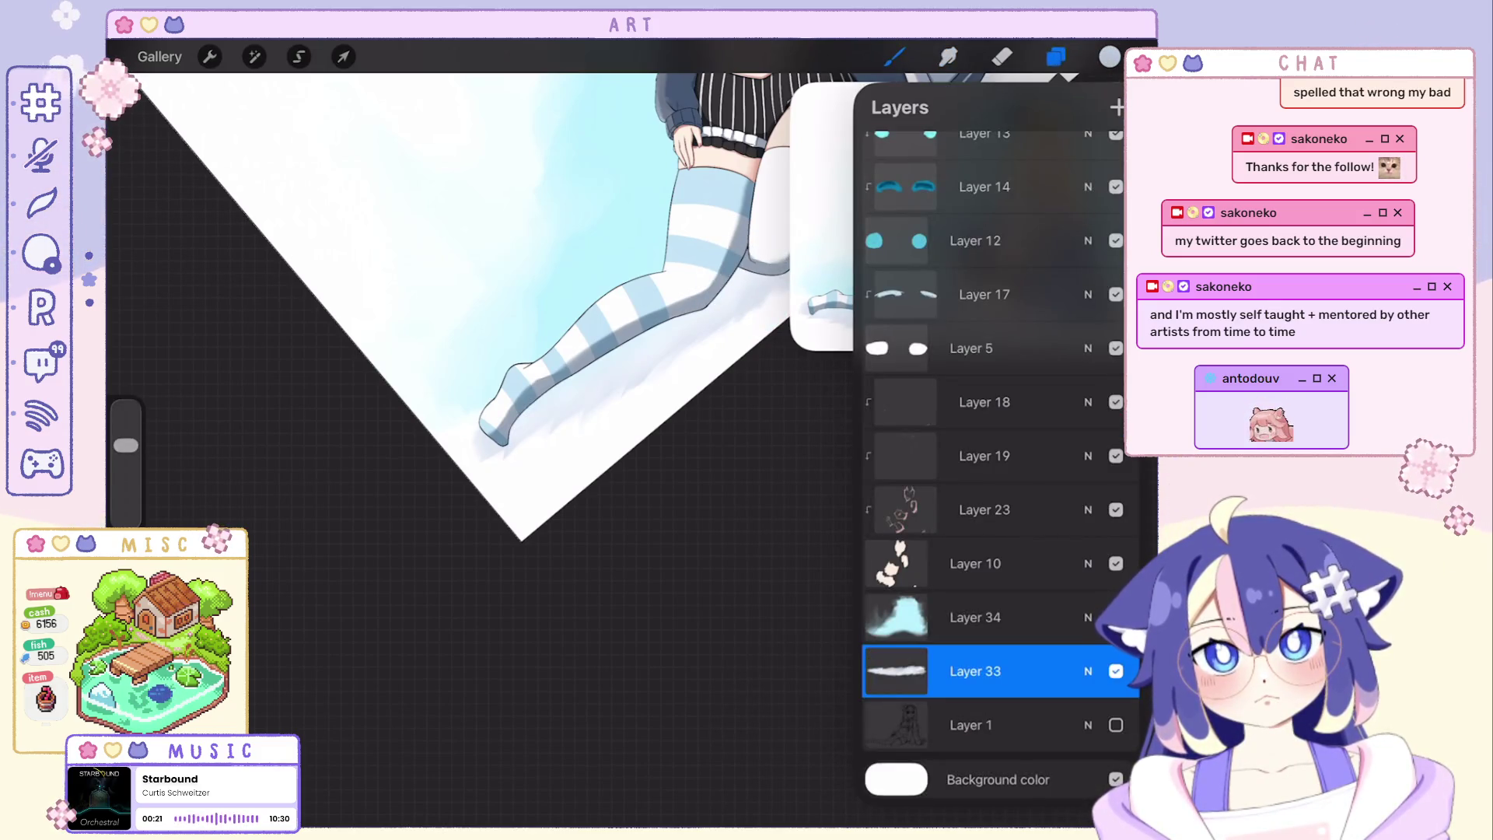
{"action": "left_click", "coordinate": [896, 56]}
{"action": "left_click_drag", "start_coordinate": [125, 444], "coordinate": [125, 490]}
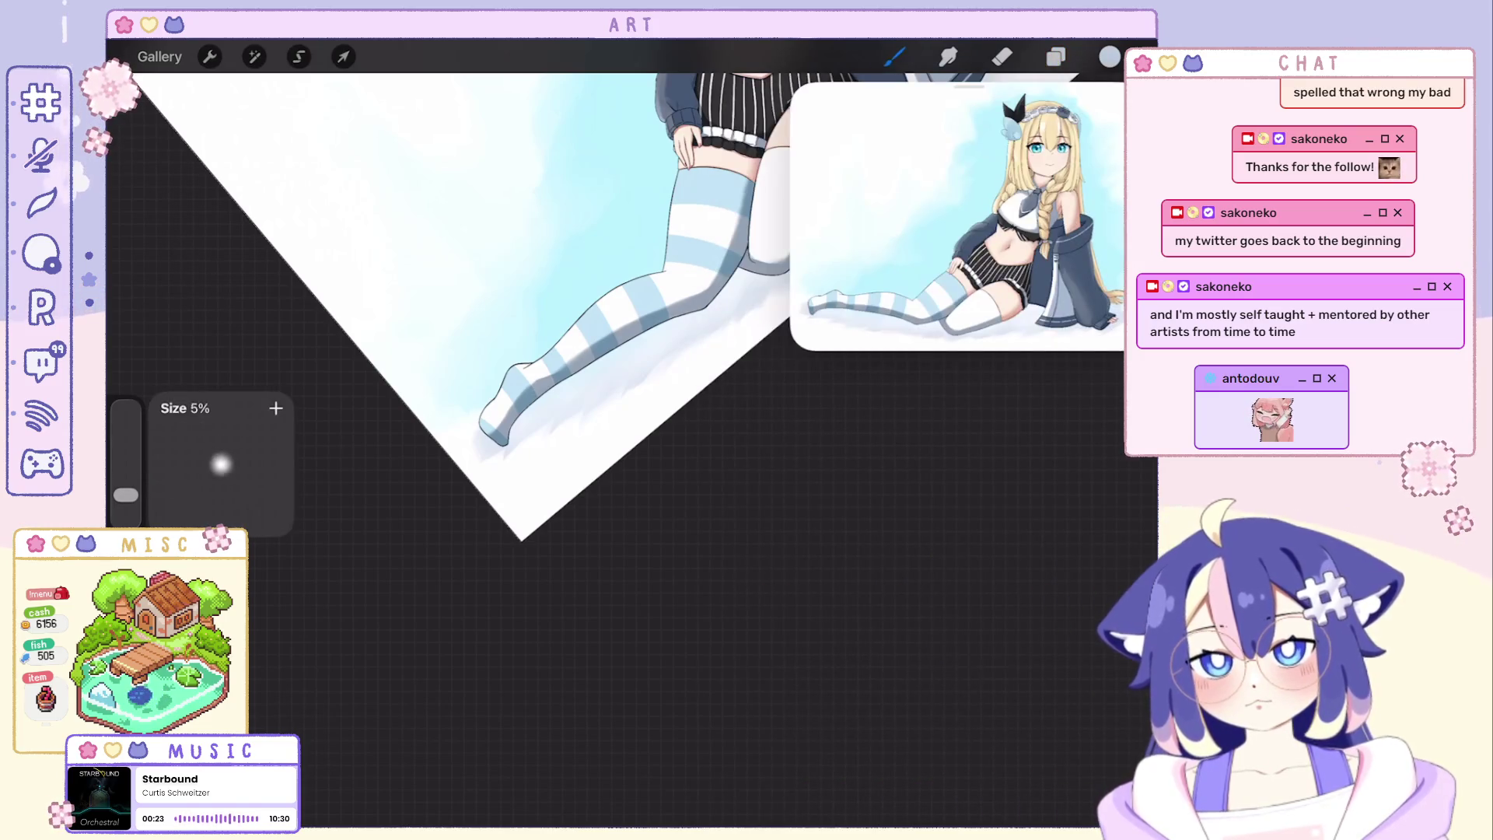
Switch to Smudge, undo stray strokes and adjust smudge size between about 29% and 46% around the legs.
{"action": "left_click_drag", "start_coordinate": [525, 350], "coordinate": [663, 375]}
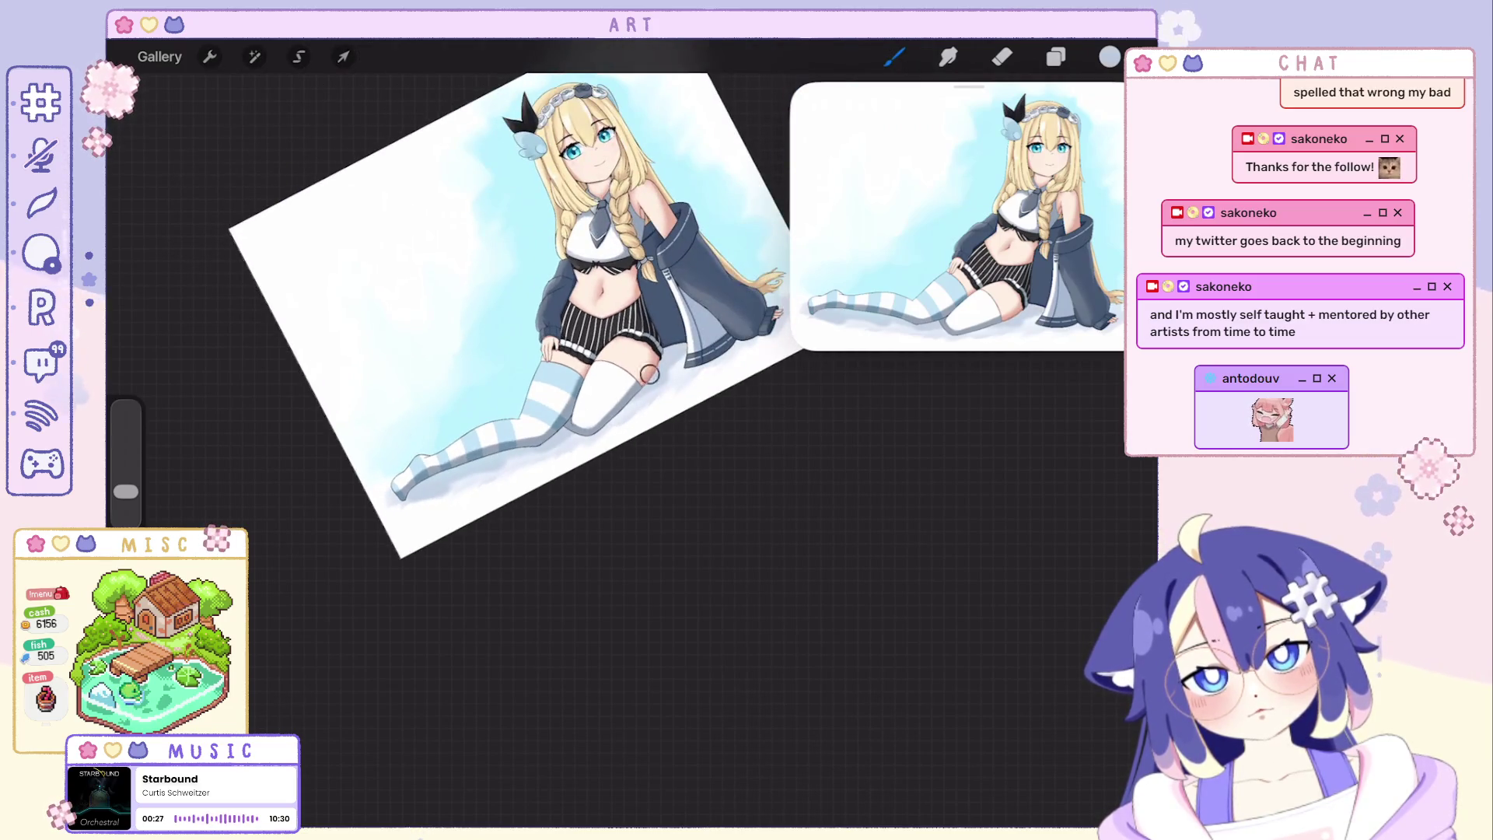
{"action": "key", "text": "ctrl+z"}
{"action": "left_click_drag", "start_coordinate": [514, 315], "coordinate": [490, 321]}
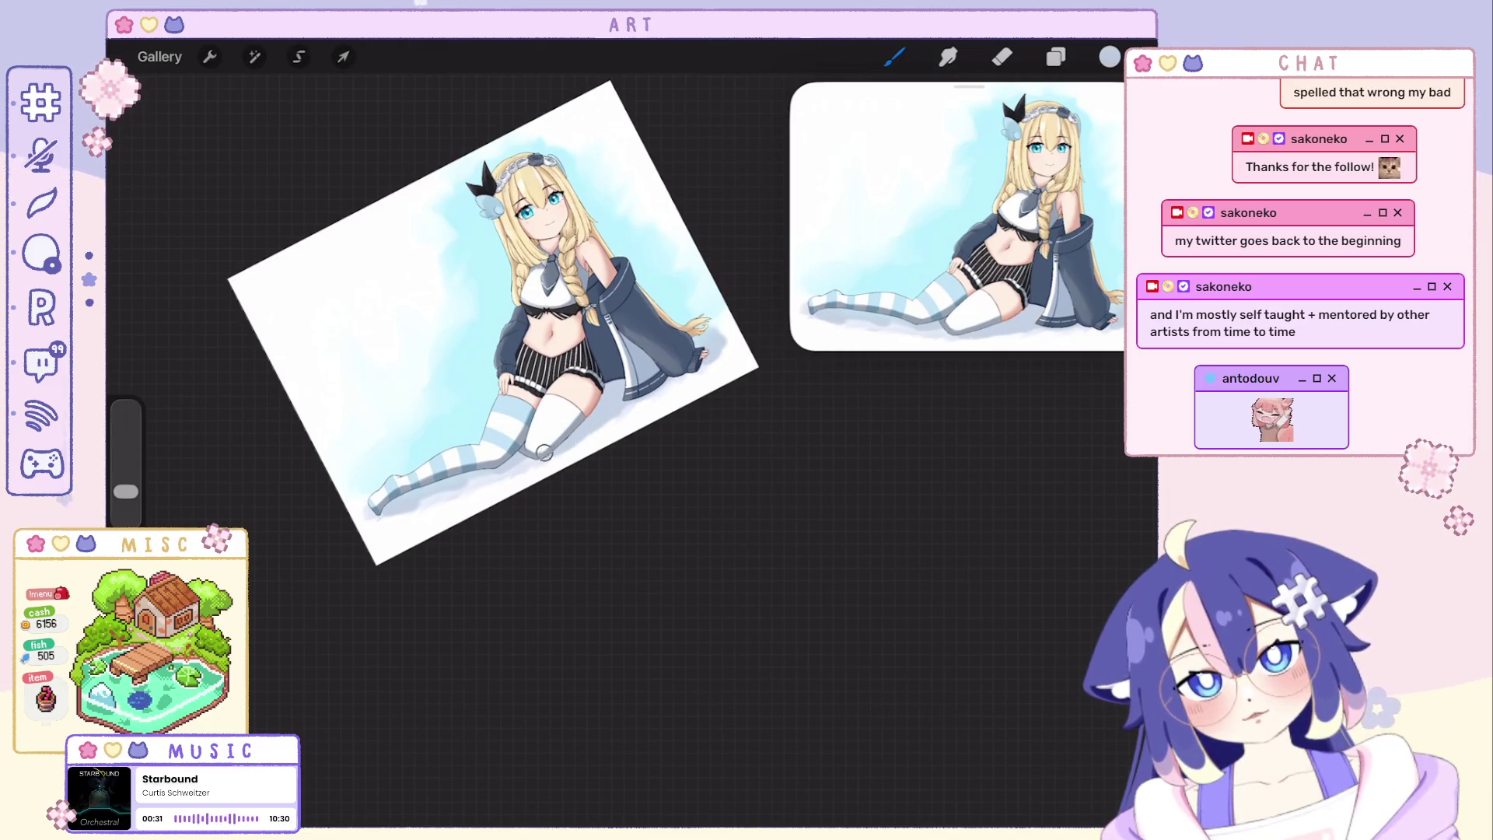
{"action": "left_click_drag", "start_coordinate": [402, 503], "coordinate": [508, 464]}
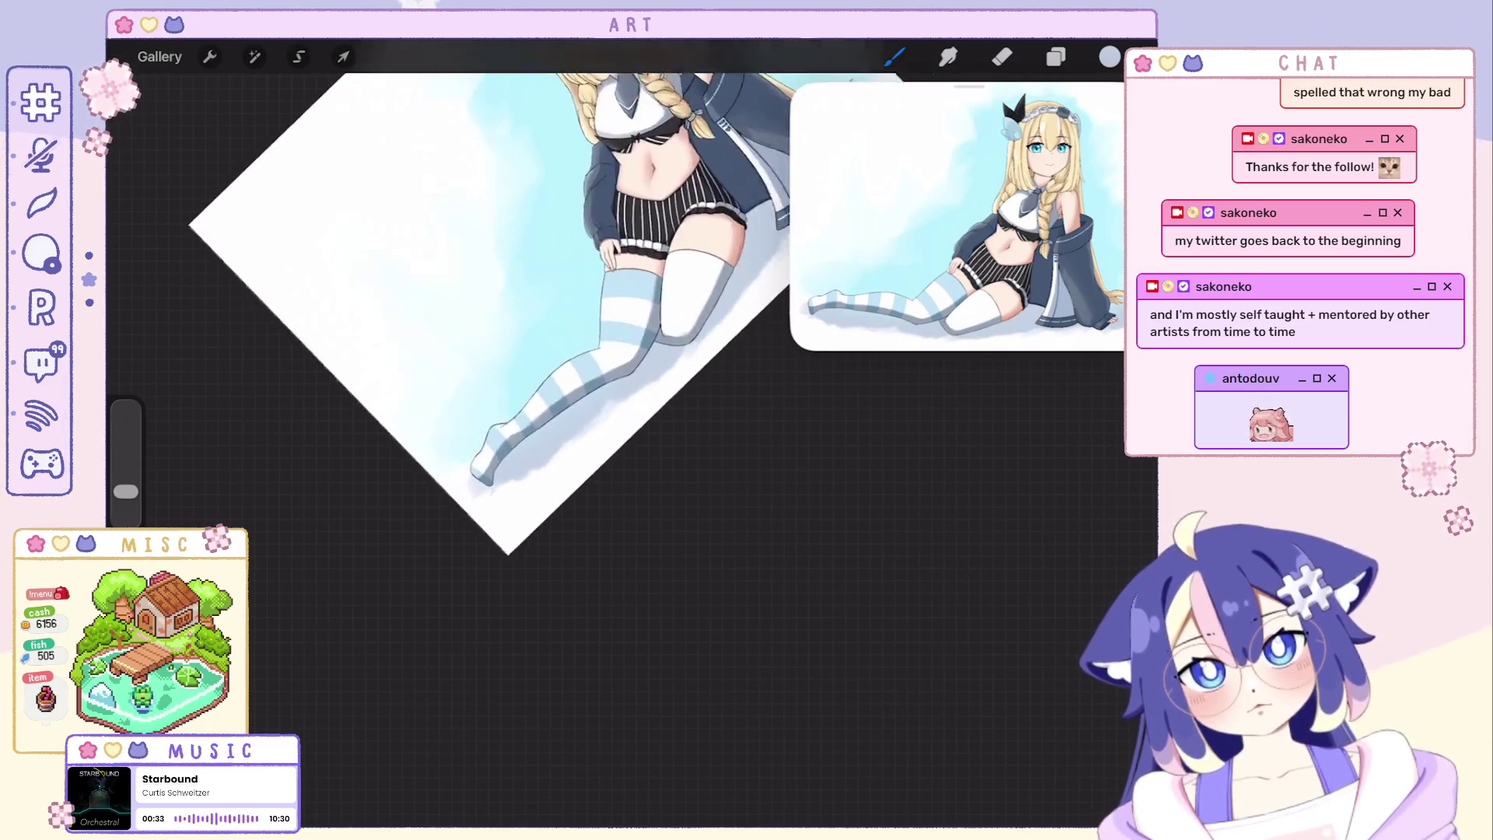
{"action": "left_click", "coordinate": [948, 56]}
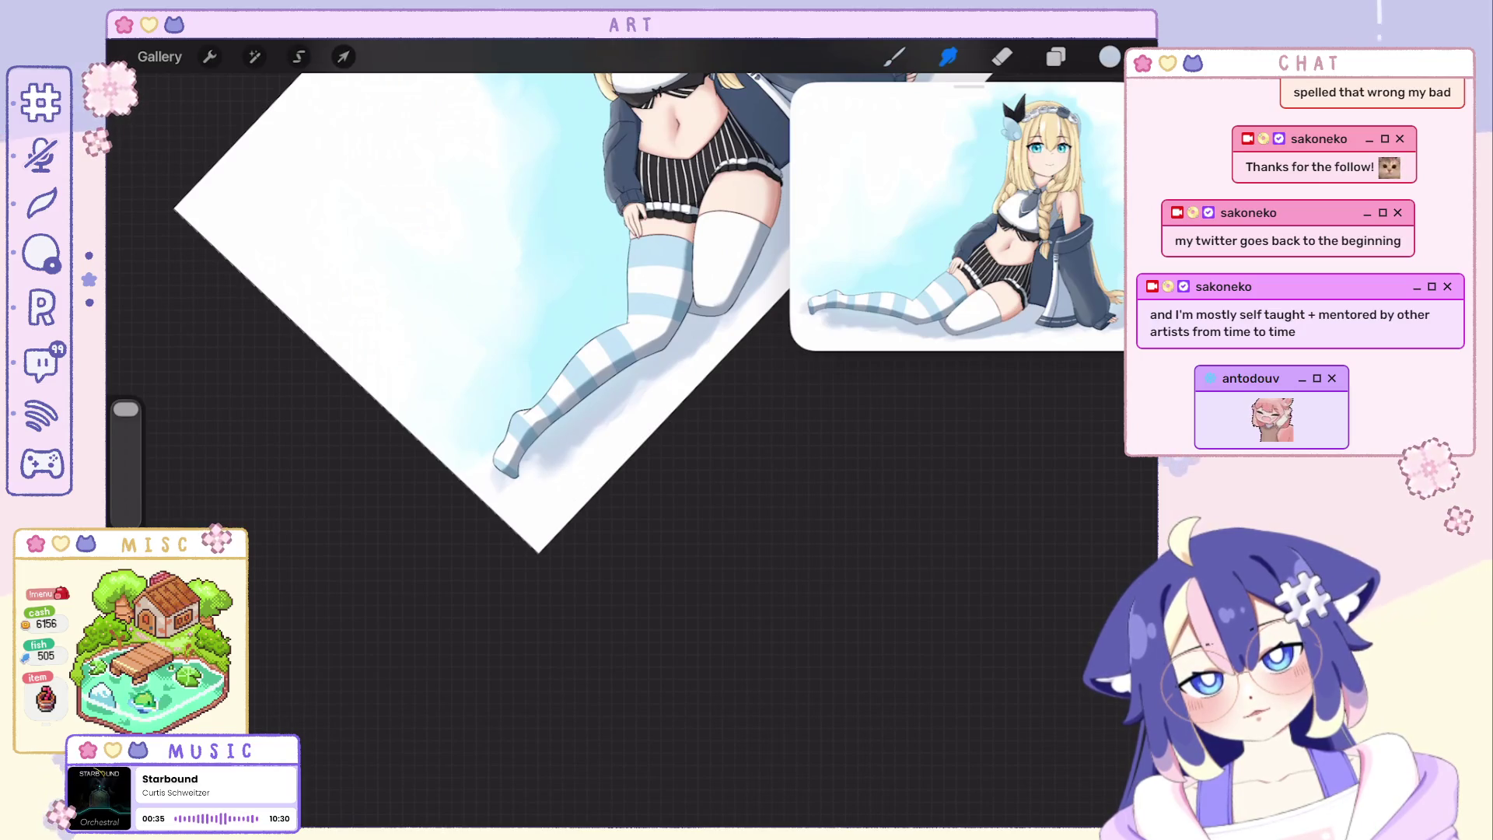
{"action": "key", "text": "ctrl+z"}
{"action": "left_click_drag", "start_coordinate": [125, 409], "coordinate": [126, 458]}
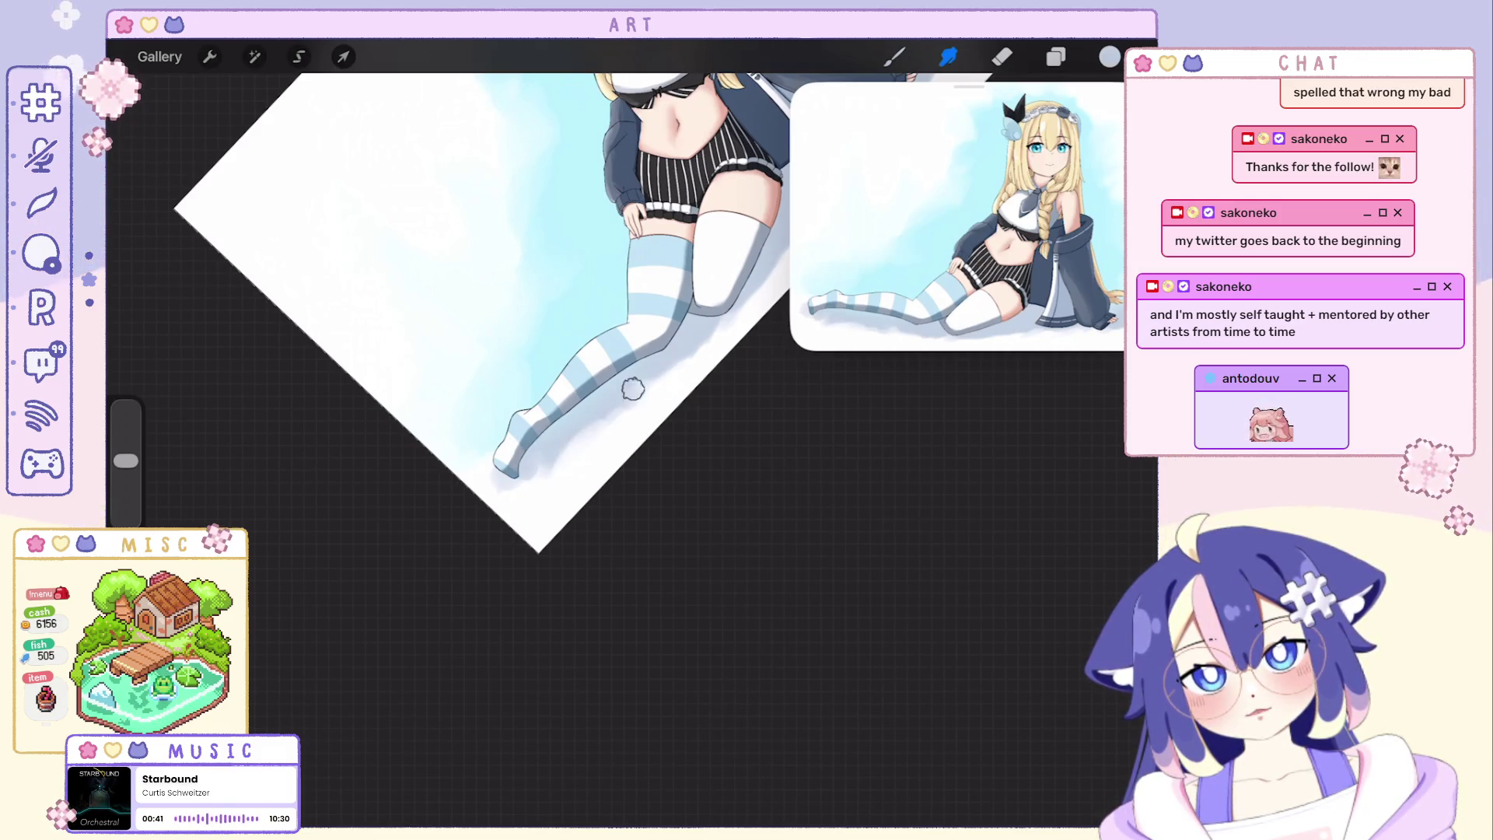
{"action": "scroll", "coordinate": [583, 297], "scroll_direction": "down", "scroll_amount": 3}
{"action": "left_click_drag", "start_coordinate": [125, 460], "coordinate": [125, 446]}
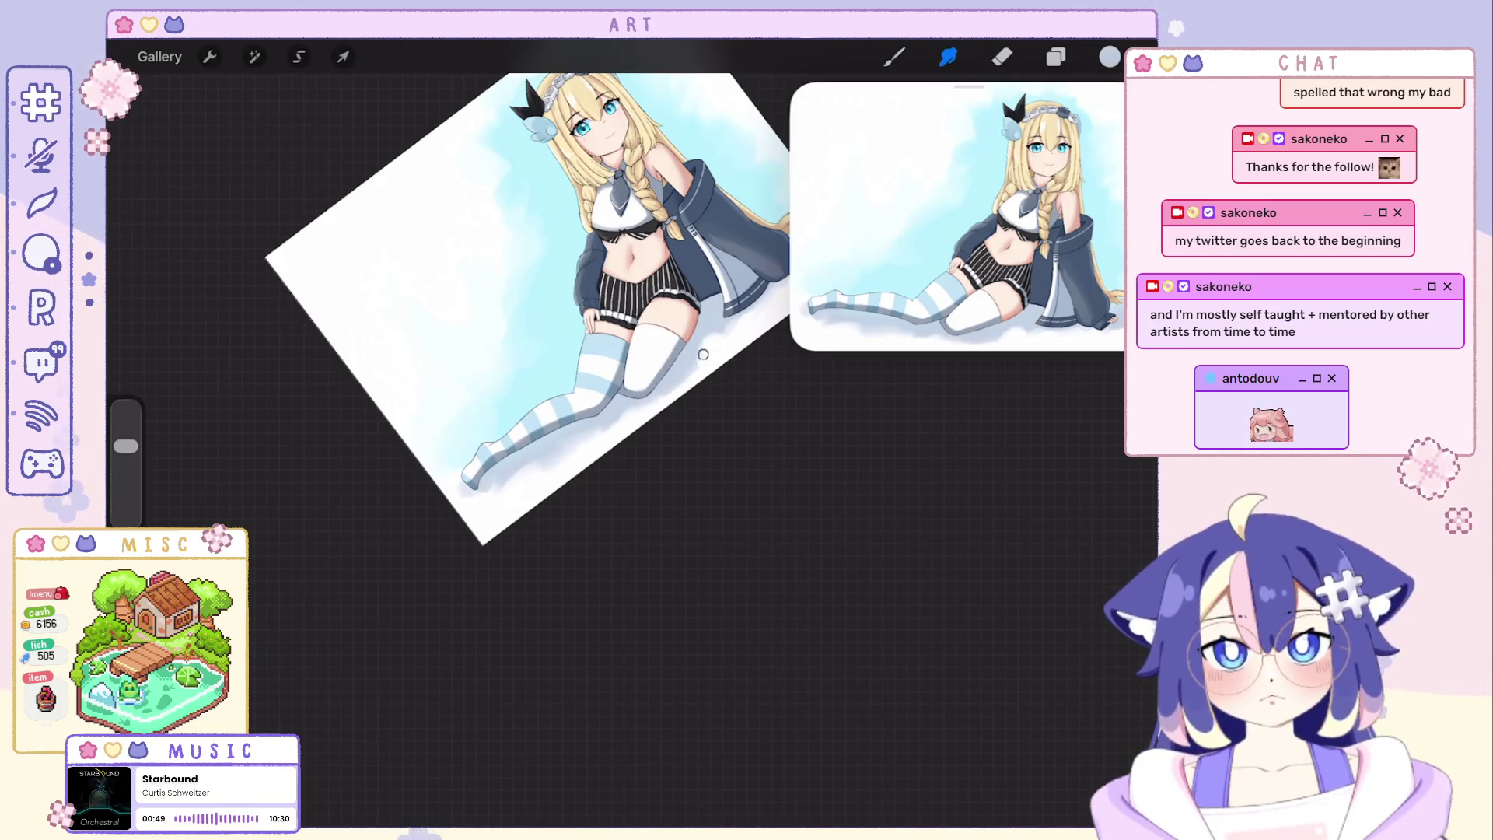
{"action": "scroll", "coordinate": [527, 293], "scroll_direction": "down", "scroll_amount": 3}
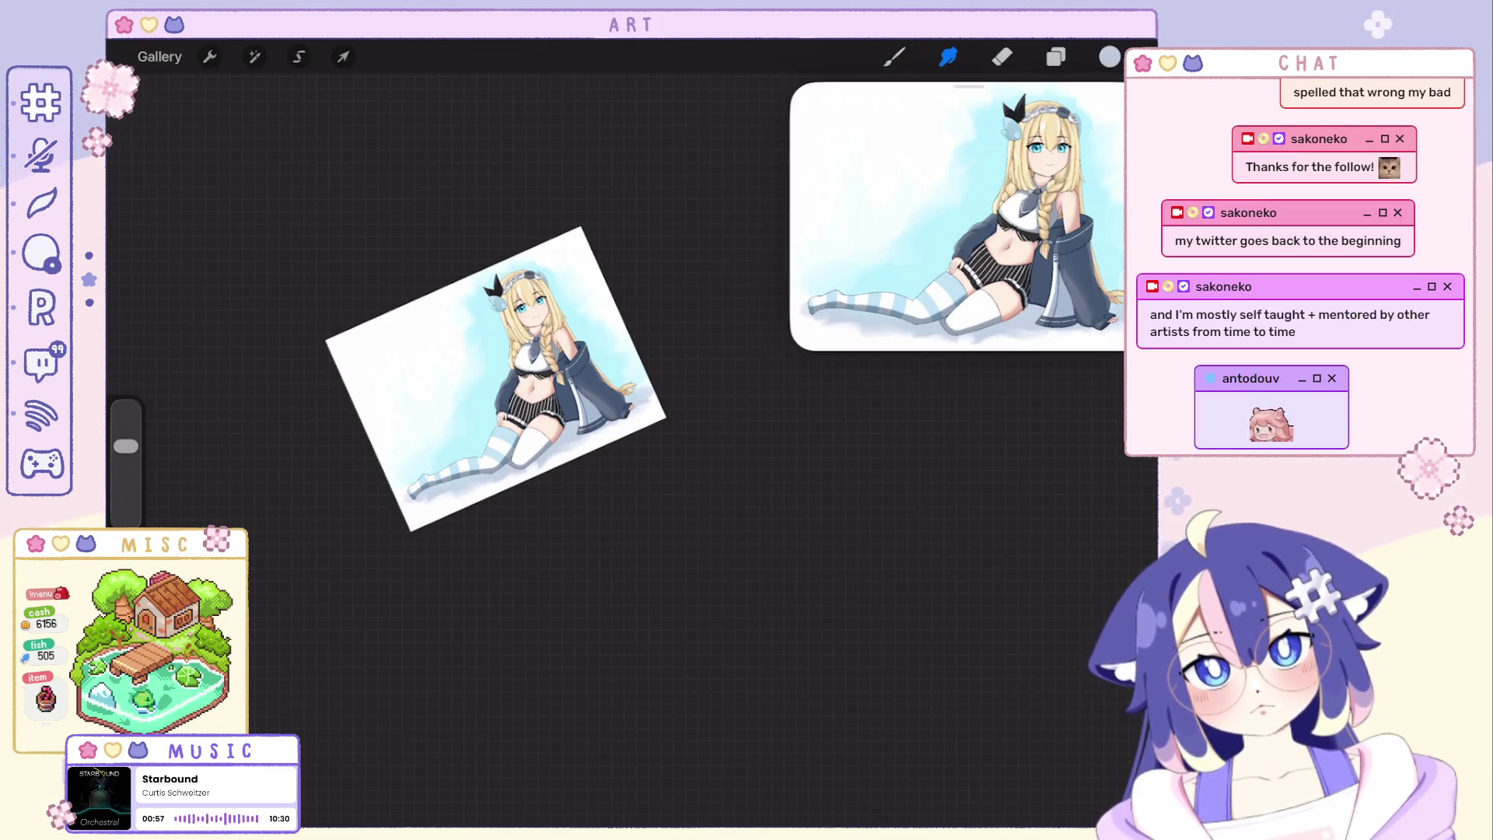
{"action": "scroll", "coordinate": [496, 379], "scroll_direction": "up", "scroll_amount": 2}
{"action": "scroll", "coordinate": [426, 380], "scroll_direction": "up", "scroll_amount": 2}
{"action": "left_click", "coordinate": [1055, 56]}
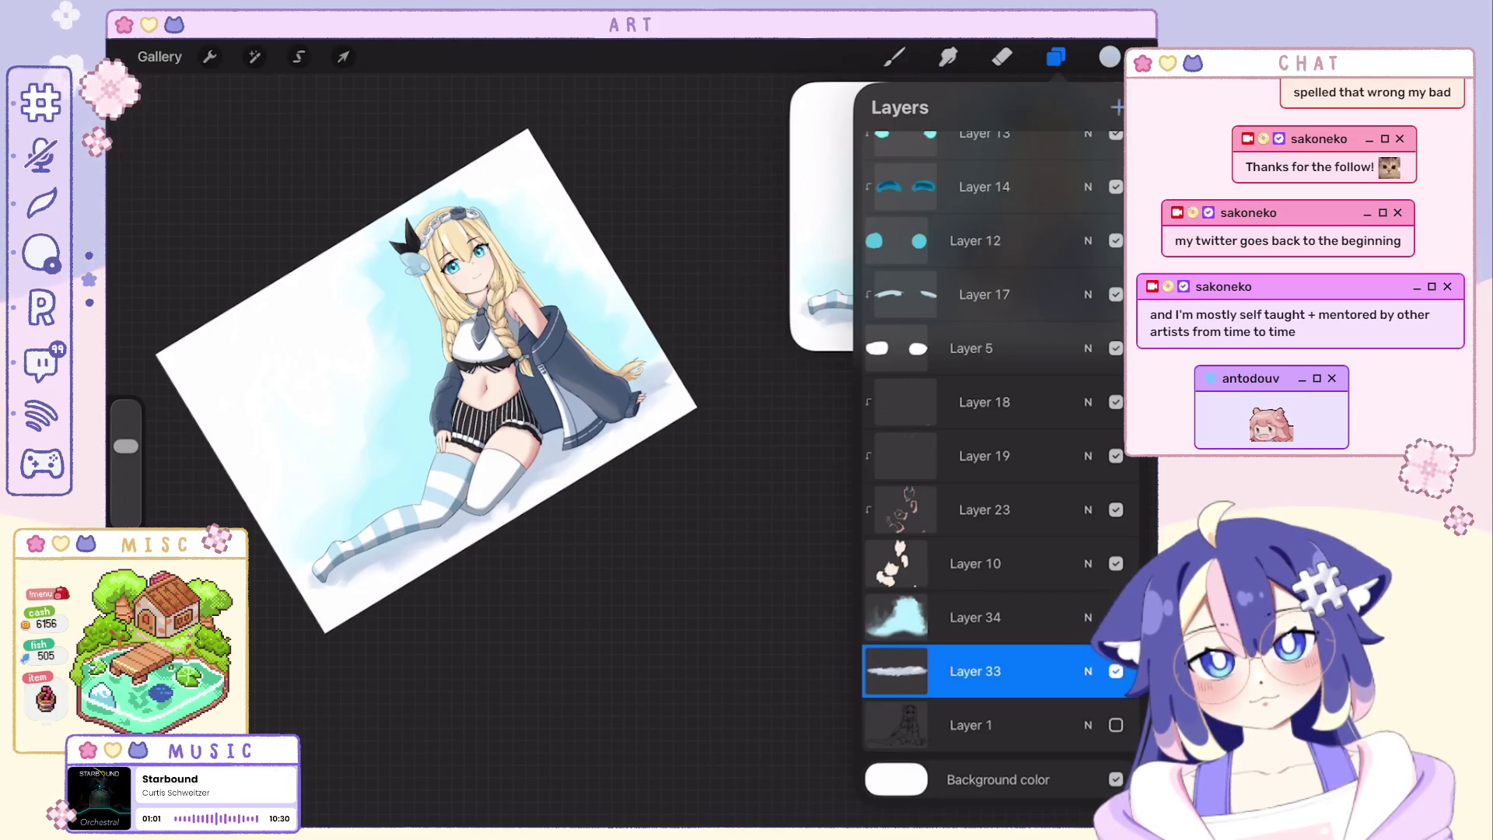
{"action": "left_click", "coordinate": [1118, 107]}
{"action": "left_click", "coordinate": [1110, 56]}
{"action": "left_click_drag", "start_coordinate": [894, 167], "coordinate": [927, 204]}
{"action": "left_click", "coordinate": [893, 56]}
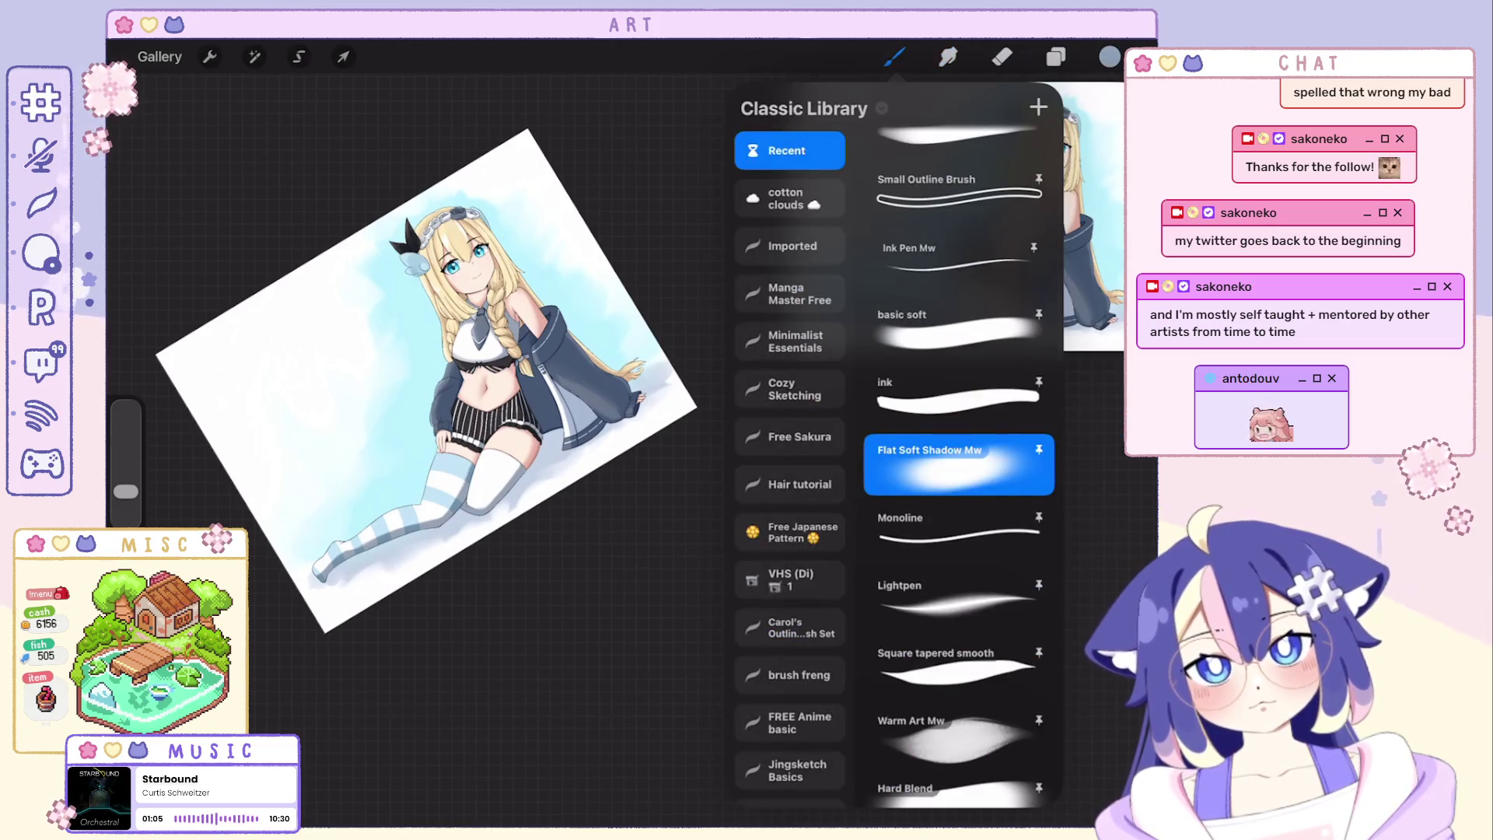
{"action": "left_click", "coordinate": [960, 263]}
{"action": "left_click", "coordinate": [894, 56]}
{"action": "key", "text": "ctrl+z"}
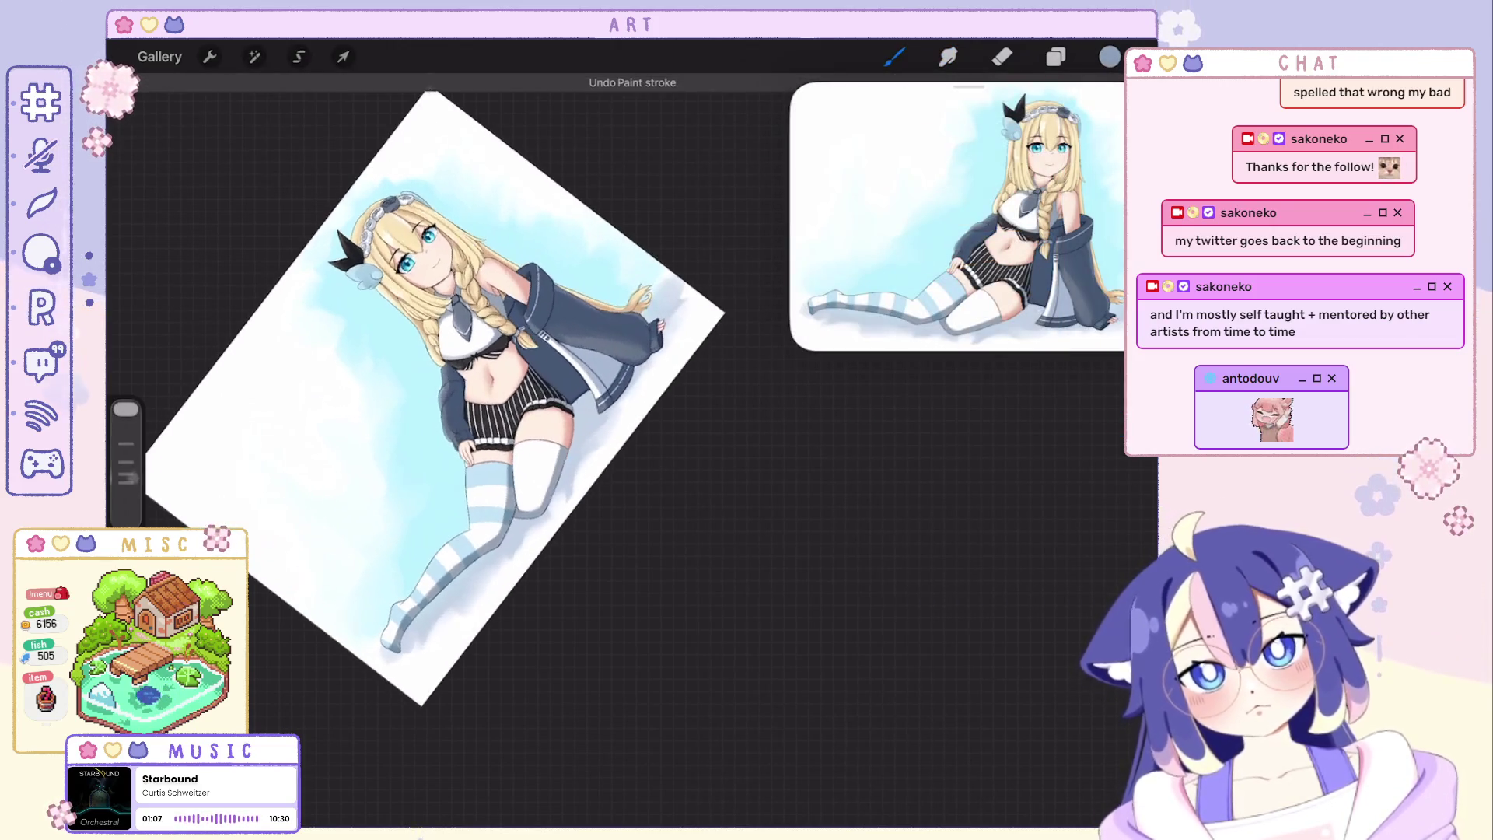
{"action": "key", "text": "ctrl+z"}
{"action": "key", "text": "ctrl+z"}
{"action": "key", "text": "ctrl+z"}
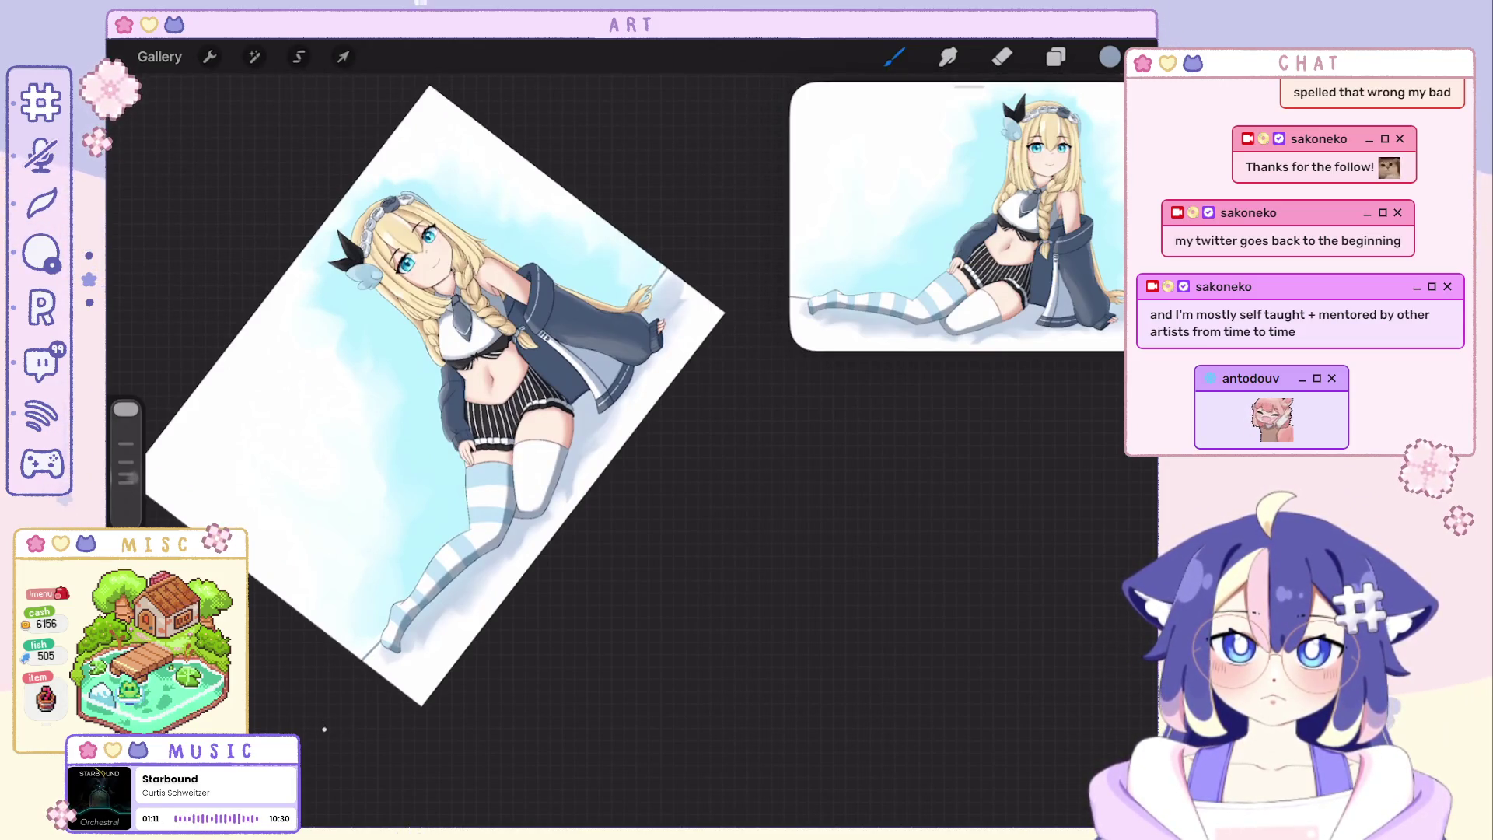
{"action": "key", "text": "ctrl+z"}
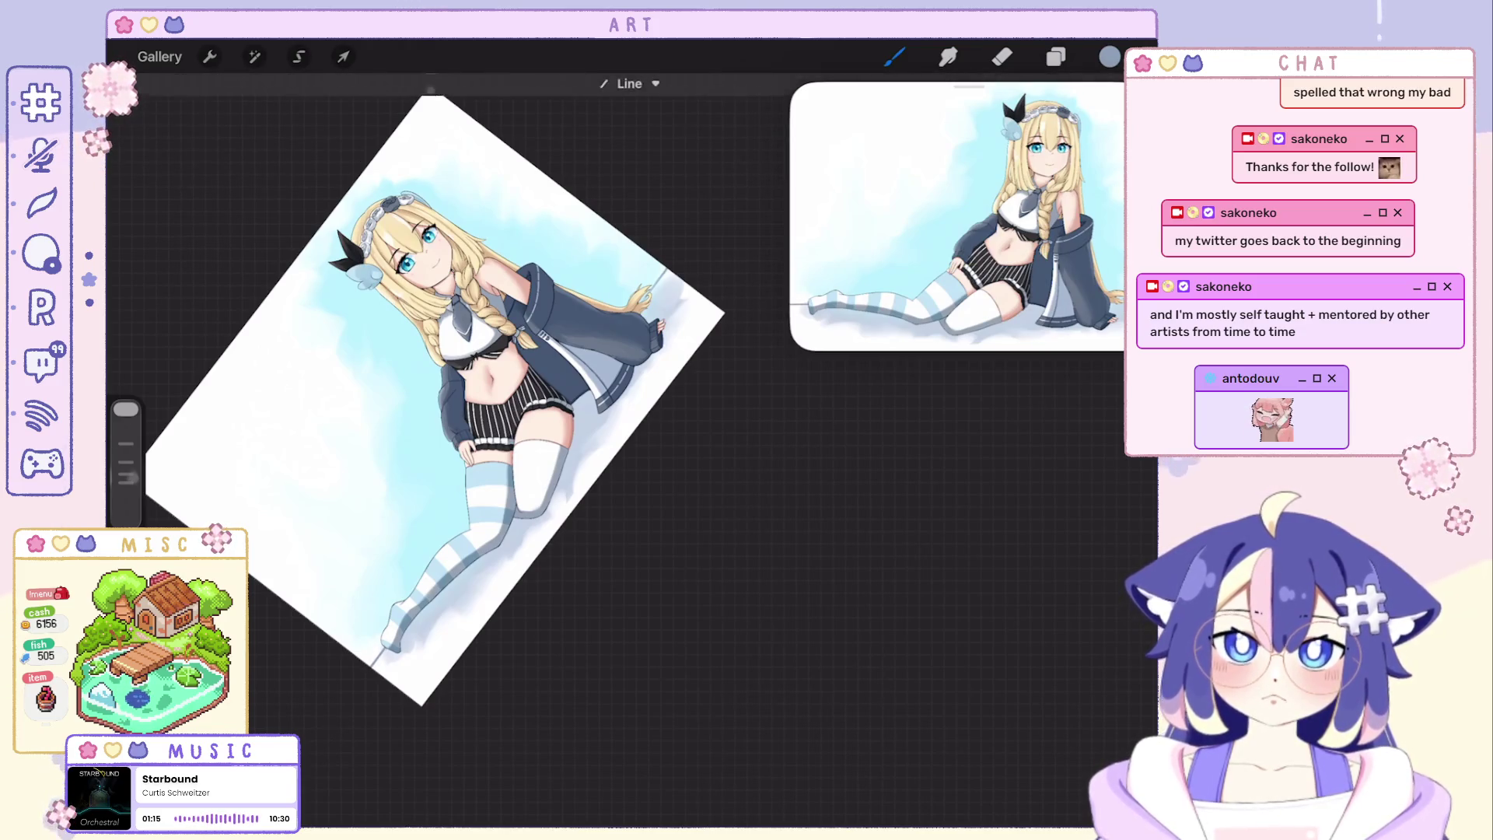
{"action": "mouse_move", "coordinate": [455, 396]}
{"action": "left_mouse_down"}
{"action": "mouse_move", "coordinate": [491, 432]}
{"action": "mouse_move", "coordinate": [466, 280]}
{"action": "mouse_move", "coordinate": [572, 444]}
{"action": "left_mouse_up"}
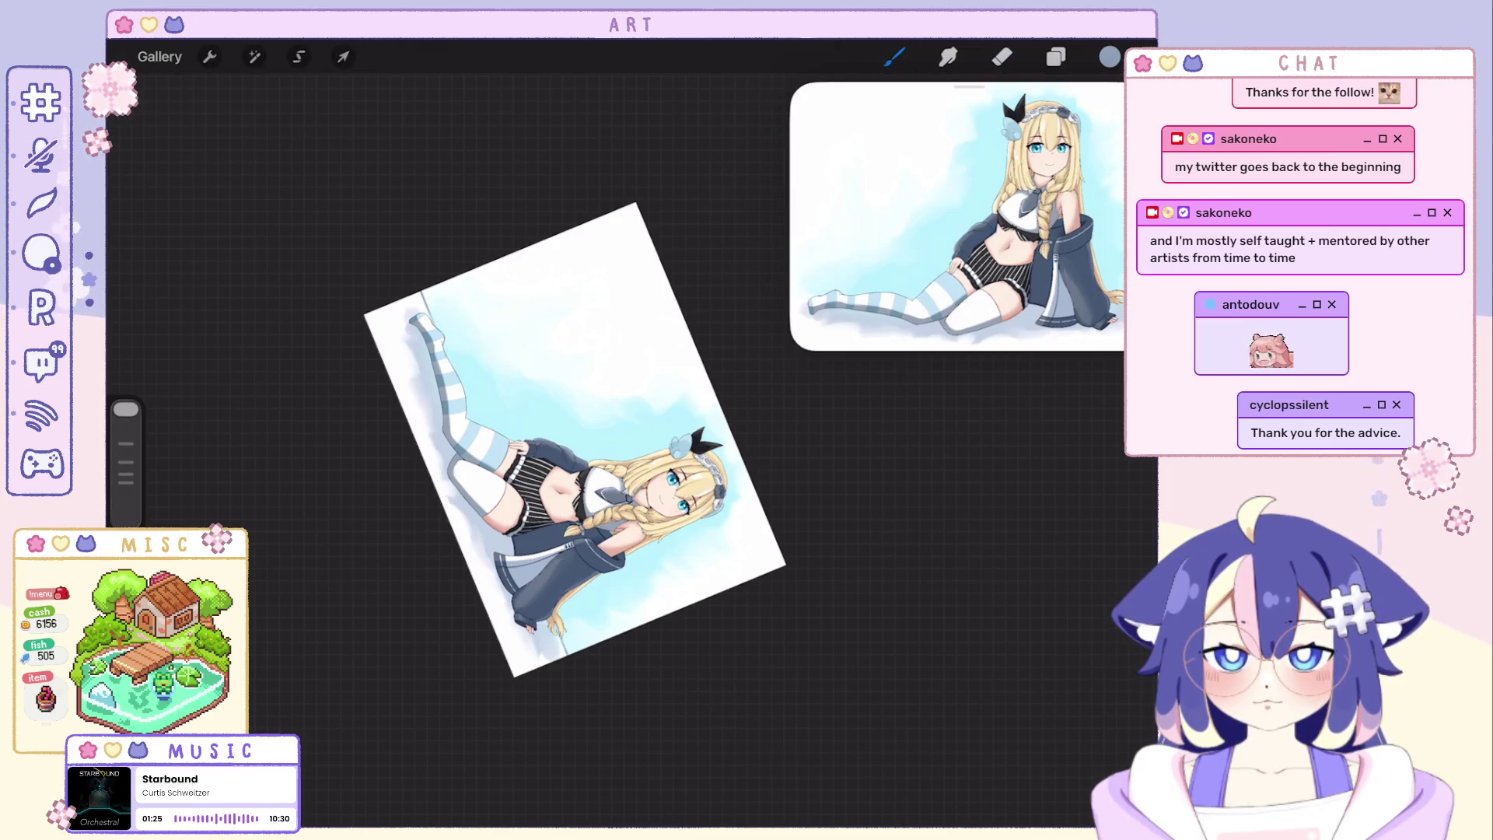
{"action": "left_click_drag", "start_coordinate": [575, 440], "coordinate": [580, 449]}
{"action": "left_click", "coordinate": [1056, 57]}
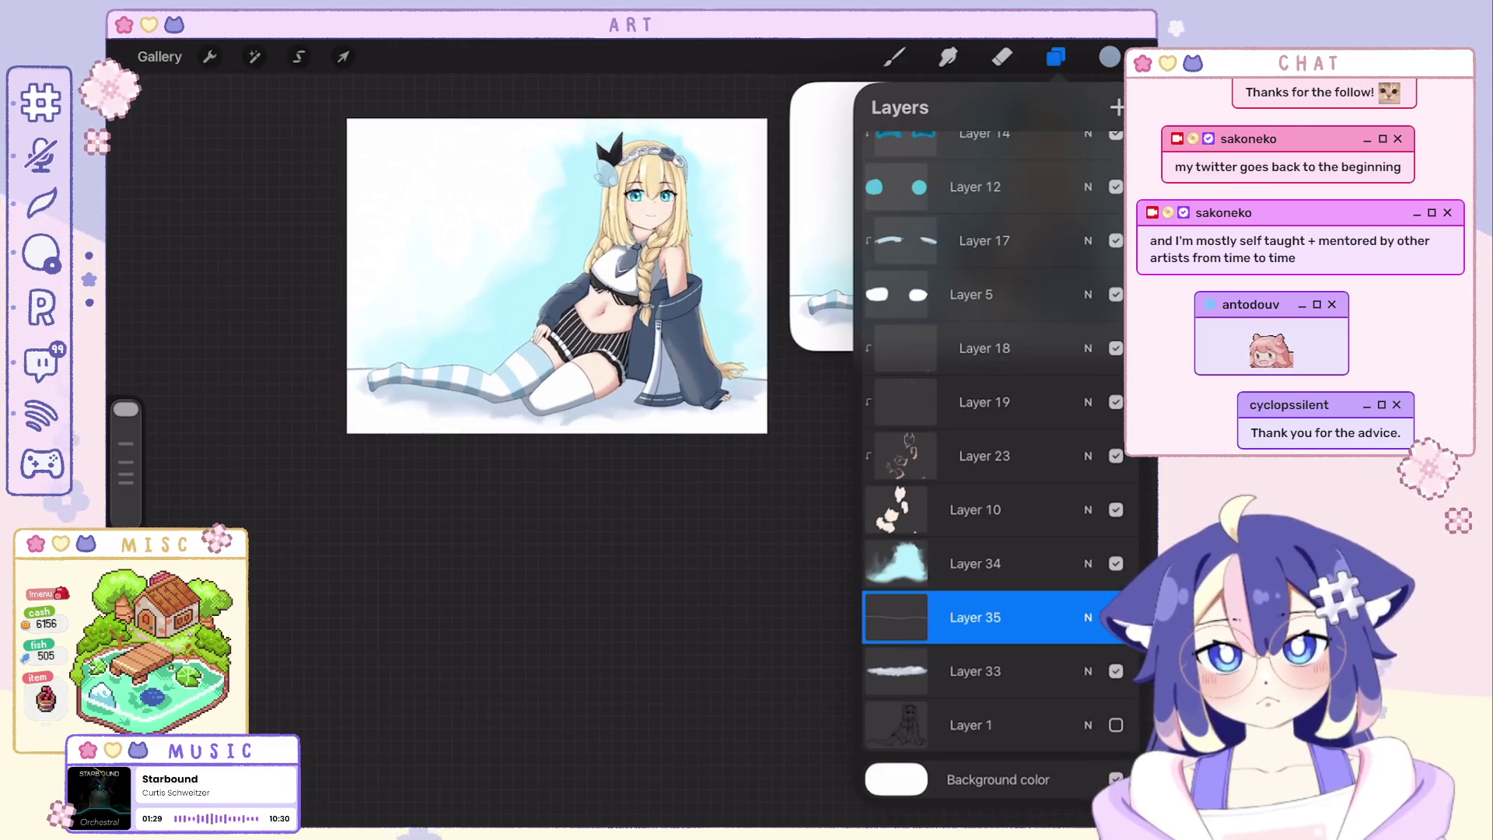
Undo stray paint strokes, select Layer 34 and add a new empty Layer 36 above it.
{"action": "key", "text": "ctrl+z"}
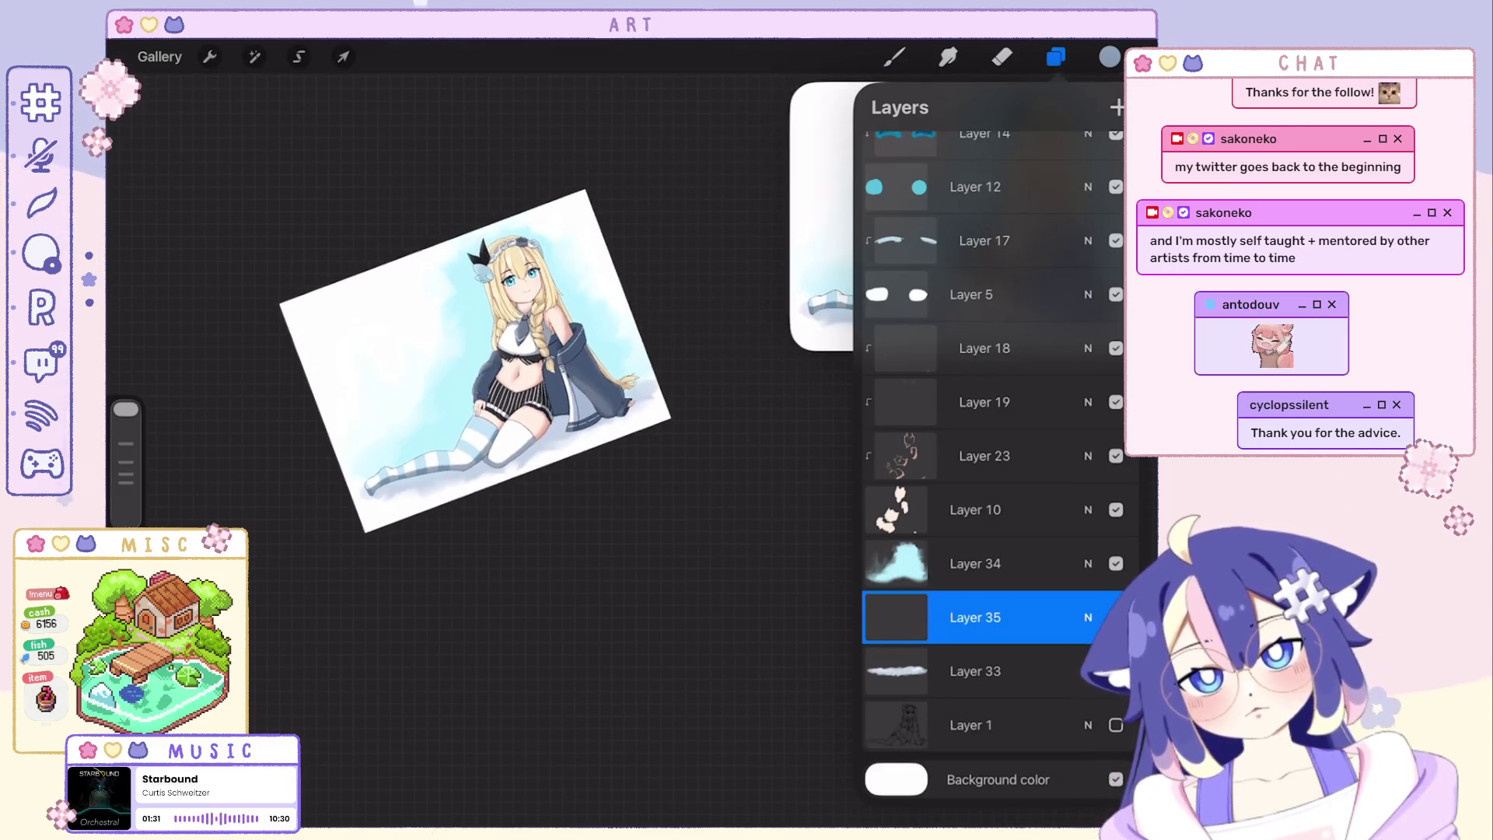
{"action": "left_click", "coordinate": [1055, 56]}
{"action": "key", "text": "ctrl+z"}
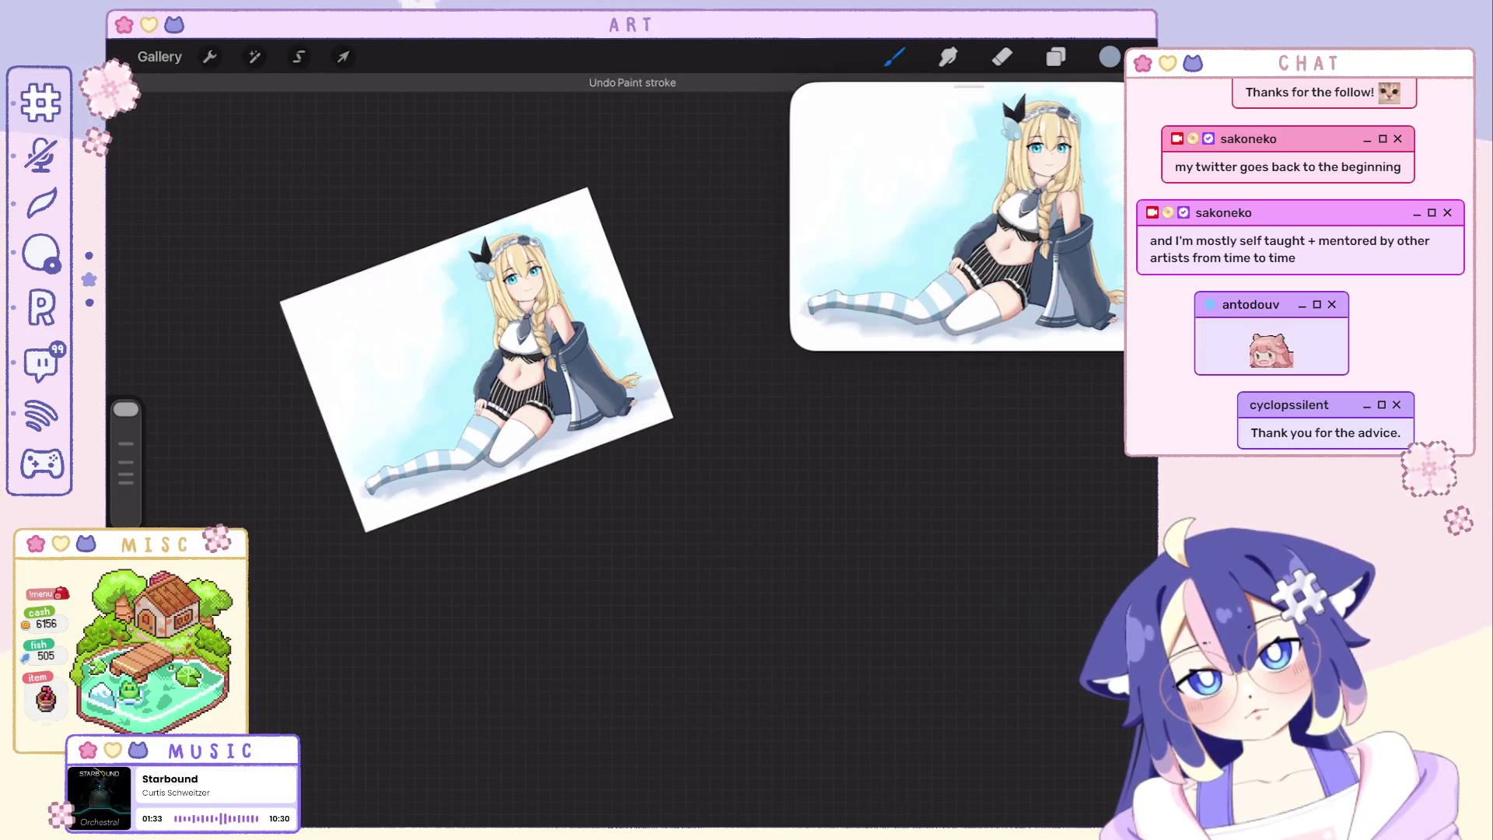
{"action": "left_click", "coordinate": [1055, 56]}
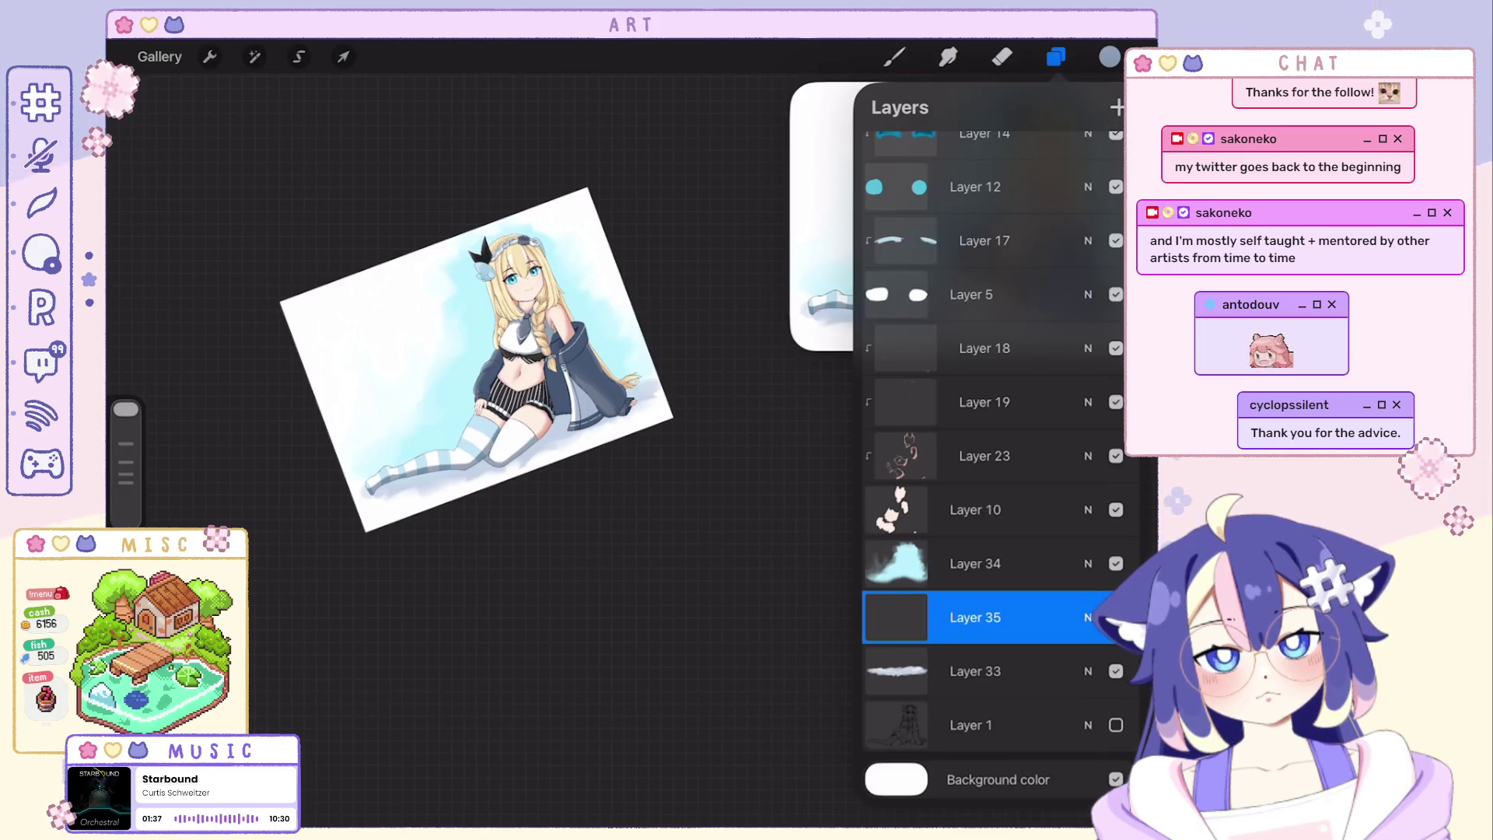
{"action": "left_click", "coordinate": [975, 563]}
{"action": "left_click", "coordinate": [1117, 108]}
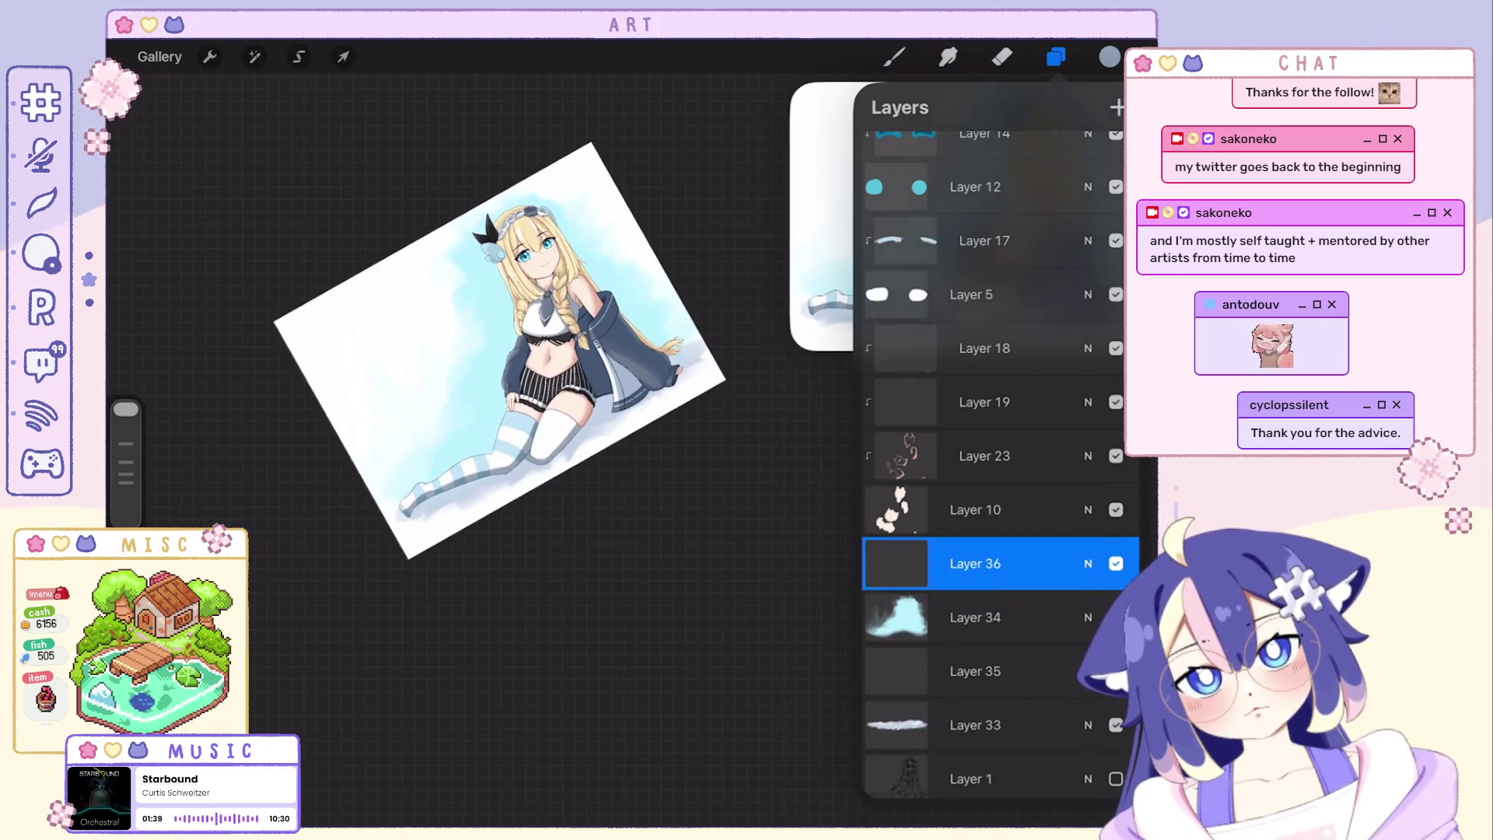
{"action": "left_click", "coordinate": [1056, 56]}
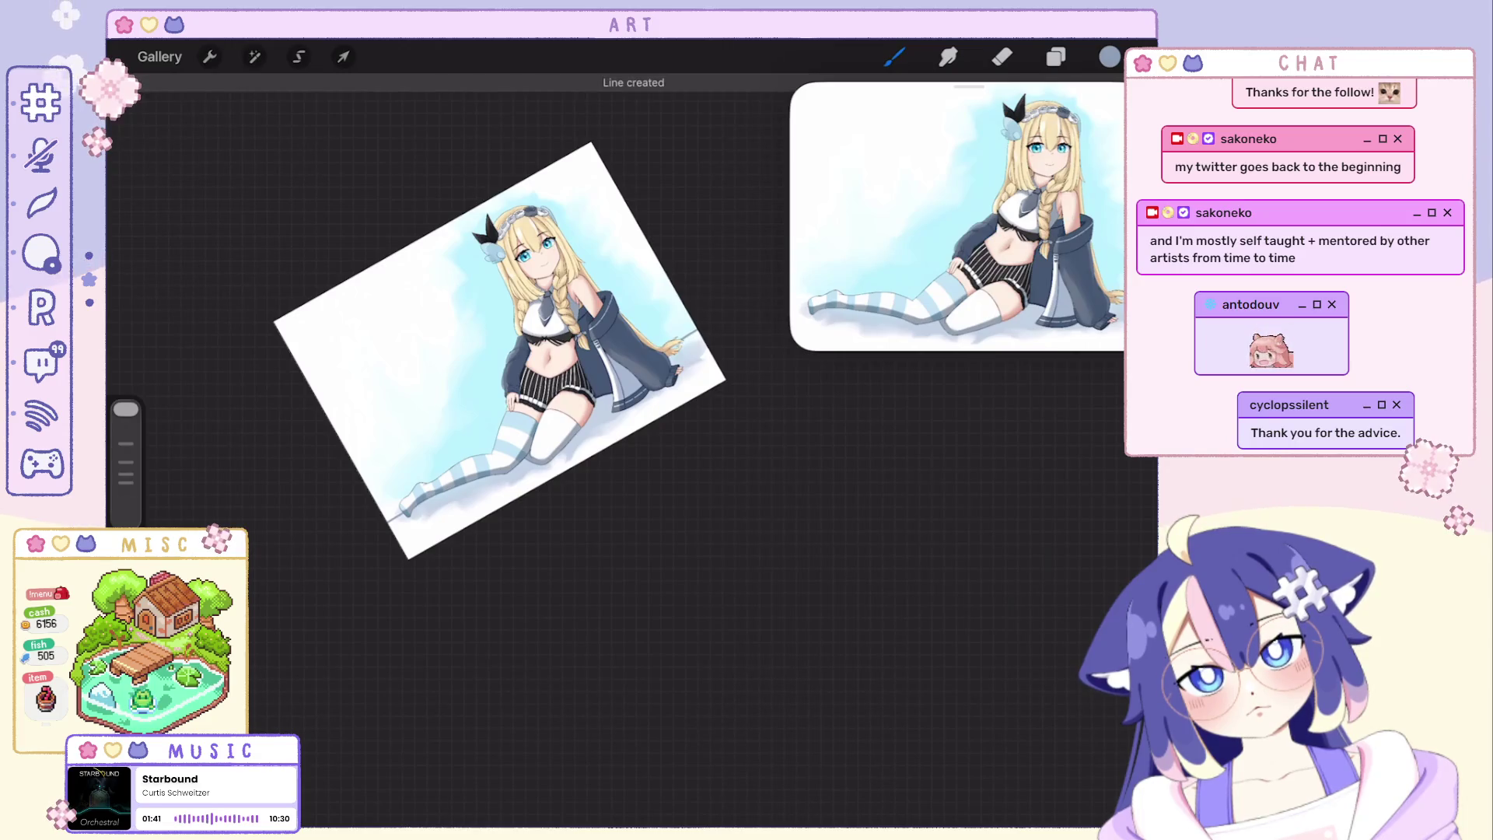
Undo the last stroke and the stray dot while turning the canvas view near-horizontal.
{"action": "left_click_drag", "start_coordinate": [503, 350], "coordinate": [543, 397]}
{"action": "key", "text": "ctrl+z"}
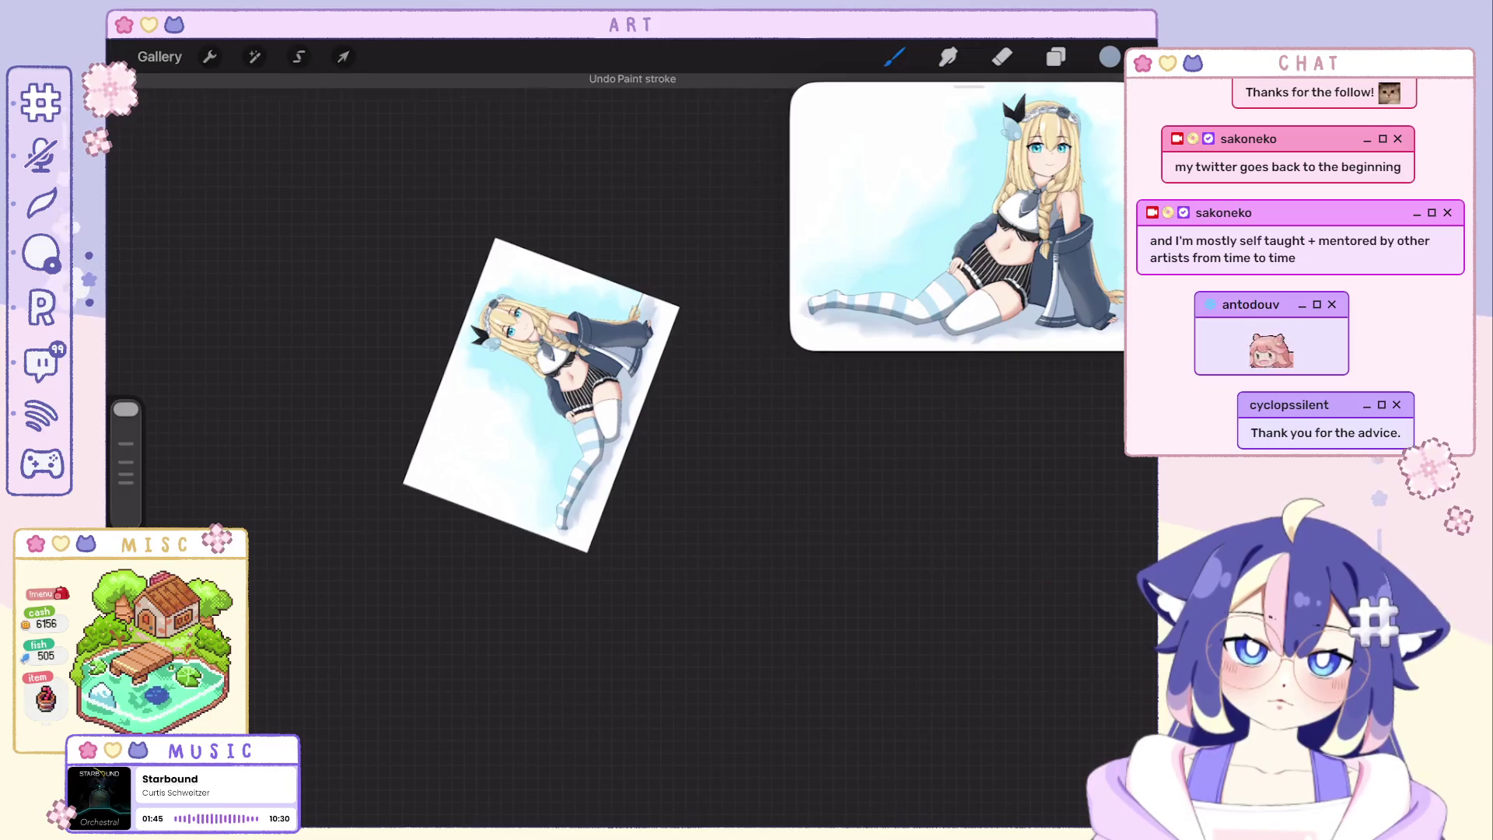
{"action": "key", "text": "ctrl+z"}
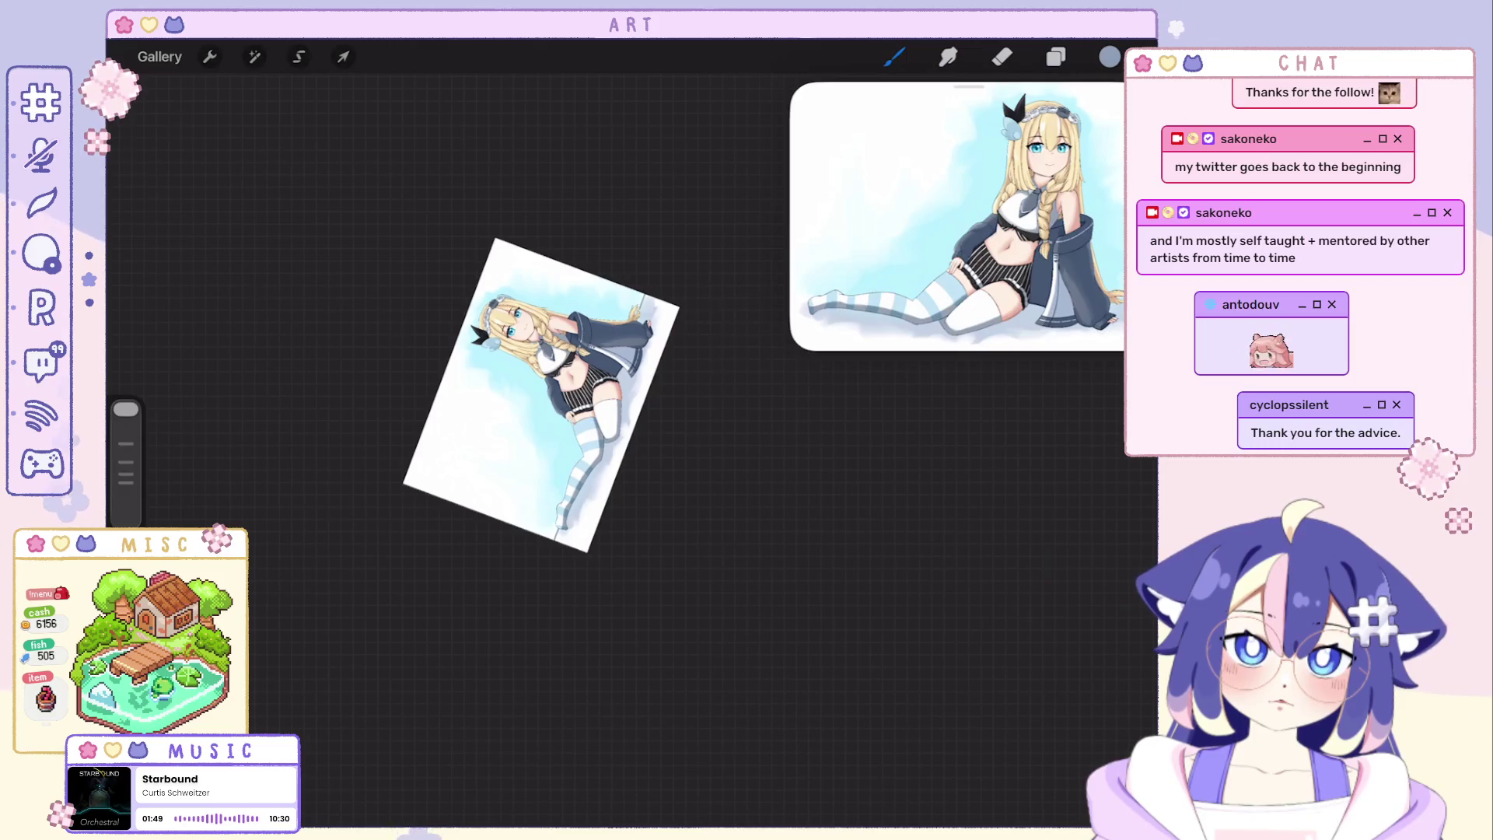
{"action": "left_click_drag", "start_coordinate": [542, 394], "coordinate": [539, 462]}
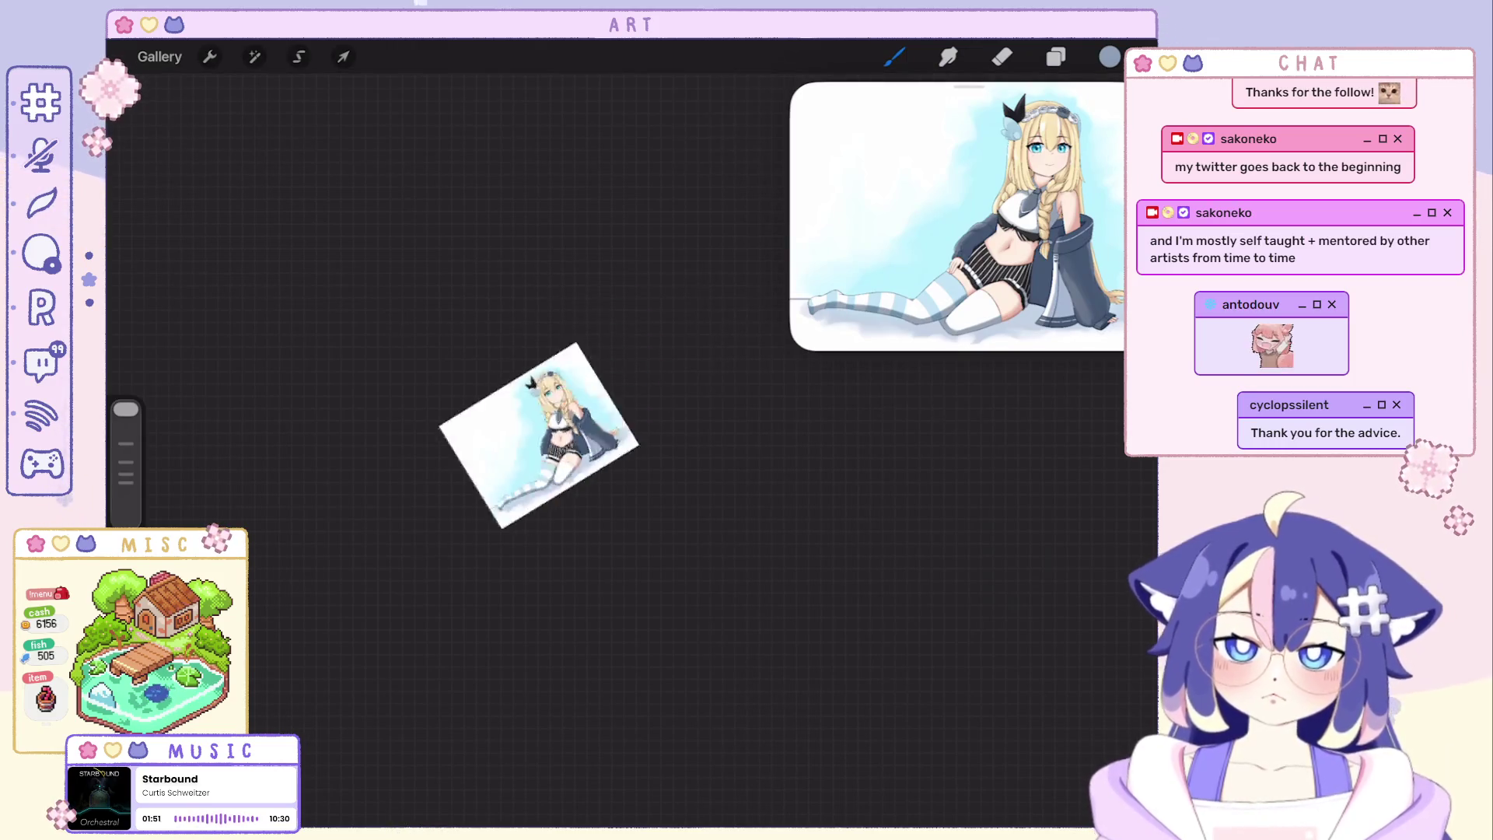
{"action": "scroll", "coordinate": [601, 391], "scroll_direction": "up", "scroll_amount": 5}
Apply a Gaussian Blur of about 10% to Layer 36, then review and dismiss the layer list.
{"action": "left_click", "coordinate": [255, 57]}
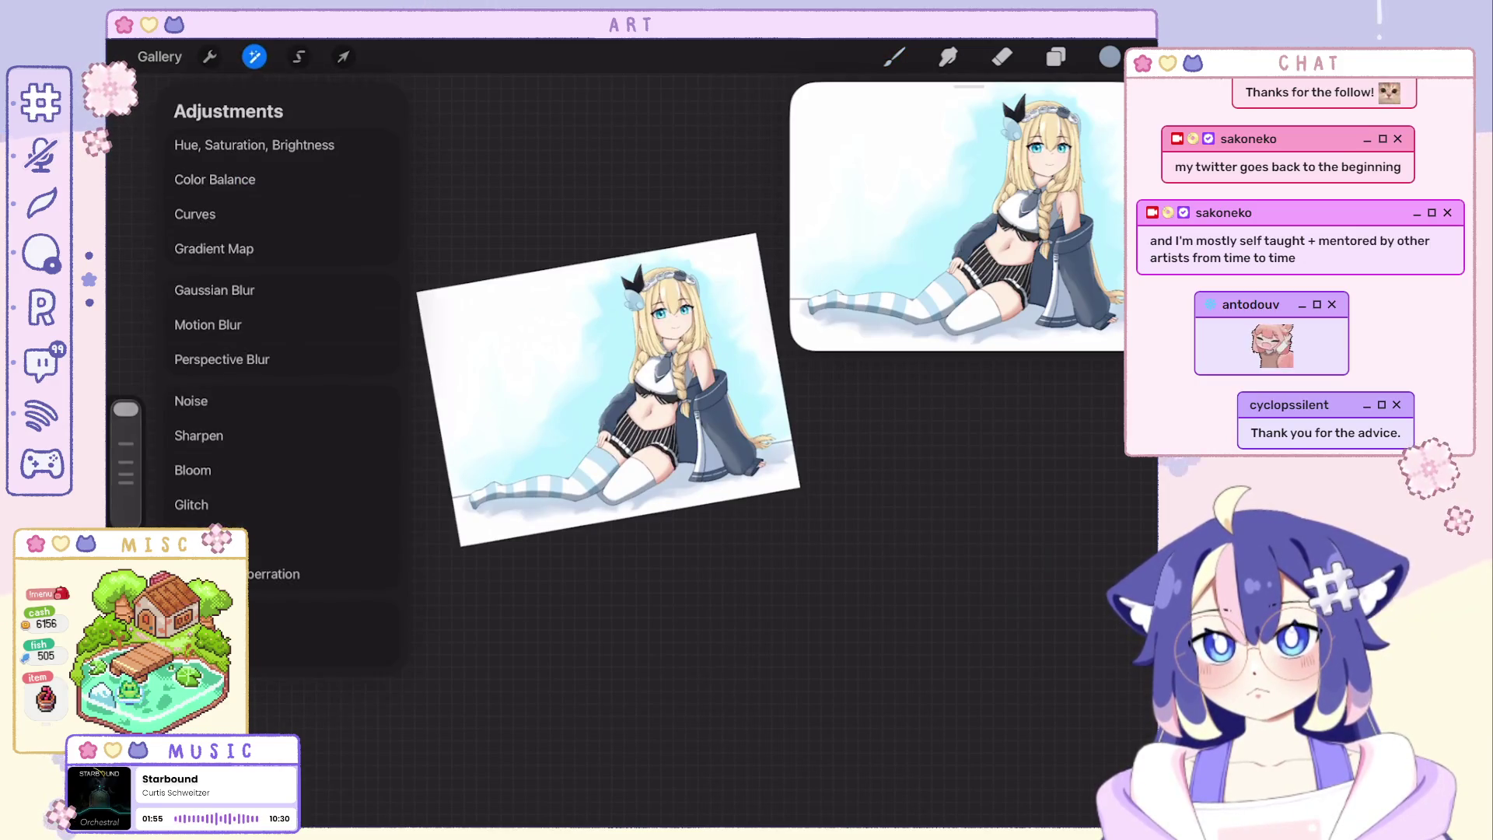
{"action": "left_click", "coordinate": [213, 290]}
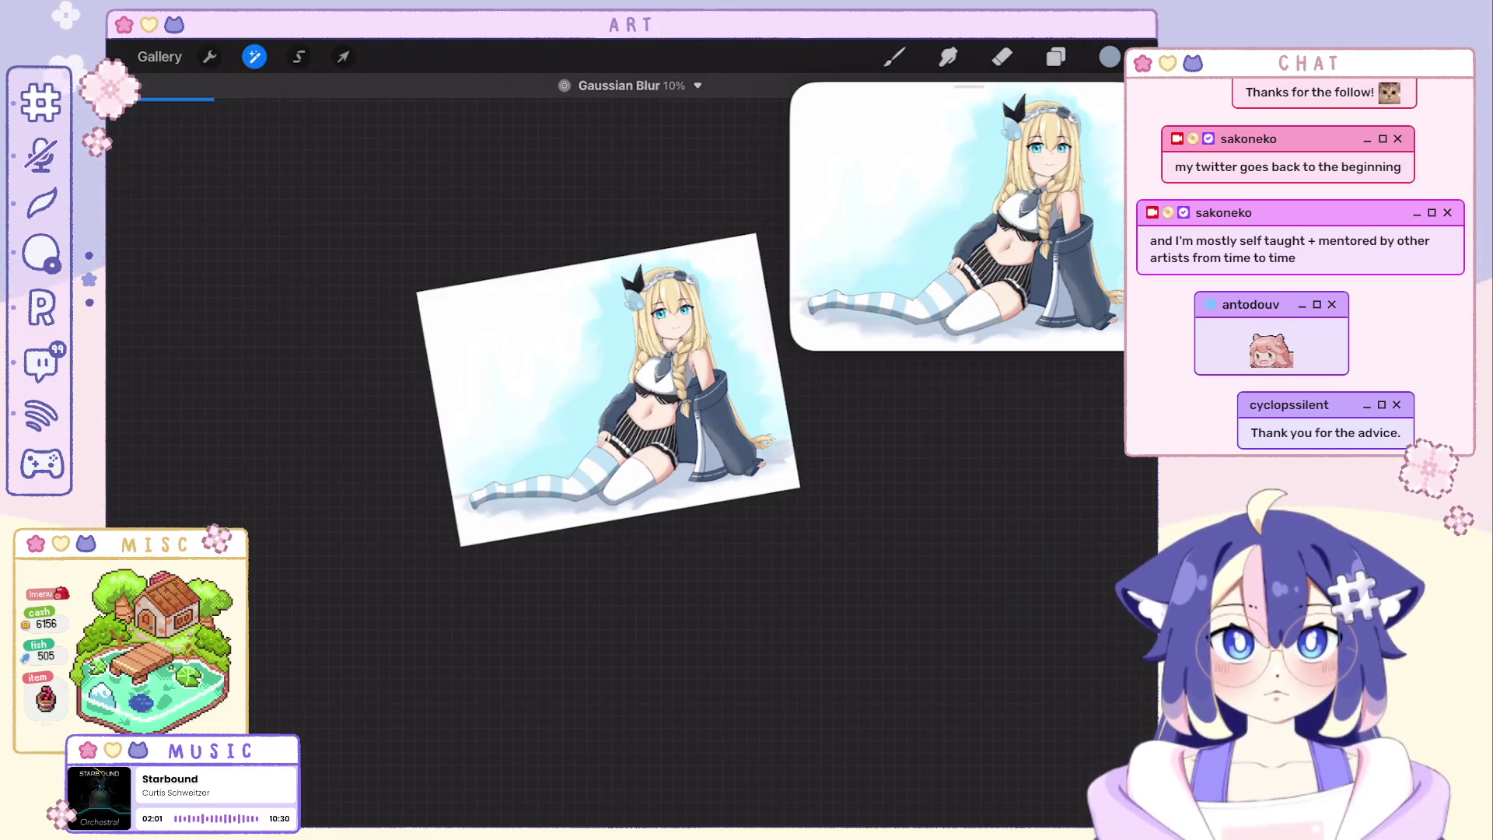
{"action": "left_click", "coordinate": [1055, 57]}
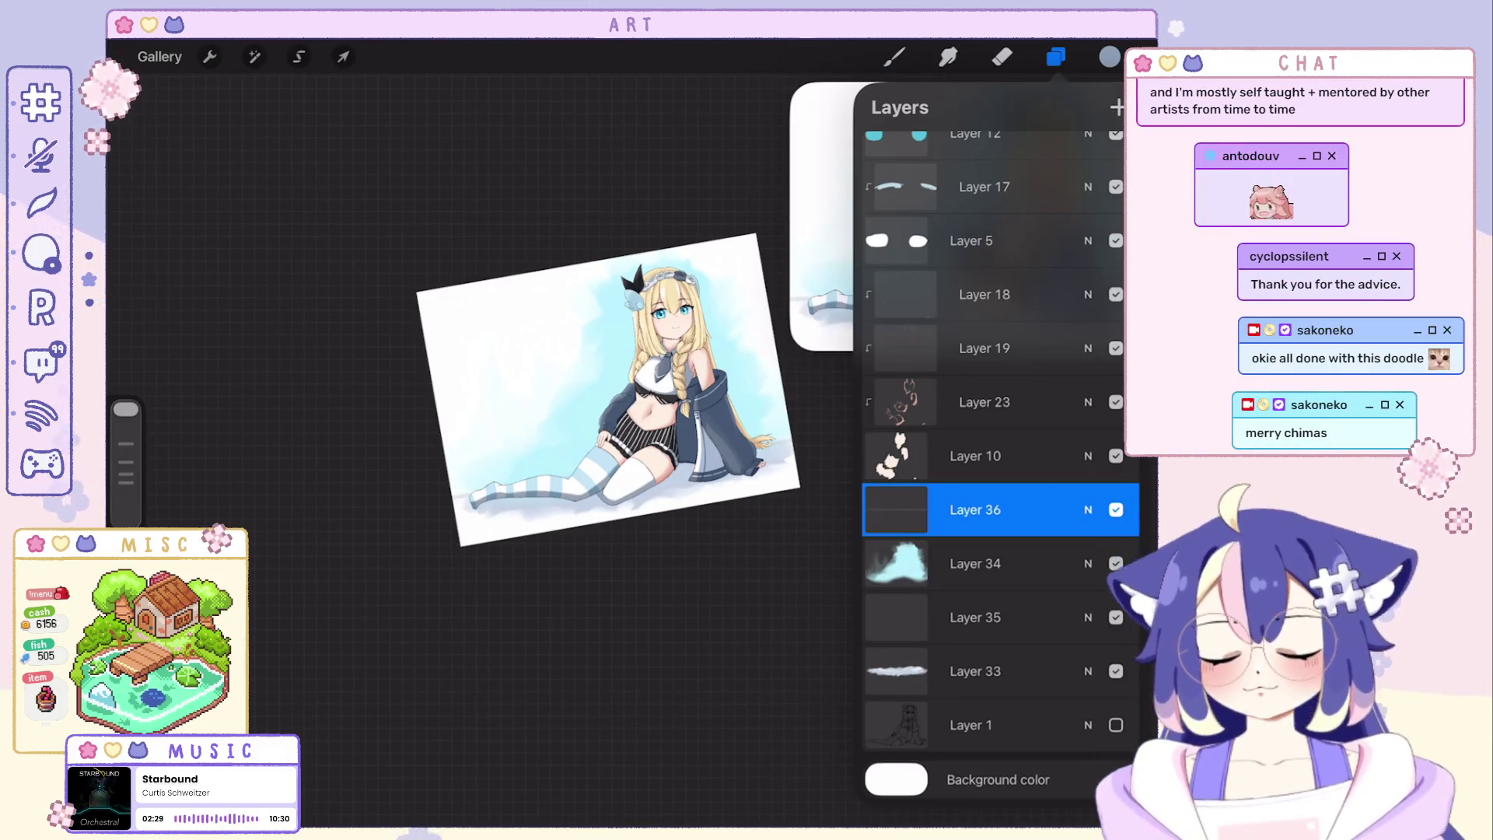
{"action": "key", "text": "l"}
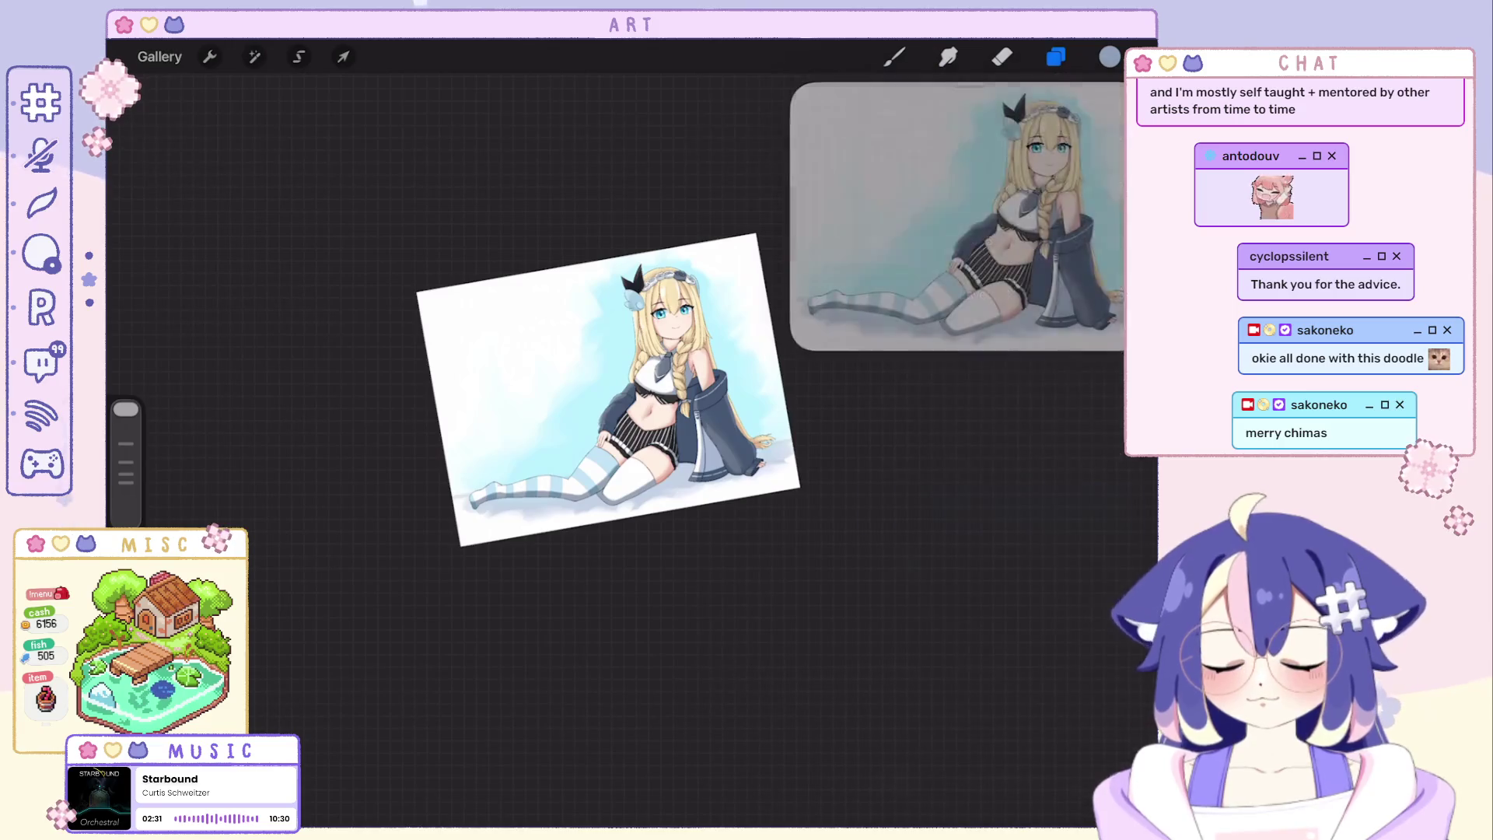
Return to the Gallery, open a blank artwork and set the drawing colour to black.
{"action": "left_click", "coordinate": [160, 56]}
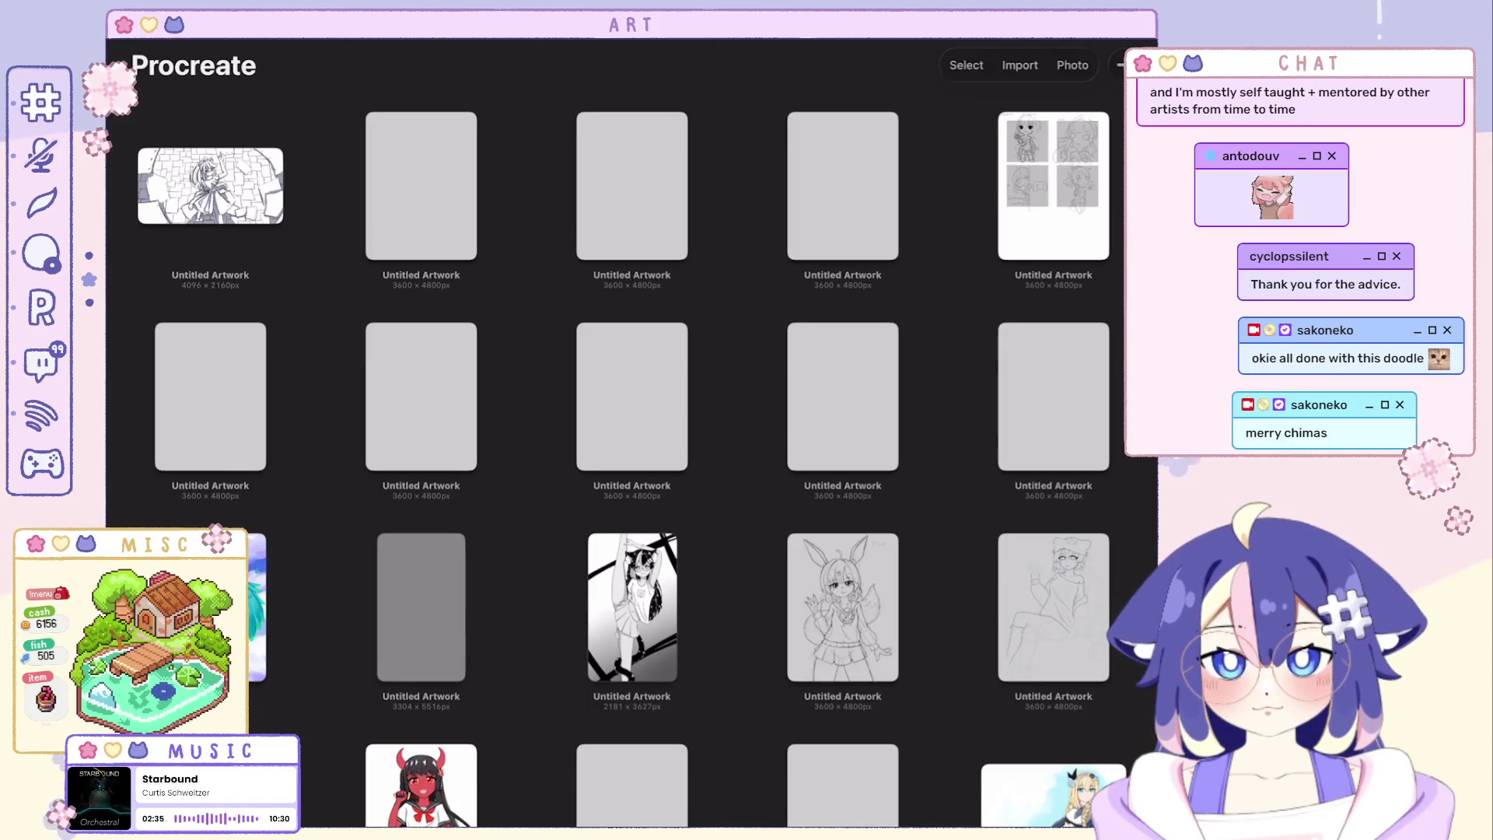
{"action": "left_click", "coordinate": [843, 396]}
{"action": "left_click", "coordinate": [1110, 56]}
{"action": "left_click_drag", "start_coordinate": [925, 203], "coordinate": [870, 395]}
Select the PENGPEN brush from the Brush Library for sketching.
{"action": "left_click", "coordinate": [1056, 57]}
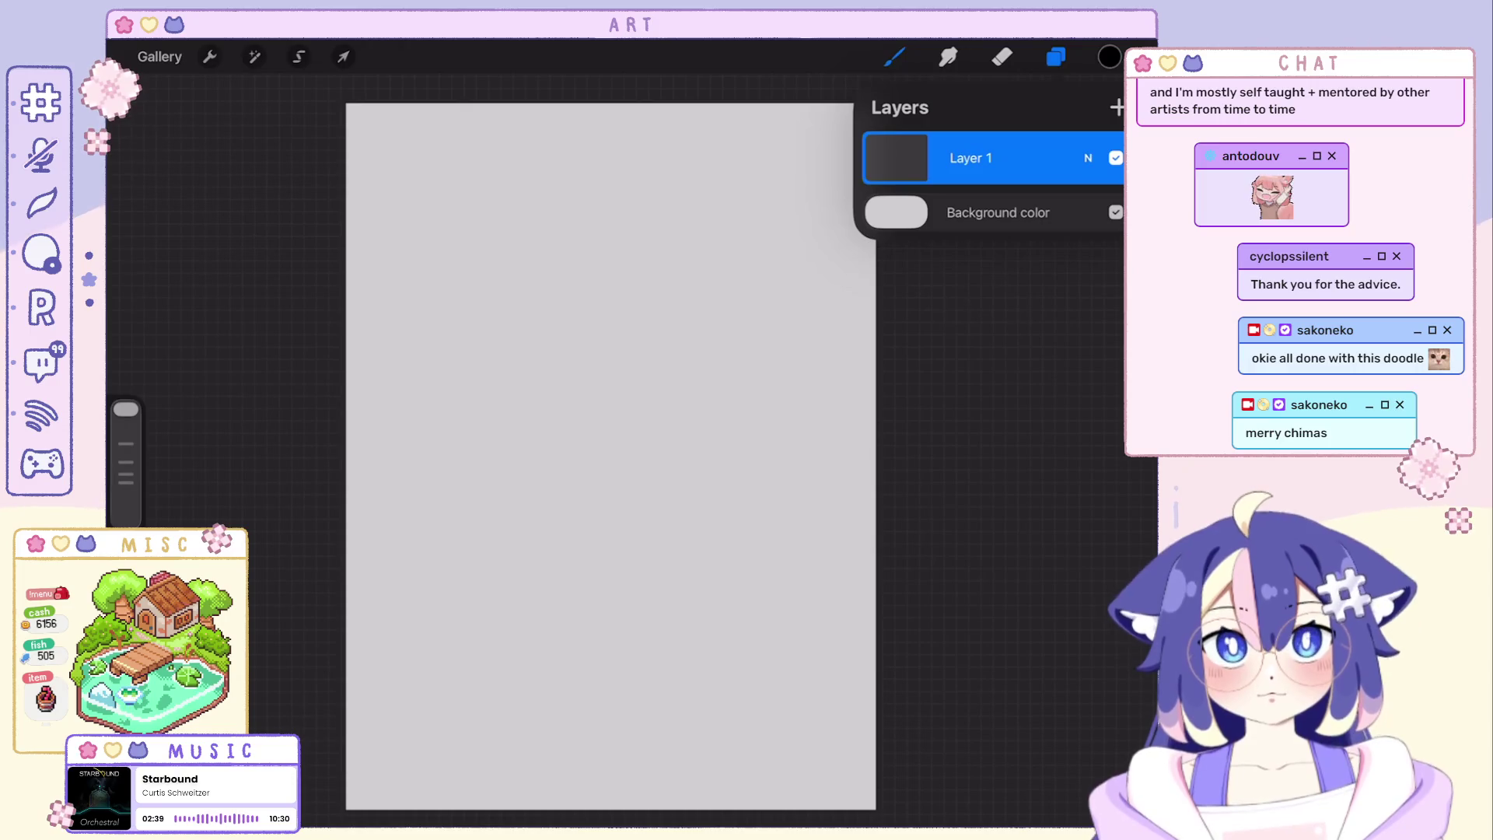
{"action": "left_click", "coordinate": [895, 57]}
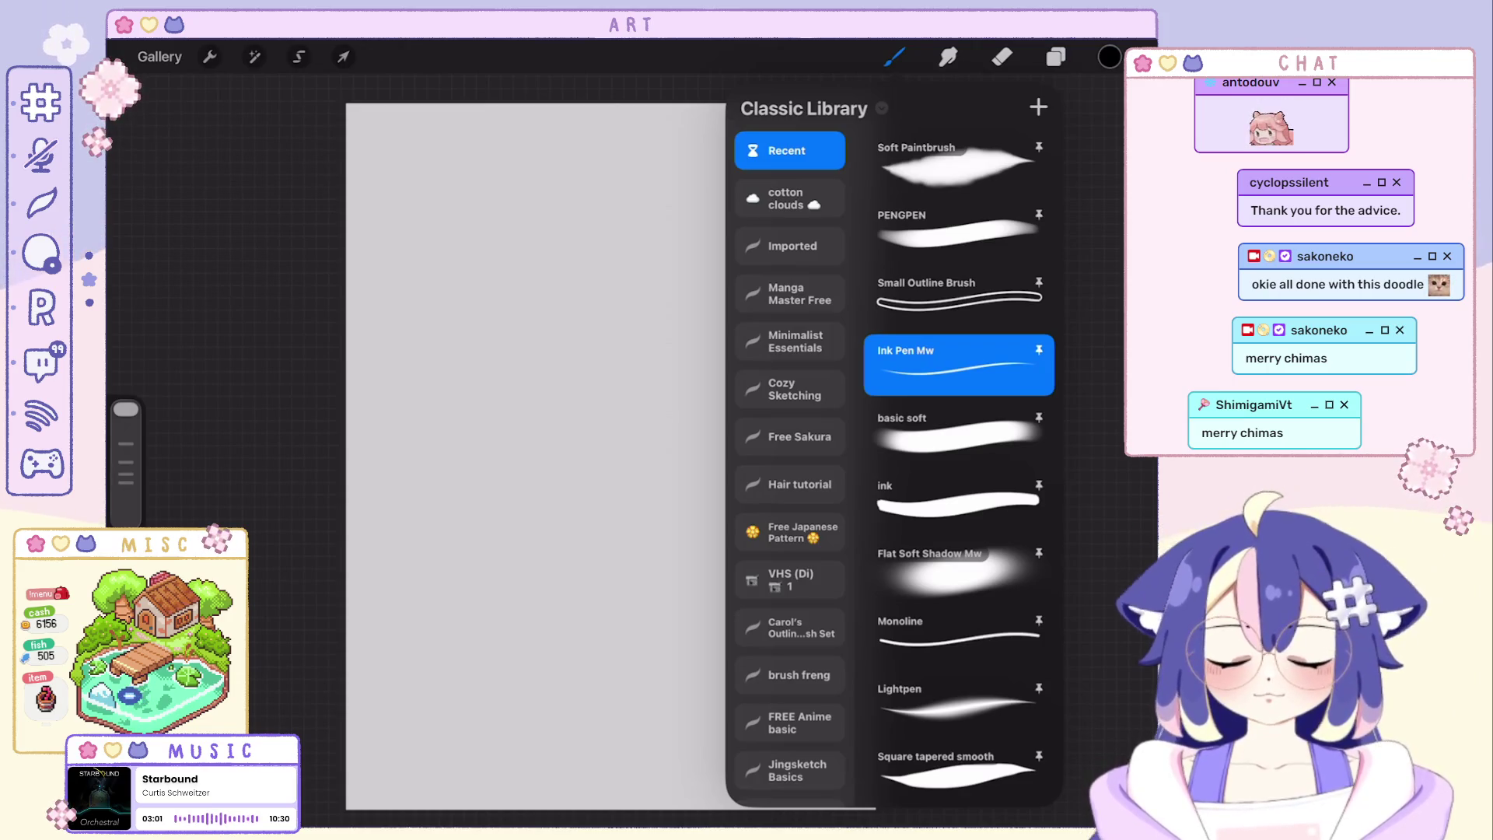
{"action": "scroll", "coordinate": [959, 466], "scroll_direction": "up", "scroll_amount": 1}
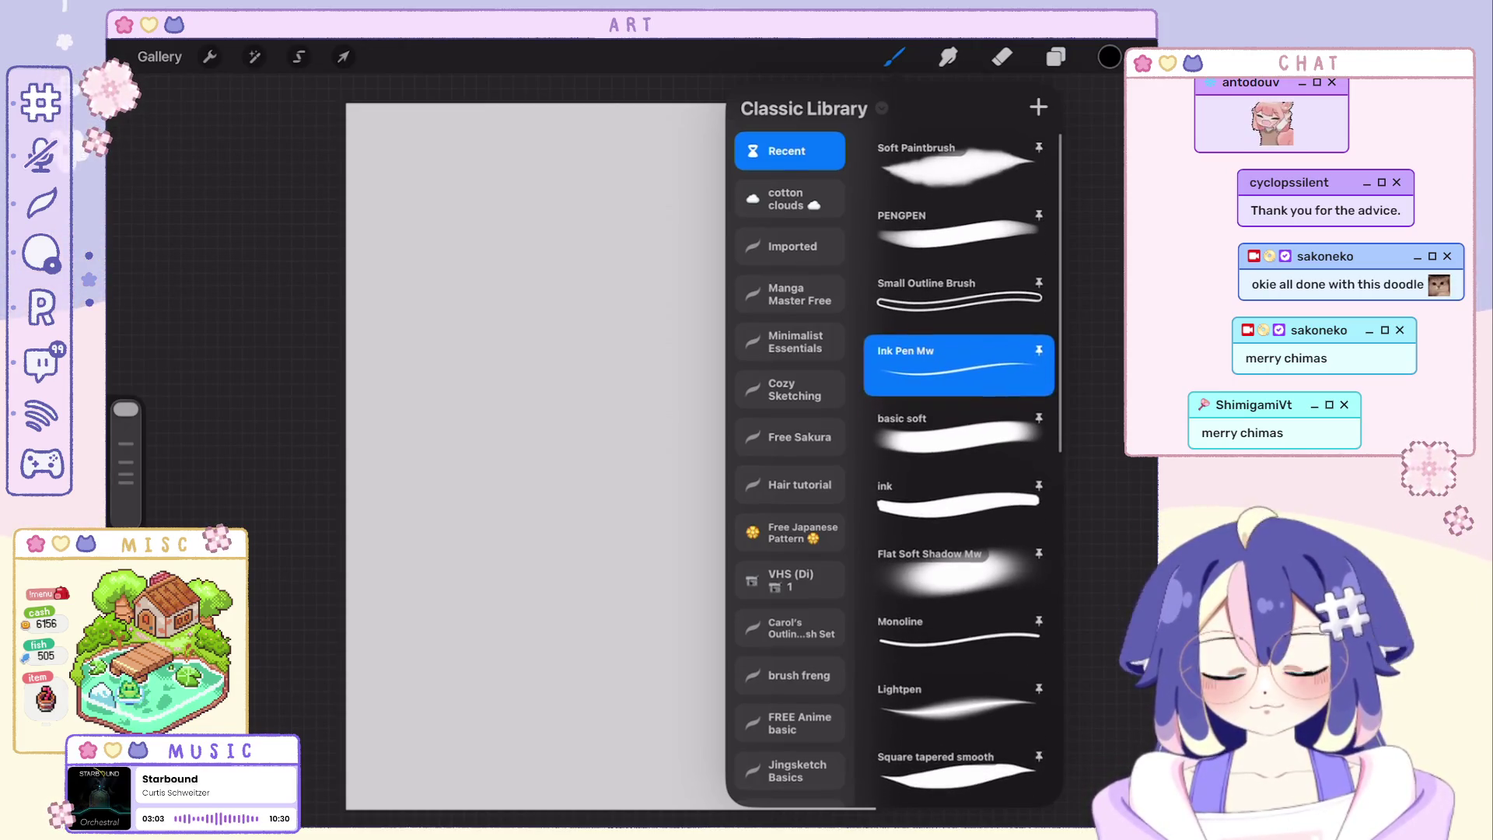
{"action": "left_click", "coordinate": [956, 227]}
{"action": "left_click", "coordinate": [895, 56]}
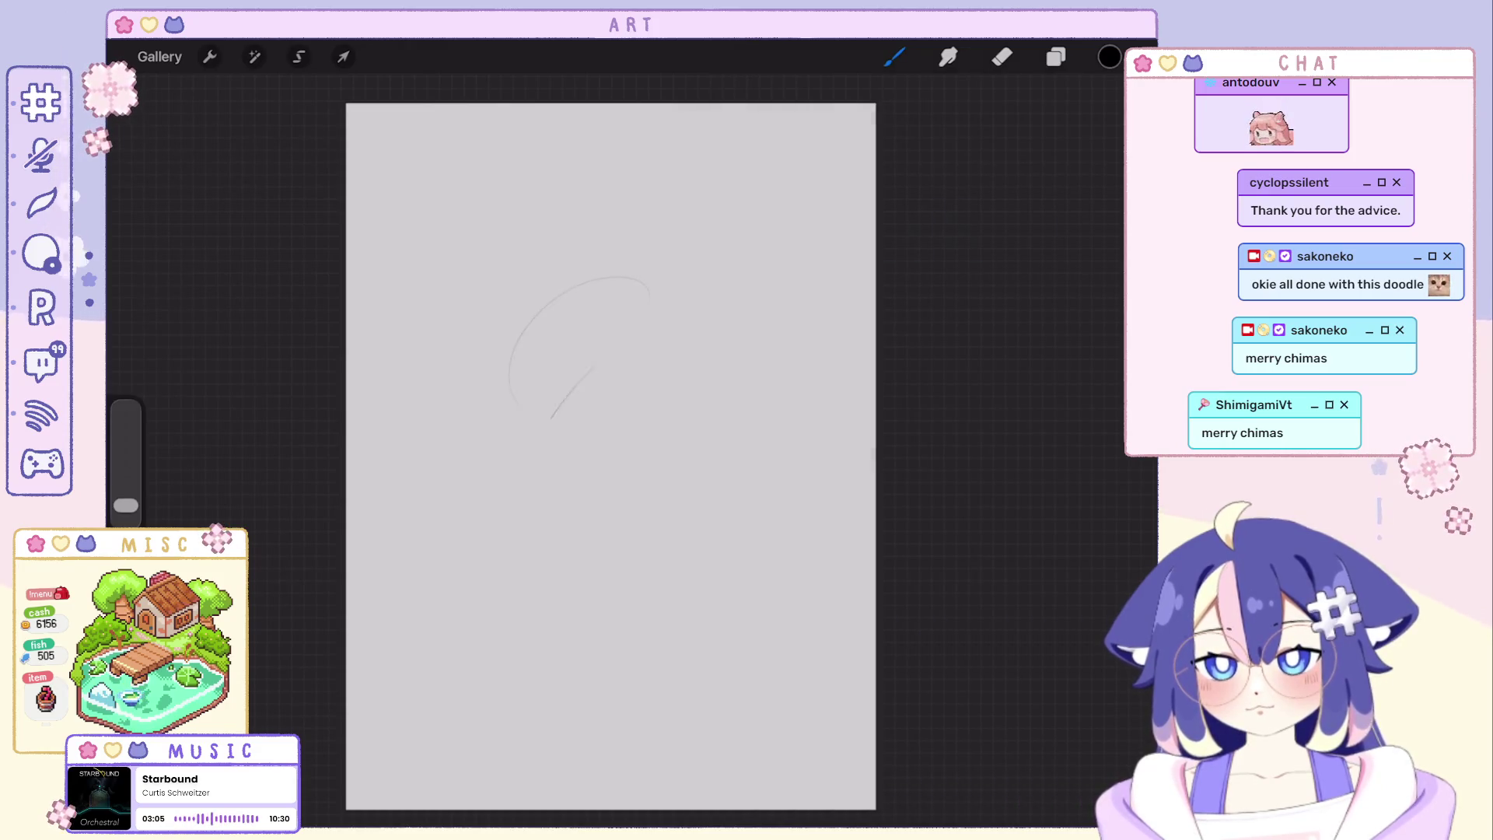
Raise the brush to about 15% and try several head arcs, undoing each unsatisfactory stroke.
{"action": "left_click_drag", "start_coordinate": [127, 505], "coordinate": [126, 481]}
{"action": "mouse_move", "coordinate": [525, 357]}
{"action": "left_mouse_down"}
{"action": "mouse_move", "coordinate": [660, 267]}
{"action": "mouse_move", "coordinate": [498, 406]}
{"action": "left_mouse_up"}
{"action": "key", "text": "ctrl+z"}
{"action": "key", "text": "ctrl+z"}
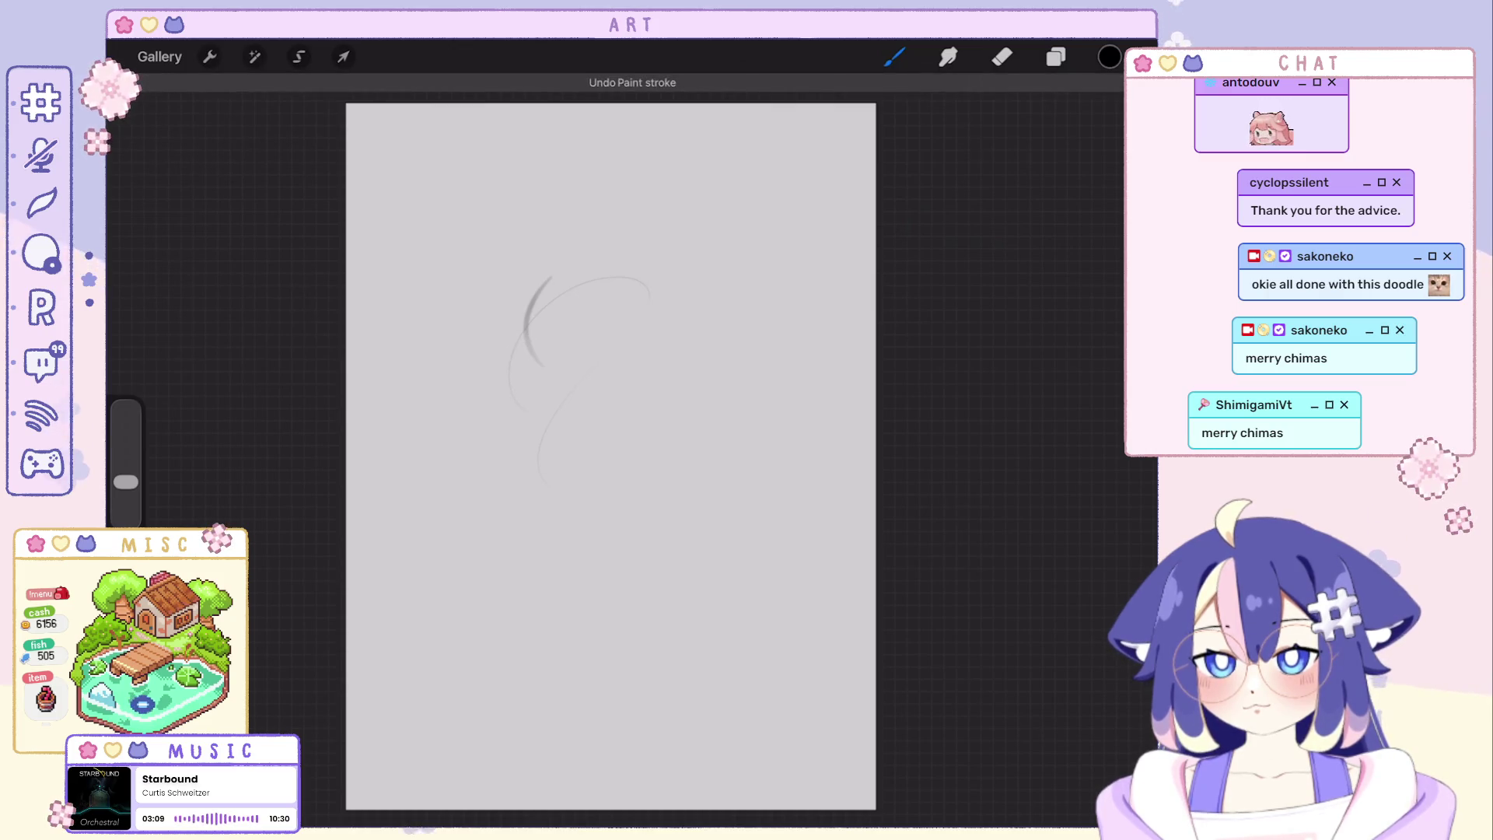
{"action": "left_click_drag", "start_coordinate": [126, 481], "coordinate": [126, 493]}
{"action": "left_click_drag", "start_coordinate": [627, 243], "coordinate": [642, 278]}
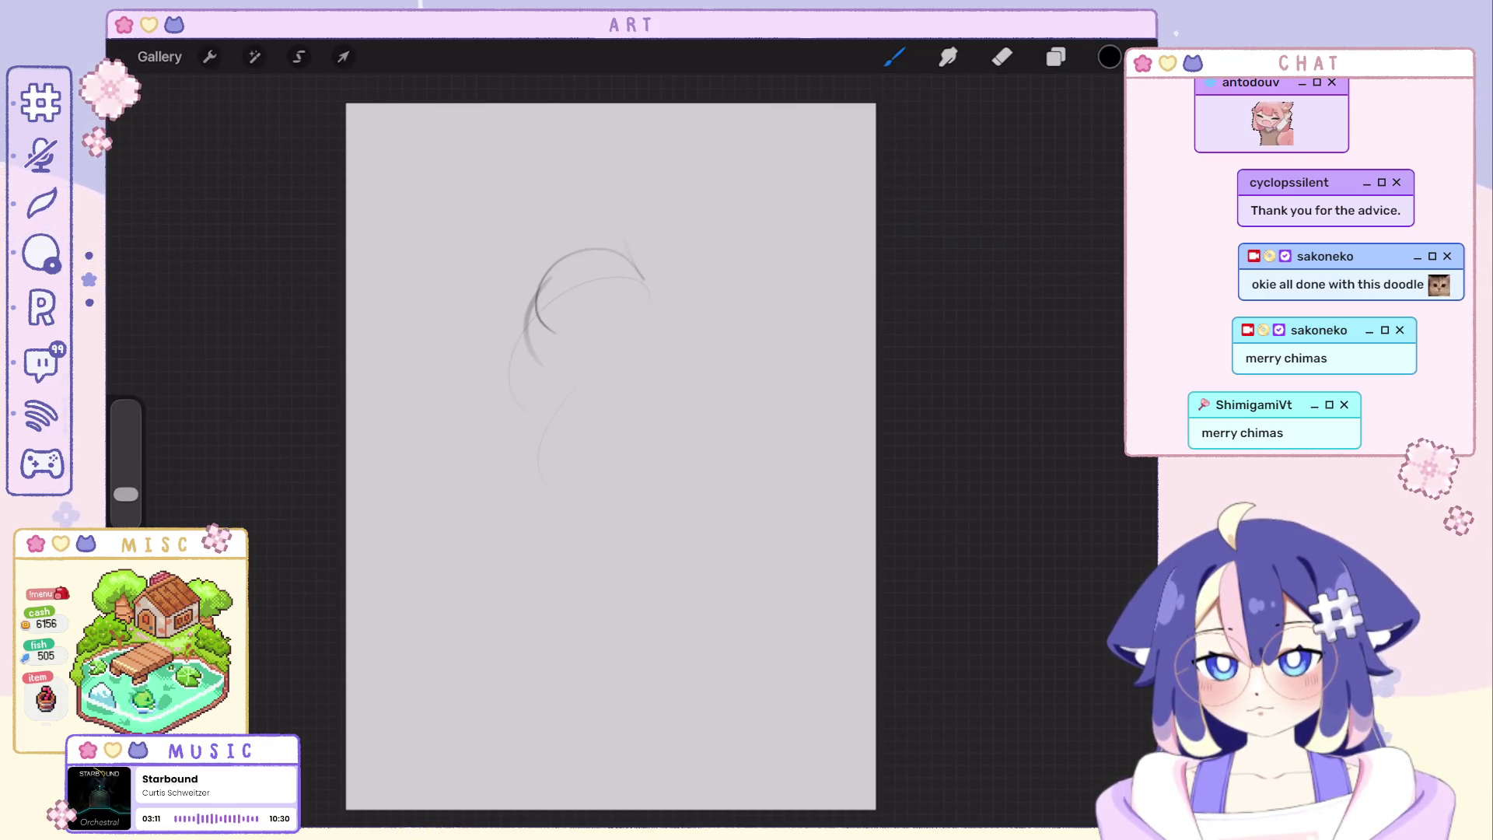
{"action": "key", "text": "ctrl+z"}
{"action": "key", "text": "ctrl+z"}
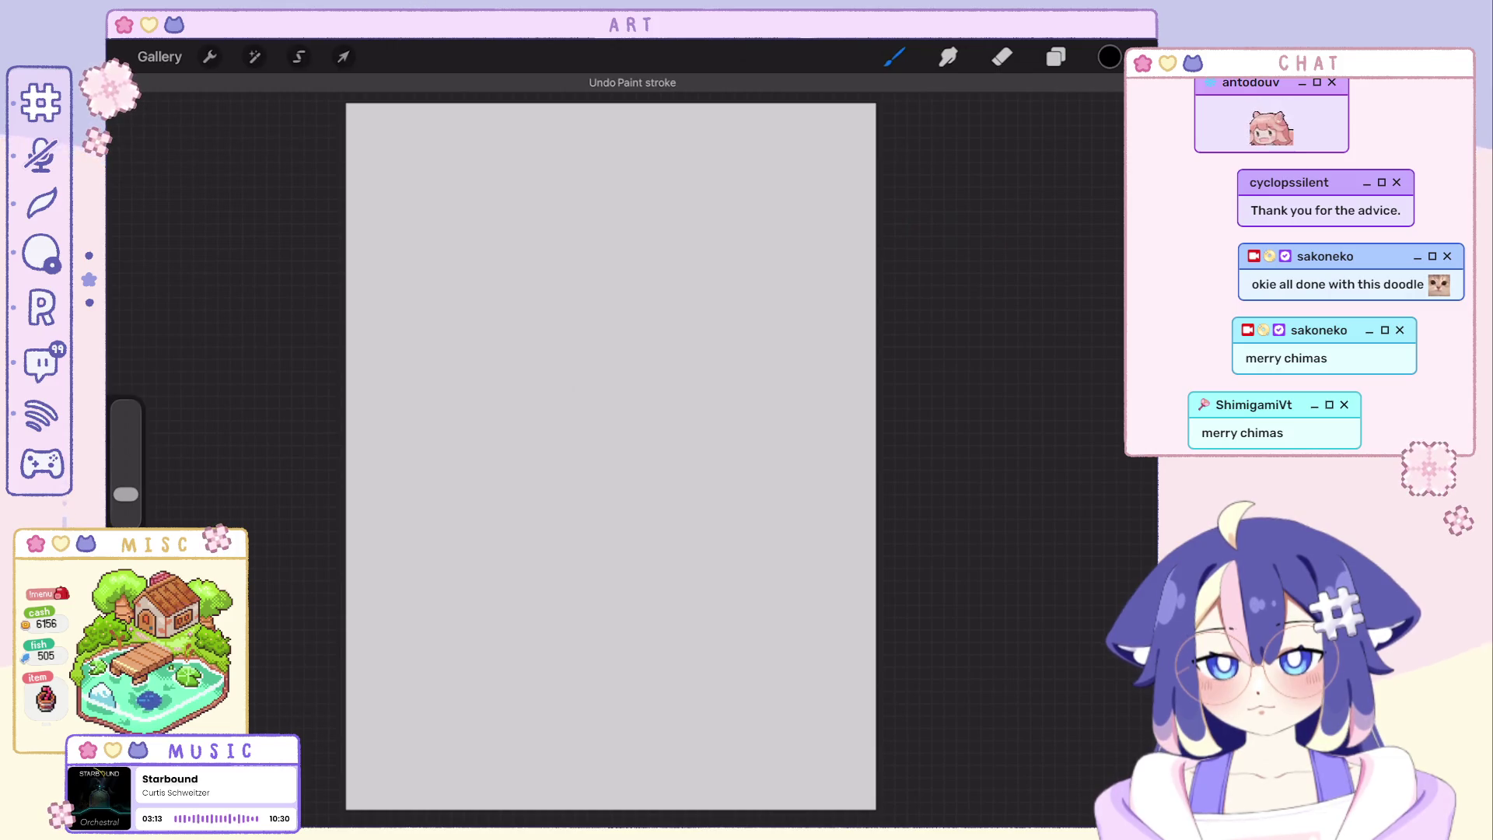
{"action": "key", "text": "ctrl+z"}
{"action": "key", "text": "ctrl+z"}
{"action": "left_click_drag", "start_coordinate": [589, 217], "coordinate": [613, 382]}
{"action": "left_click_drag", "start_coordinate": [635, 204], "coordinate": [689, 315]}
{"action": "key", "text": "ctrl+z"}
Sketch the head's circular outline with a vertical guide and curves around and below it.
{"action": "mouse_move", "coordinate": [607, 213]}
{"action": "left_mouse_down"}
{"action": "mouse_move", "coordinate": [676, 315]}
{"action": "mouse_move", "coordinate": [584, 374]}
{"action": "left_mouse_up"}
{"action": "left_click_drag", "start_coordinate": [587, 169], "coordinate": [589, 280]}
{"action": "mouse_move", "coordinate": [584, 217]}
{"action": "left_mouse_down"}
{"action": "mouse_move", "coordinate": [578, 373]}
{"action": "mouse_move", "coordinate": [700, 280]}
{"action": "left_mouse_up"}
{"action": "mouse_move", "coordinate": [561, 306]}
{"action": "left_mouse_down"}
{"action": "mouse_move", "coordinate": [501, 333]}
{"action": "mouse_move", "coordinate": [607, 402]}
{"action": "left_mouse_up"}
{"action": "left_click_drag", "start_coordinate": [450, 344], "coordinate": [502, 397]}
{"action": "left_click_drag", "start_coordinate": [683, 286], "coordinate": [654, 397]}
{"action": "key", "text": "ctrl+z"}
Rough in the shoulders and a vertical torso stroke with a diagonal near the hip.
{"action": "mouse_move", "coordinate": [531, 415]}
{"action": "left_mouse_down"}
{"action": "mouse_move", "coordinate": [606, 443]}
{"action": "mouse_move", "coordinate": [525, 490]}
{"action": "left_mouse_up"}
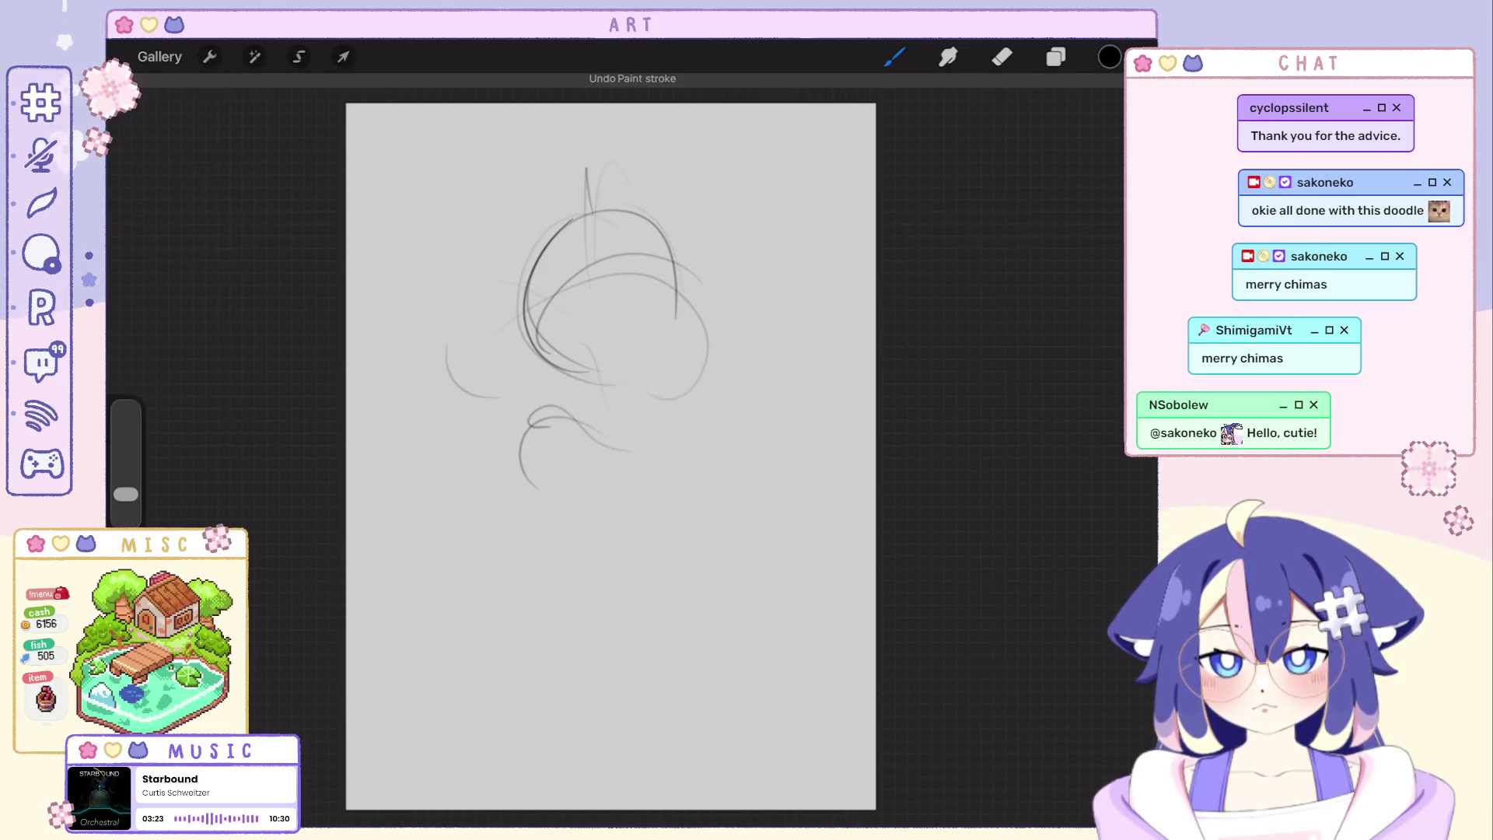
{"action": "left_click_drag", "start_coordinate": [635, 442], "coordinate": [710, 392]}
{"action": "left_click_drag", "start_coordinate": [694, 434], "coordinate": [717, 430]}
{"action": "key", "text": "ctrl+z"}
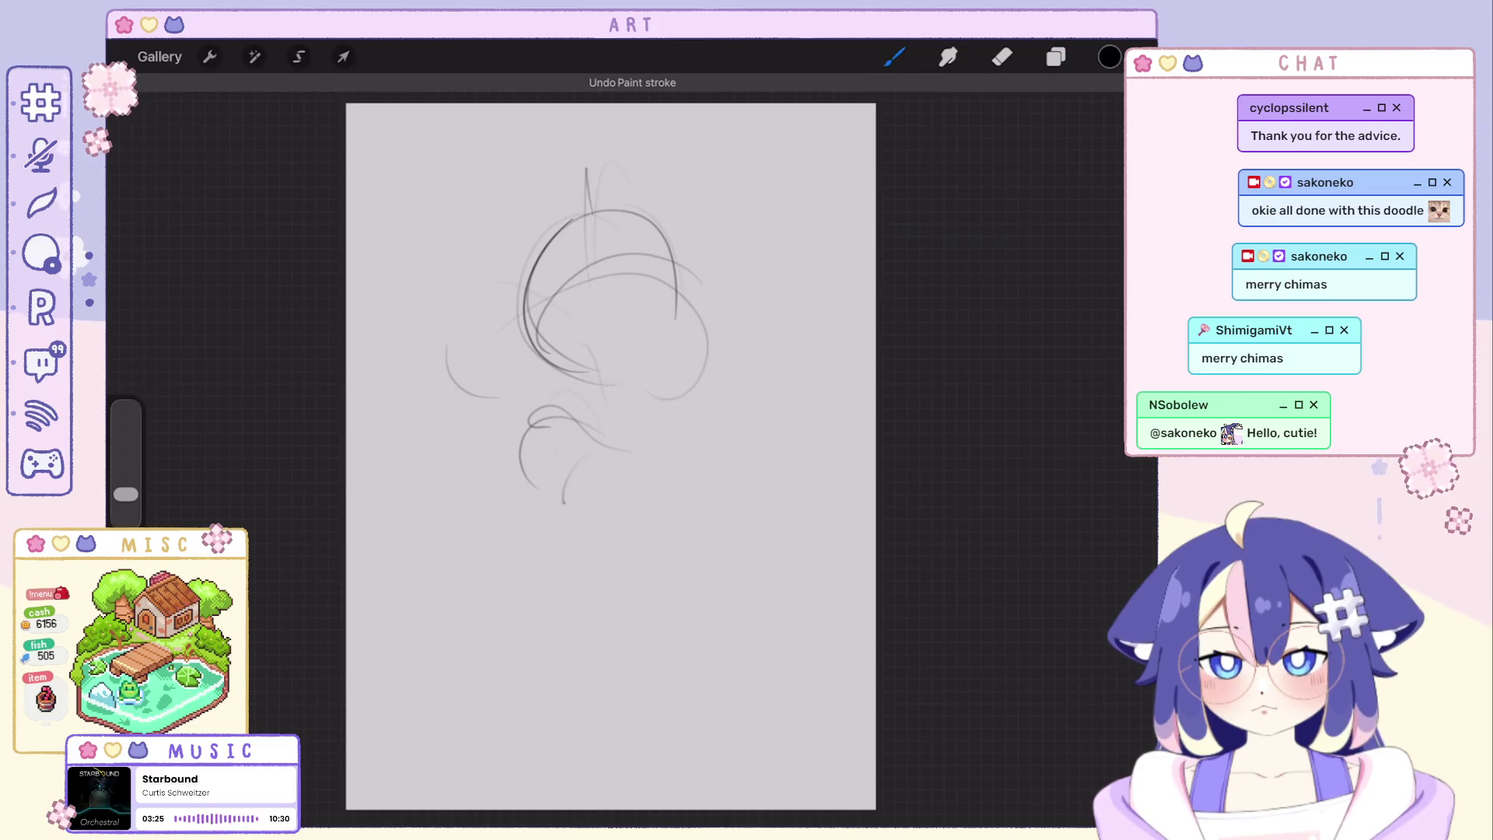
{"action": "left_click_drag", "start_coordinate": [495, 572], "coordinate": [581, 602]}
{"action": "key", "text": "ctrl+z"}
{"action": "mouse_move", "coordinate": [538, 455]}
{"action": "left_mouse_down"}
{"action": "mouse_move", "coordinate": [528, 520]}
{"action": "mouse_move", "coordinate": [460, 616]}
{"action": "left_mouse_up"}
{"action": "key", "text": "ctrl+z"}
{"action": "key", "text": "ctrl+z"}
{"action": "left_click_drag", "start_coordinate": [540, 480], "coordinate": [541, 496]}
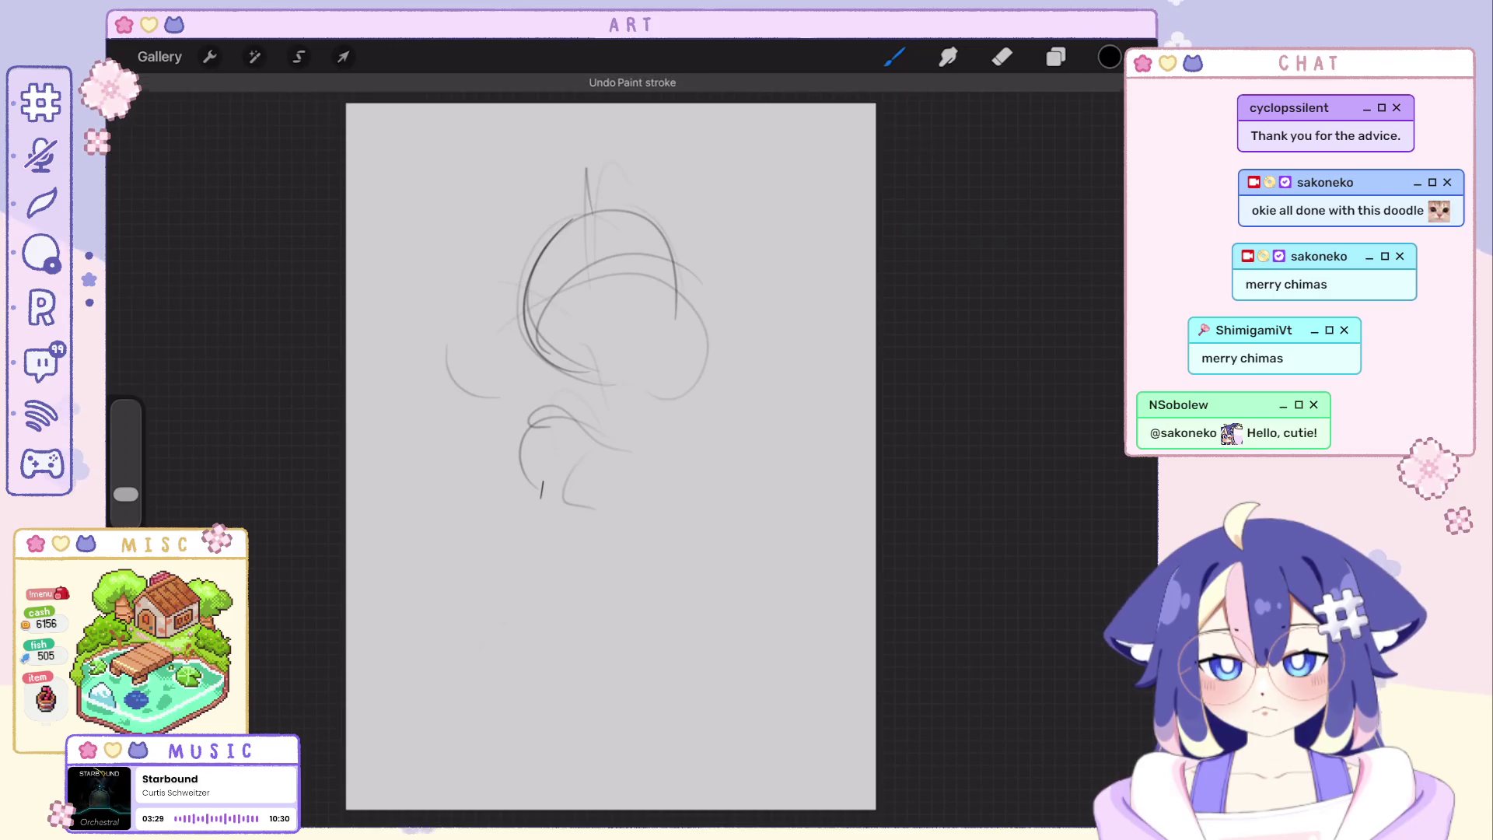
Draw a long leg line with foot marks, the torso's right side, waist curve and top edge.
{"action": "left_click_drag", "start_coordinate": [550, 441], "coordinate": [490, 700]}
{"action": "mouse_move", "coordinate": [462, 613]}
{"action": "left_mouse_down"}
{"action": "mouse_move", "coordinate": [495, 660]}
{"action": "mouse_move", "coordinate": [489, 674]}
{"action": "left_mouse_up"}
{"action": "left_click_drag", "start_coordinate": [658, 491], "coordinate": [672, 572]}
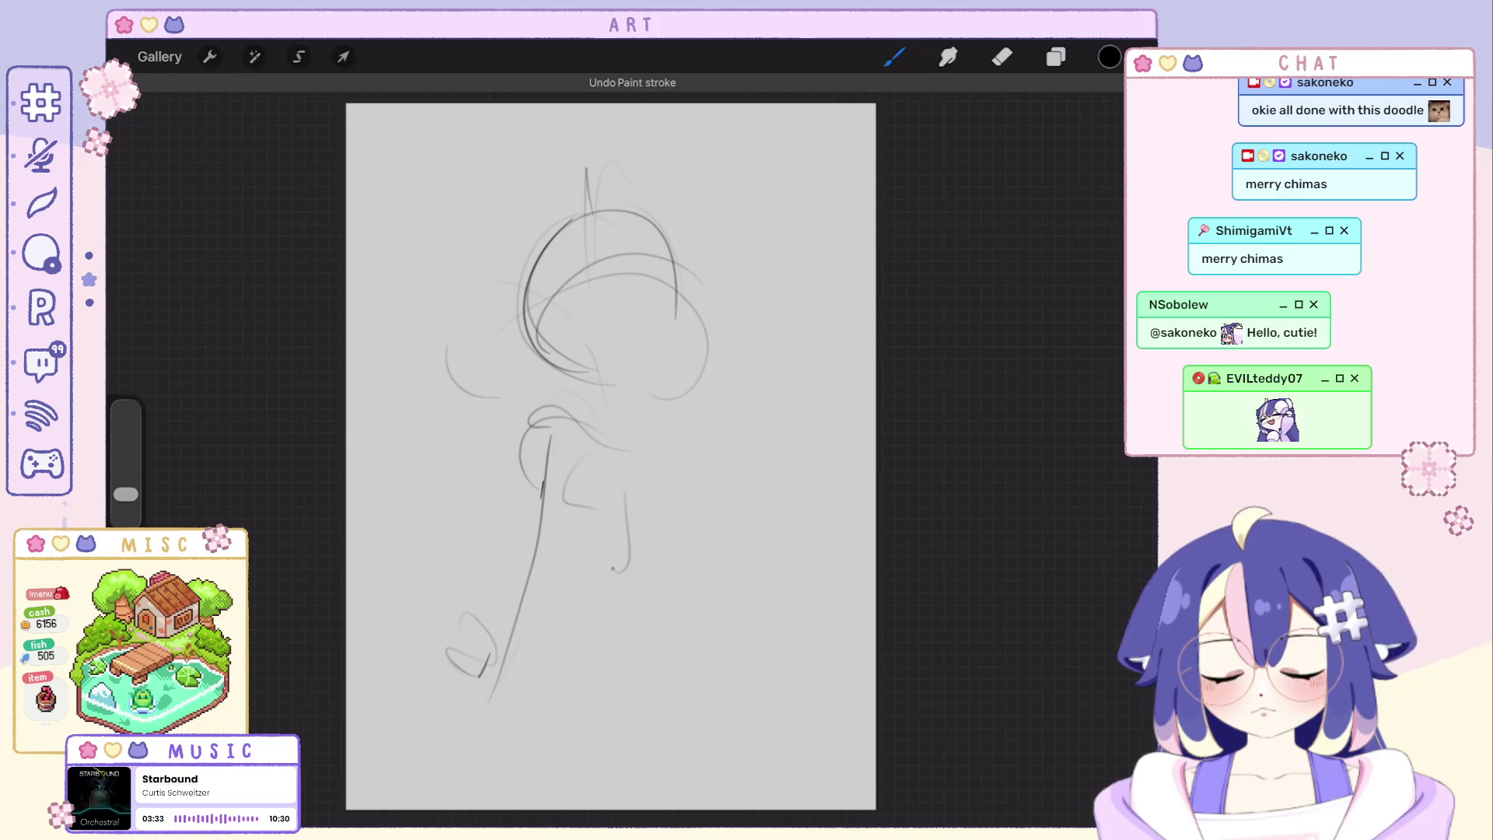
{"action": "left_click_drag", "start_coordinate": [565, 562], "coordinate": [597, 576]}
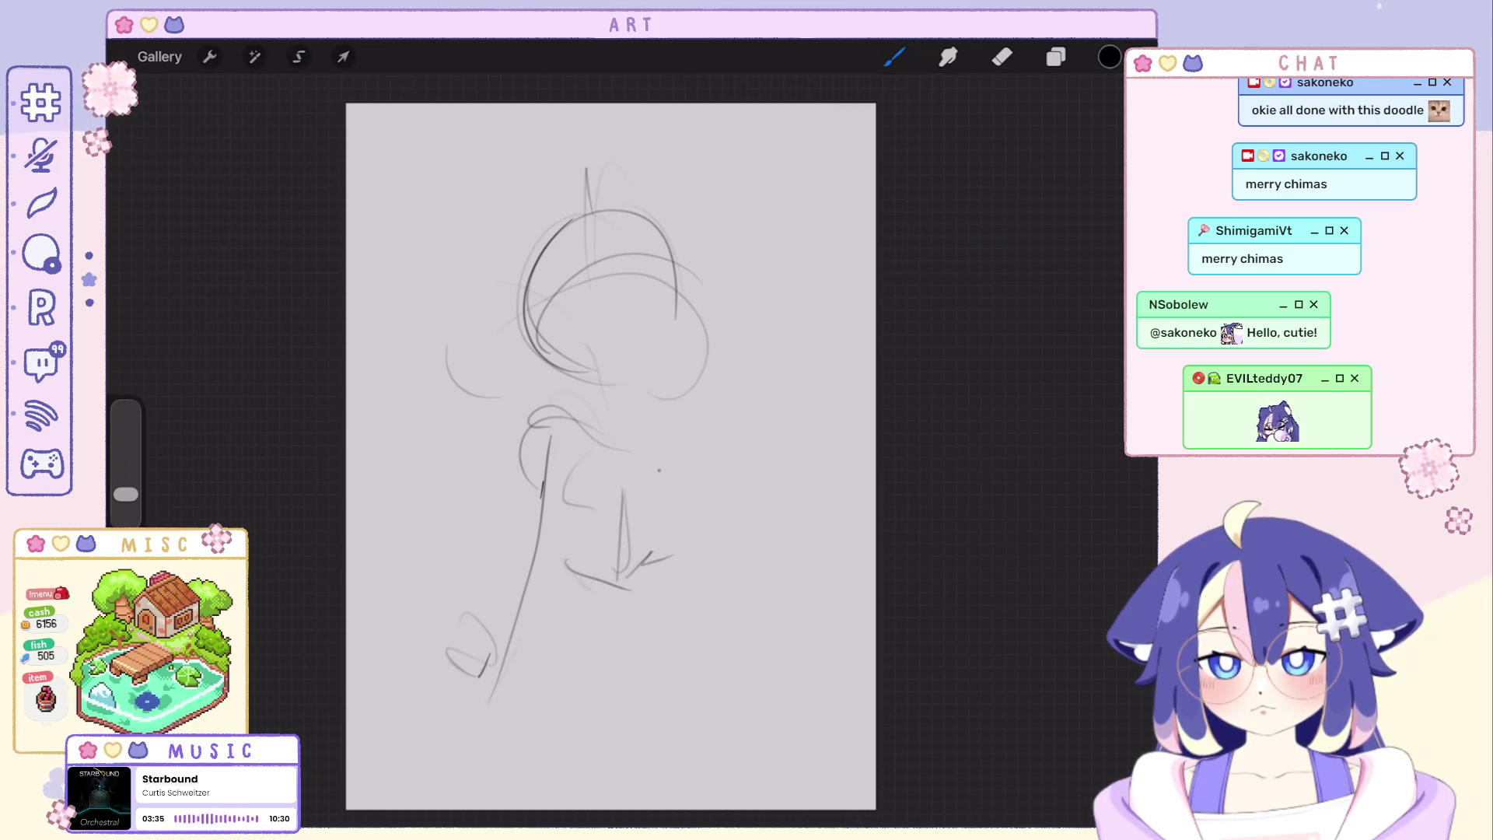
{"action": "left_click_drag", "start_coordinate": [549, 443], "coordinate": [613, 449]}
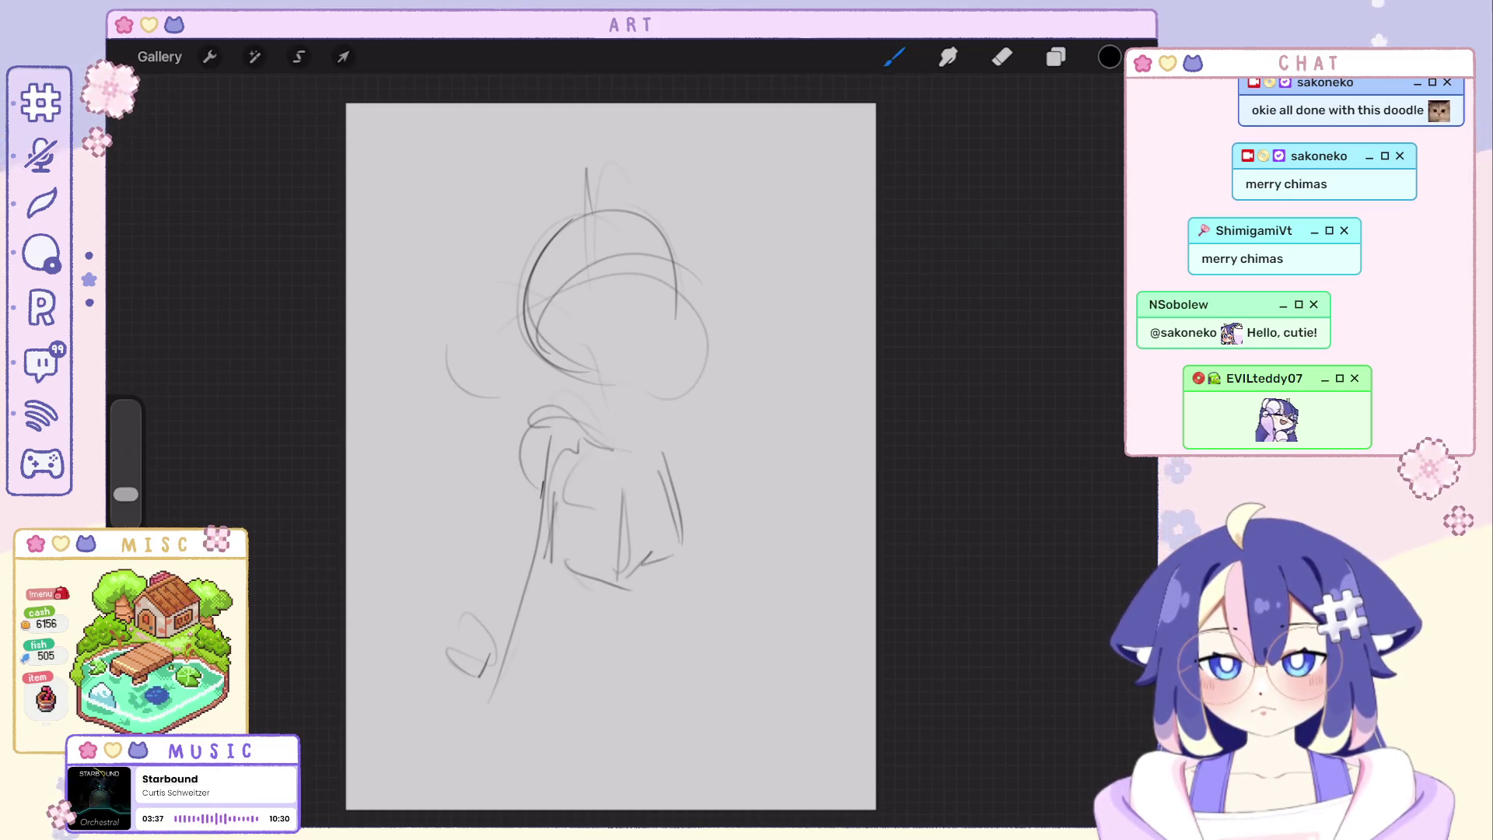
{"action": "scroll", "coordinate": [610, 456], "scroll_direction": "down", "scroll_amount": 2}
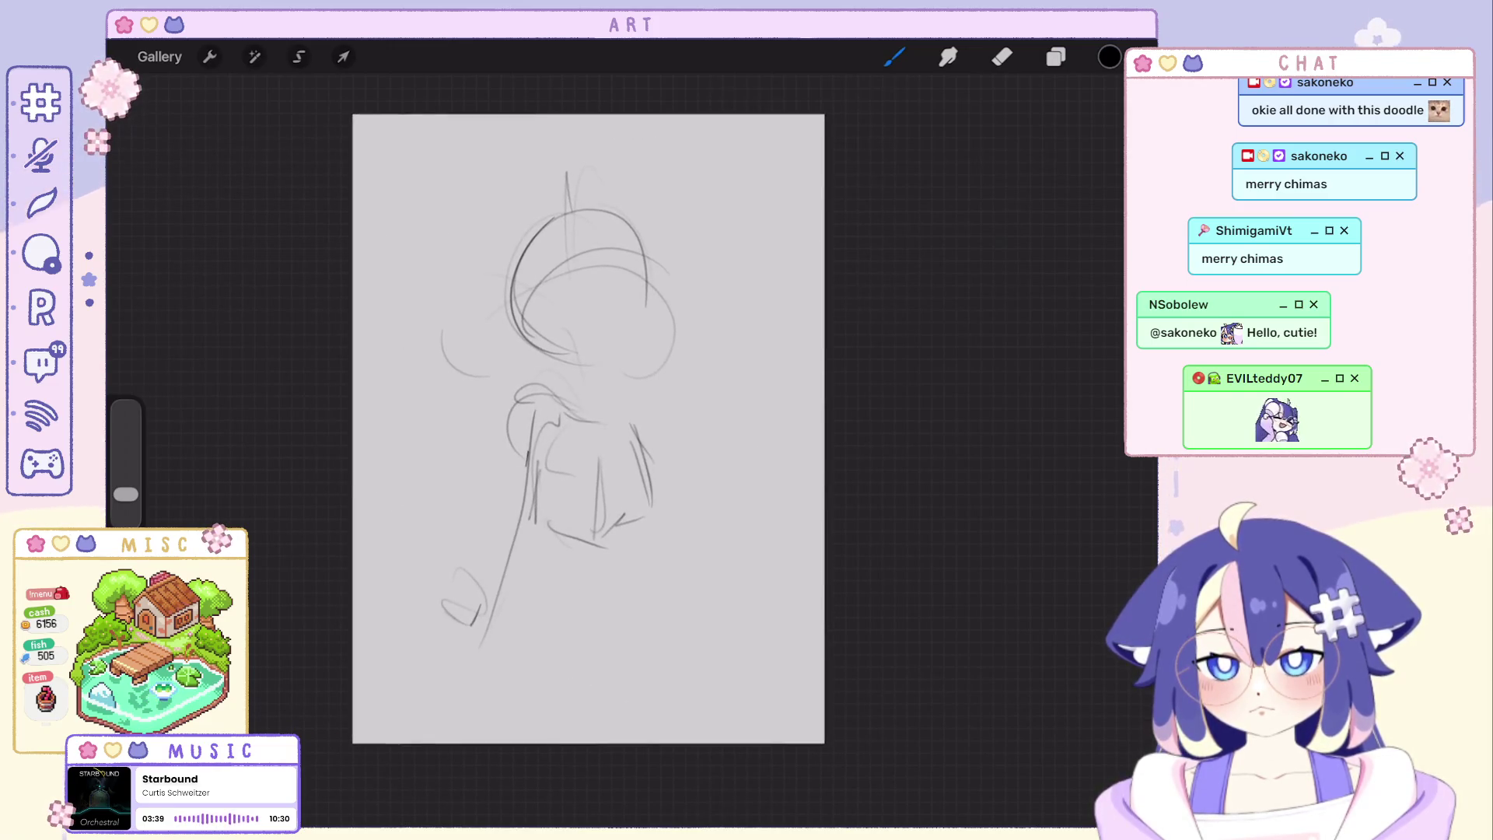
Darken the torso's top edge and redraw the skirt curves along the bottom of the figure.
{"action": "left_click_drag", "start_coordinate": [519, 398], "coordinate": [638, 417]}
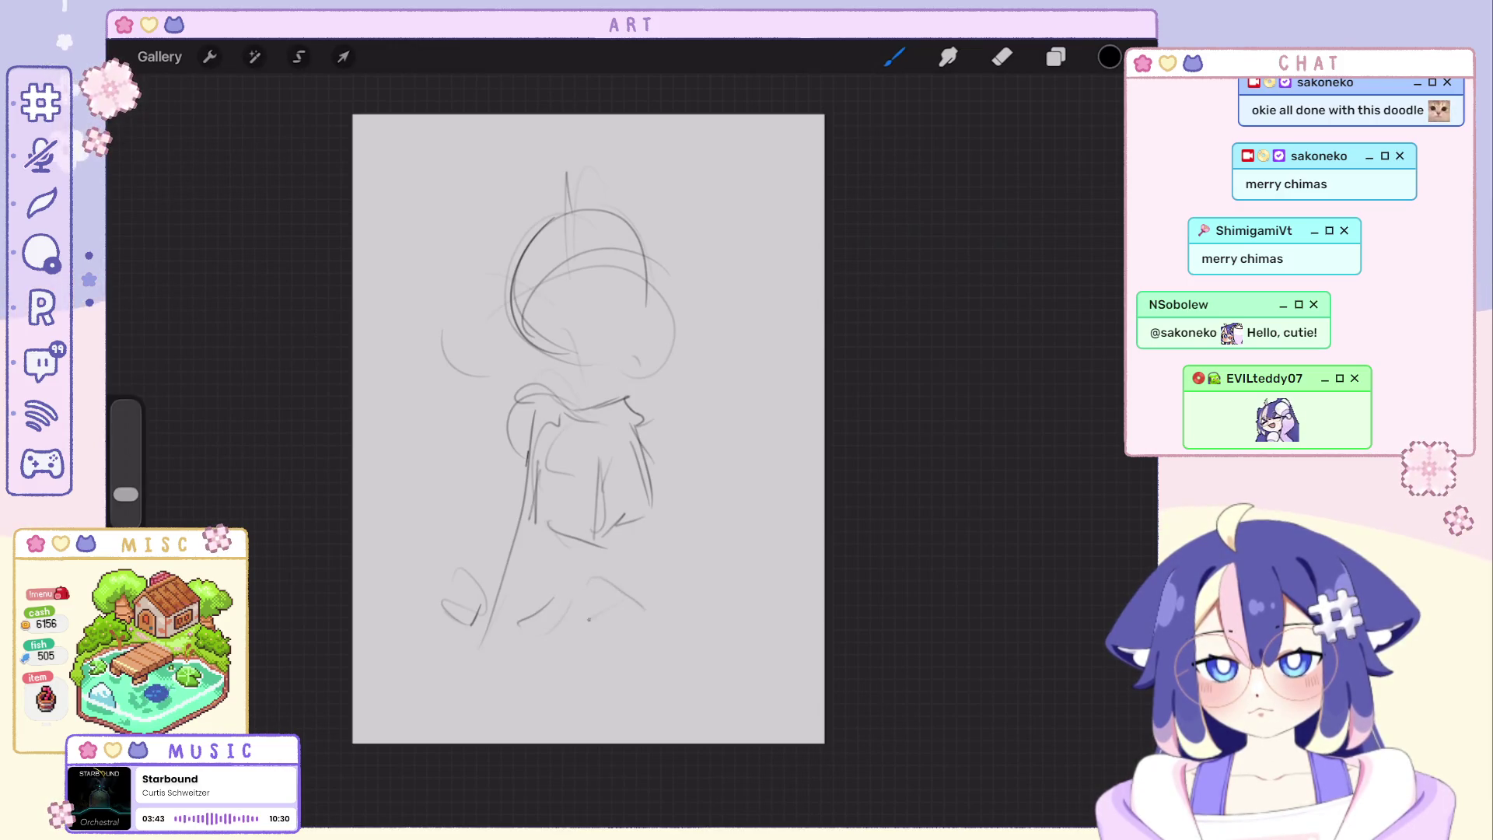
{"action": "left_click_drag", "start_coordinate": [490, 636], "coordinate": [636, 691]}
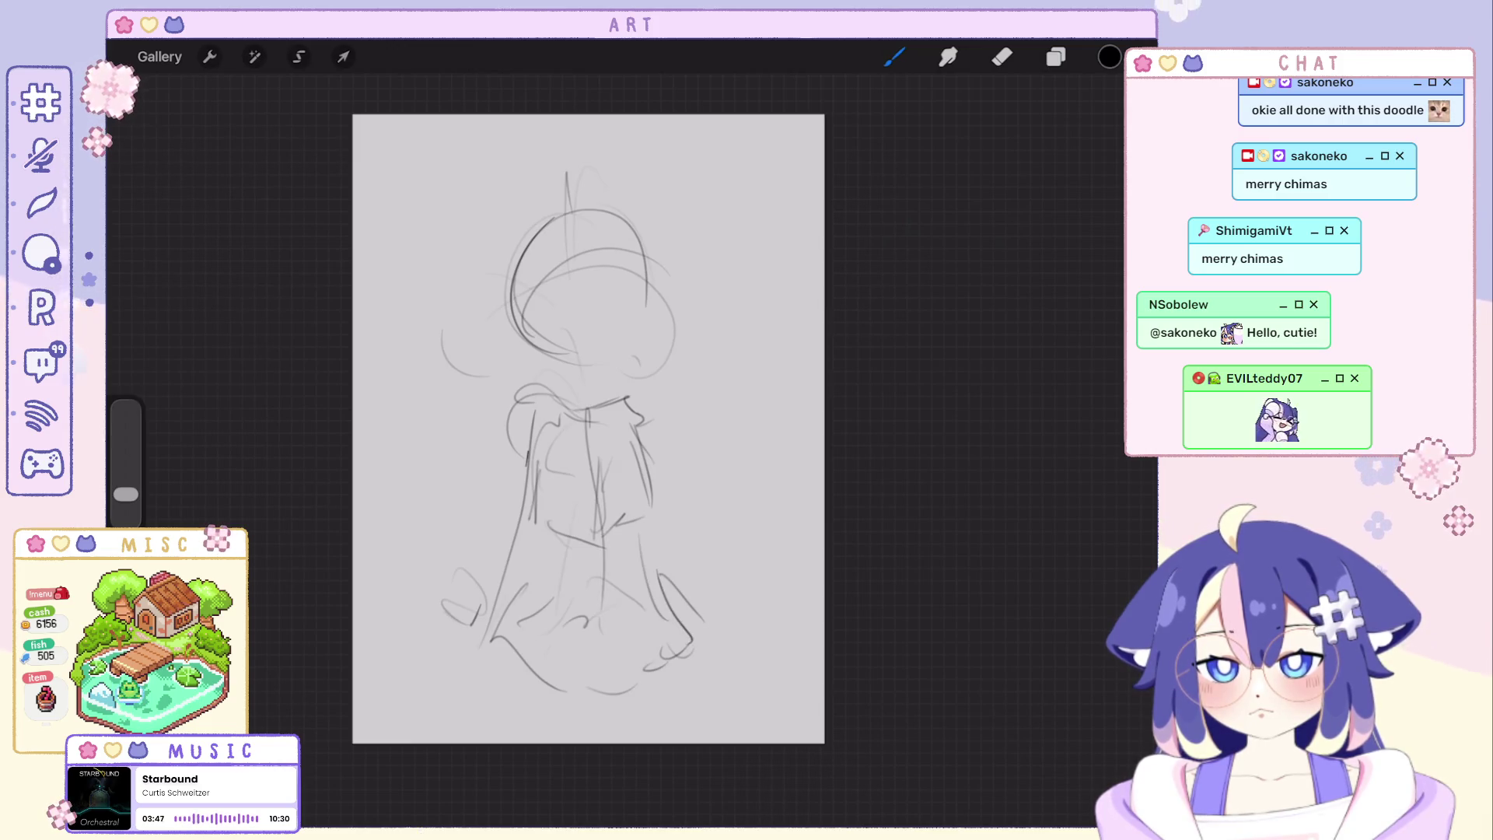
{"action": "key", "text": "ctrl+z"}
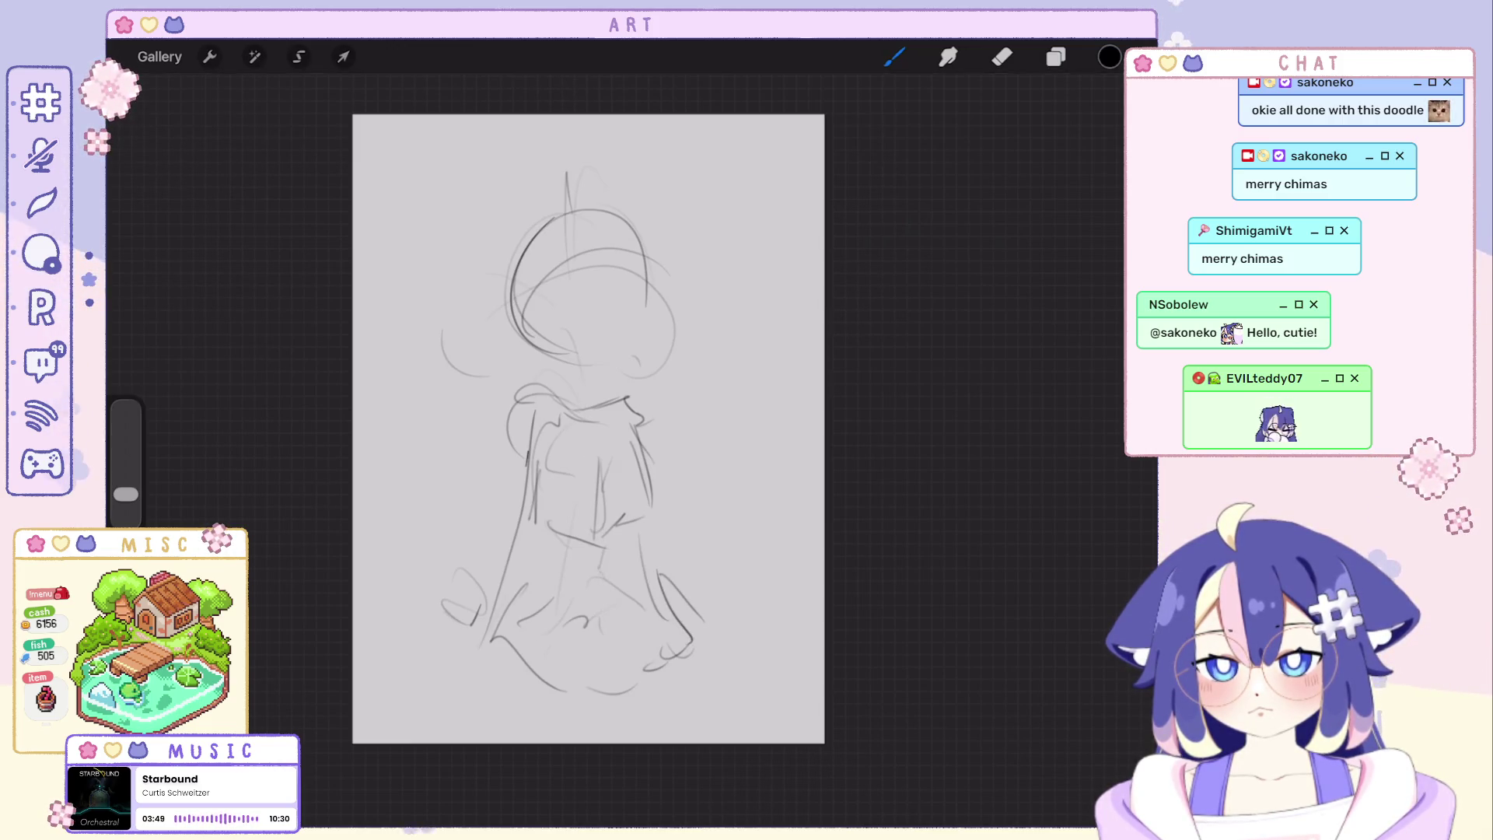
{"action": "left_click_drag", "start_coordinate": [477, 683], "coordinate": [647, 675]}
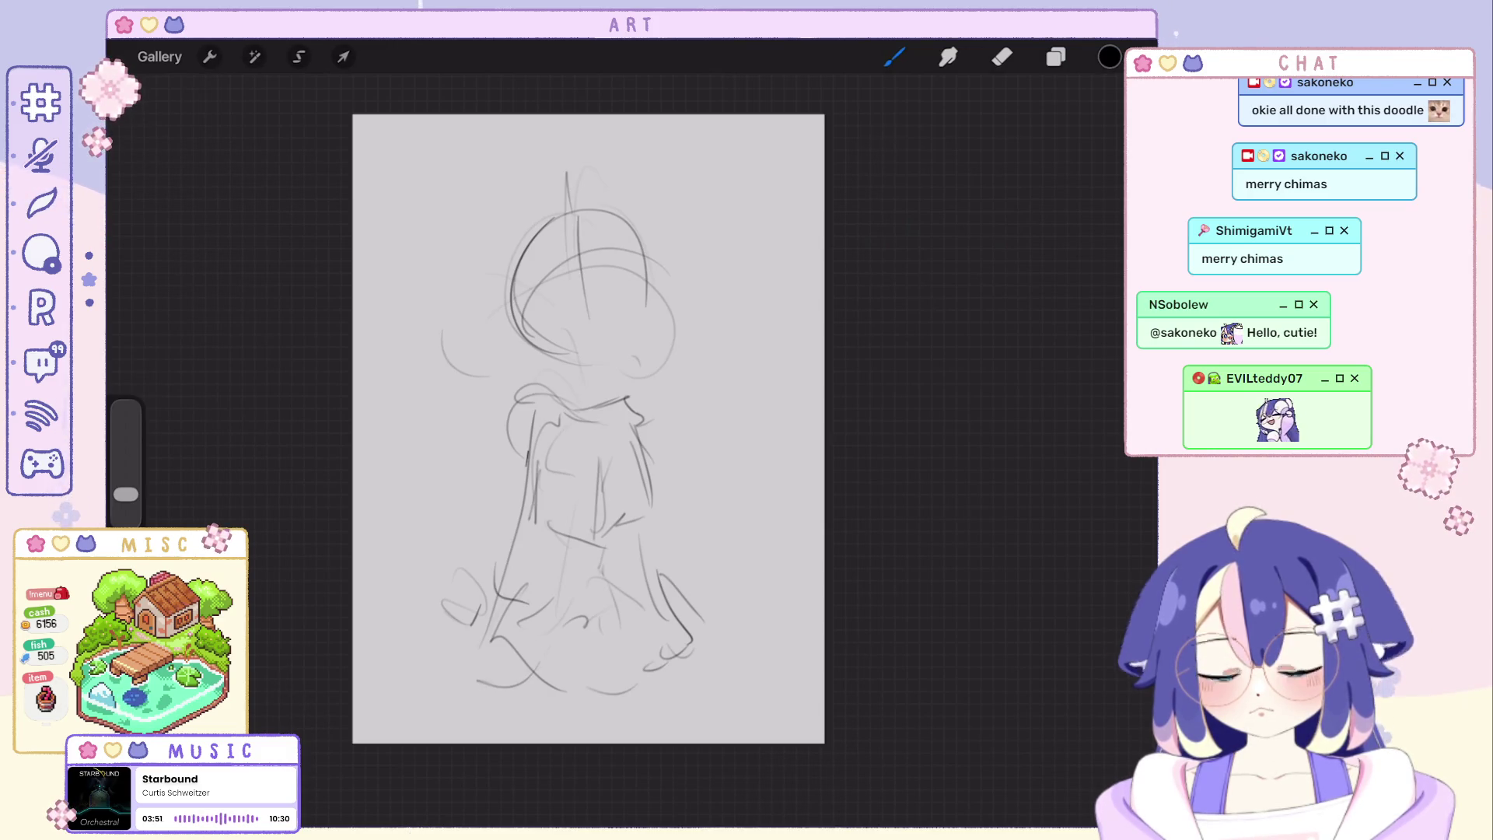
{"action": "key", "text": "ctrl+z"}
Firm up the head with a vertical centre line and sketch small strokes atop it.
{"action": "left_click_drag", "start_coordinate": [566, 172], "coordinate": [588, 367]}
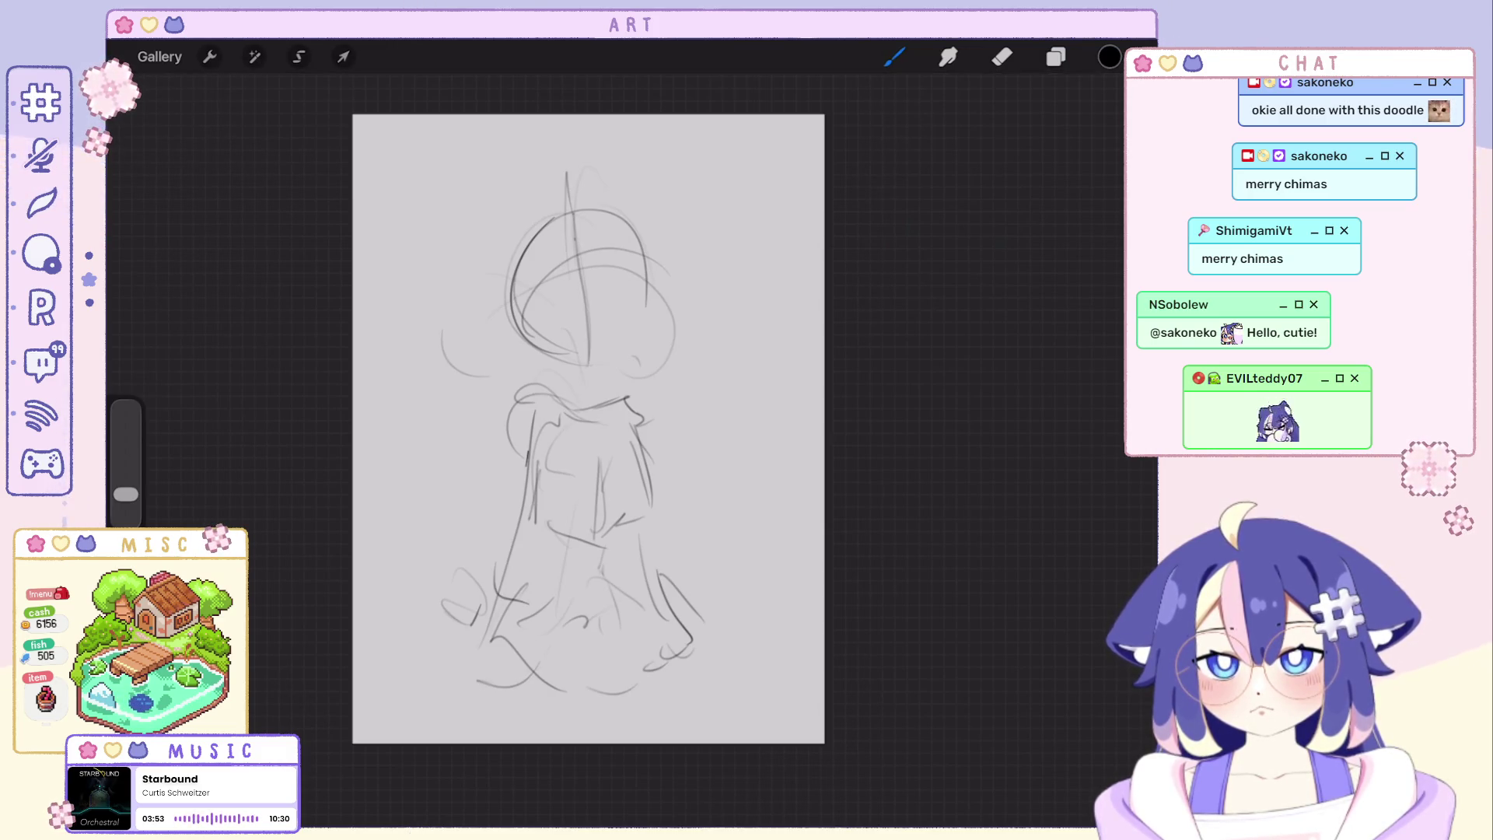
{"action": "key", "text": "ctrl+z"}
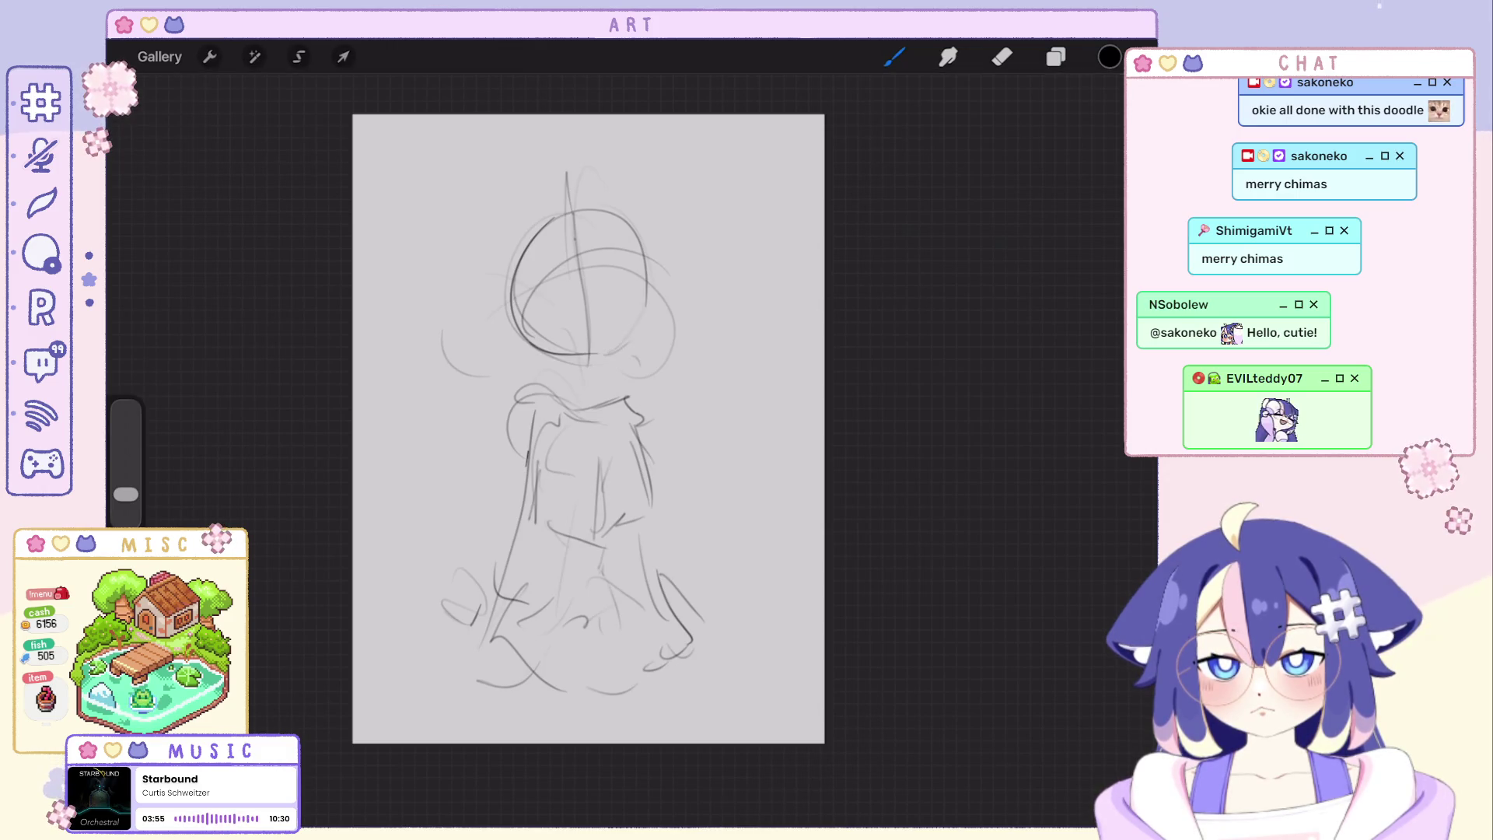
{"action": "key", "text": "ctrl+z"}
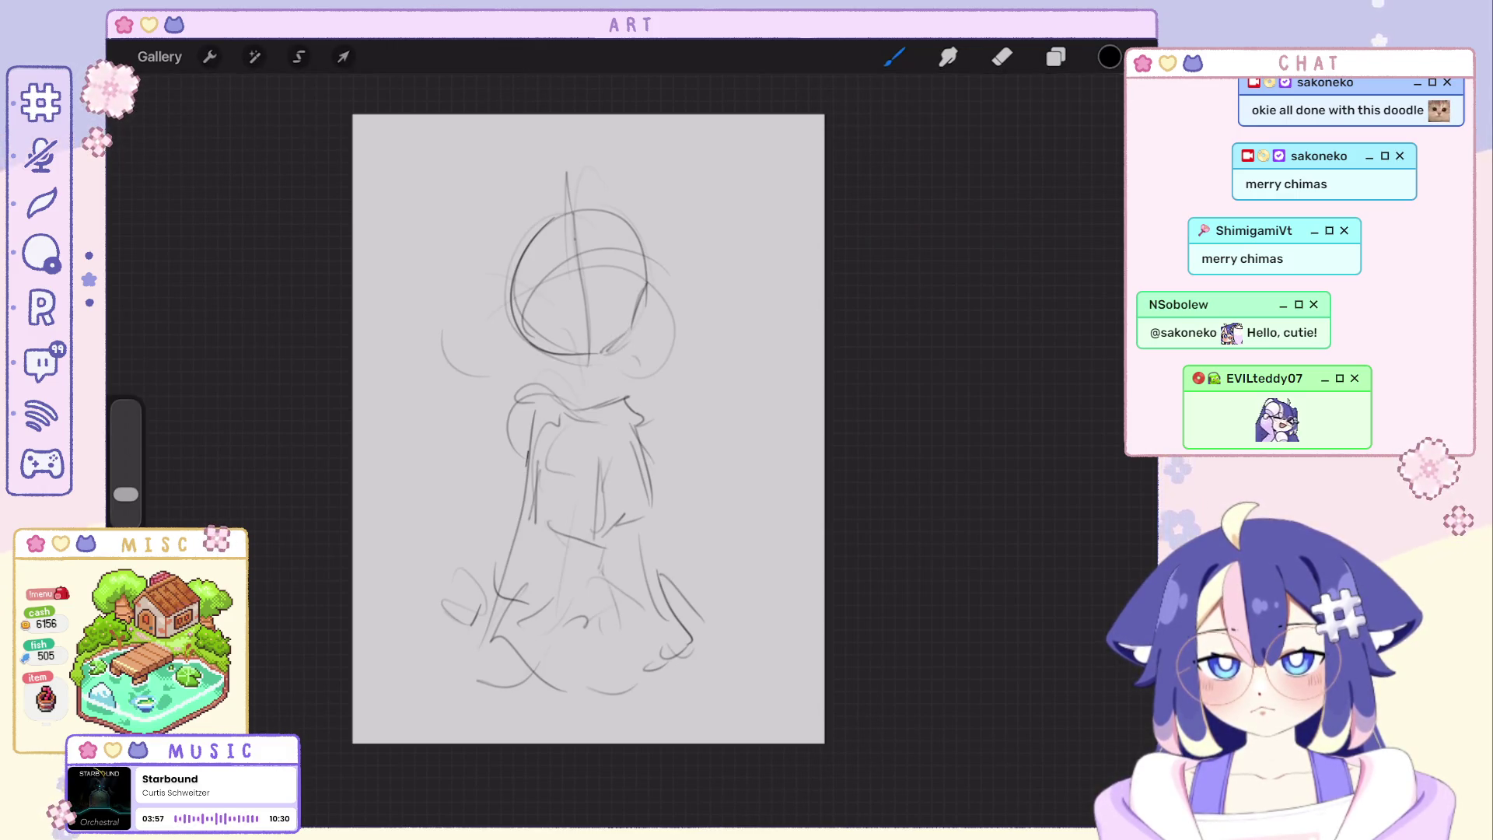
{"action": "key", "text": "ctrl+shift+z"}
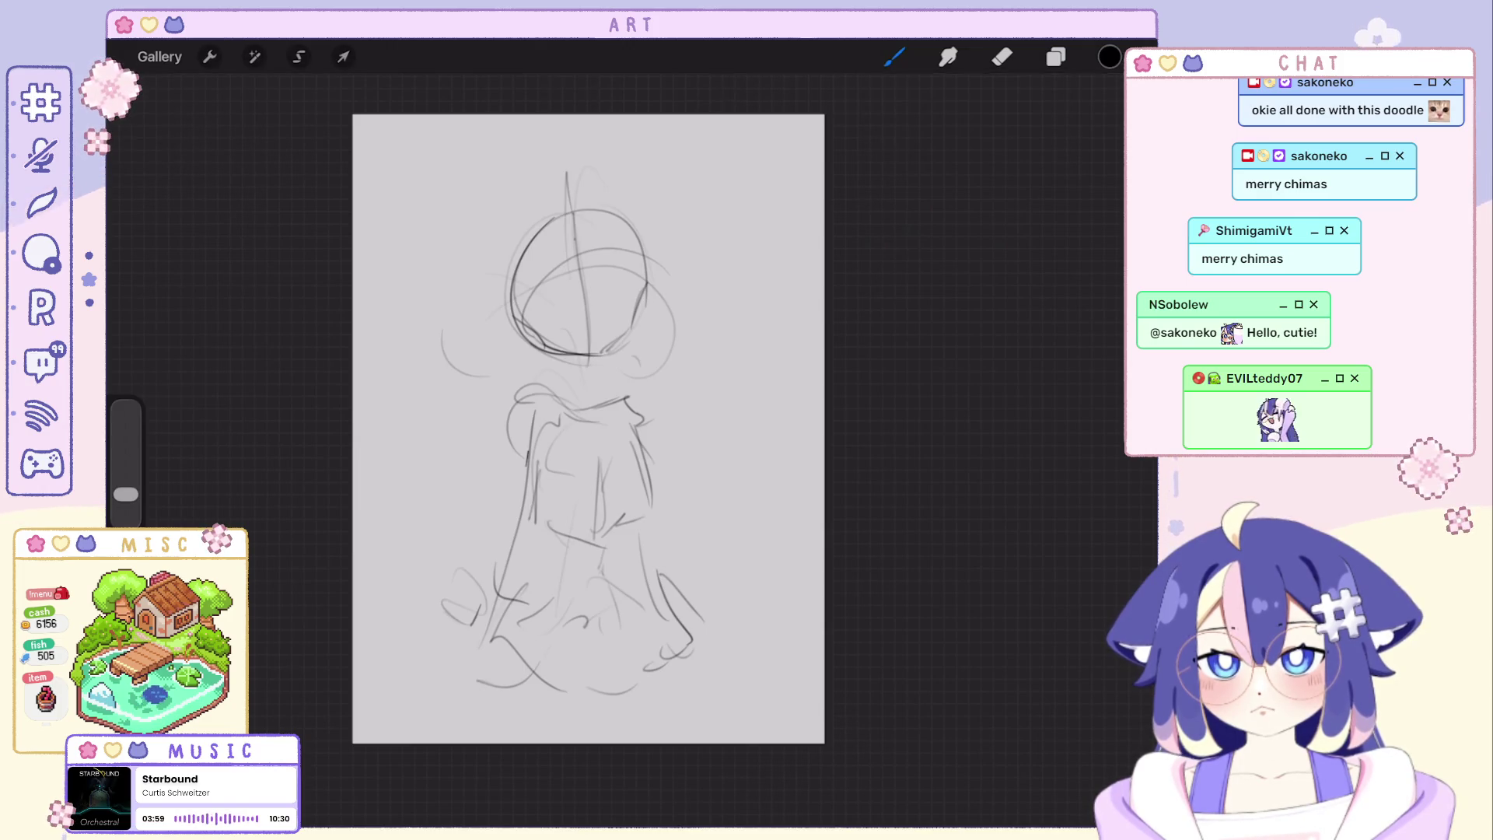
{"action": "key", "text": "ctrl+z"}
{"action": "left_click_drag", "start_coordinate": [575, 121], "coordinate": [527, 196]}
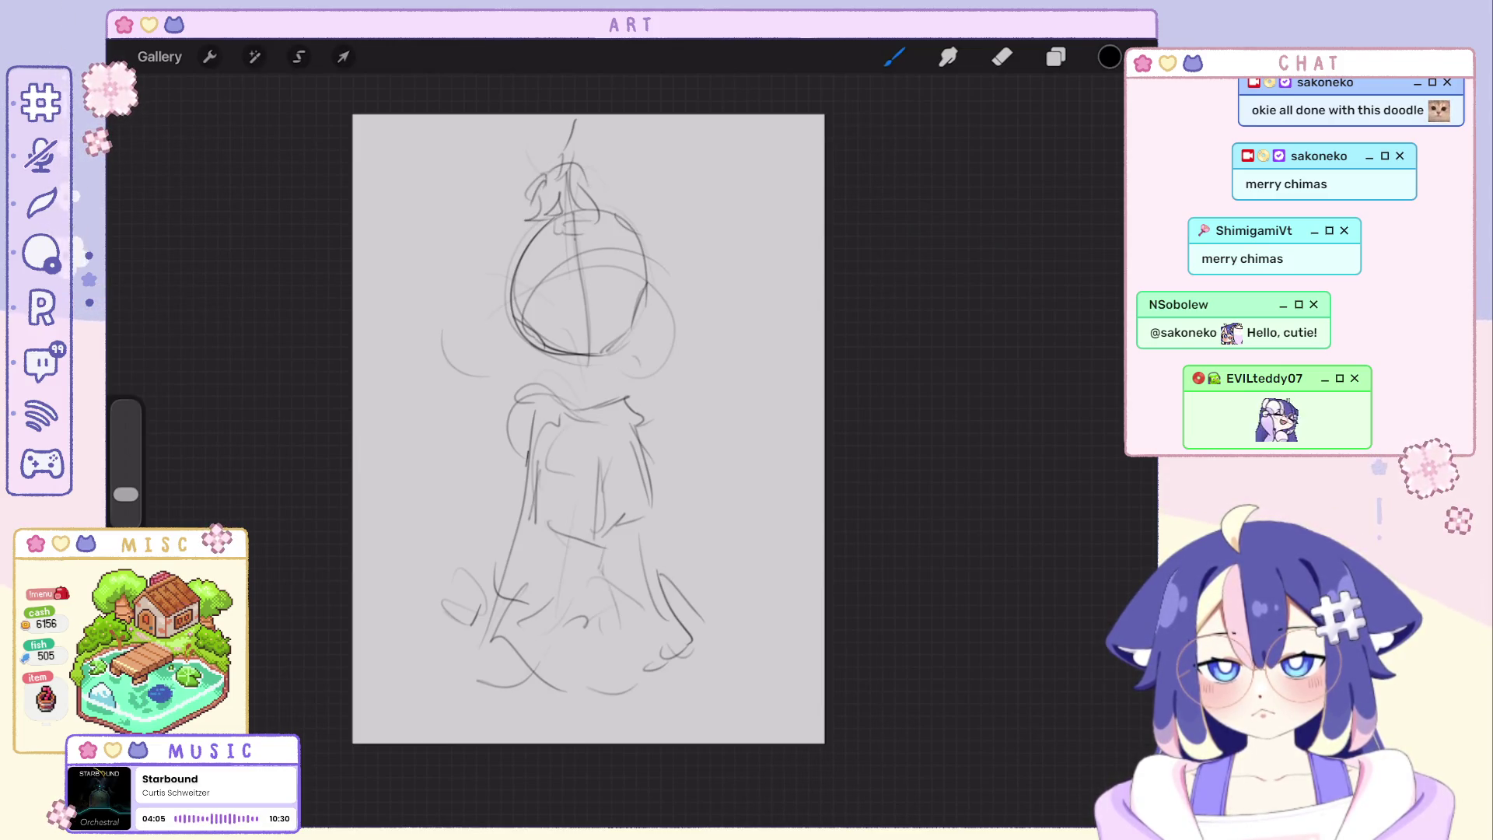
Trace the head's right side more darkly and undo faint stray strokes around the head and face.
{"action": "key", "text": "ctrl+z"}
{"action": "left_click_drag", "start_coordinate": [631, 239], "coordinate": [643, 315]}
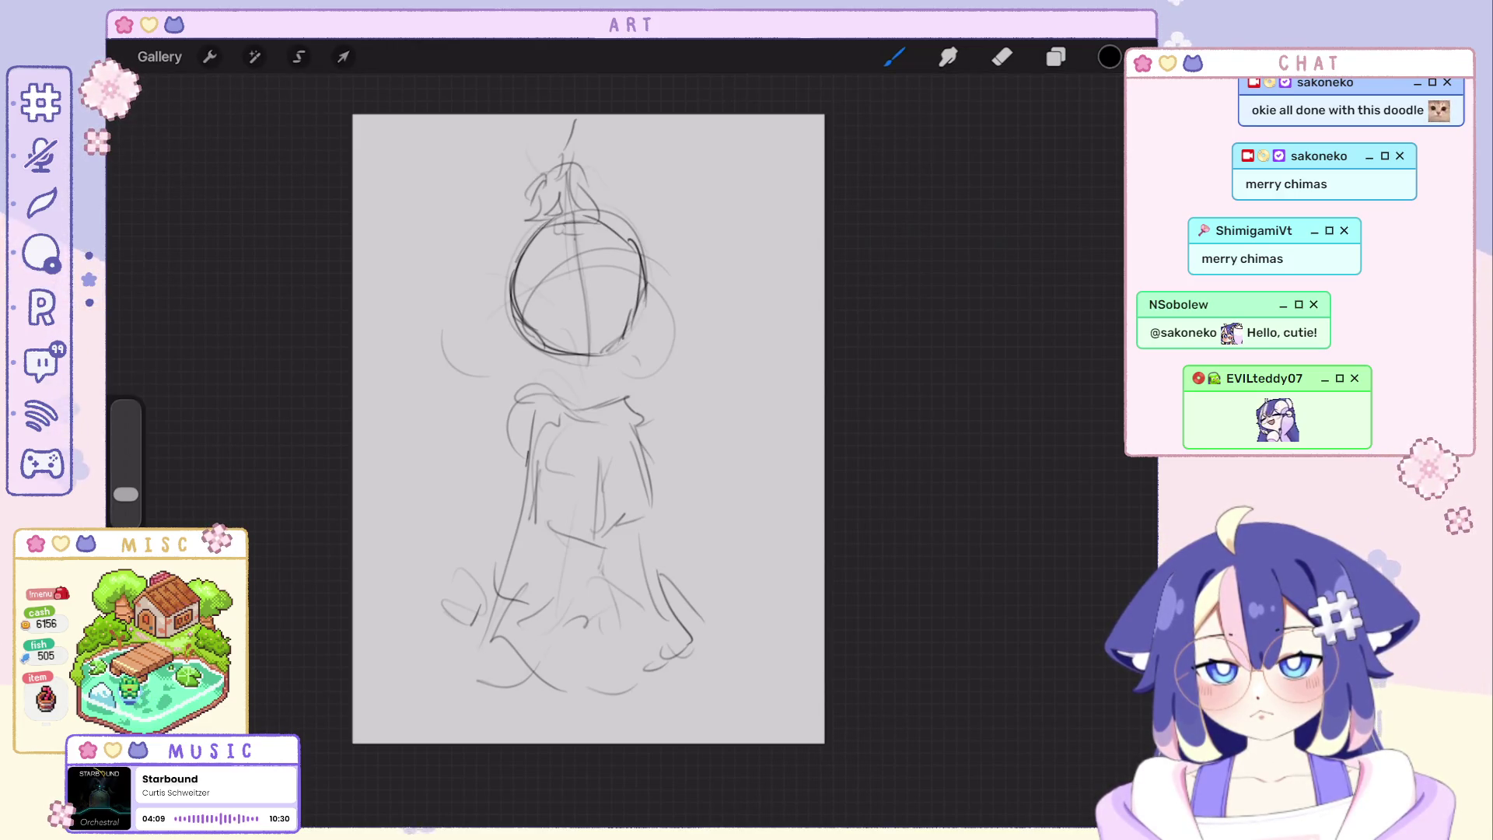
{"action": "key", "text": "ctrl+z"}
{"action": "key", "text": "ctrl+z"}
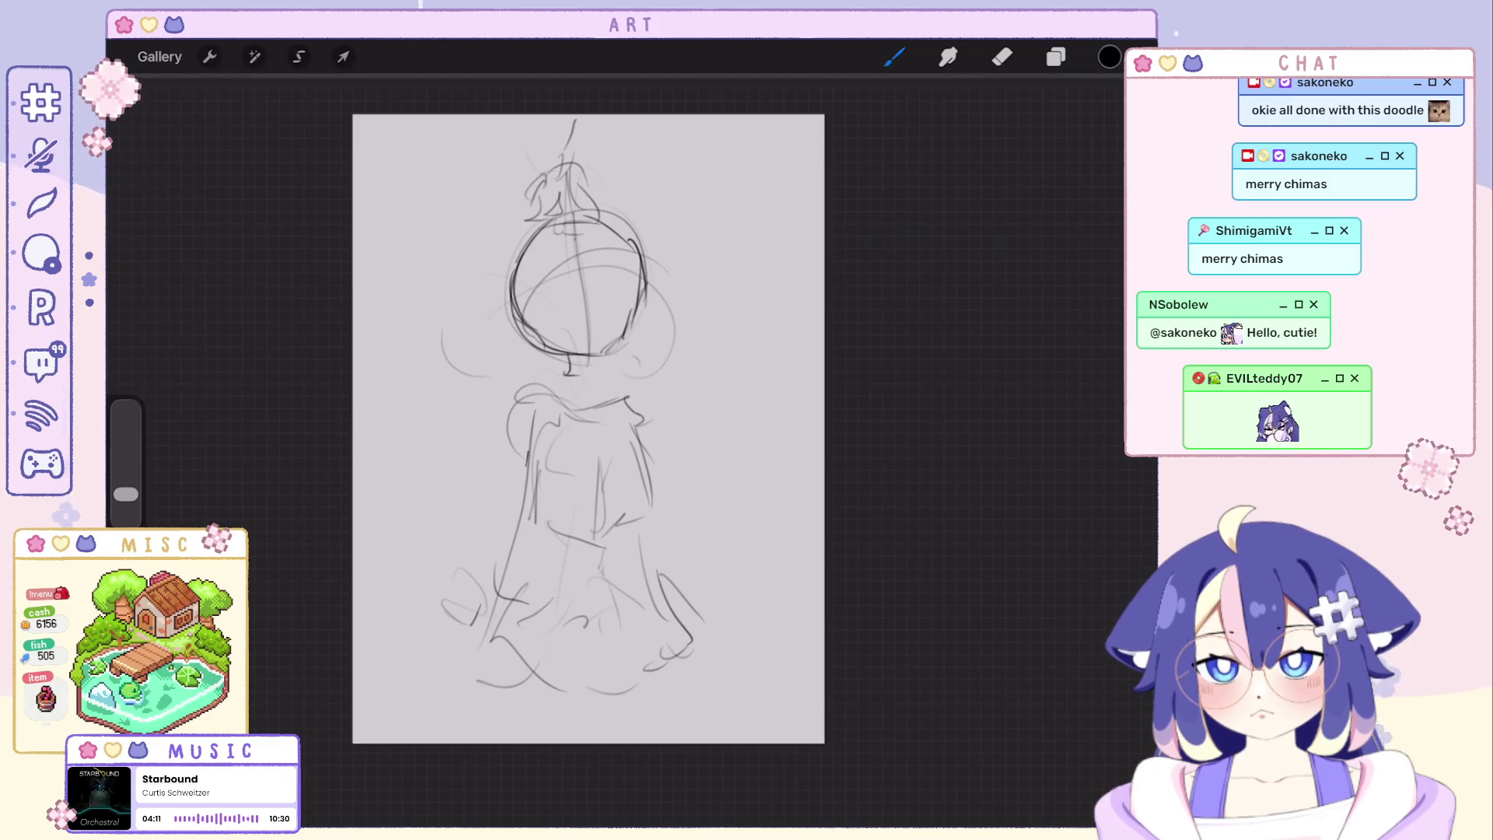
{"action": "key", "text": "ctrl+z"}
{"action": "key", "text": "ctrl+z"}
{"action": "key", "text": "ctrl+z"}
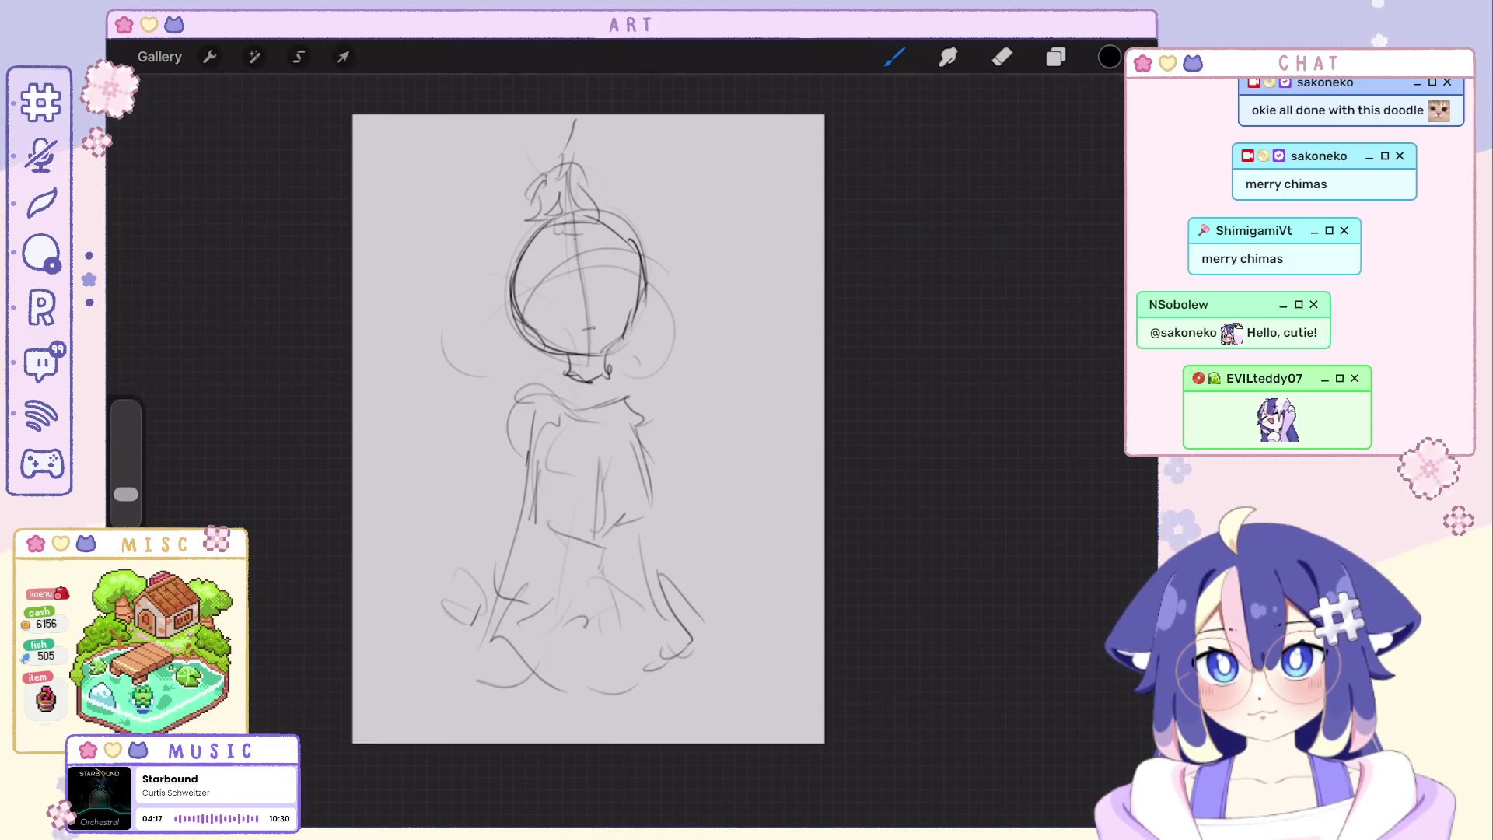
{"action": "key", "text": "ctrl+z"}
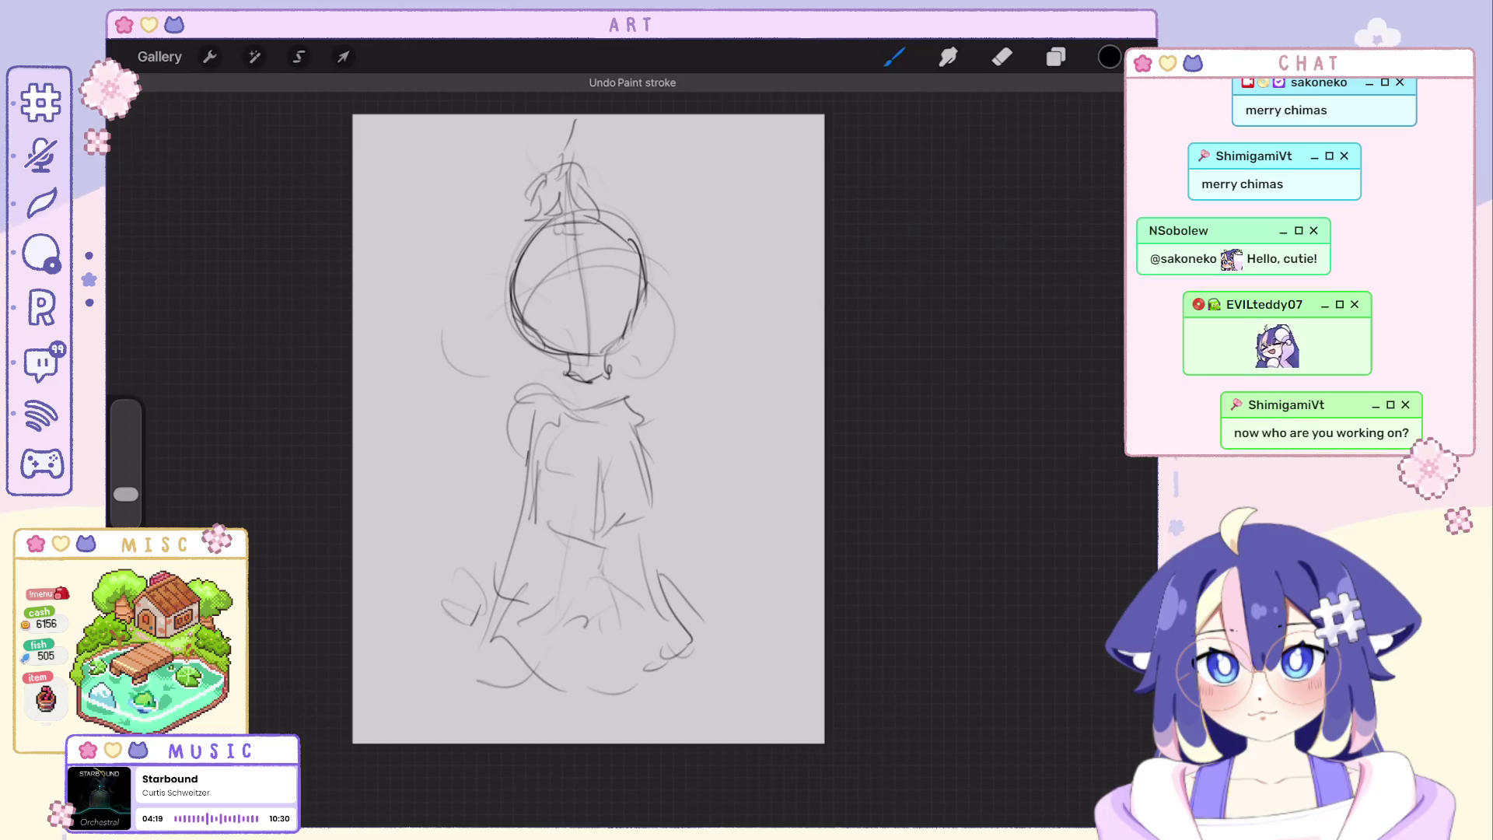
{"action": "key", "text": "ctrl+z"}
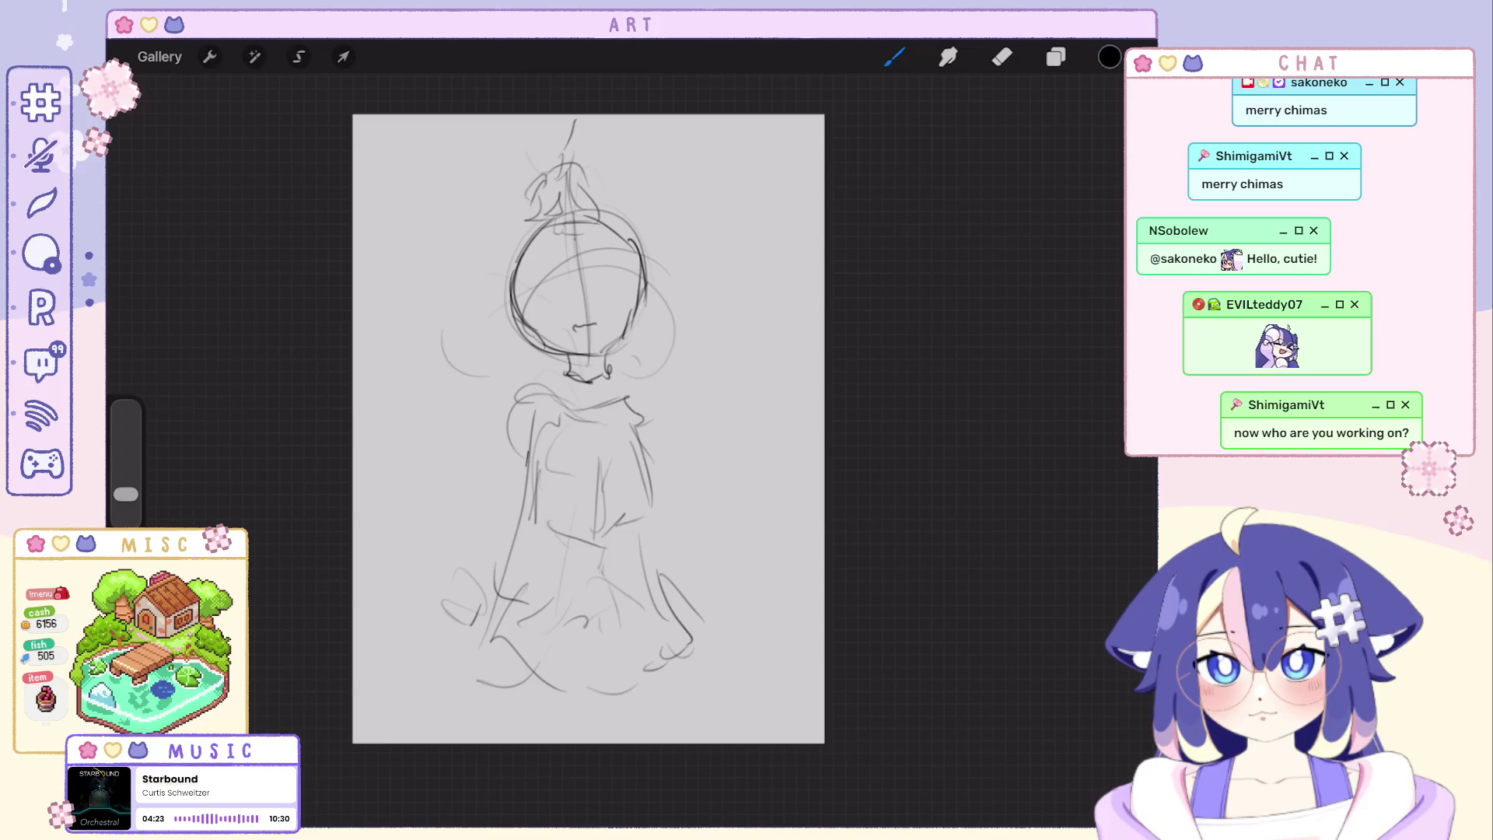
{"action": "key", "text": "ctrl+z"}
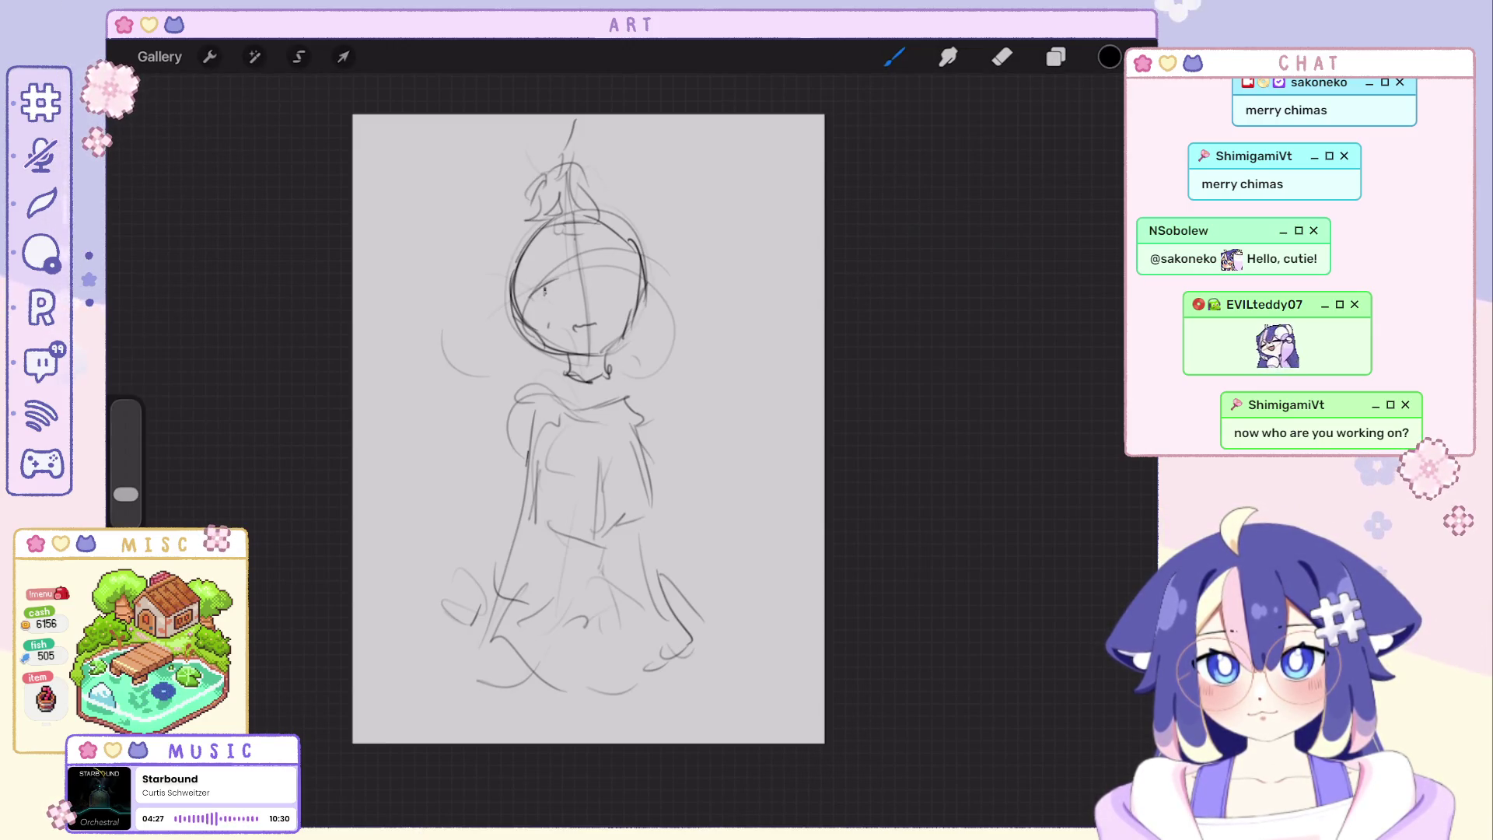
Give the face a left eye and small mouth arc and add cat ears on both sides of the head.
{"action": "left_click_drag", "start_coordinate": [539, 288], "coordinate": [545, 294]}
{"action": "left_click_drag", "start_coordinate": [603, 279], "coordinate": [623, 277]}
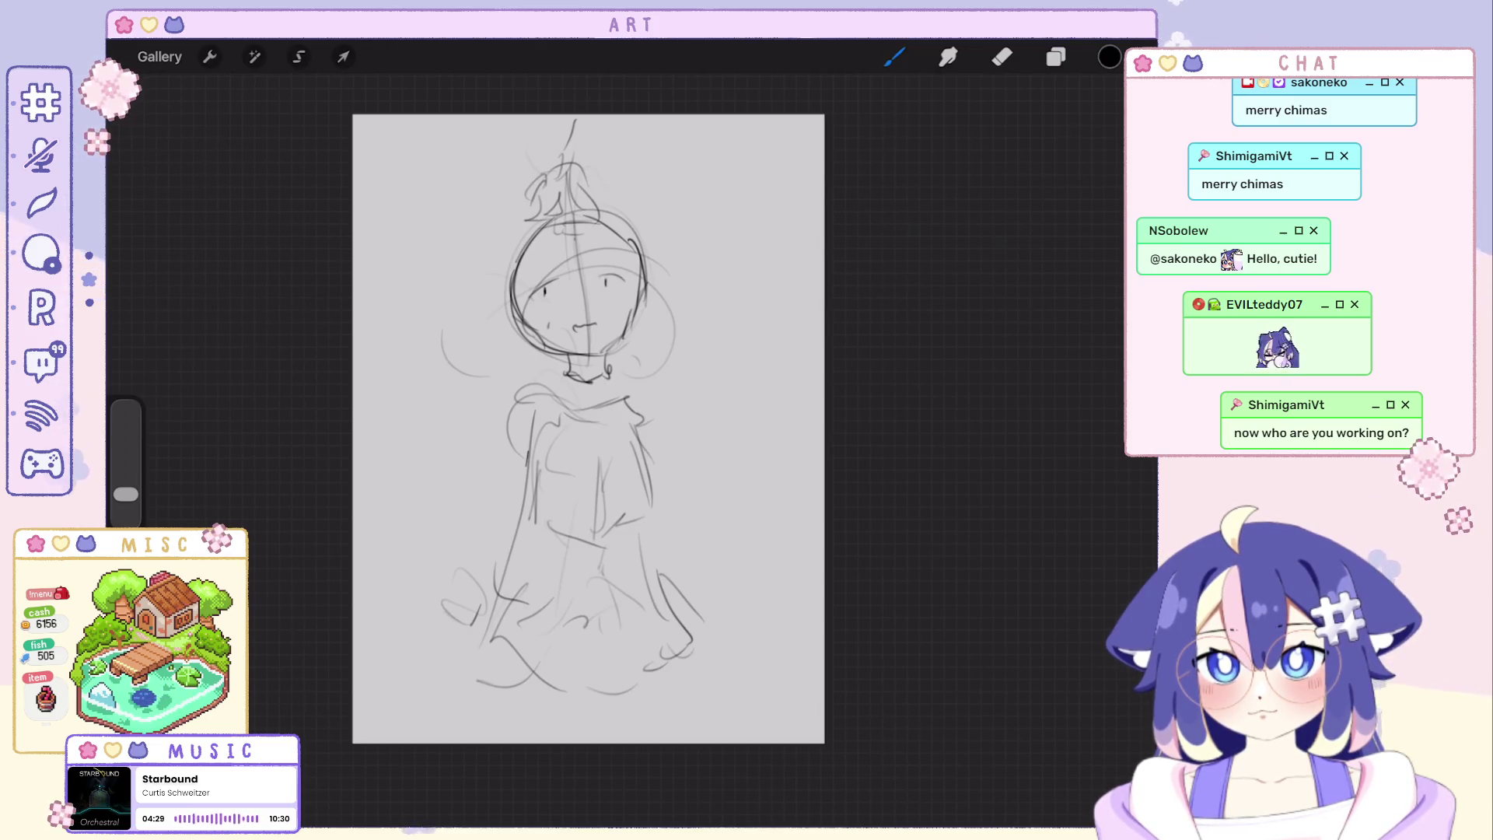
{"action": "key", "text": "ctrl+z"}
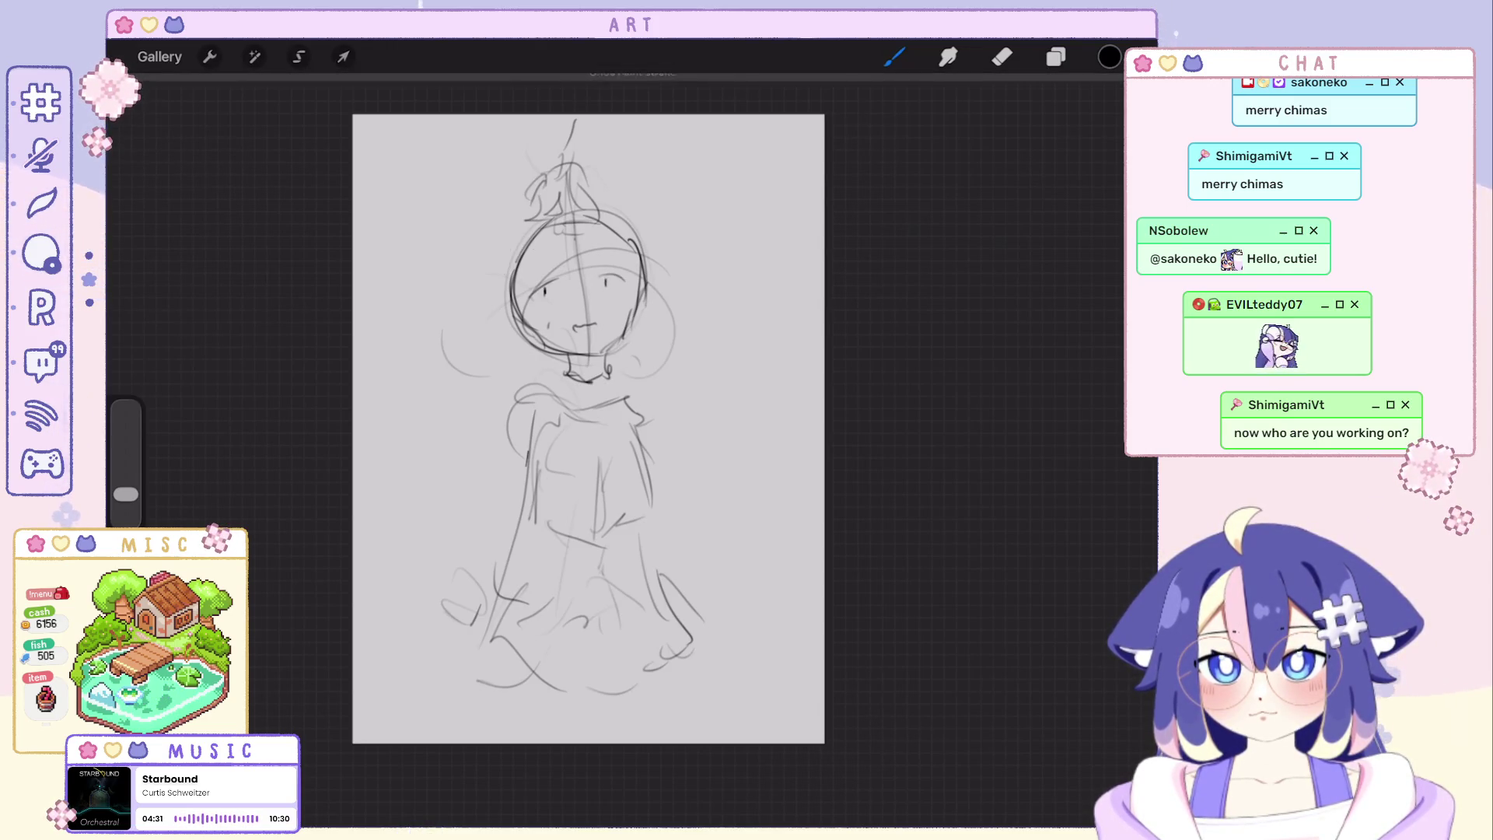
{"action": "left_click_drag", "start_coordinate": [526, 229], "coordinate": [492, 261]}
{"action": "key", "text": "ctrl+z"}
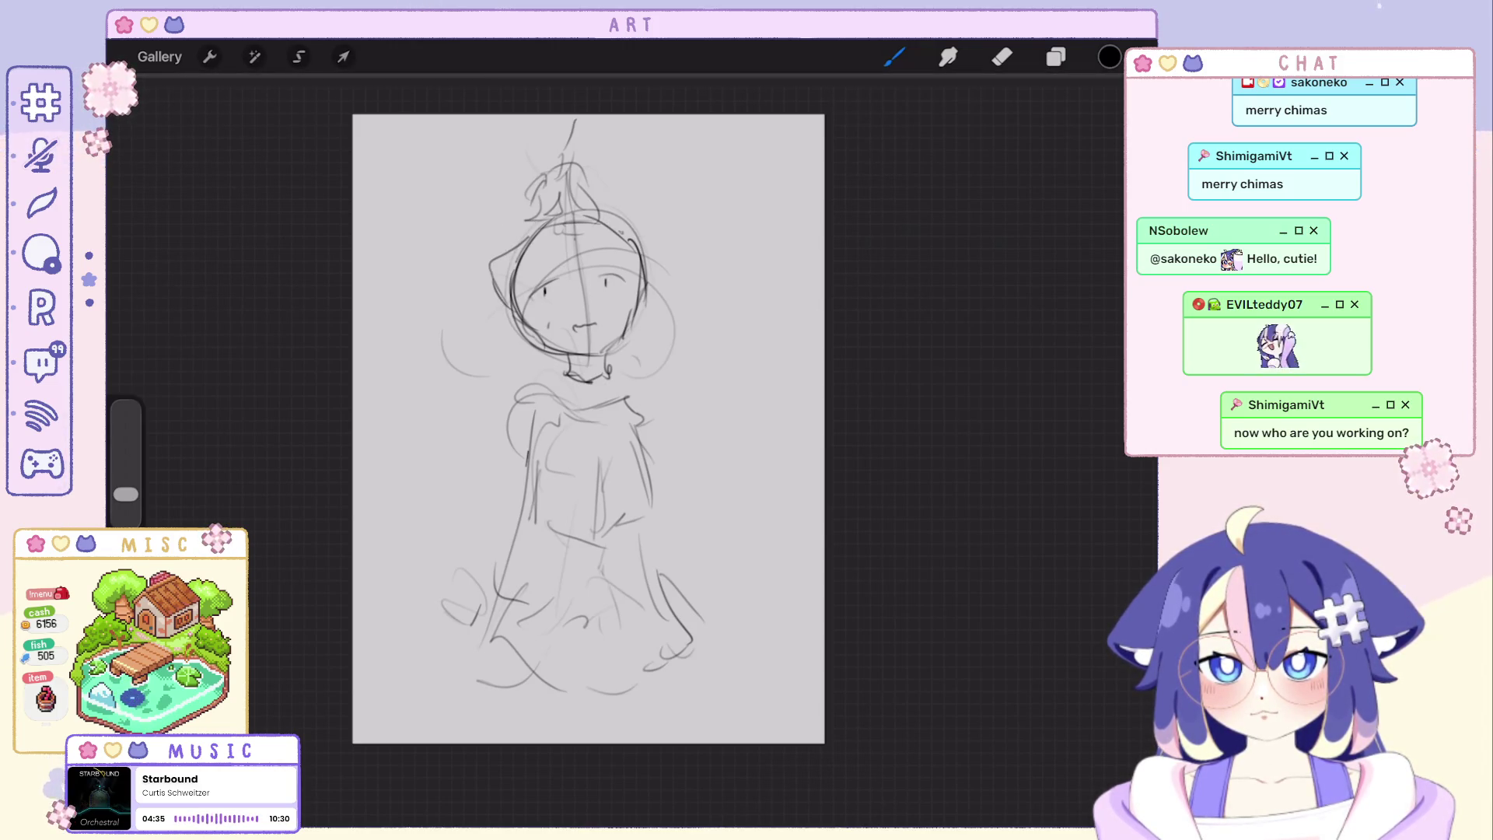
{"action": "left_click_drag", "start_coordinate": [635, 247], "coordinate": [650, 274]}
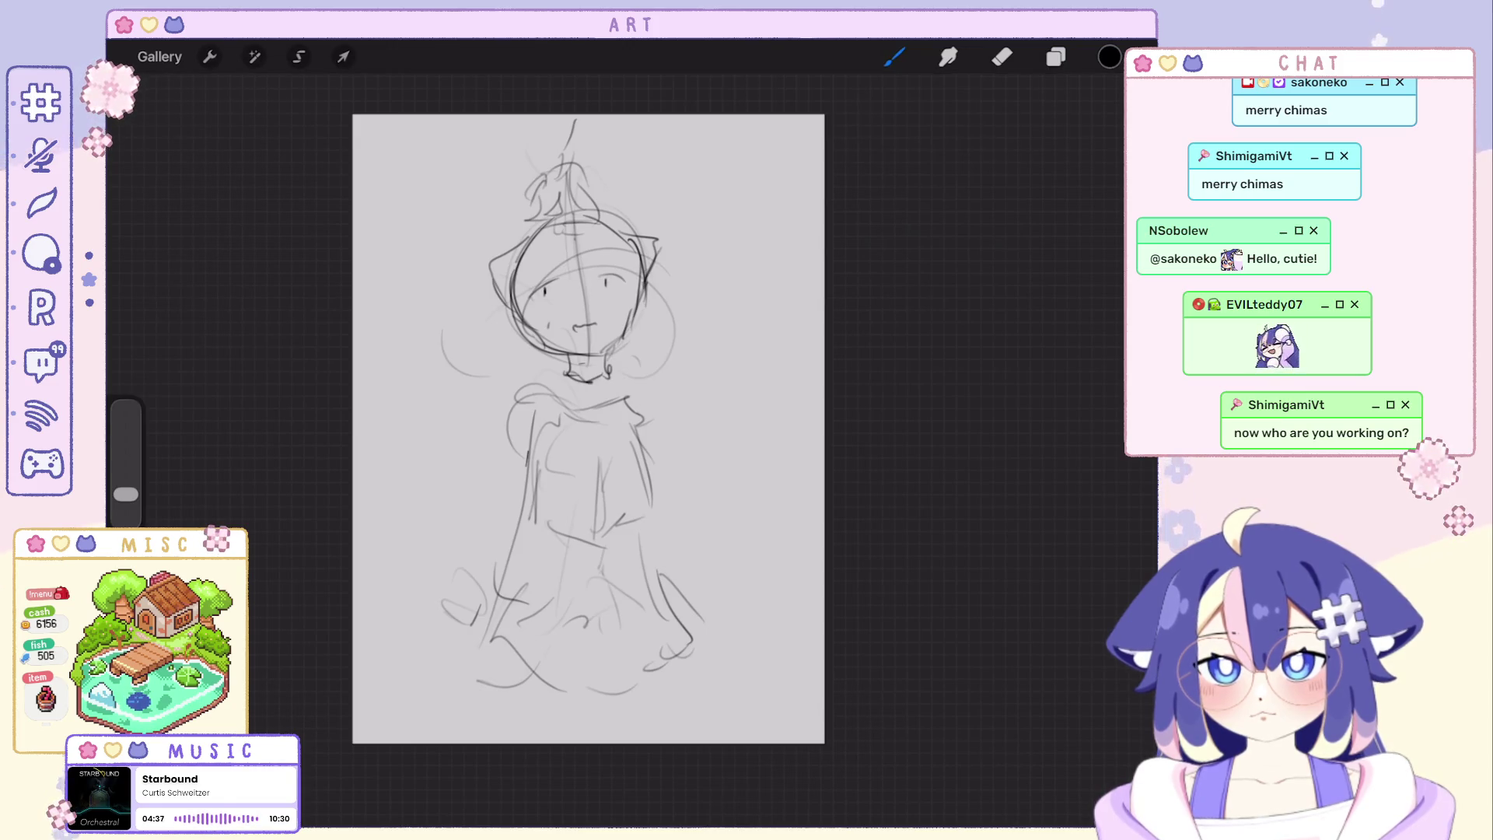
{"action": "scroll", "coordinate": [588, 428], "scroll_direction": "down", "scroll_amount": 2}
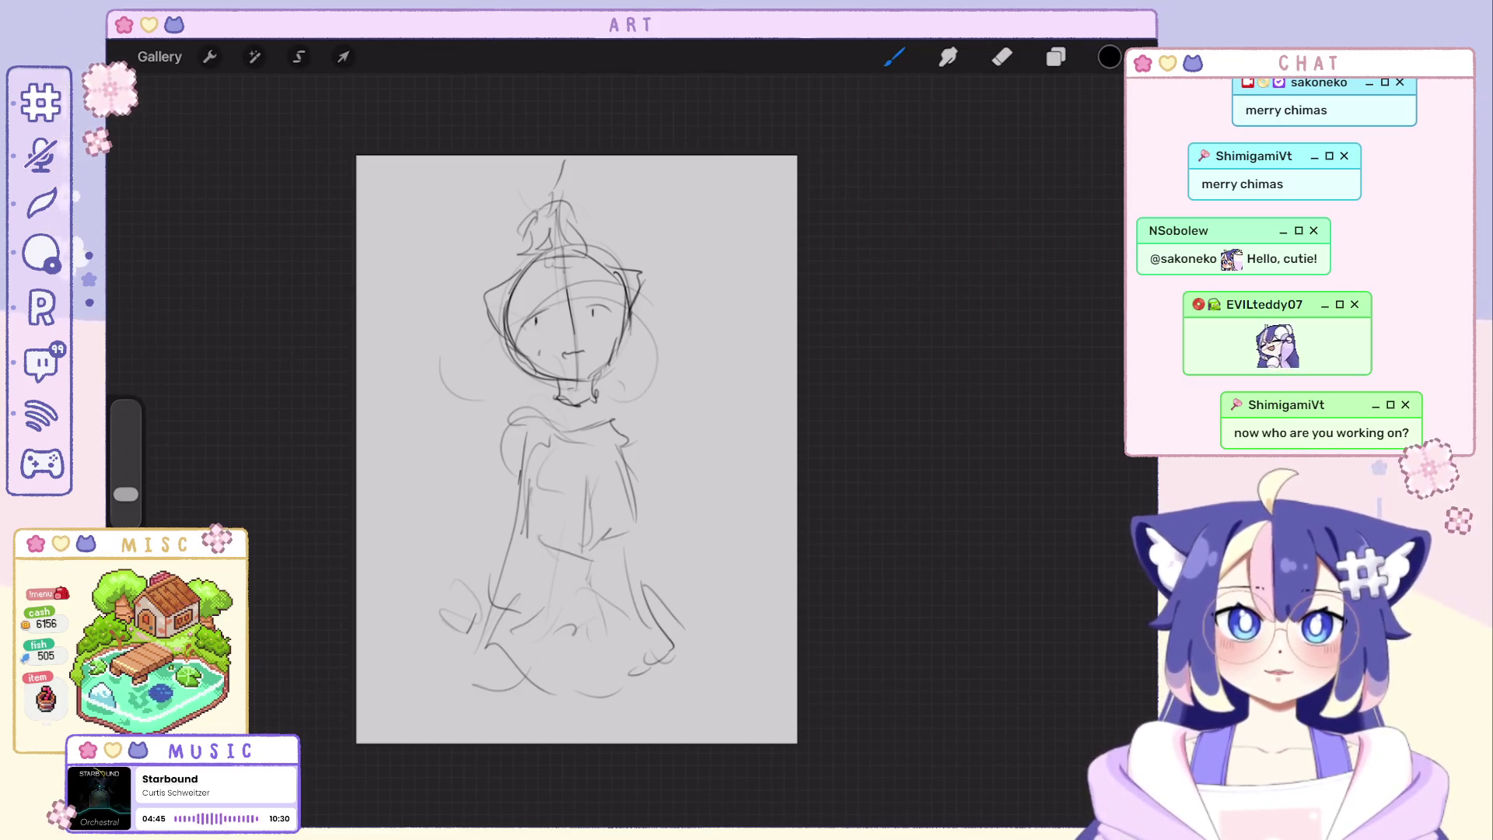
{"action": "left_click", "coordinate": [1056, 57]}
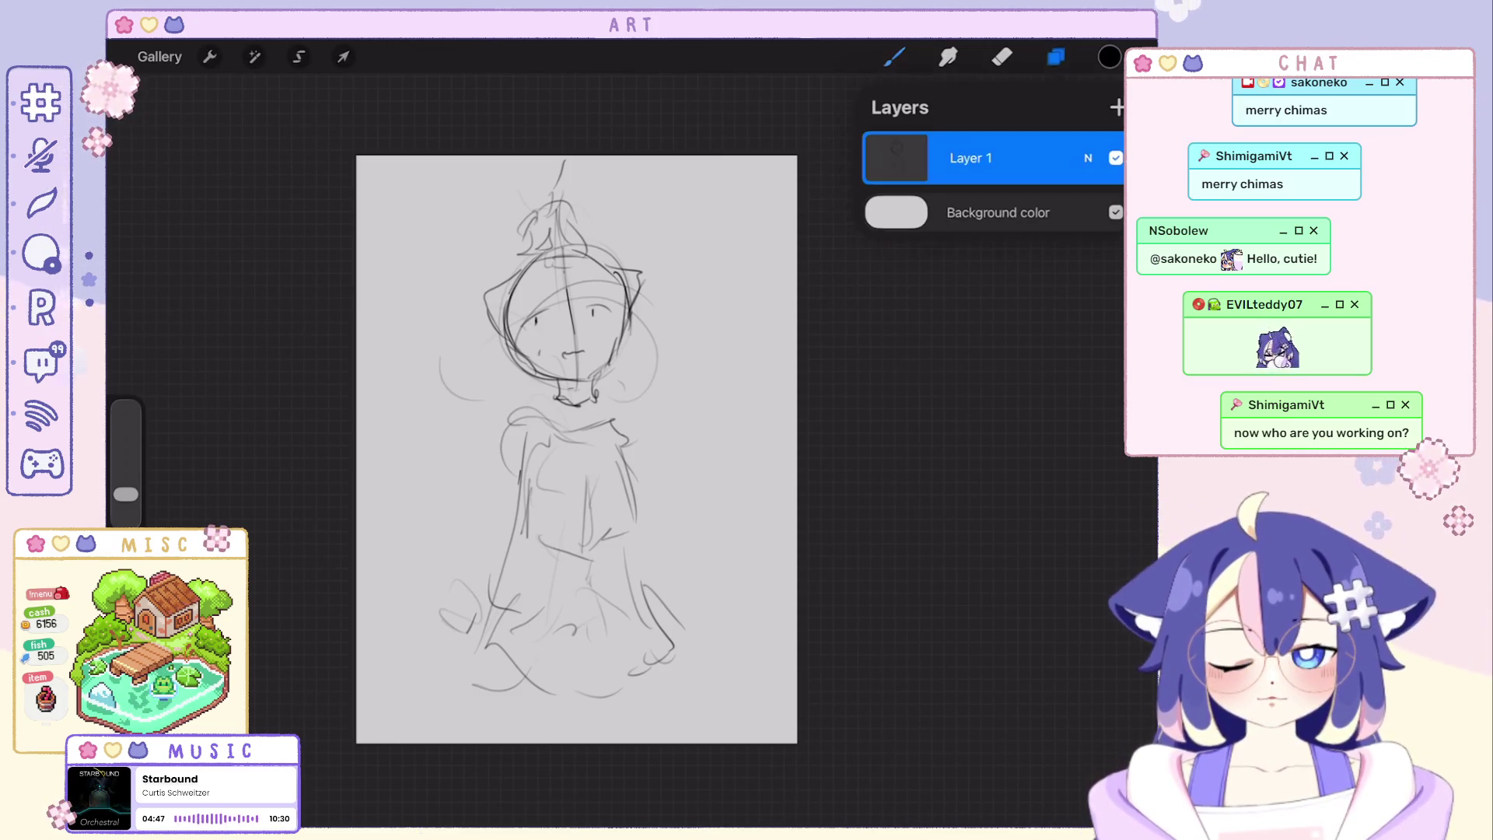
Hide Layer 1, add Layer 2 and draw a long sweeping gesture line, undoing its bottom loop.
{"action": "left_click", "coordinate": [1116, 157]}
{"action": "left_click", "coordinate": [1118, 106]}
{"action": "mouse_move", "coordinate": [504, 299]}
{"action": "left_mouse_down"}
{"action": "mouse_move", "coordinate": [600, 350]}
{"action": "mouse_move", "coordinate": [466, 574]}
{"action": "left_mouse_up"}
{"action": "left_click_drag", "start_coordinate": [551, 514], "coordinate": [671, 571]}
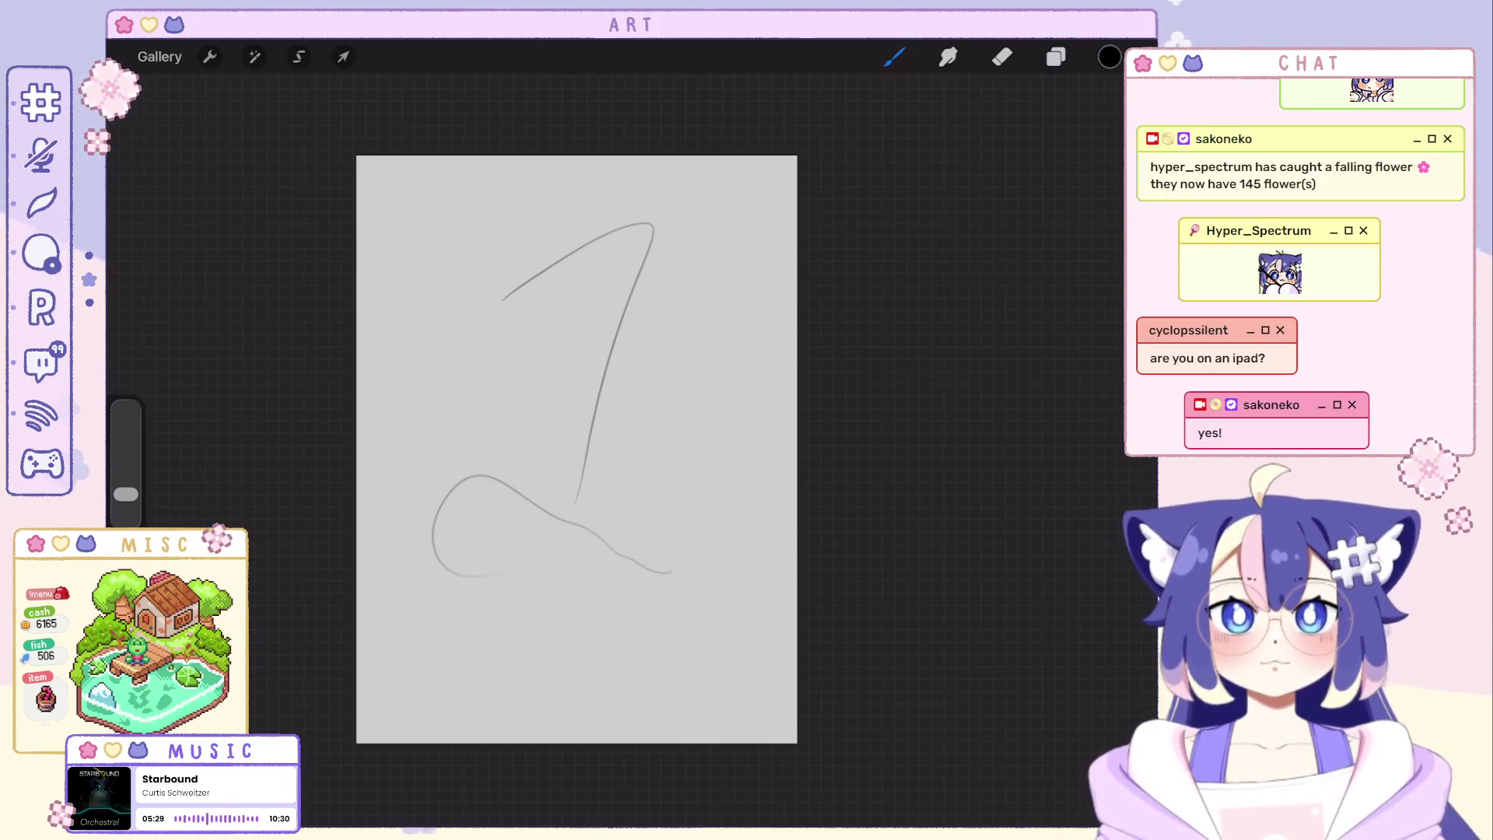
{"action": "key", "text": "ctrl+z"}
{"action": "key", "text": "ctrl+z"}
Sketch thin torso arcs and a lower arc with small supporting marks, undoing one stray stroke.
{"action": "left_click_drag", "start_coordinate": [571, 258], "coordinate": [618, 318]}
{"action": "mouse_move", "coordinate": [534, 379]}
{"action": "left_mouse_down"}
{"action": "mouse_move", "coordinate": [434, 439]}
{"action": "mouse_move", "coordinate": [641, 469]}
{"action": "left_mouse_up"}
{"action": "left_click_drag", "start_coordinate": [640, 531], "coordinate": [621, 586]}
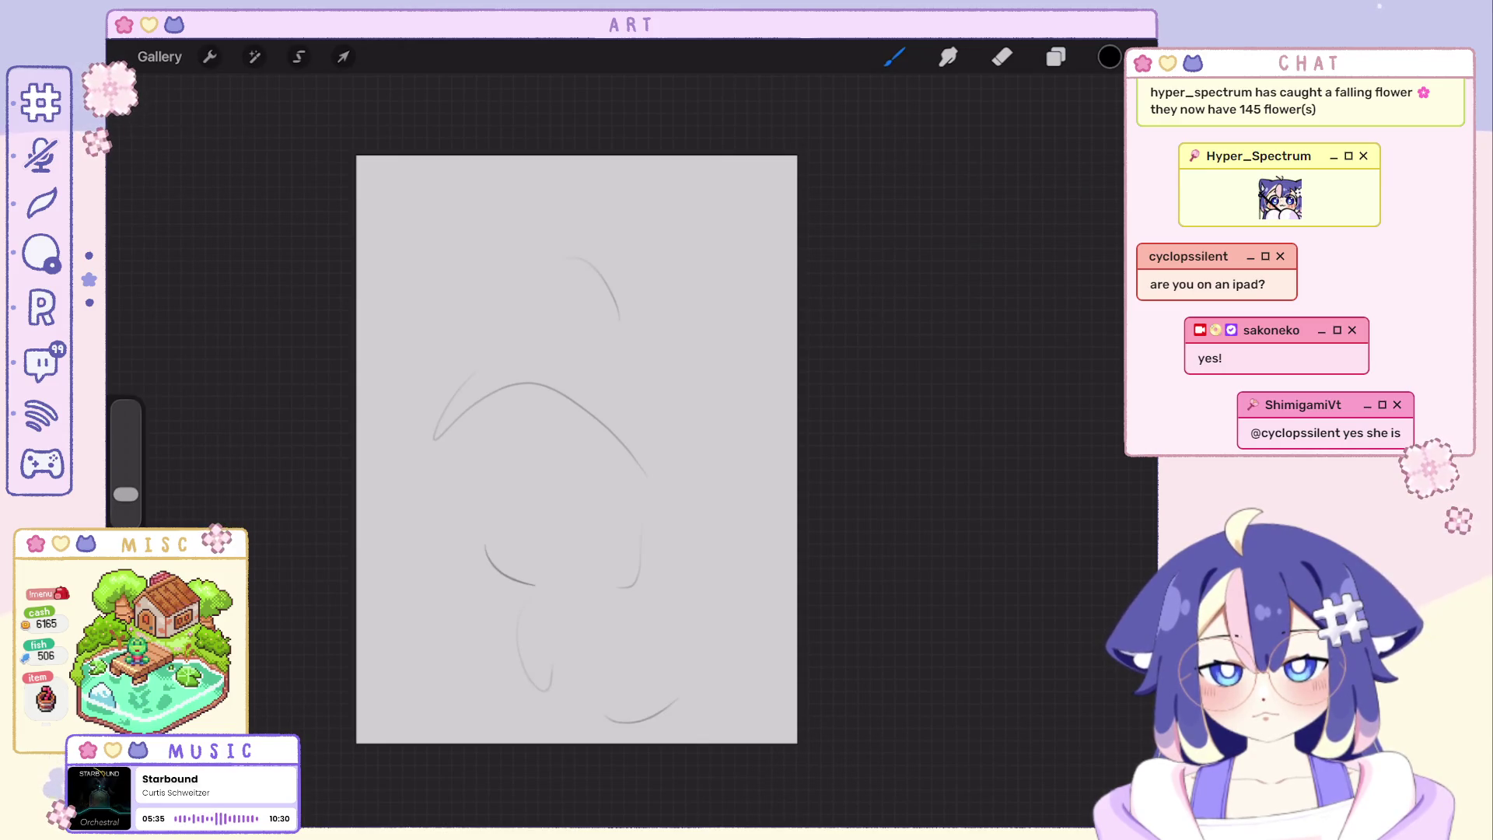
{"action": "left_click_drag", "start_coordinate": [492, 491], "coordinate": [648, 453]}
{"action": "left_click_drag", "start_coordinate": [577, 510], "coordinate": [601, 526]}
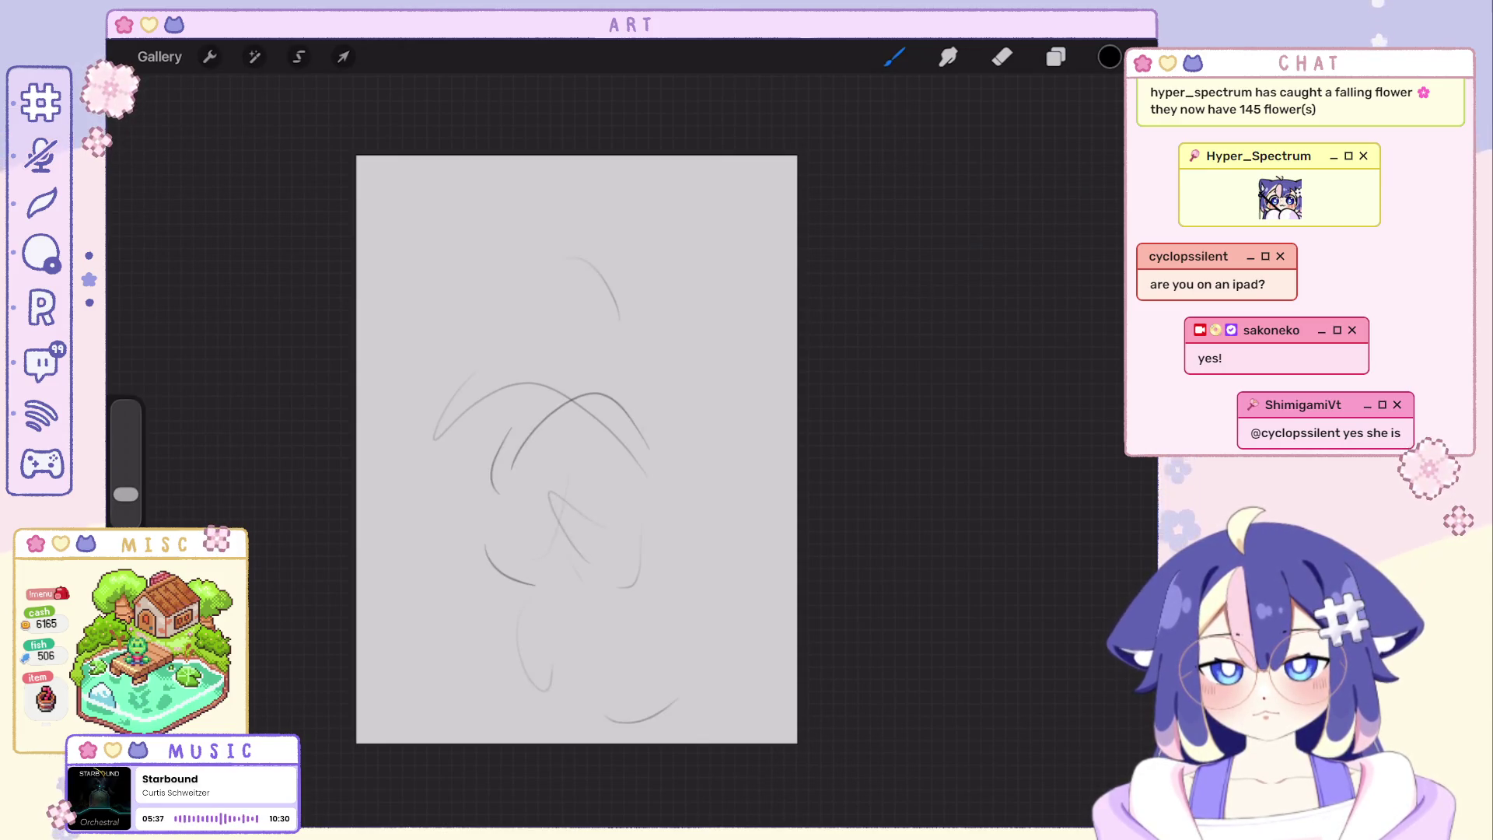
{"action": "key", "text": "ctrl+z"}
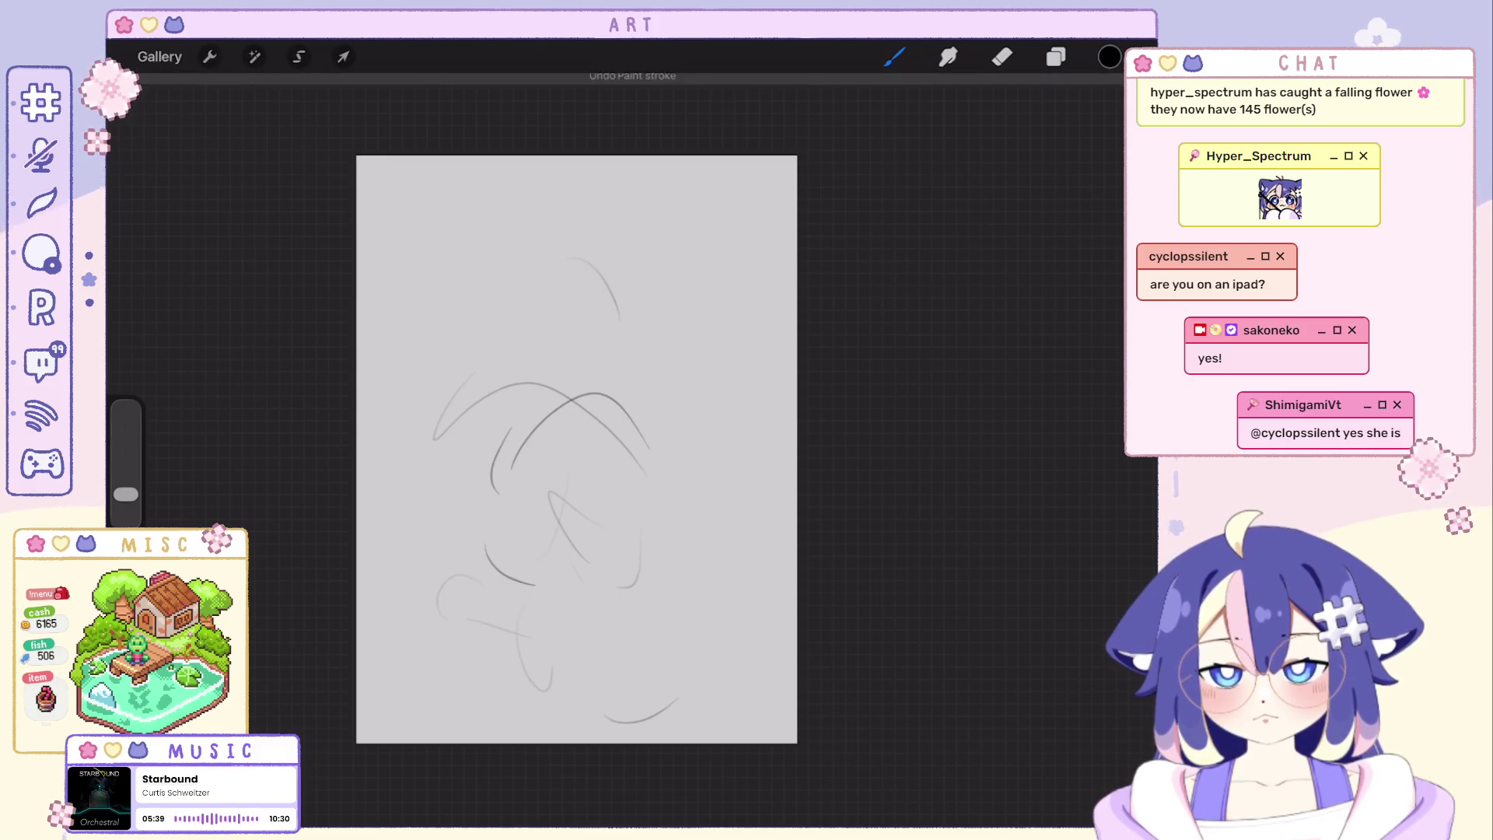
{"action": "left_click_drag", "start_coordinate": [432, 283], "coordinate": [436, 292]}
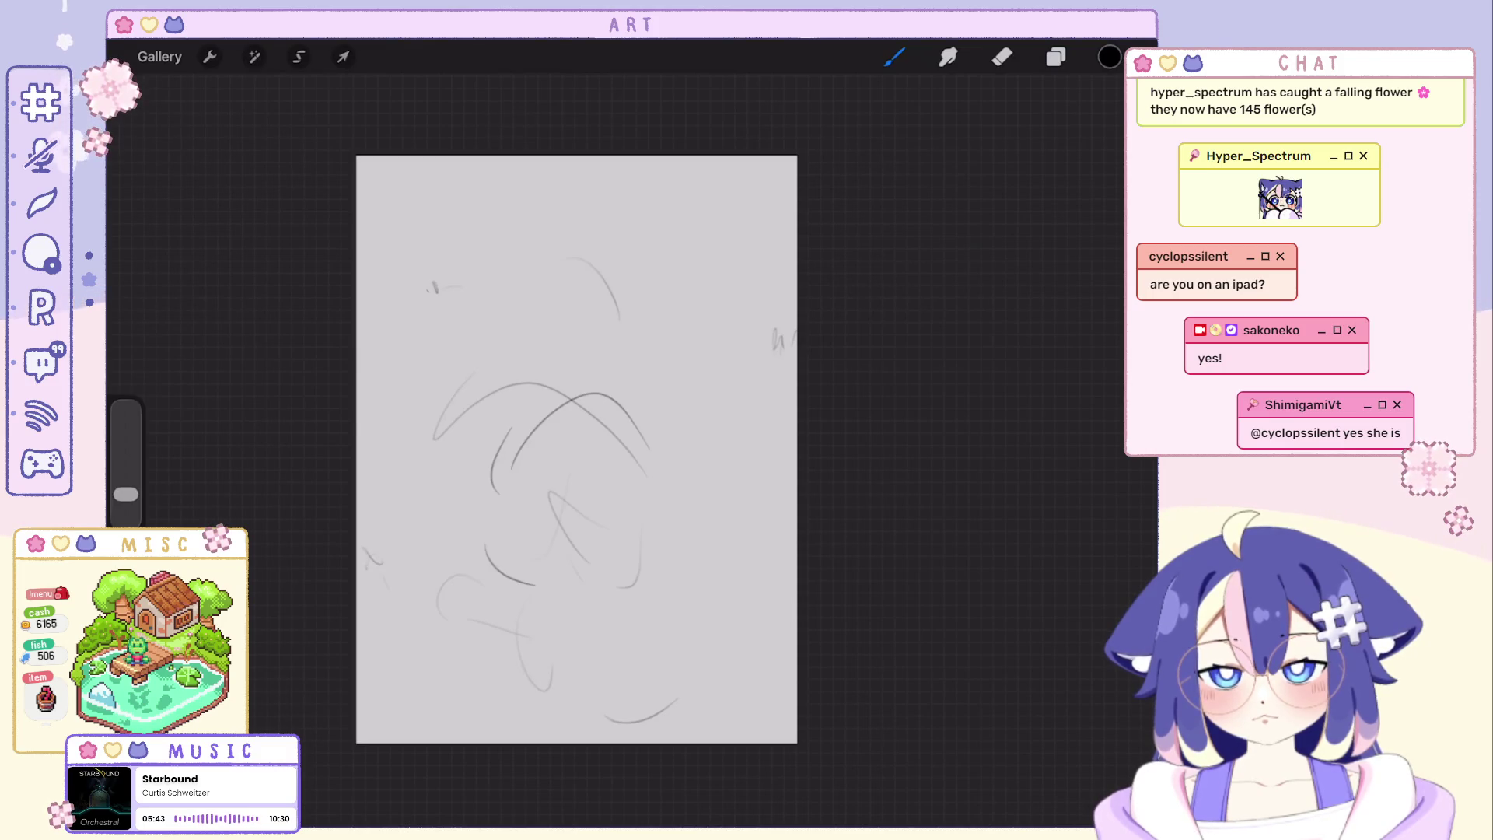
Try small marks at the right and corners of the page, keeping only the lighter ones.
{"action": "left_click_drag", "start_coordinate": [739, 607], "coordinate": [756, 597]}
{"action": "key", "text": "ctrl+z"}
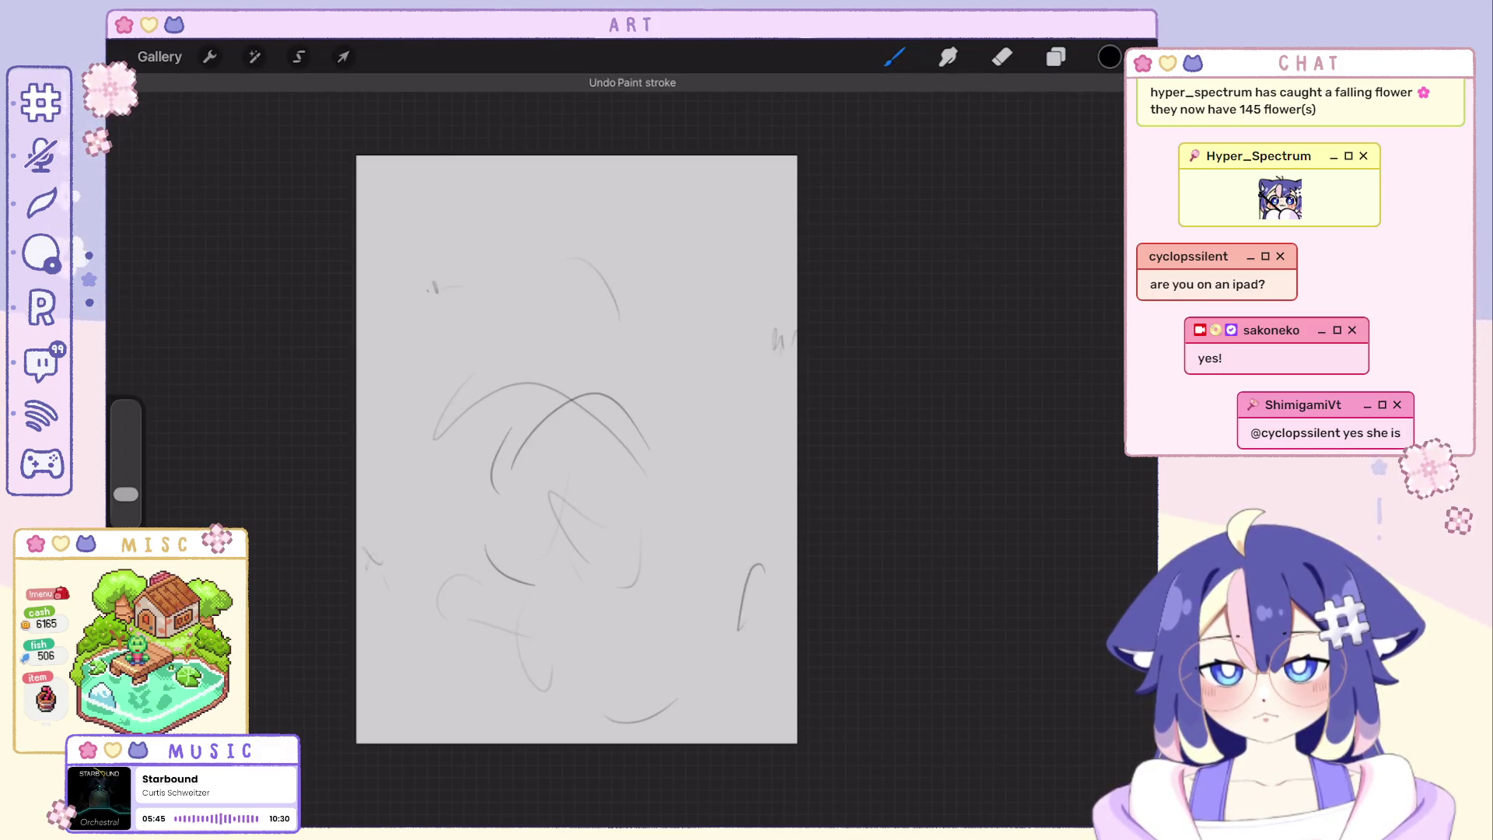
{"action": "key", "text": "ctrl+z"}
{"action": "left_click_drag", "start_coordinate": [749, 595], "coordinate": [756, 604]}
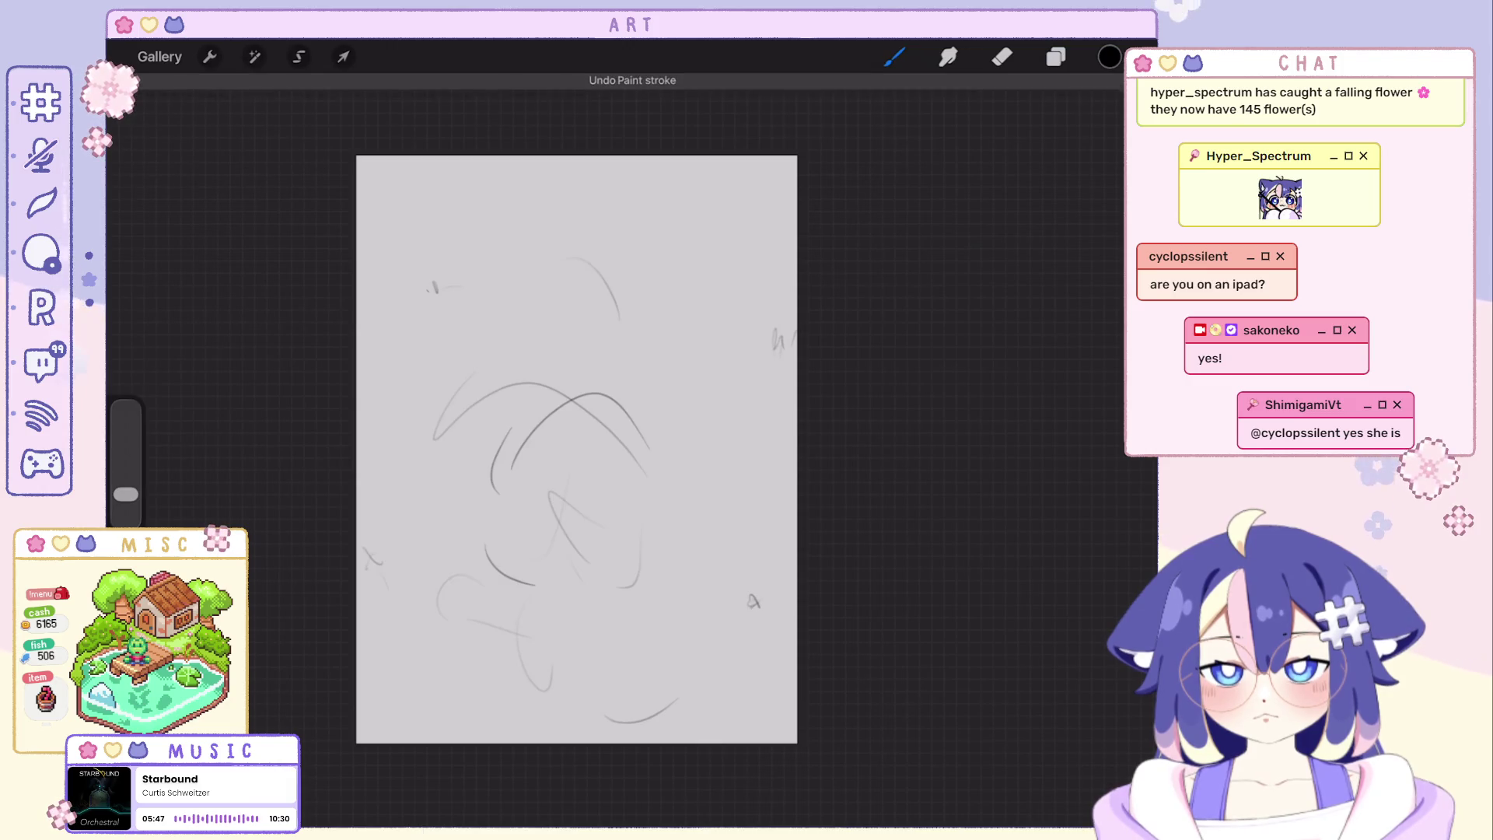
{"action": "left_click_drag", "start_coordinate": [373, 191], "coordinate": [372, 215]}
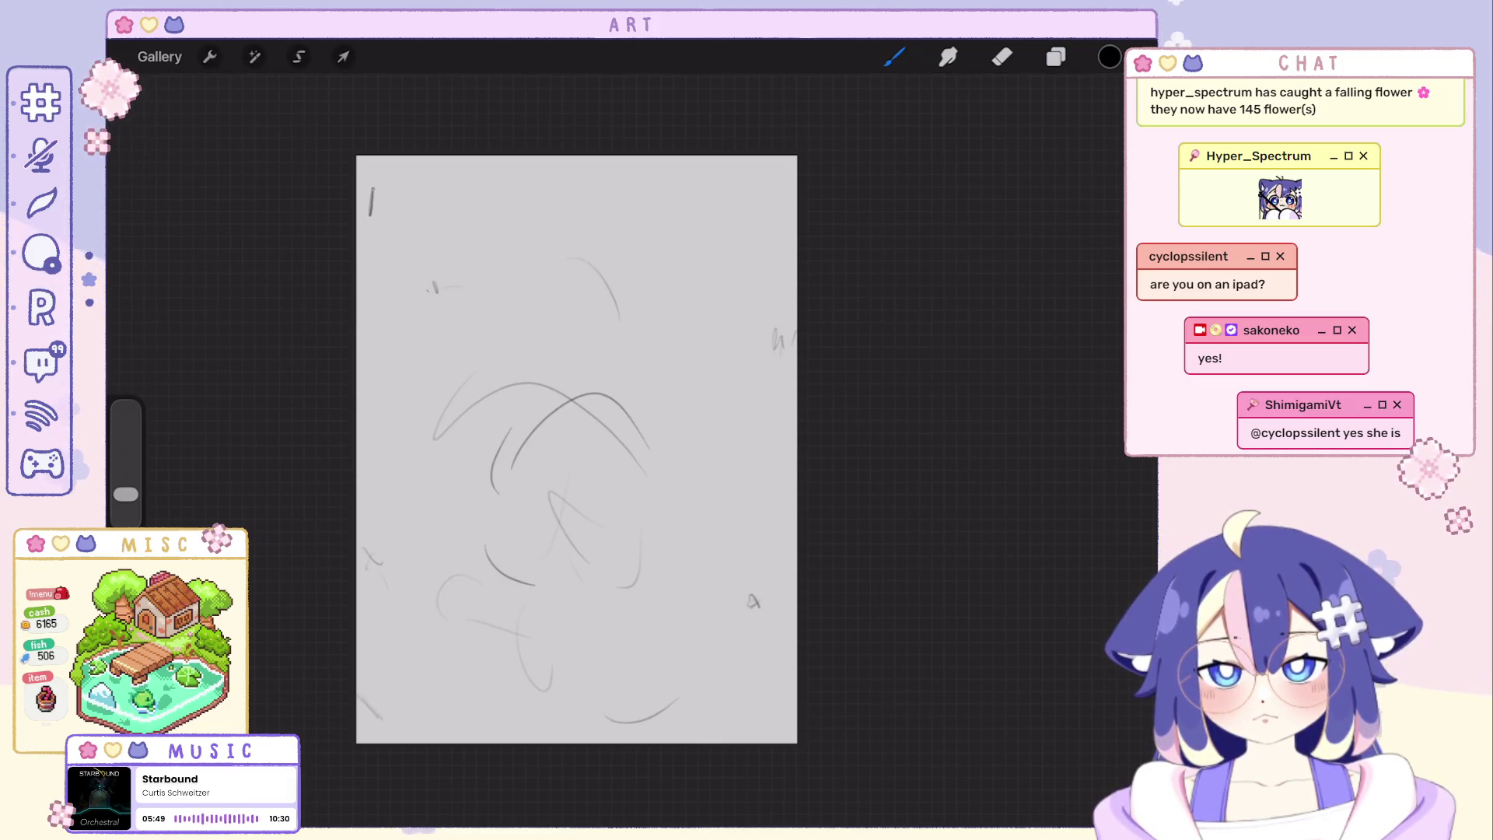
{"action": "left_click_drag", "start_coordinate": [362, 697], "coordinate": [380, 715]}
{"action": "key", "text": "ctrl+z"}
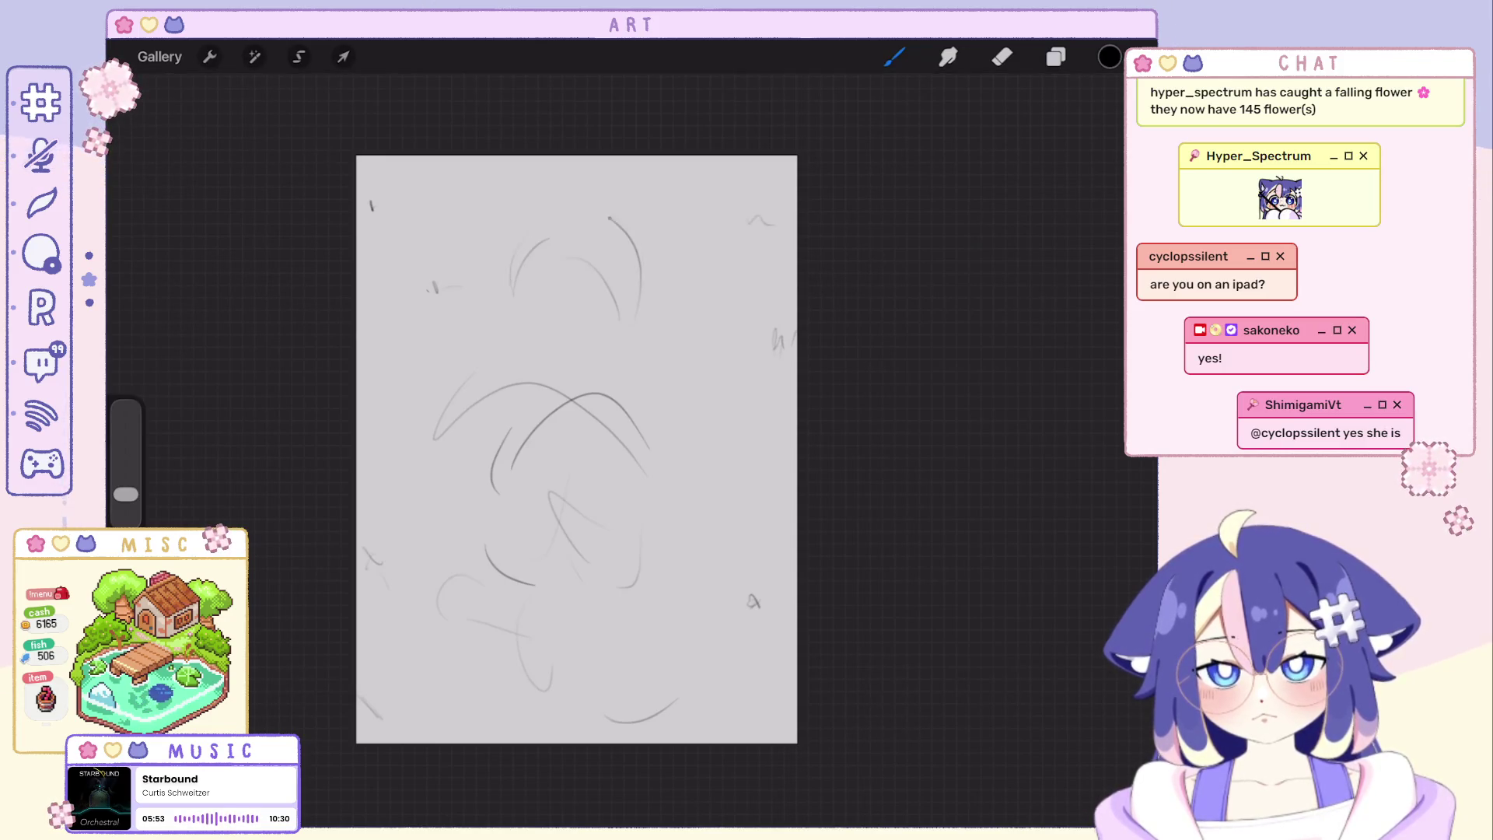
Redraw the head circle more lightly and try vertical and horizontal guide lines through it.
{"action": "key", "text": "ctrl+z"}
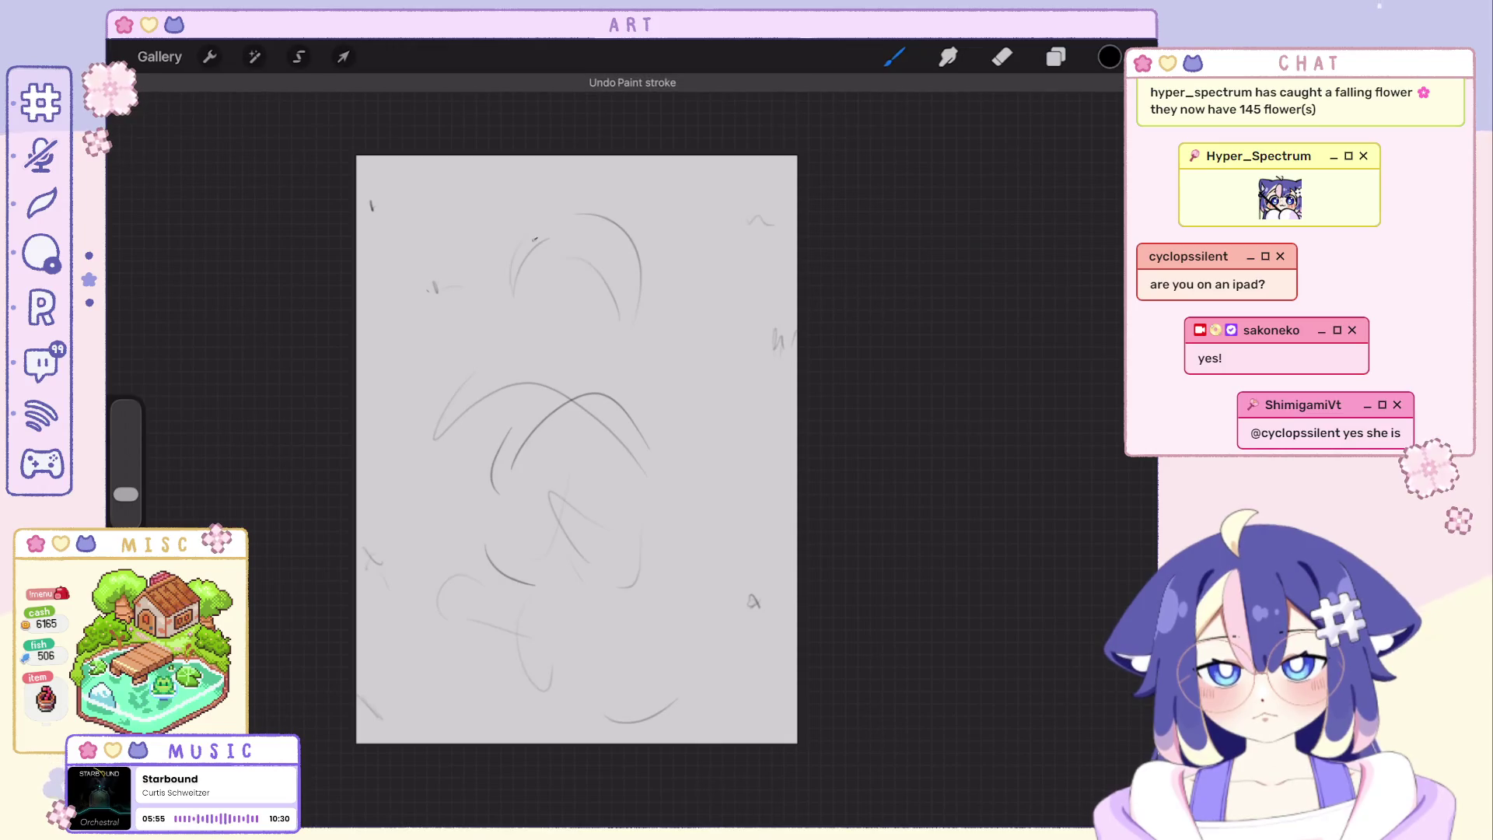
{"action": "mouse_move", "coordinate": [572, 217]}
{"action": "left_mouse_down"}
{"action": "mouse_move", "coordinate": [619, 227]}
{"action": "mouse_move", "coordinate": [571, 298]}
{"action": "left_mouse_up"}
{"action": "left_click_drag", "start_coordinate": [589, 217], "coordinate": [567, 385]}
{"action": "key", "text": "ctrl+z"}
{"action": "left_click_drag", "start_coordinate": [496, 329], "coordinate": [607, 313]}
{"action": "key", "text": "ctrl+z"}
{"action": "left_click_drag", "start_coordinate": [464, 239], "coordinate": [615, 217]}
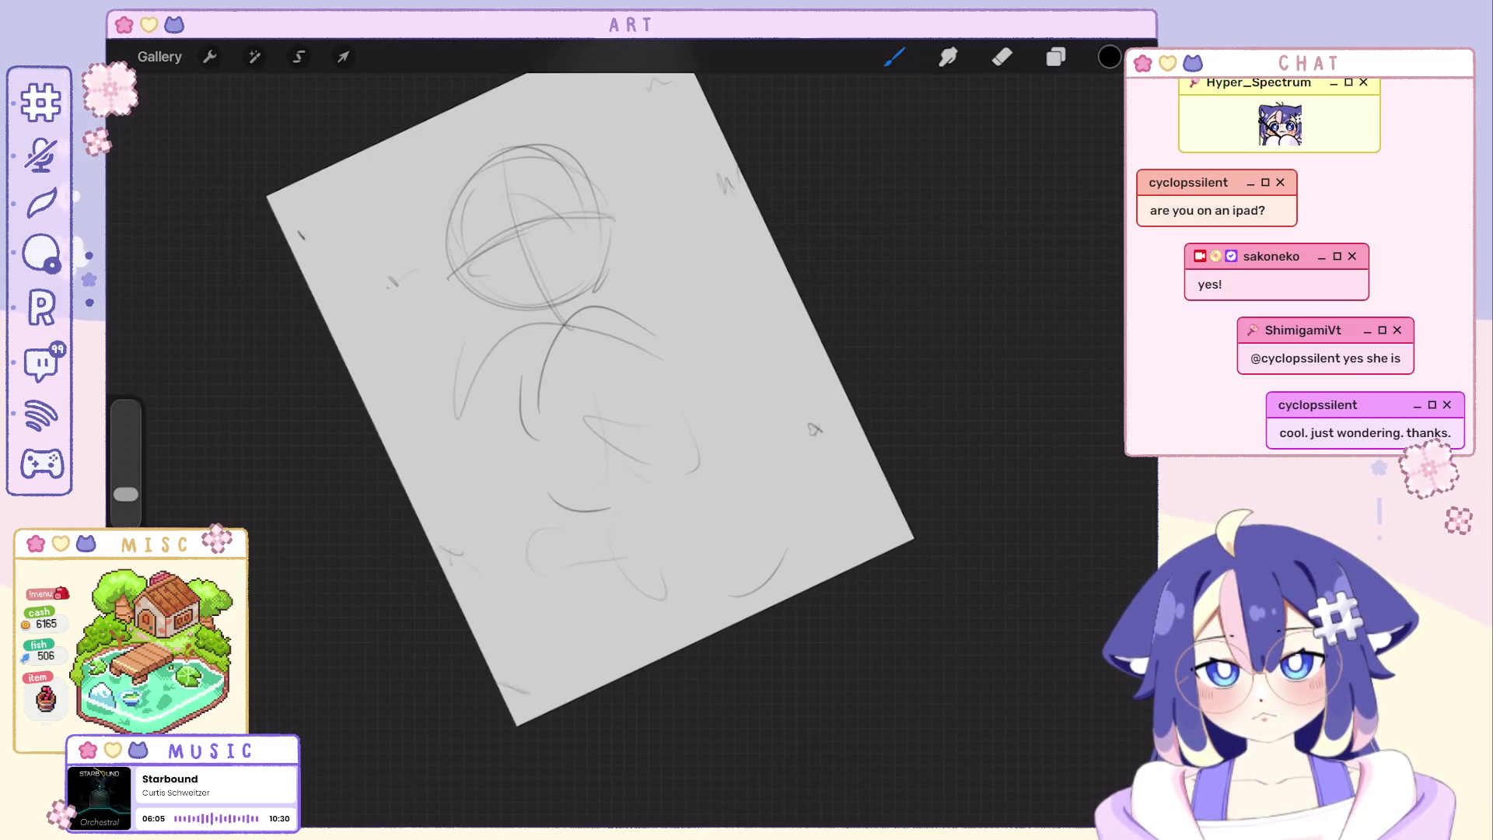
{"action": "scroll", "coordinate": [587, 374], "scroll_direction": "down", "scroll_amount": 3}
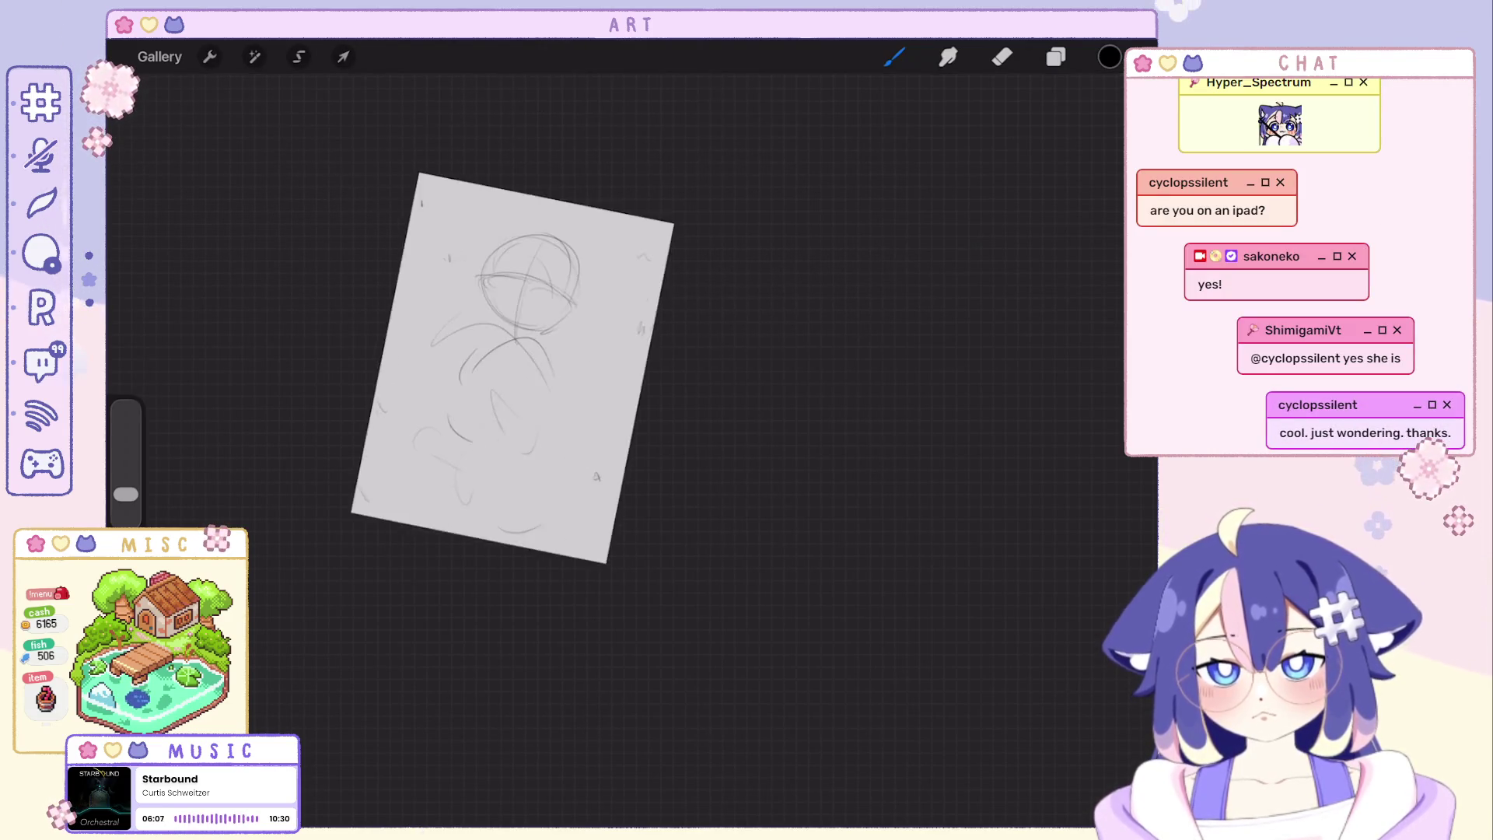
{"action": "scroll", "coordinate": [572, 368], "scroll_direction": "up", "scroll_amount": 3}
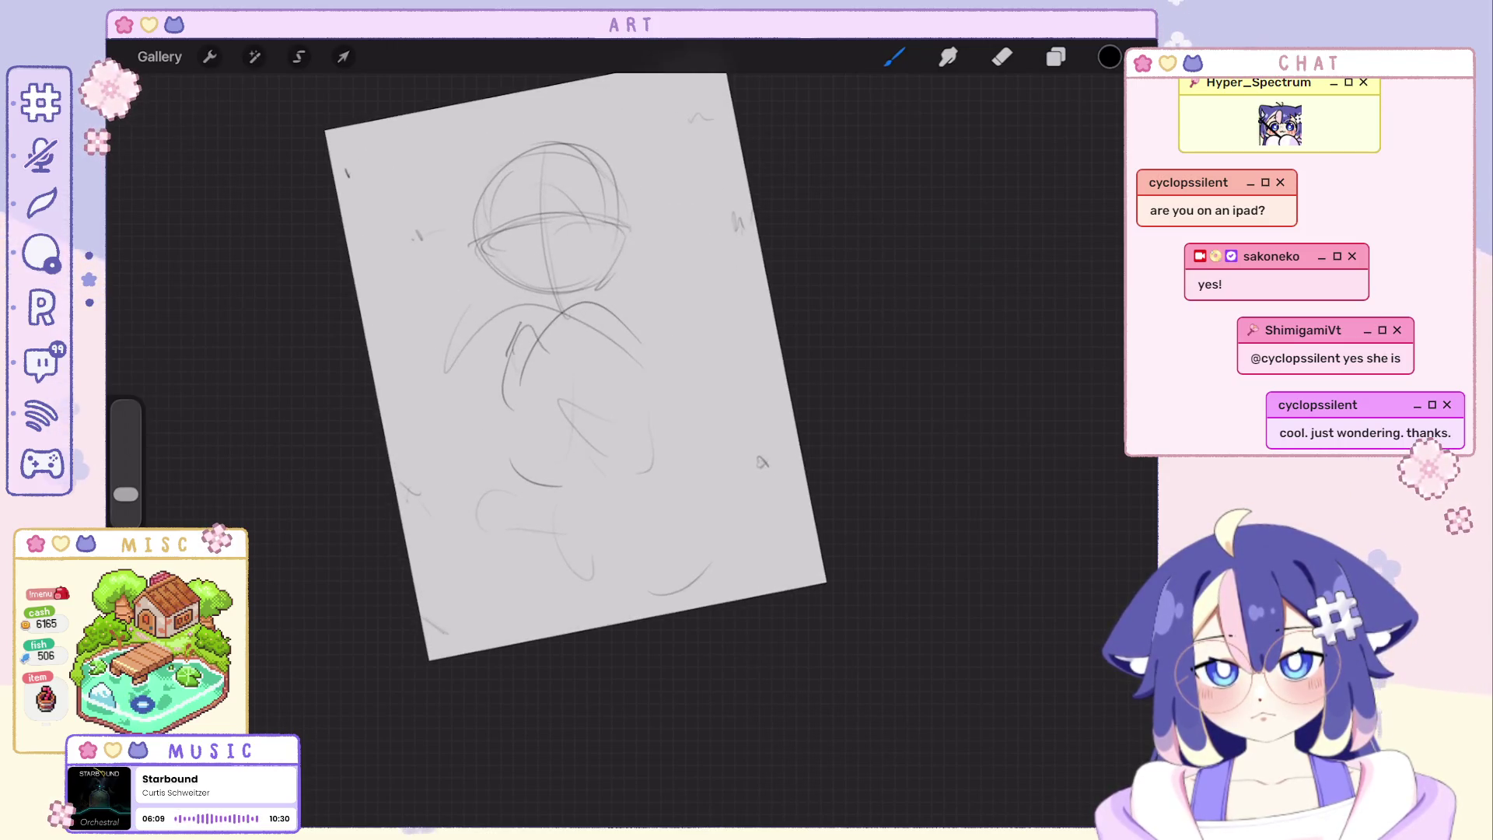
Sketch a cluster of small loops for the clasped hands below the head, undoing missed strokes.
{"action": "mouse_move", "coordinate": [510, 356]}
{"action": "left_mouse_down"}
{"action": "mouse_move", "coordinate": [548, 347]}
{"action": "mouse_move", "coordinate": [572, 379]}
{"action": "left_mouse_up"}
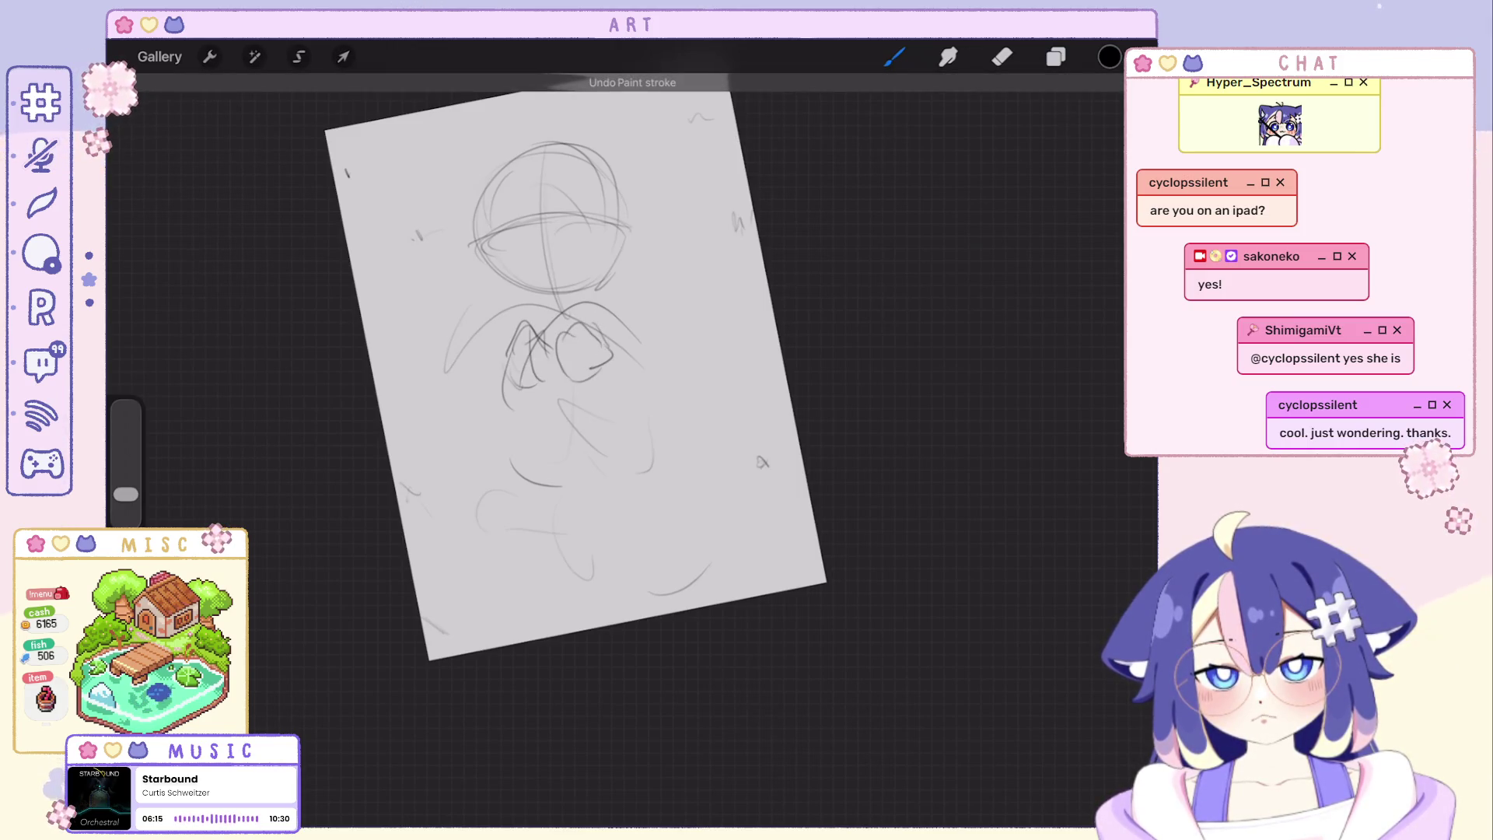
{"action": "key", "text": "ctrl+z"}
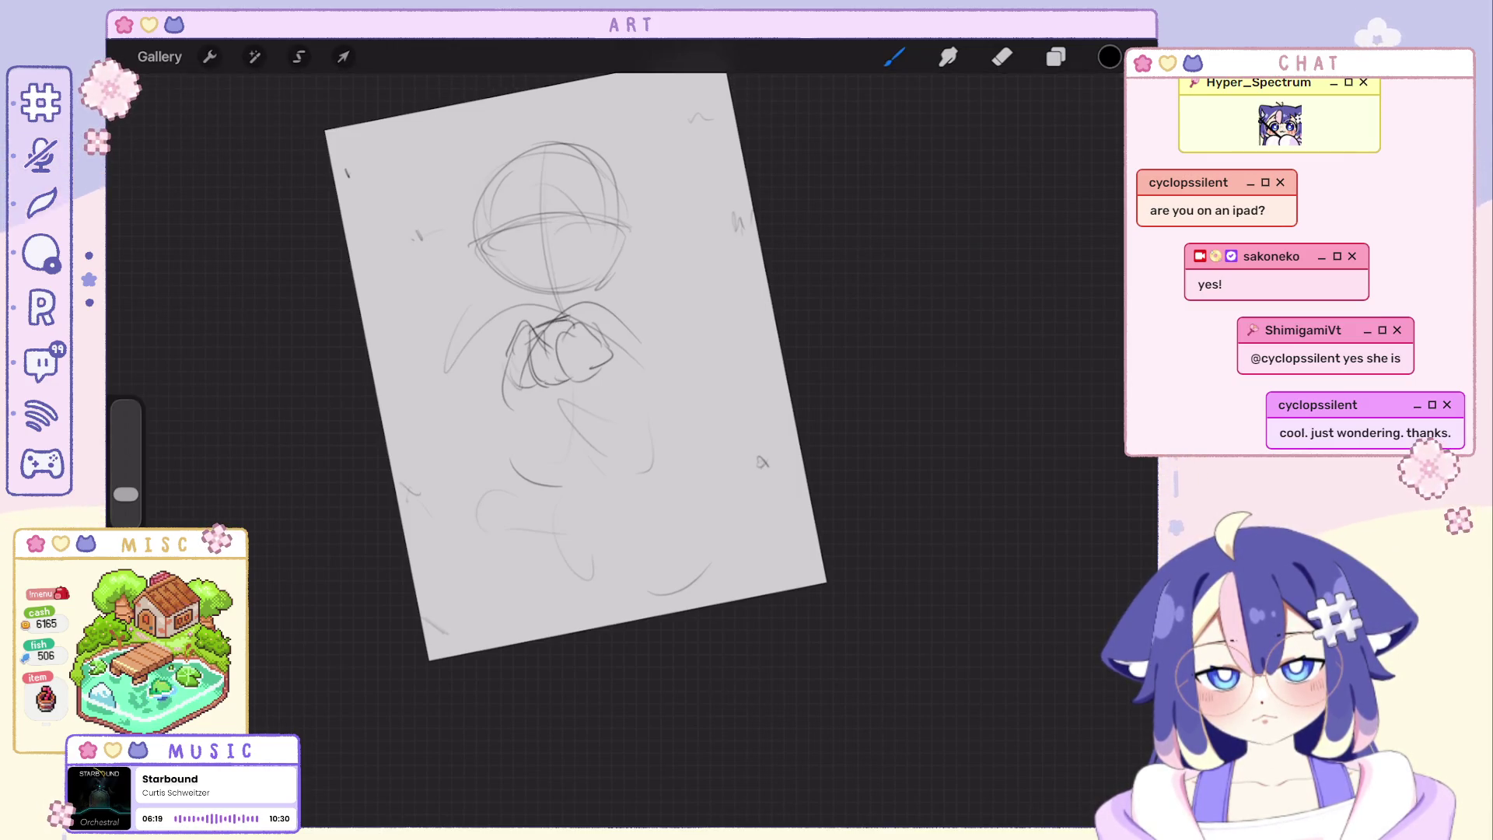
{"action": "key", "text": "ctrl+z"}
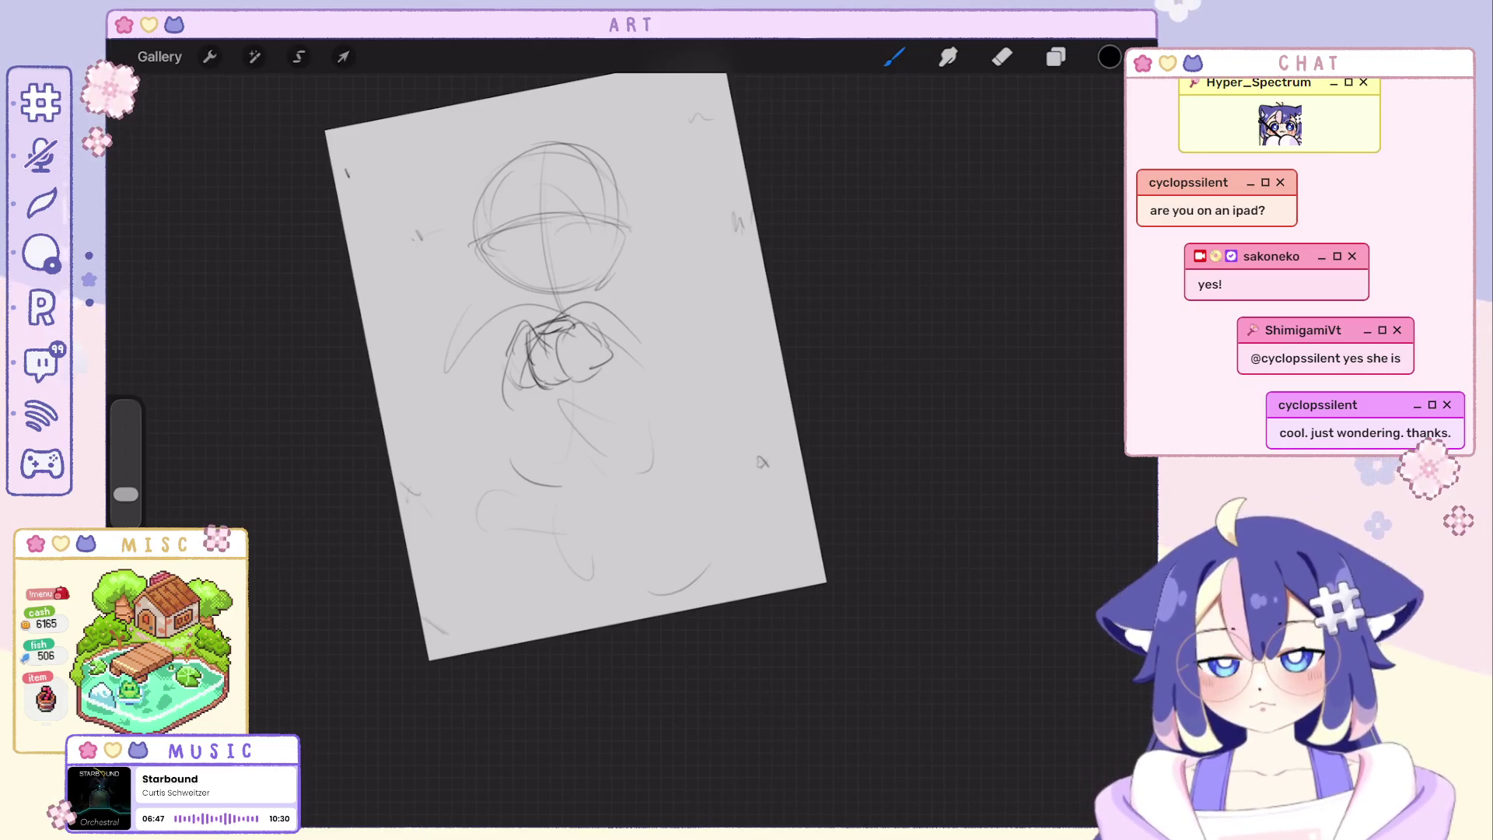
{"action": "scroll", "coordinate": [659, 408], "scroll_direction": "up", "scroll_amount": 2}
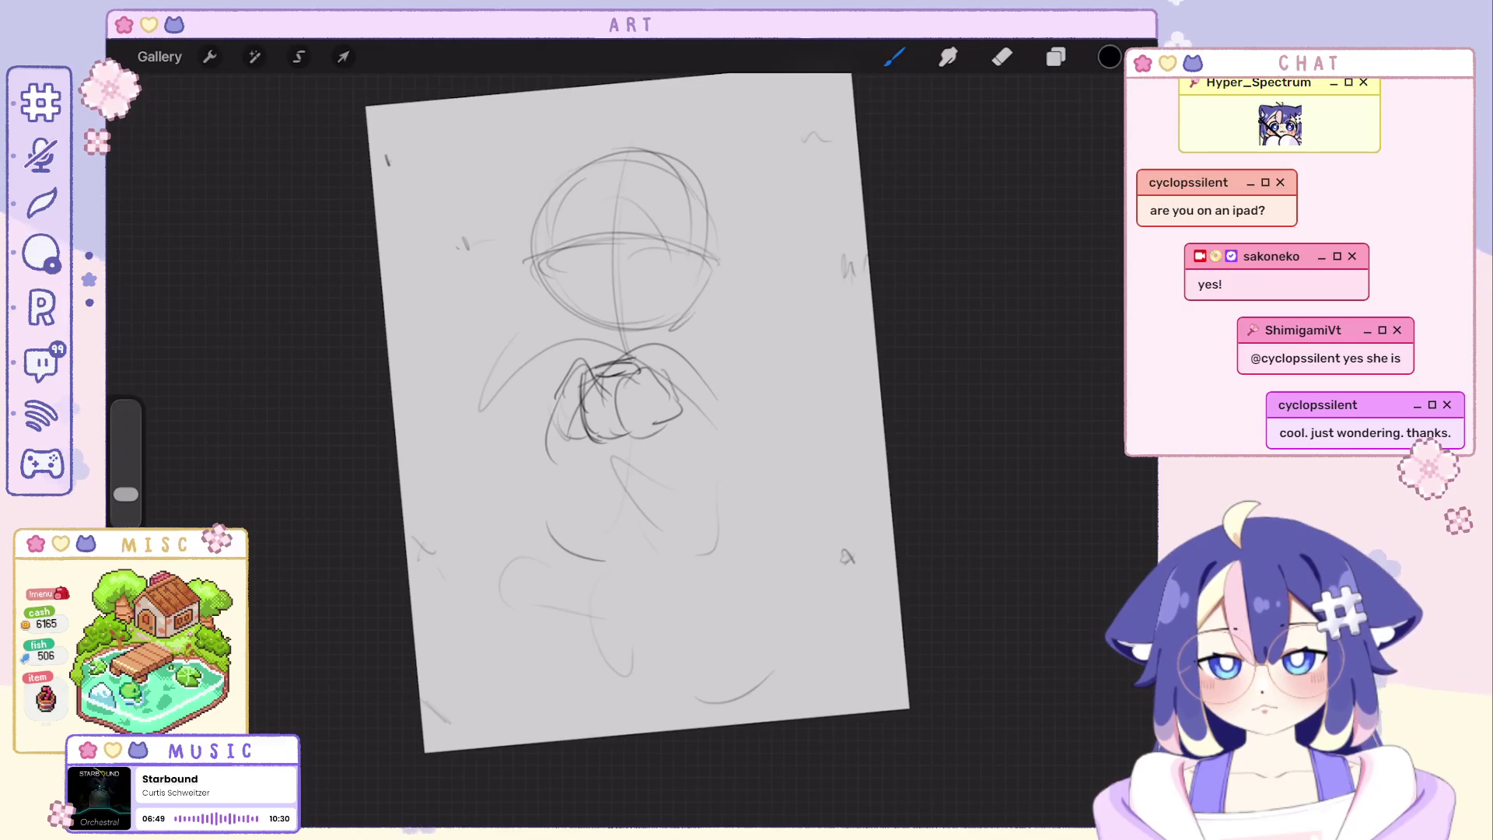
Draw closed eyes and a small mouth on the face, then handwrite 'BRB' near the top left.
{"action": "left_click_drag", "start_coordinate": [557, 255], "coordinate": [588, 249]}
{"action": "key", "text": "ctrl+z"}
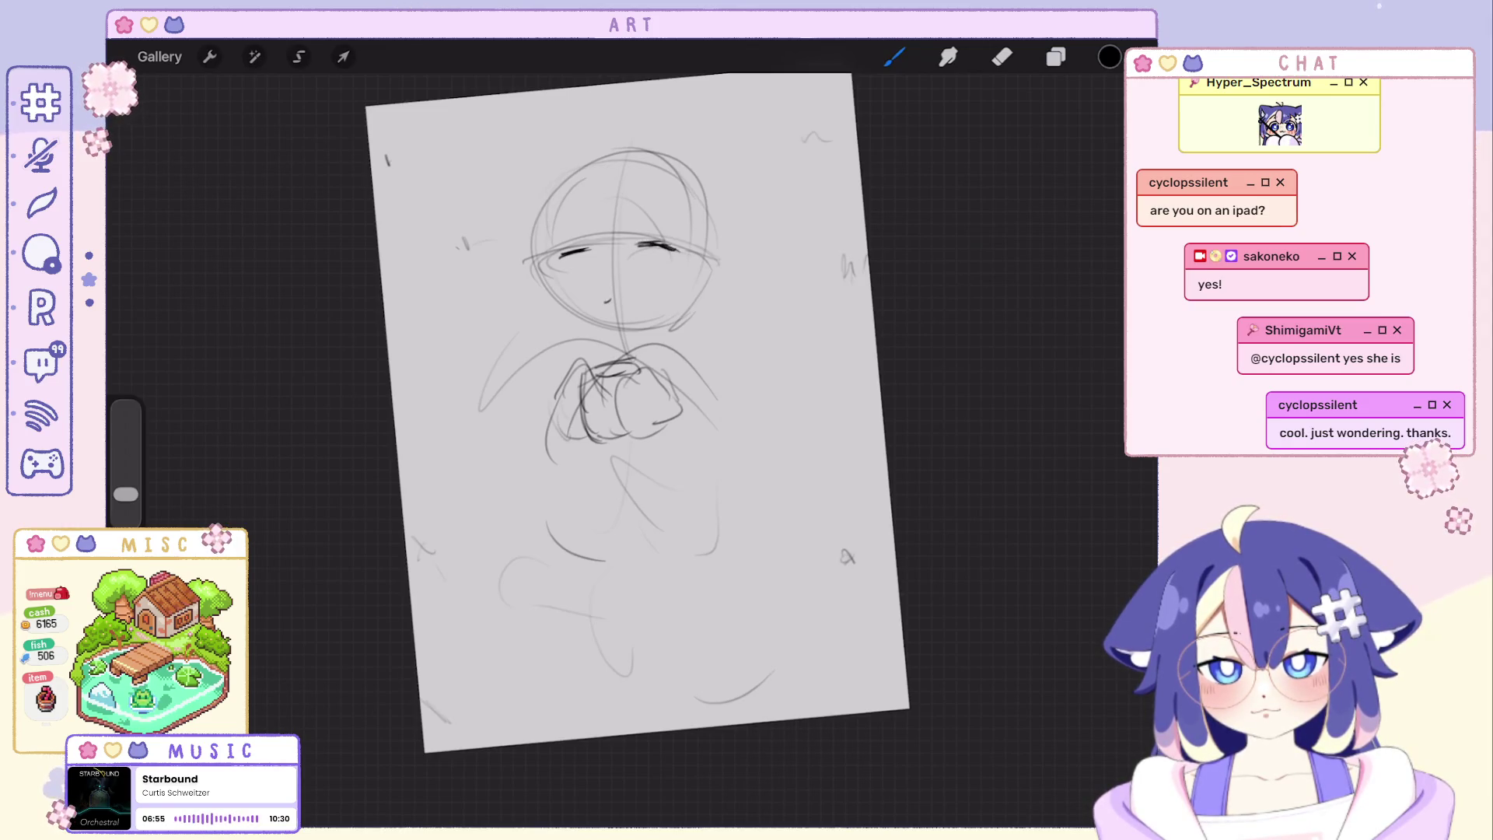
{"action": "key", "text": "ctrl+z"}
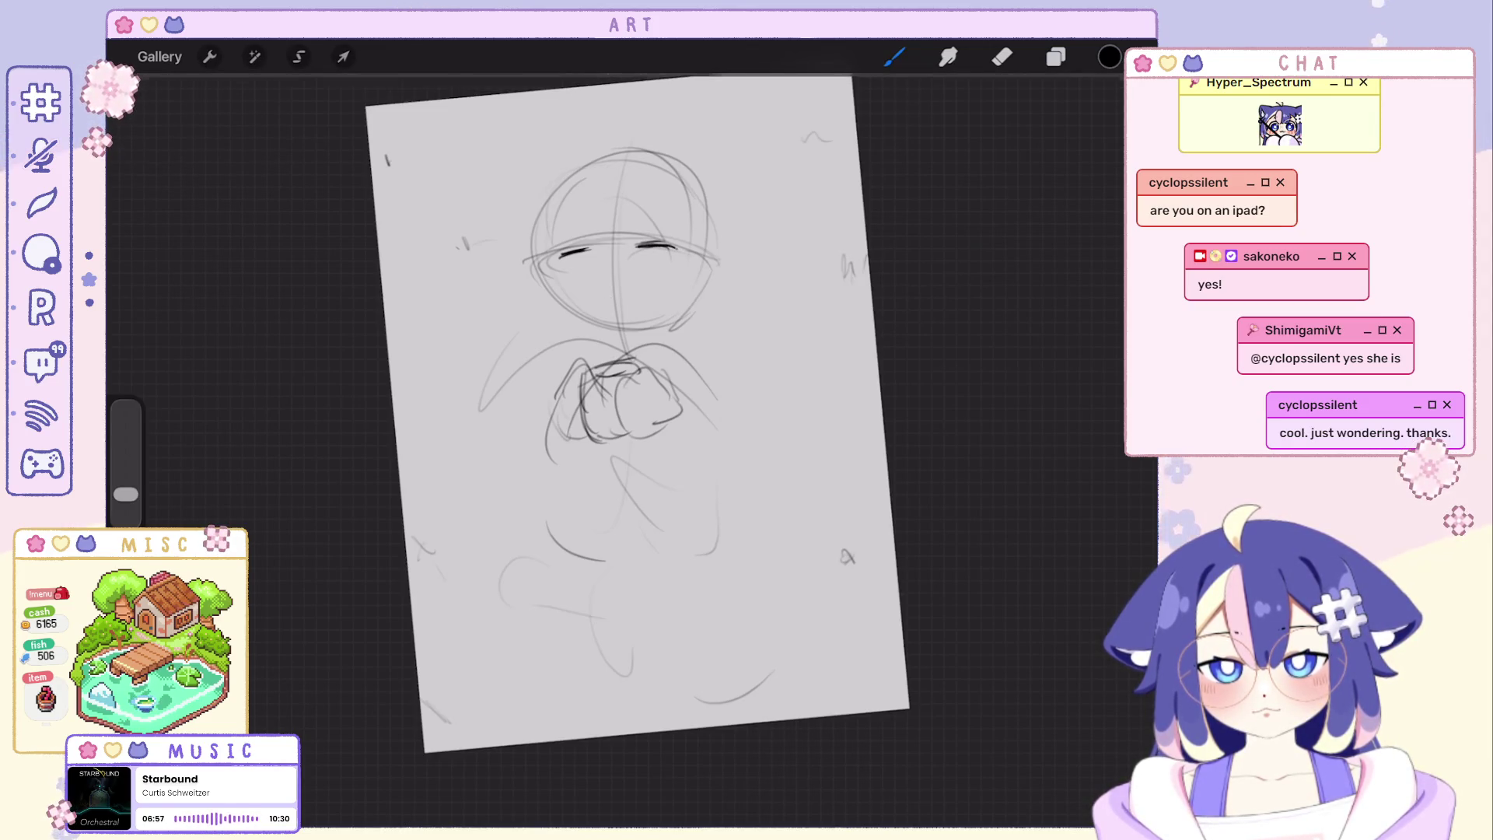
{"action": "left_click_drag", "start_coordinate": [597, 297], "coordinate": [622, 297]}
{"action": "key", "text": "ctrl+z"}
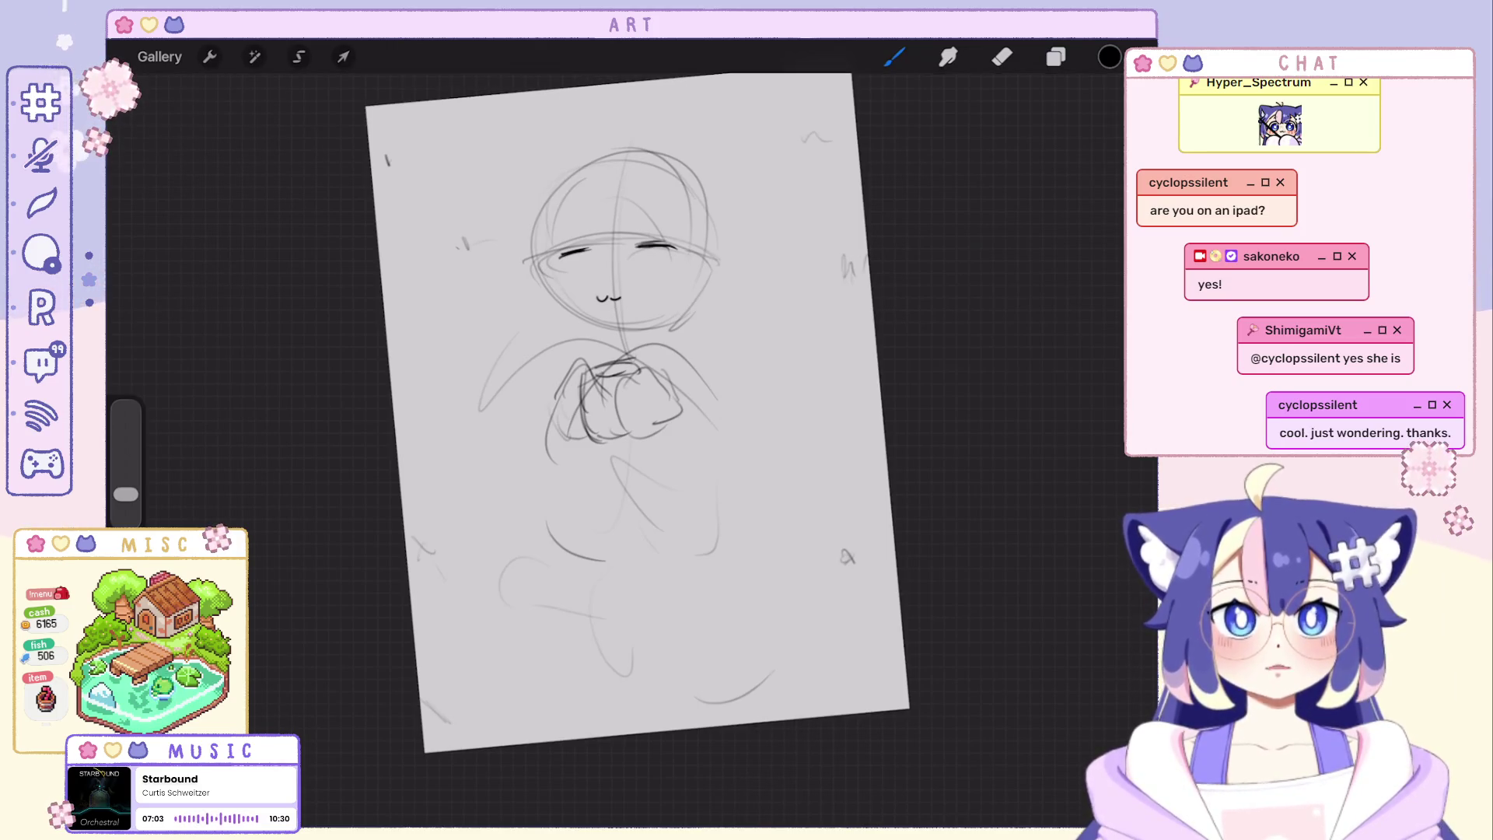
{"action": "key", "text": "ctrl+z"}
{"action": "mouse_move", "coordinate": [472, 171]}
{"action": "left_mouse_down"}
{"action": "mouse_move", "coordinate": [473, 193]}
{"action": "mouse_move", "coordinate": [510, 190]}
{"action": "left_mouse_up"}
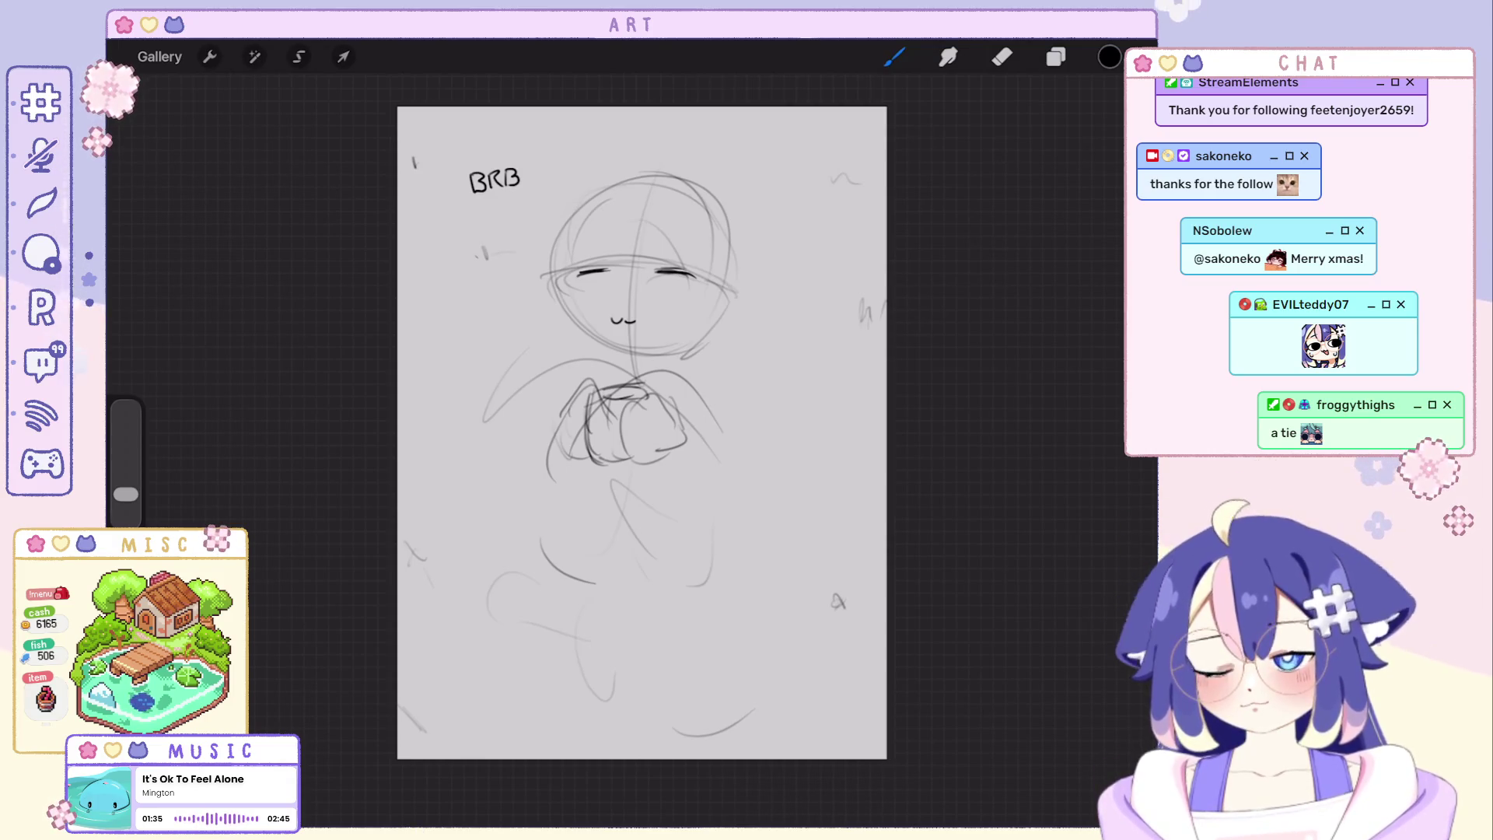
{"action": "scroll", "coordinate": [641, 431], "scroll_direction": "up", "scroll_amount": 2}
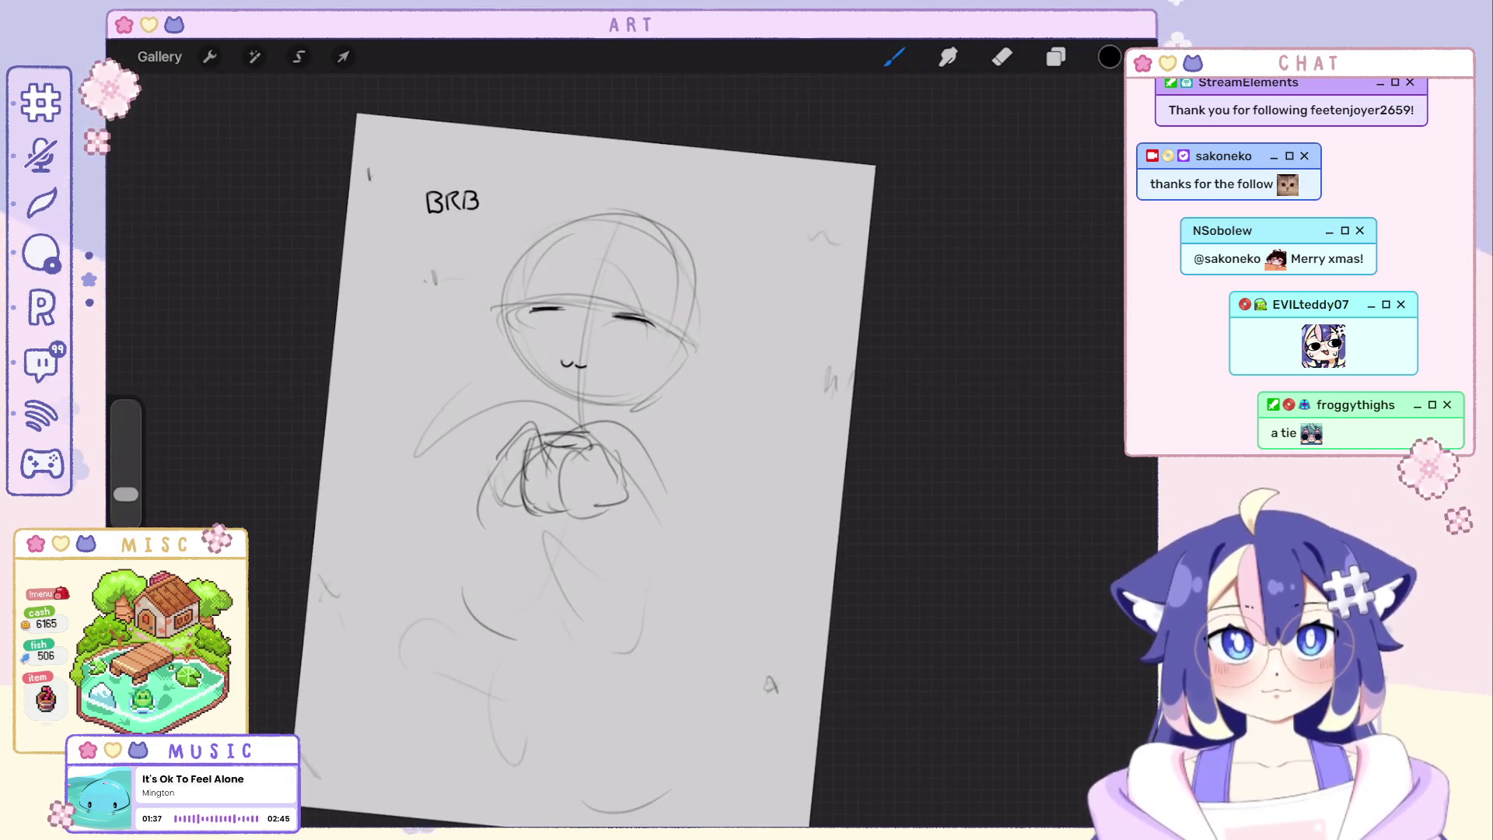
Hide Layer 2 in the Layers panel and add a new empty layer for the next sketch.
{"action": "left_click", "coordinate": [1056, 56]}
{"action": "left_click", "coordinate": [1116, 157]}
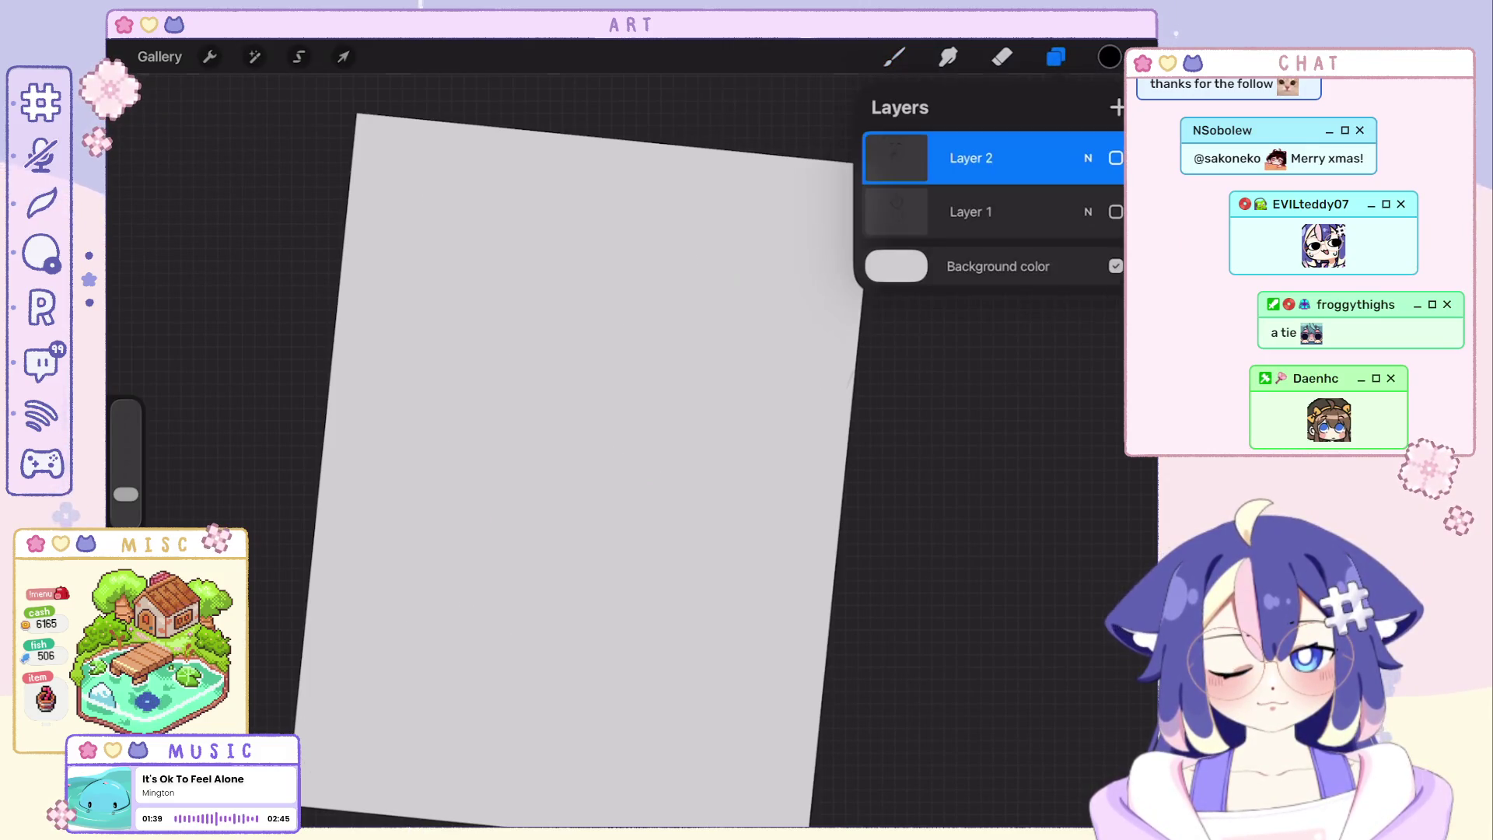
{"action": "left_click", "coordinate": [1119, 108]}
Block in the new figure's first curves, body lines, a small loop and lower-left strokes.
{"action": "left_click_drag", "start_coordinate": [520, 280], "coordinate": [520, 360]}
{"action": "left_click_drag", "start_coordinate": [414, 390], "coordinate": [727, 176]}
{"action": "key", "text": "ctrl+z"}
{"action": "mouse_move", "coordinate": [520, 363]}
{"action": "left_mouse_down"}
{"action": "mouse_move", "coordinate": [572, 431]}
{"action": "mouse_move", "coordinate": [723, 496]}
{"action": "left_mouse_up"}
{"action": "left_click_drag", "start_coordinate": [520, 502], "coordinate": [505, 571]}
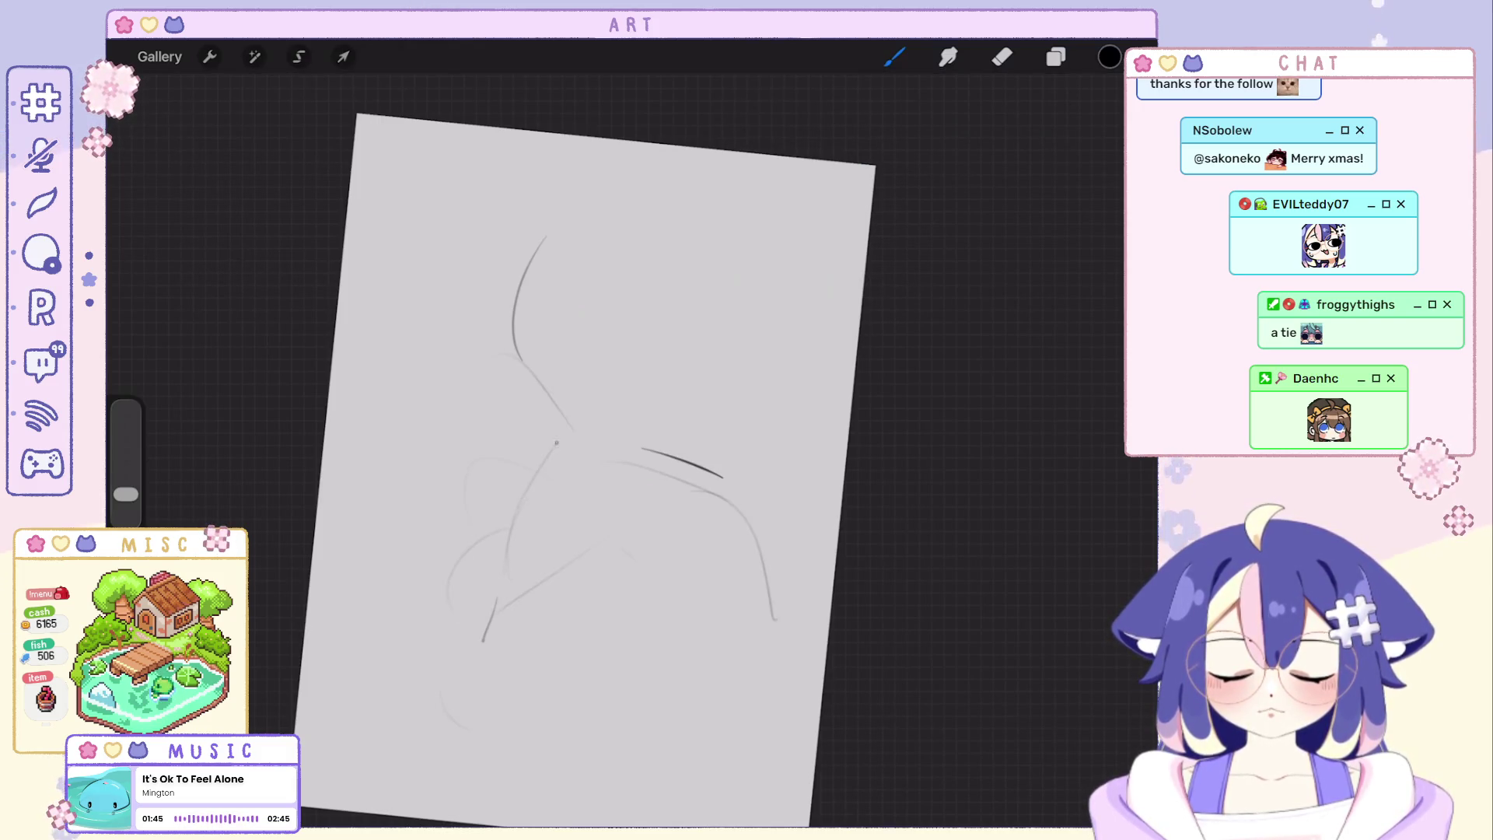
{"action": "left_click_drag", "start_coordinate": [569, 444], "coordinate": [616, 467]}
{"action": "left_click_drag", "start_coordinate": [483, 674], "coordinate": [403, 757]}
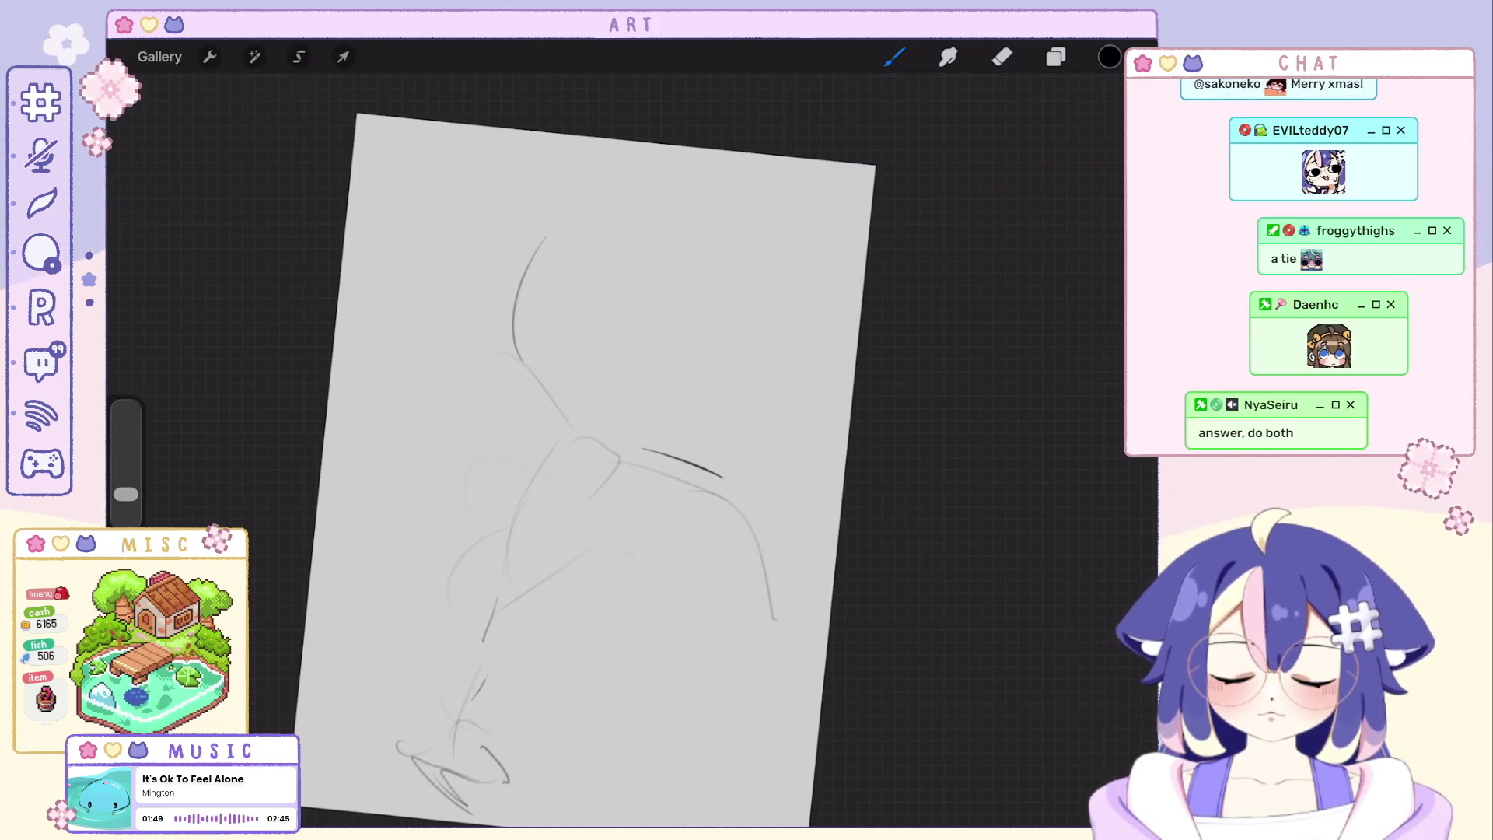
Sketch the leg and foot lines, a rounded shape at the left and a curve at the top.
{"action": "key", "text": "ctrl+z"}
{"action": "left_click_drag", "start_coordinate": [633, 526], "coordinate": [648, 730]}
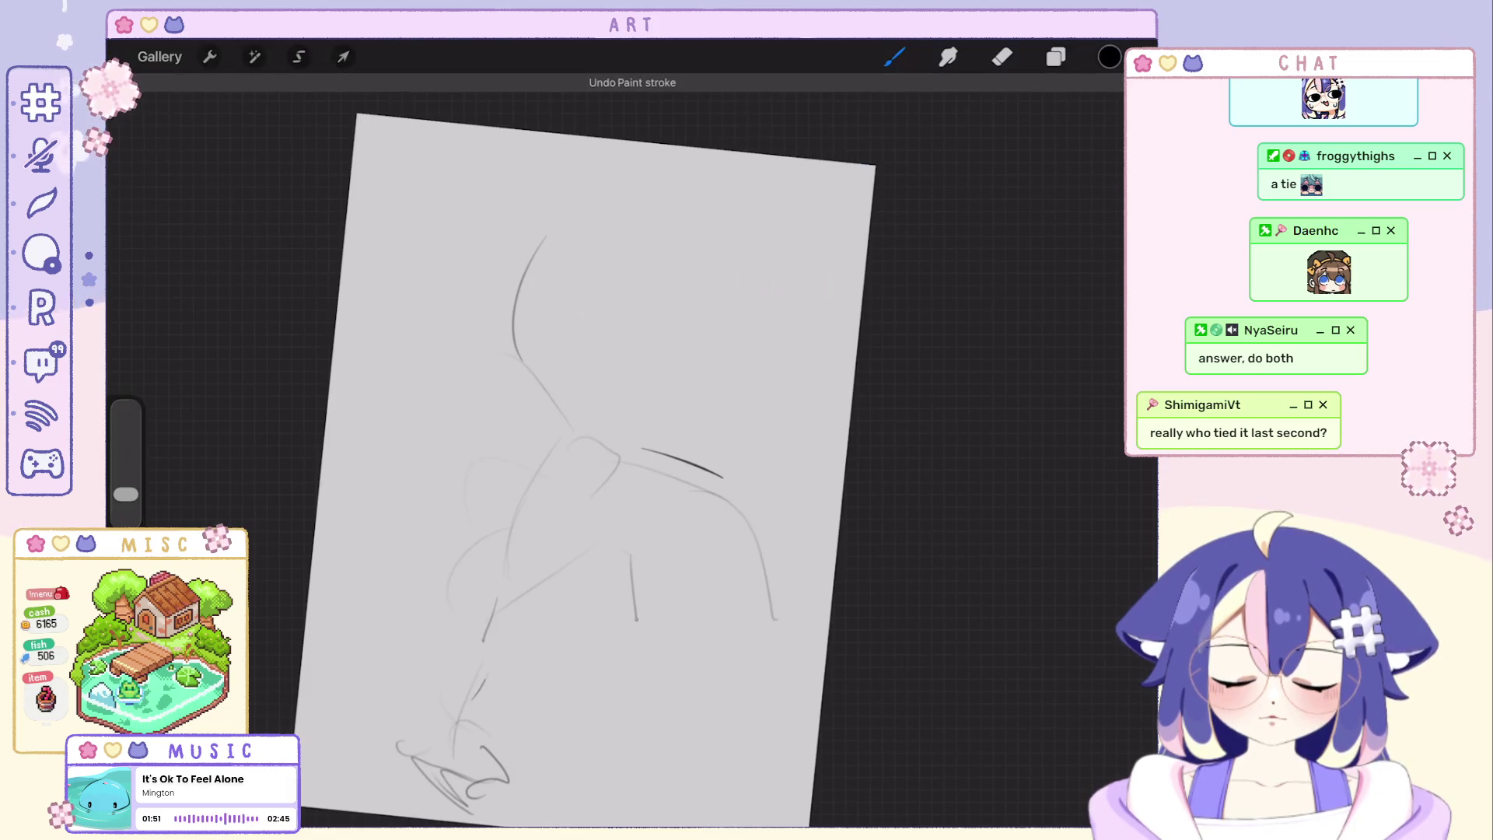
{"action": "mouse_move", "coordinate": [706, 775]}
{"action": "left_mouse_down"}
{"action": "mouse_move", "coordinate": [651, 817]}
{"action": "mouse_move", "coordinate": [728, 800]}
{"action": "left_mouse_up"}
{"action": "key", "text": "ctrl+z"}
{"action": "key", "text": "ctrl+z"}
{"action": "key", "text": "ctrl+z"}
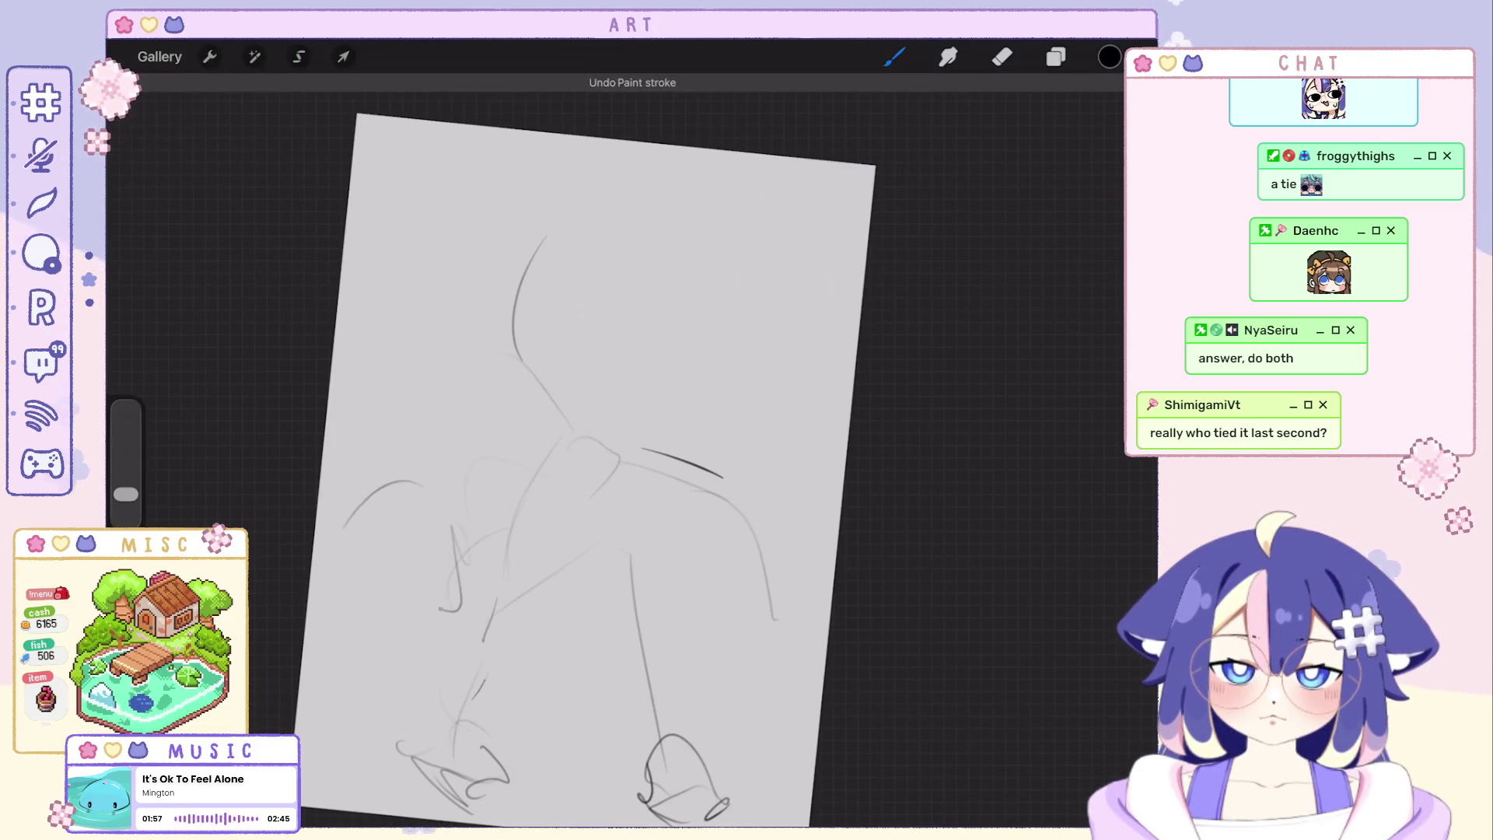
{"action": "left_click_drag", "start_coordinate": [385, 490], "coordinate": [339, 606]}
{"action": "key", "text": "ctrl+z"}
{"action": "left_click_drag", "start_coordinate": [350, 514], "coordinate": [467, 631]}
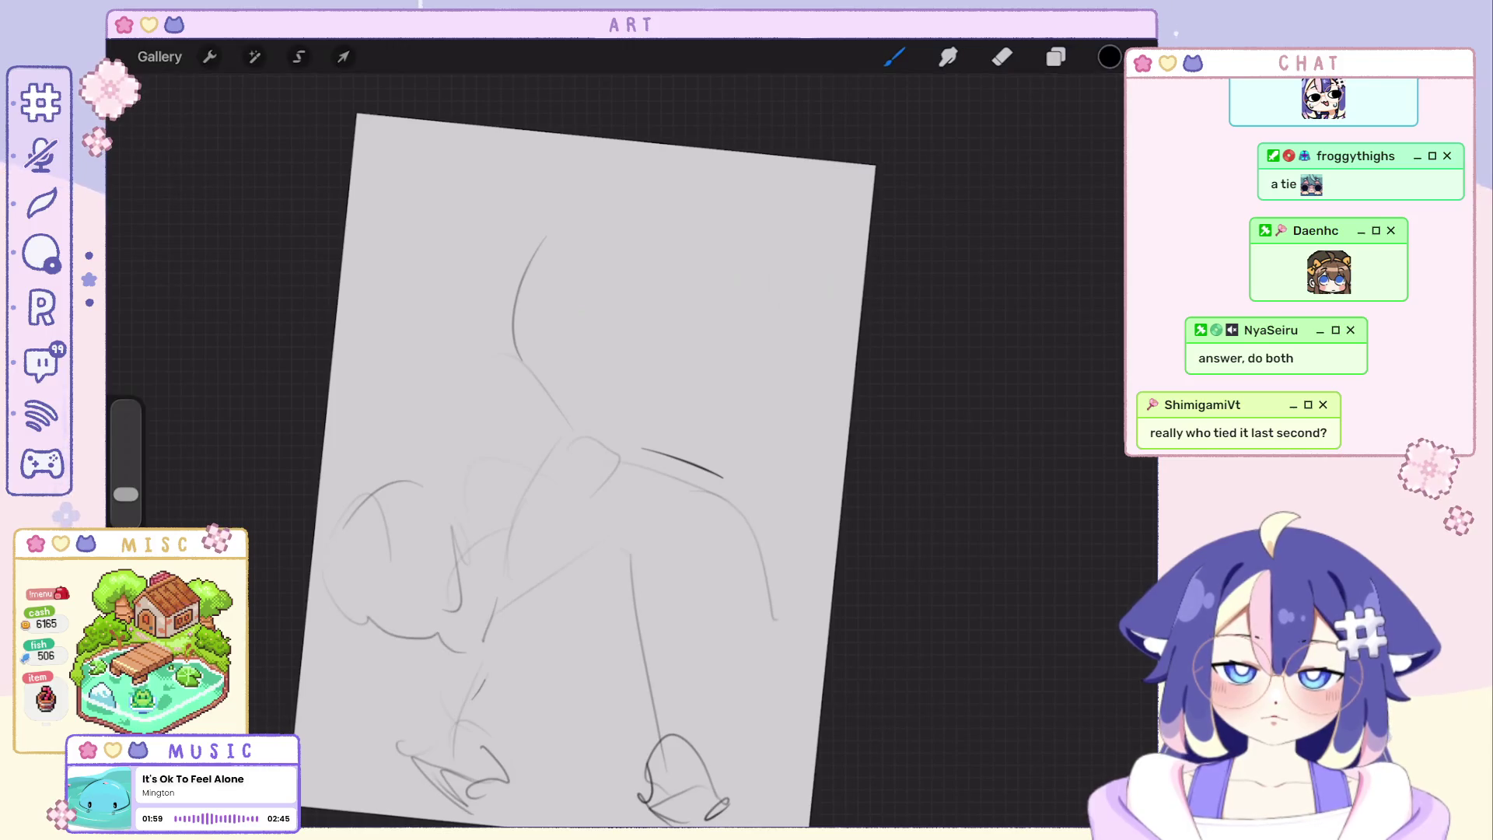
{"action": "scroll", "coordinate": [525, 444], "scroll_direction": "down", "scroll_amount": 3}
{"action": "left_click_drag", "start_coordinate": [610, 249], "coordinate": [629, 325]}
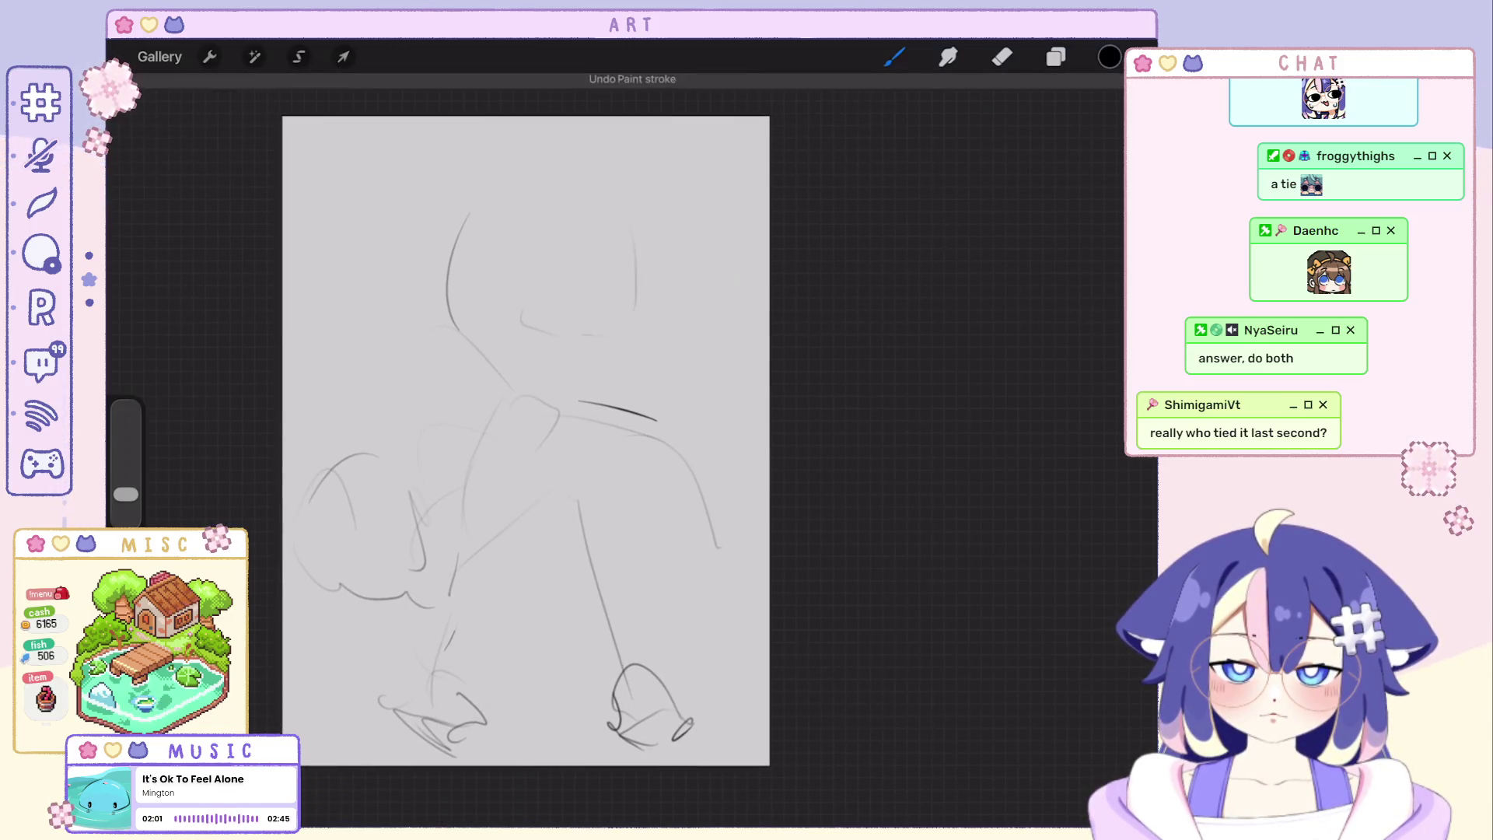
Rework the shoulder line and faint top strokes, discarding attempts that miss.
{"action": "key", "text": "ctrl+z"}
{"action": "left_click_drag", "start_coordinate": [514, 251], "coordinate": [561, 341]}
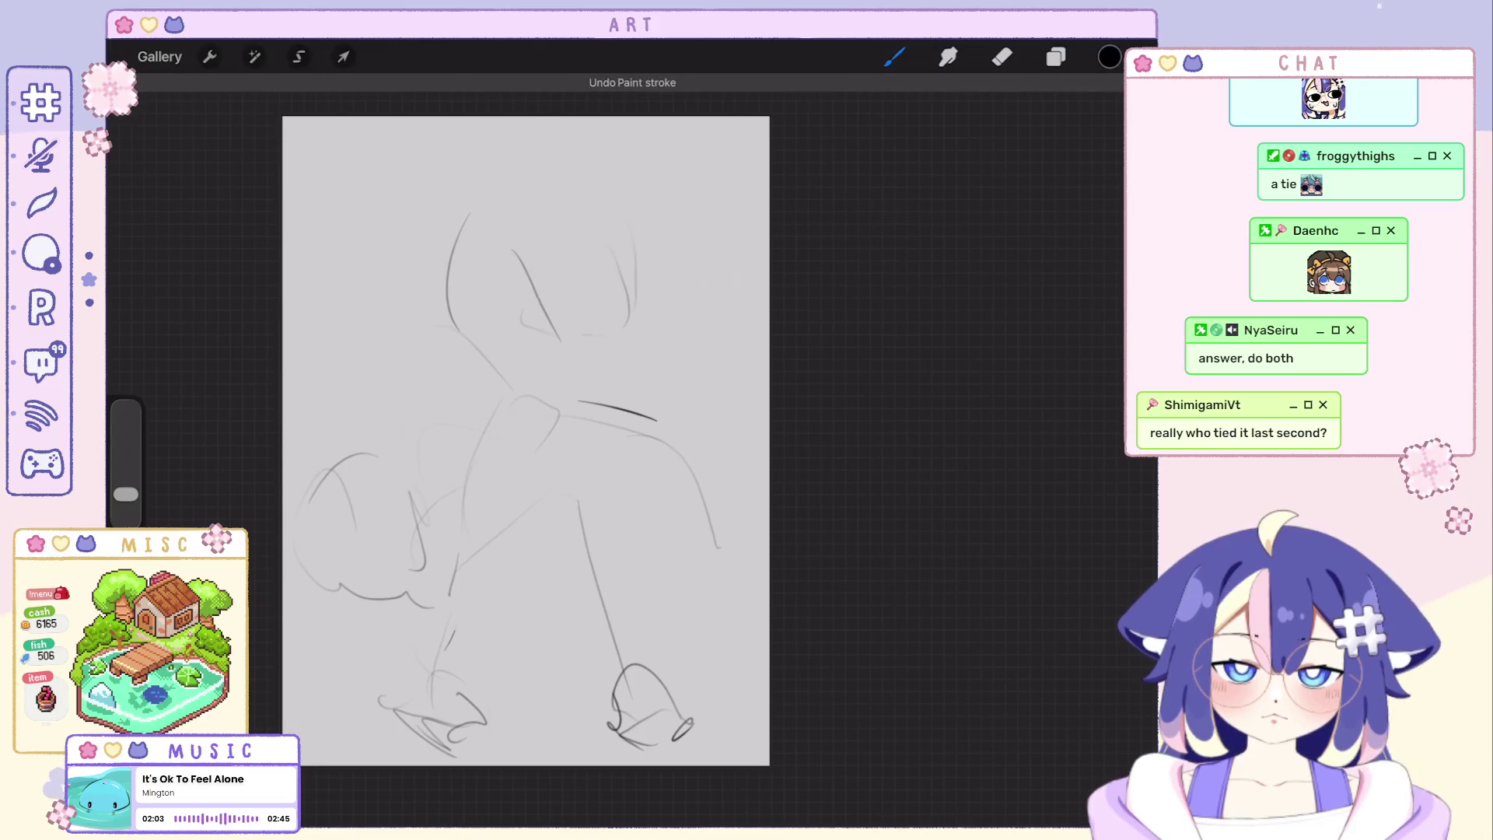
{"action": "key", "text": "ctrl+z"}
{"action": "left_click_drag", "start_coordinate": [434, 398], "coordinate": [466, 358]}
{"action": "left_click_drag", "start_coordinate": [560, 286], "coordinate": [403, 432]}
{"action": "key", "text": "ctrl+z"}
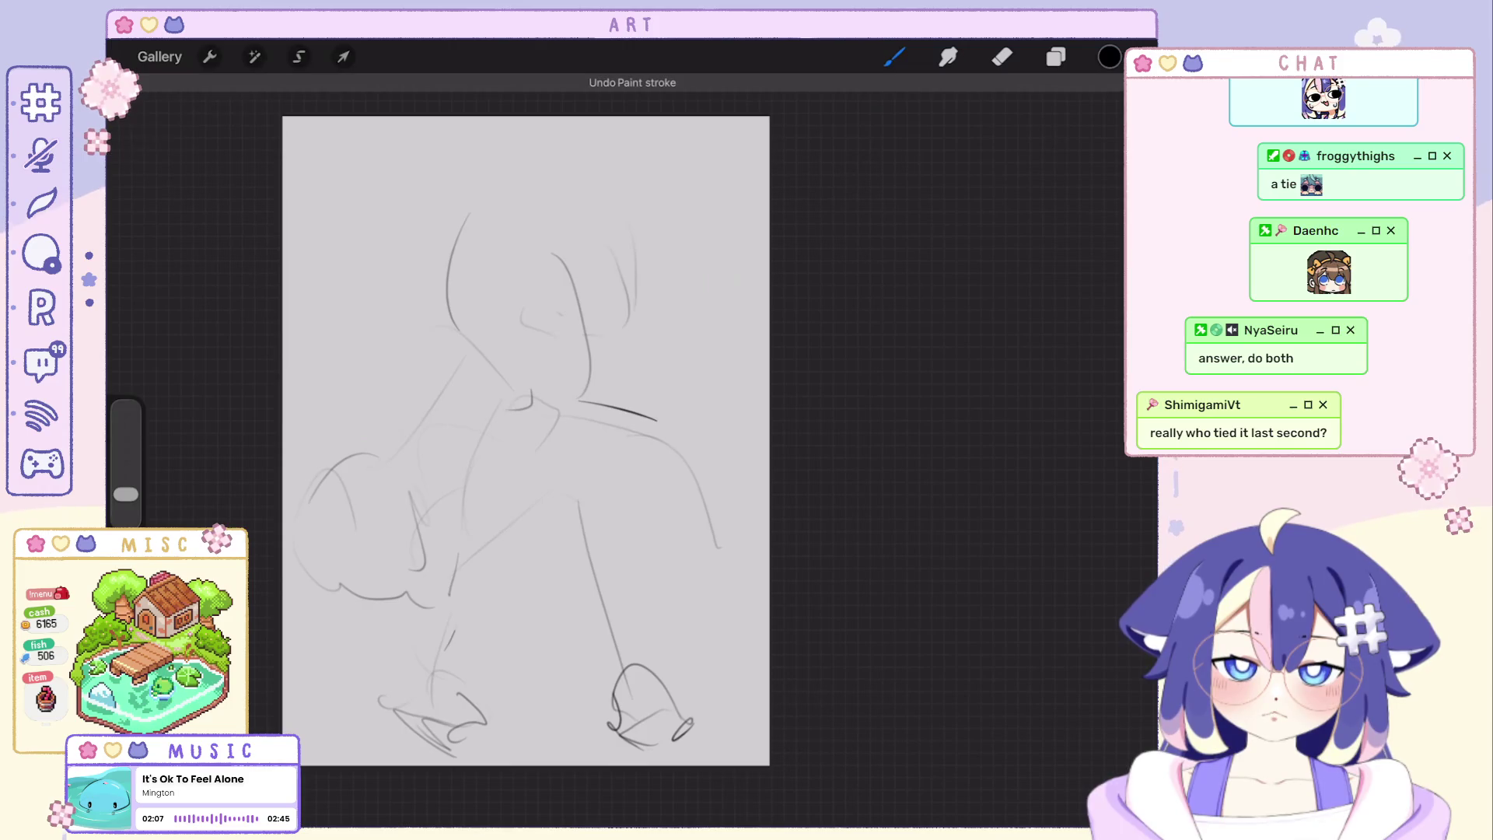
{"action": "left_click_drag", "start_coordinate": [631, 240], "coordinate": [613, 362]}
{"action": "key", "text": "ctrl+z"}
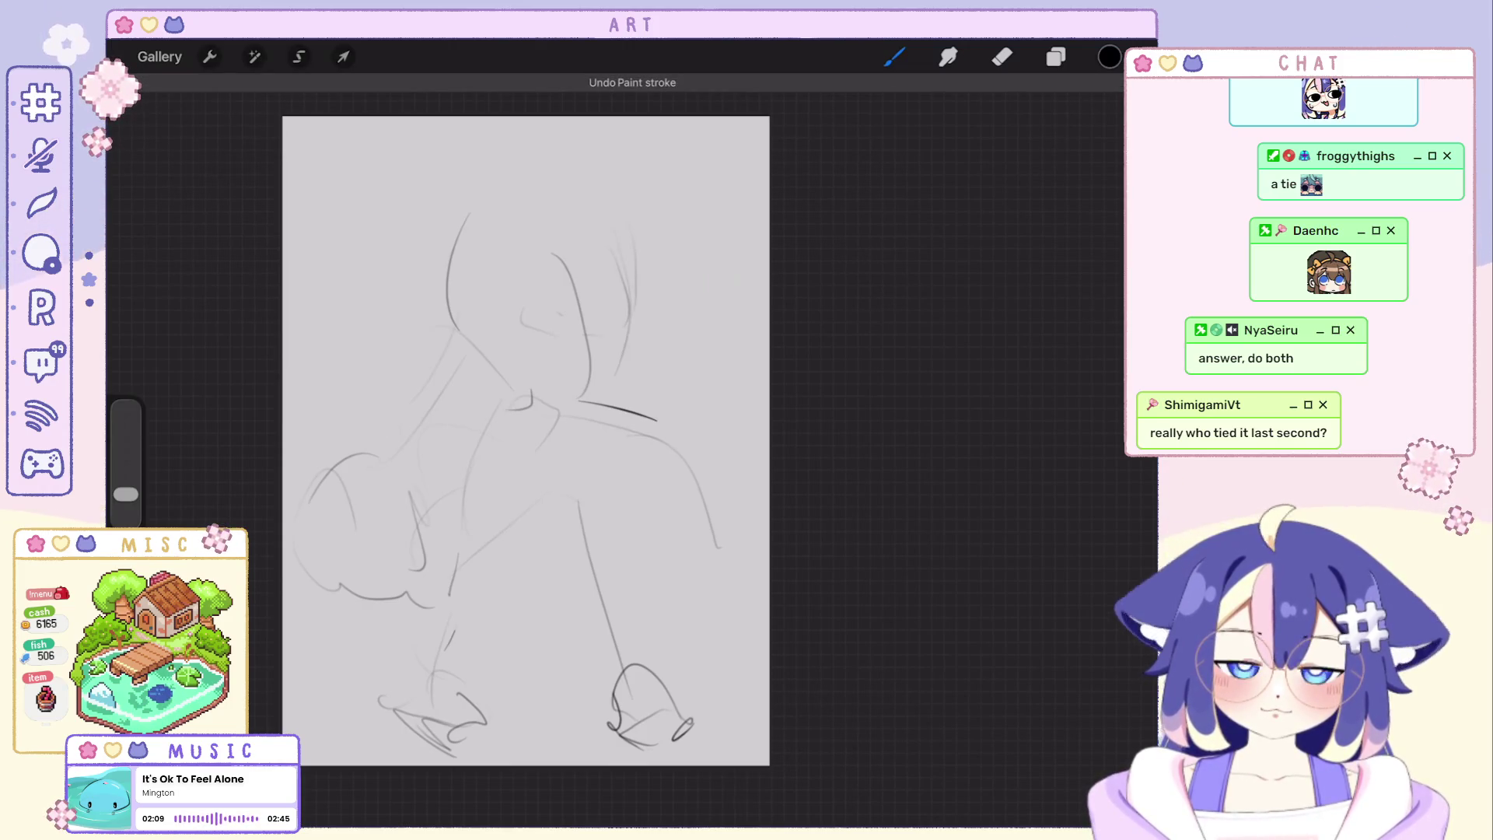
Replace the head circle with a new one and refine its right-side outline.
{"action": "key", "text": "ctrl+z"}
{"action": "left_click_drag", "start_coordinate": [607, 162], "coordinate": [549, 297]}
{"action": "mouse_move", "coordinate": [583, 159]}
{"action": "left_mouse_down"}
{"action": "mouse_move", "coordinate": [521, 216]}
{"action": "mouse_move", "coordinate": [577, 300]}
{"action": "mouse_move", "coordinate": [566, 327]}
{"action": "left_mouse_up"}
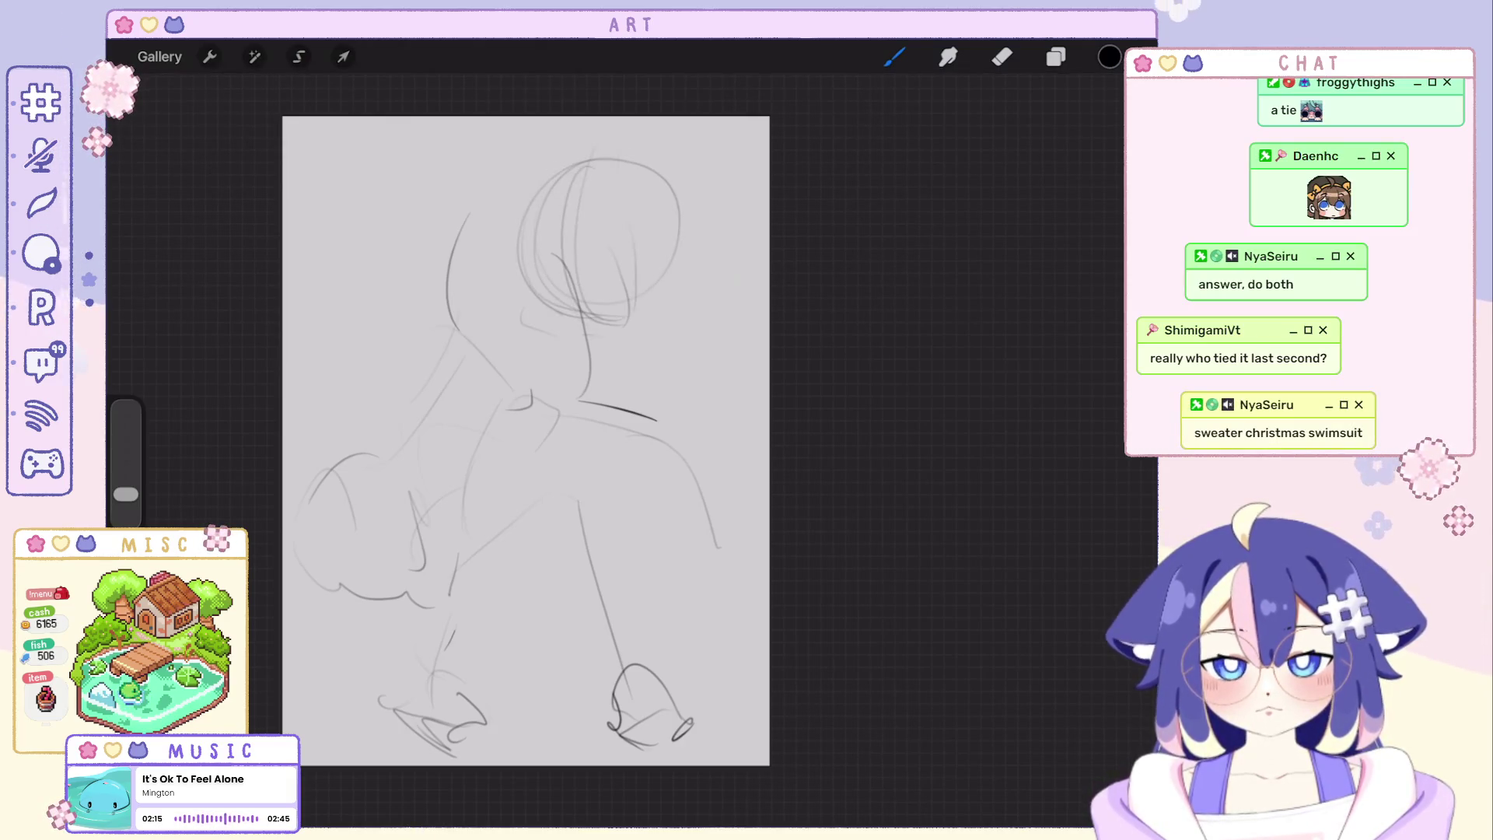
{"action": "key", "text": "ctrl+z"}
{"action": "left_click_drag", "start_coordinate": [502, 275], "coordinate": [662, 342]}
{"action": "left_click_drag", "start_coordinate": [560, 327], "coordinate": [665, 363]}
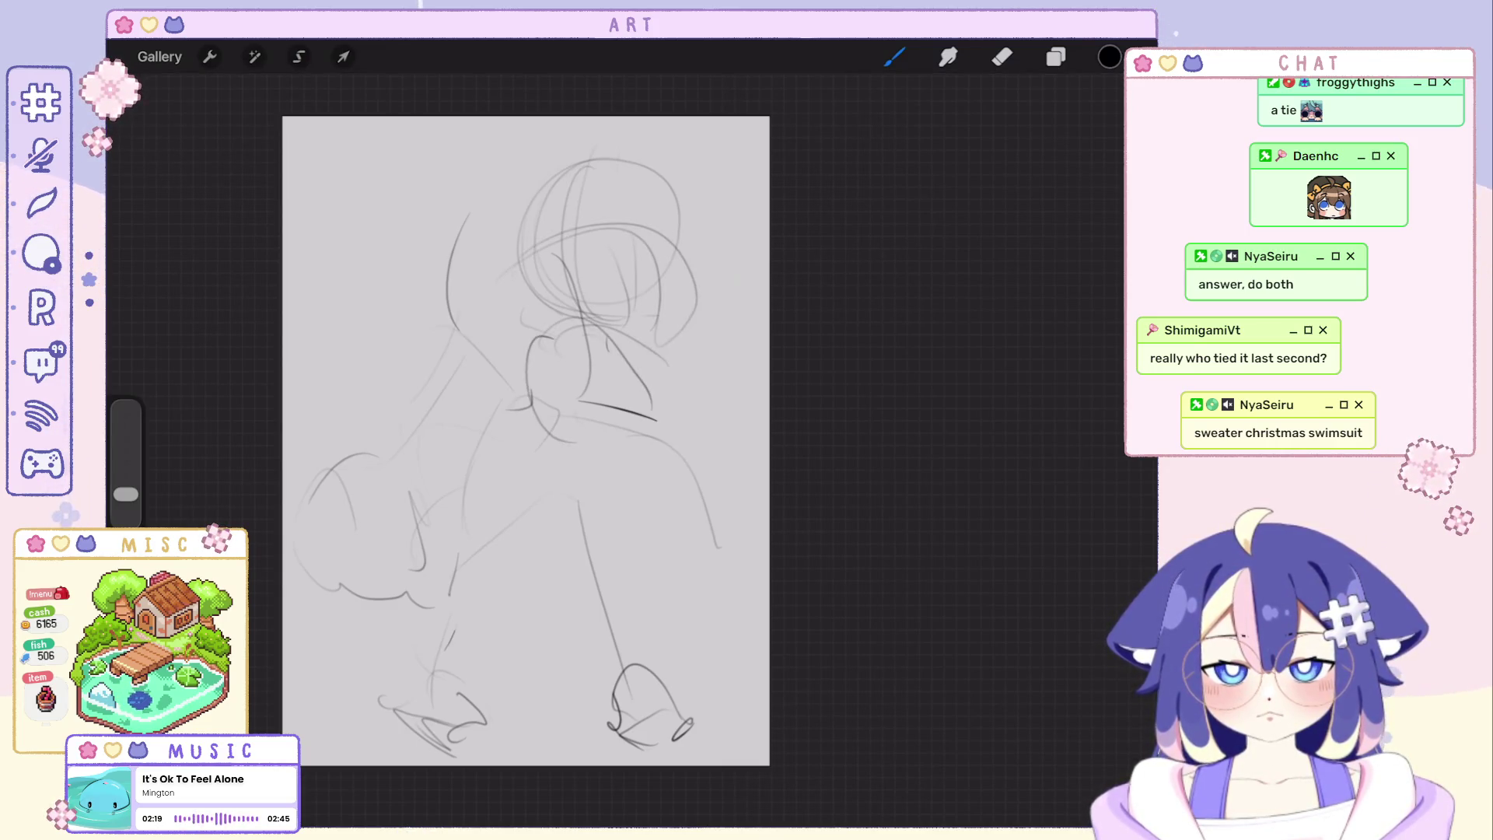
{"action": "key", "text": "ctrl+z"}
{"action": "left_click_drag", "start_coordinate": [642, 287], "coordinate": [675, 341]}
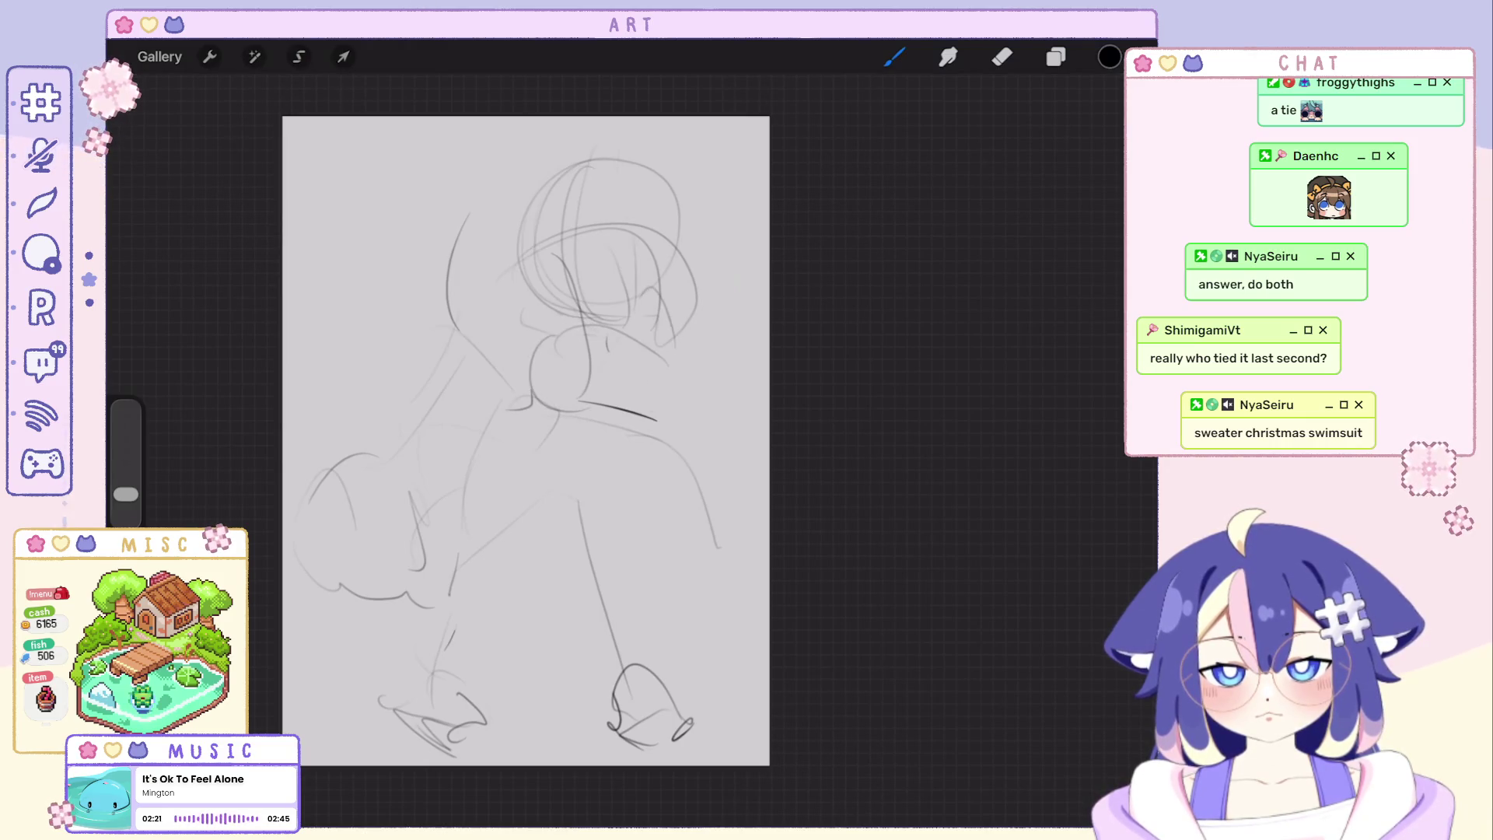
Sketch the neck and two parallel leg lines, undoing stray marks near the head and shoulder.
{"action": "mouse_move", "coordinate": [583, 499]}
{"action": "left_mouse_down"}
{"action": "mouse_move", "coordinate": [637, 465]}
{"action": "mouse_move", "coordinate": [585, 497]}
{"action": "mouse_move", "coordinate": [462, 700]}
{"action": "left_mouse_up"}
{"action": "key", "text": "ctrl+z"}
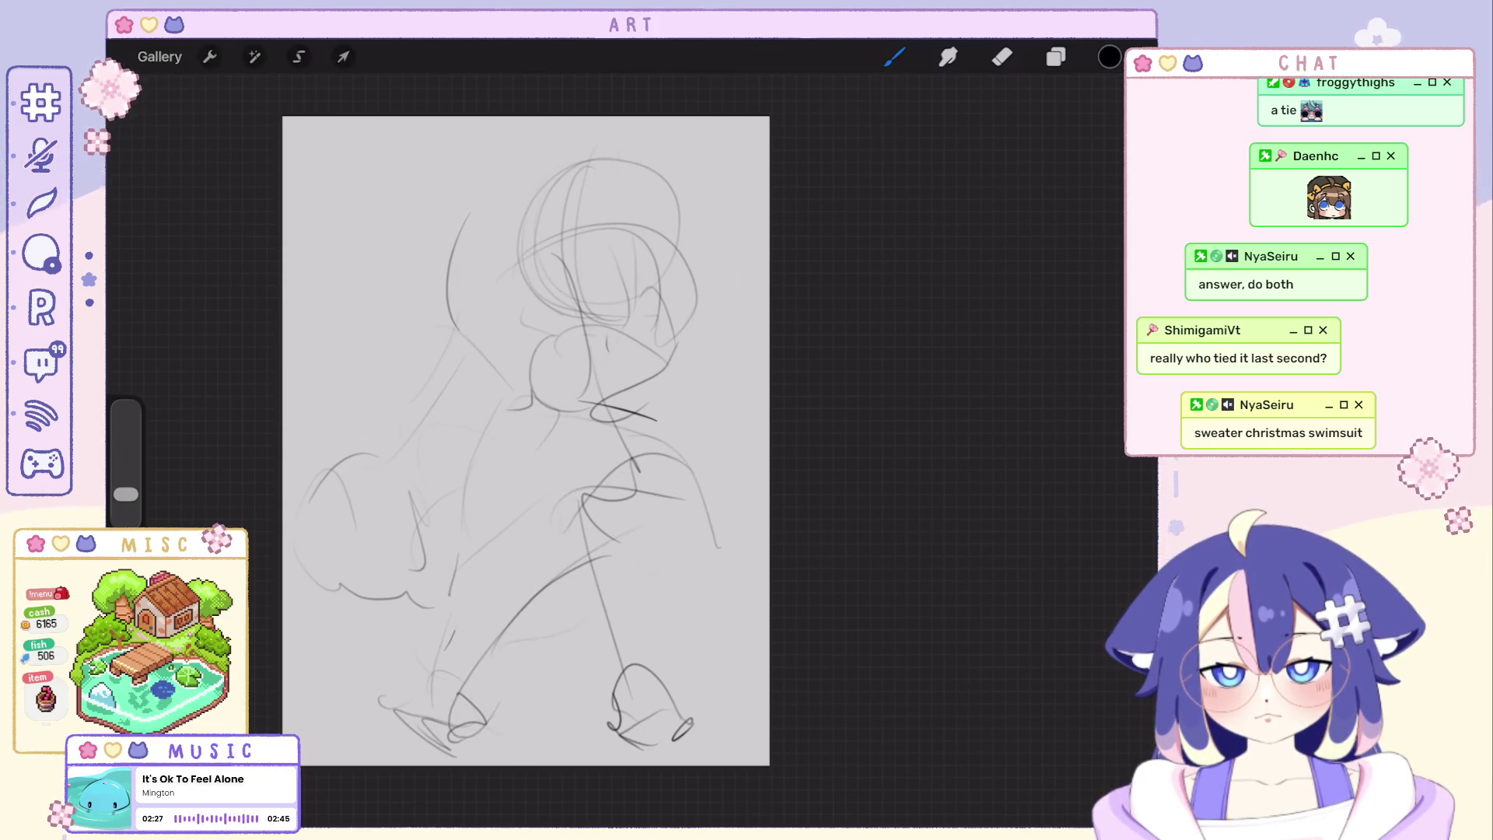
{"action": "left_click_drag", "start_coordinate": [616, 513], "coordinate": [440, 710]}
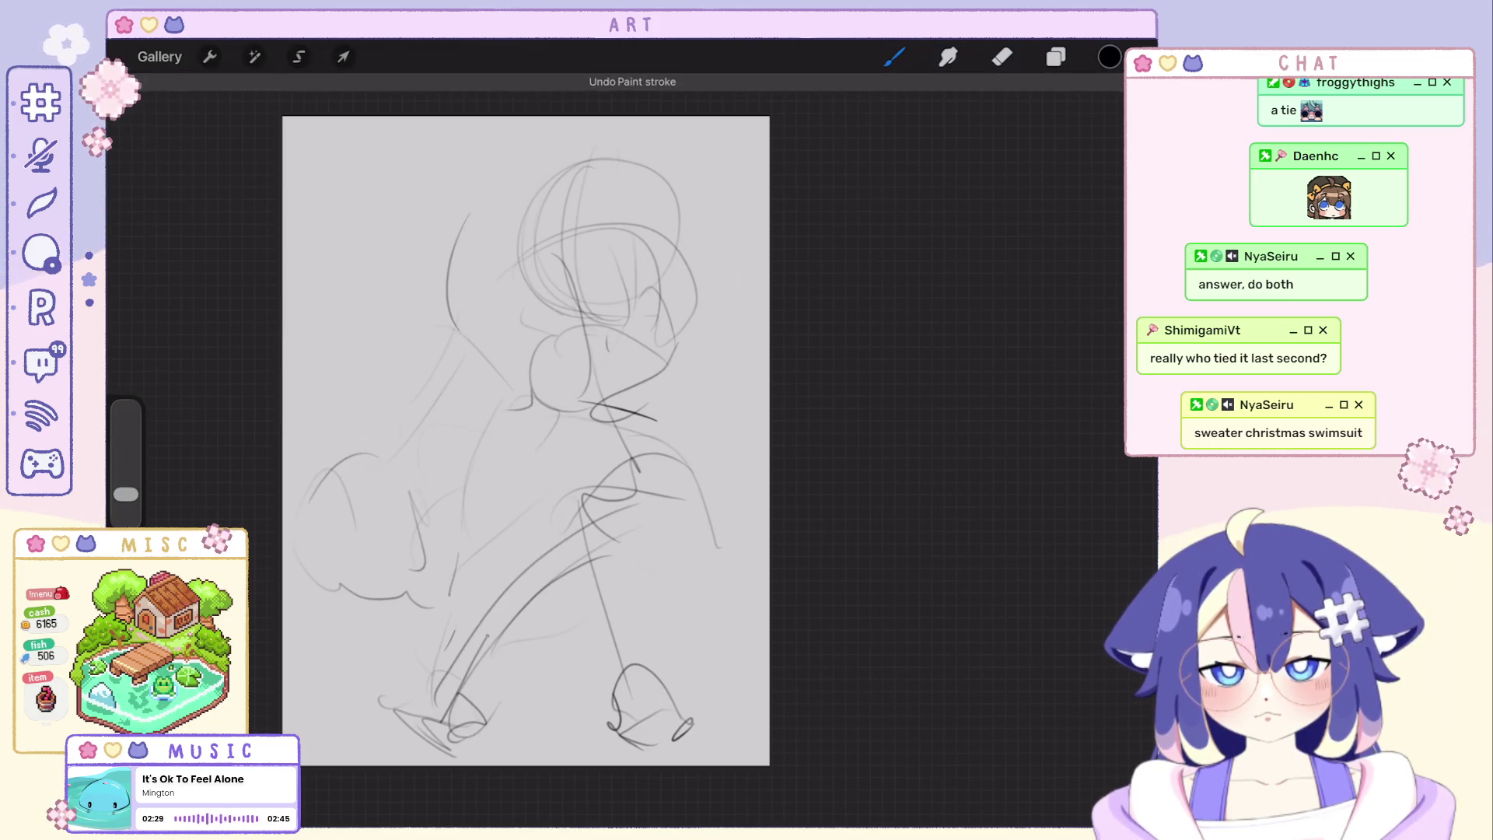
{"action": "key", "text": "ctrl+z"}
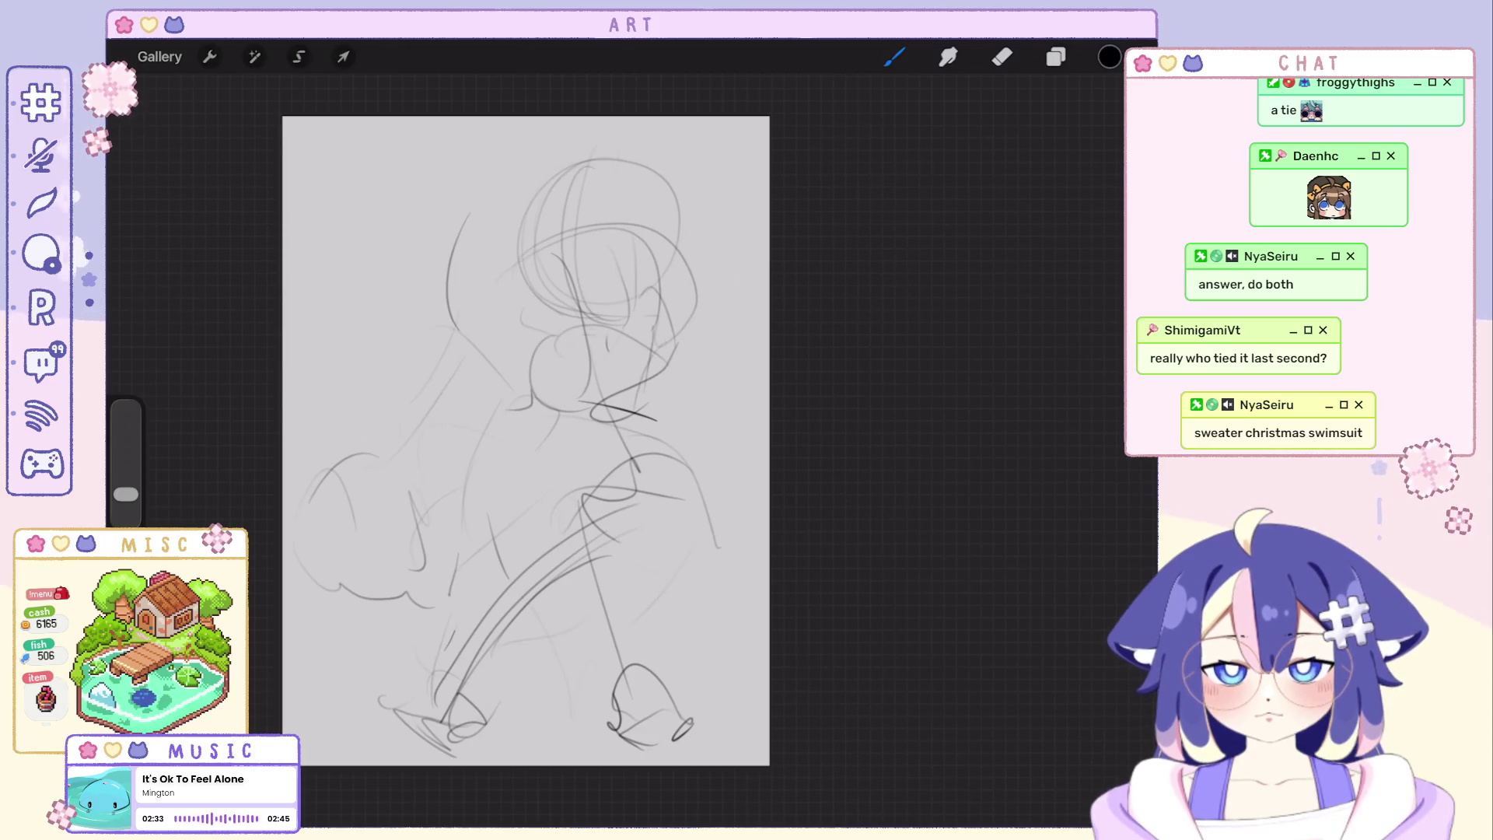
{"action": "key", "text": "ctrl+shift+z"}
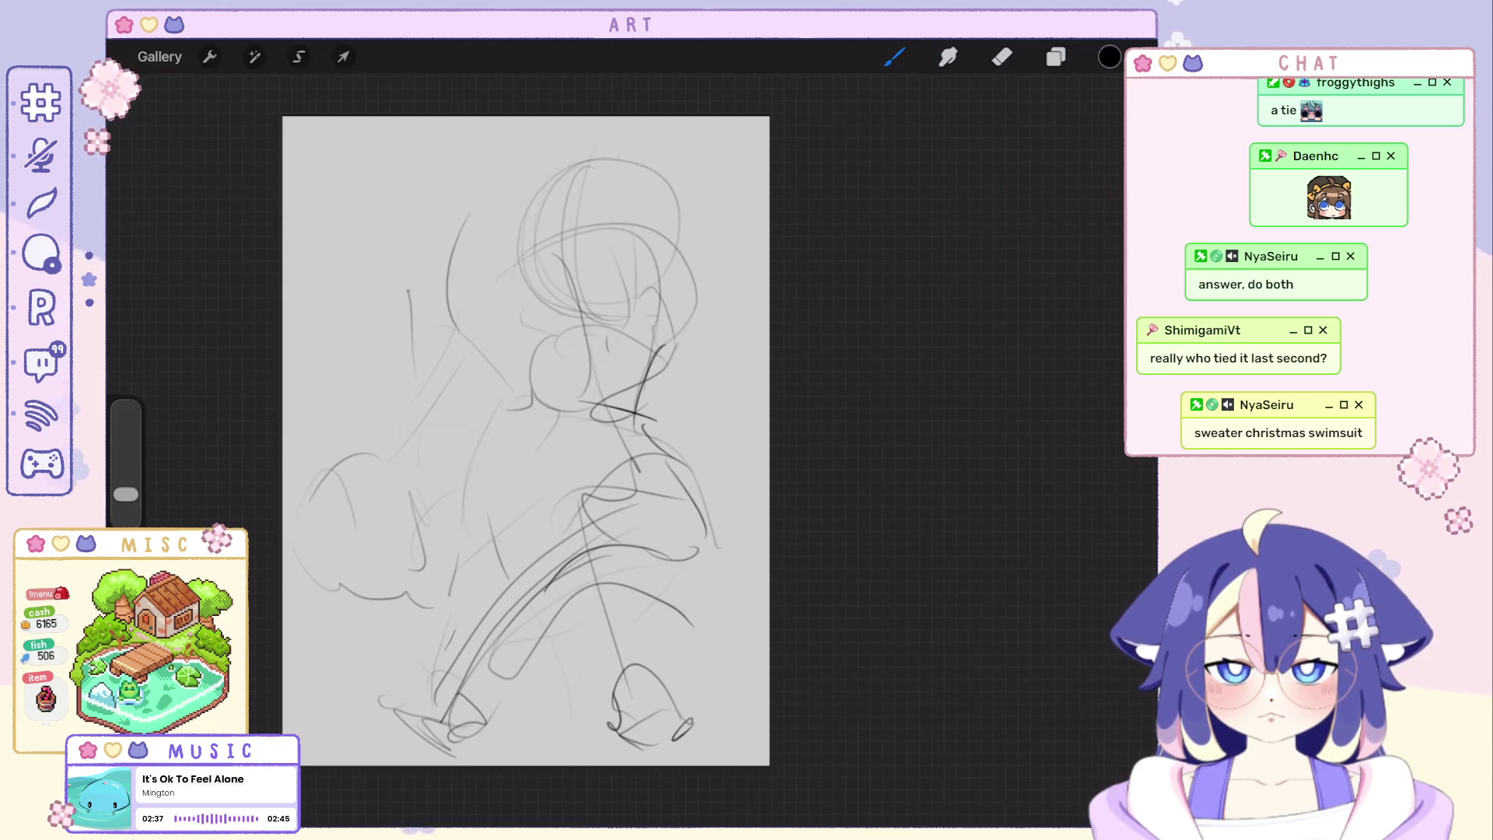
{"action": "key", "text": "ctrl+z"}
Try arcs beside the heads, a looping line across the middle and a mark above the right head.
{"action": "left_click_drag", "start_coordinate": [466, 214], "coordinate": [462, 354]}
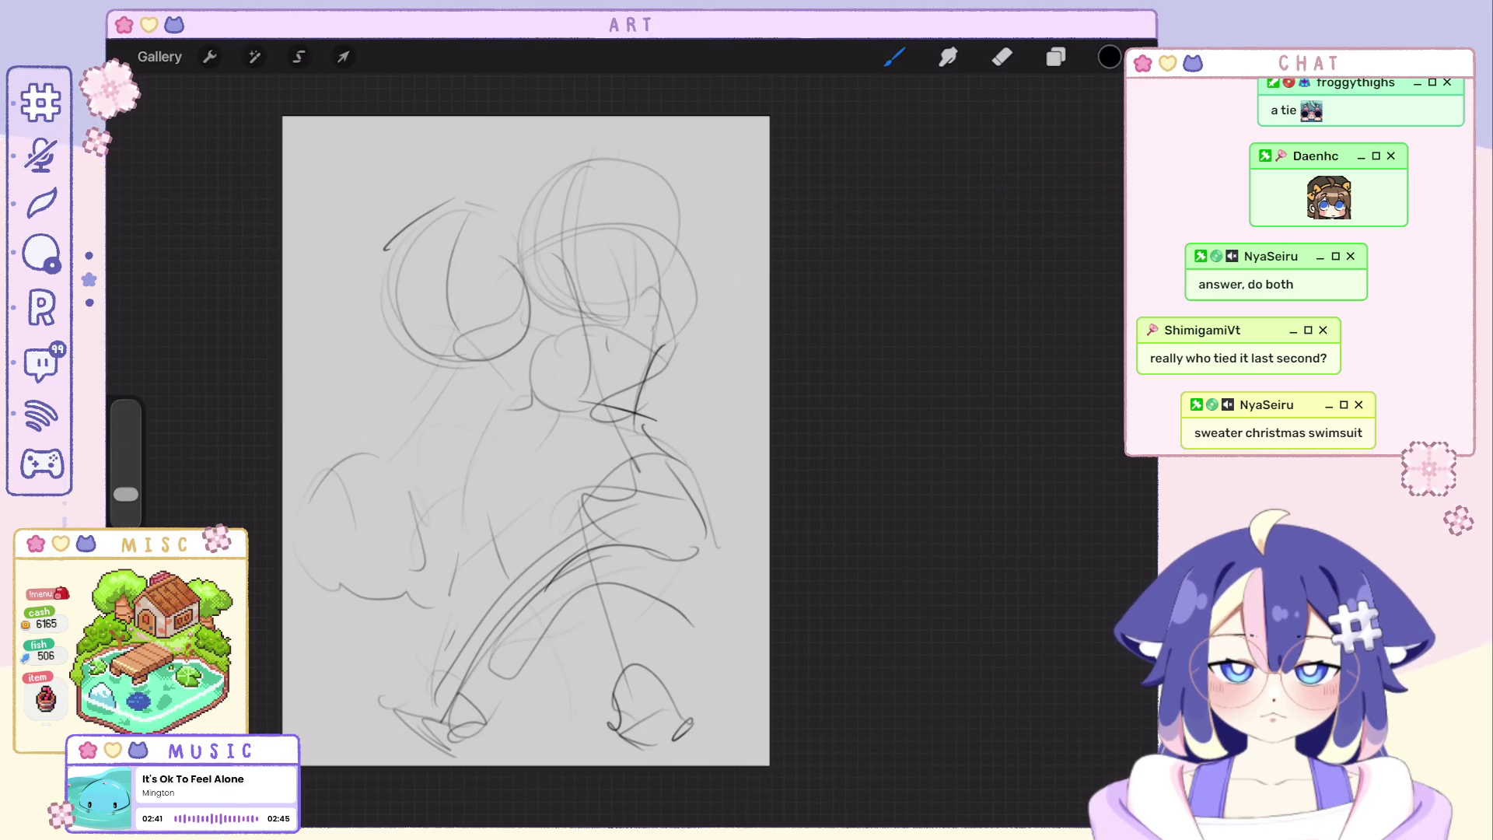
{"action": "key", "text": "ctrl+z"}
{"action": "left_click_drag", "start_coordinate": [471, 238], "coordinate": [466, 377]}
{"action": "key", "text": "ctrl+z"}
{"action": "left_click_drag", "start_coordinate": [514, 281], "coordinate": [360, 332]}
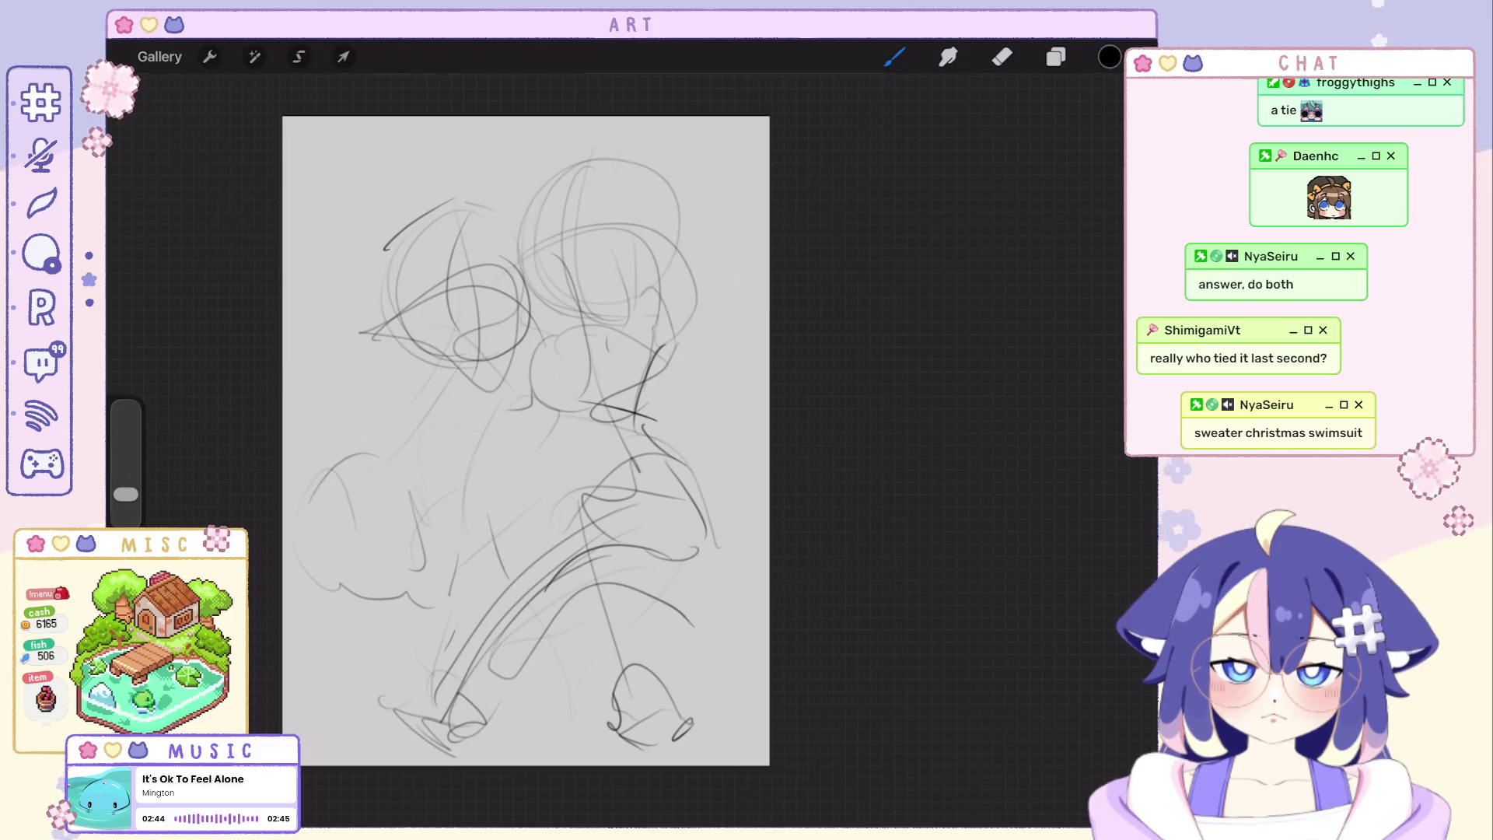
{"action": "key", "text": "ctrl+z"}
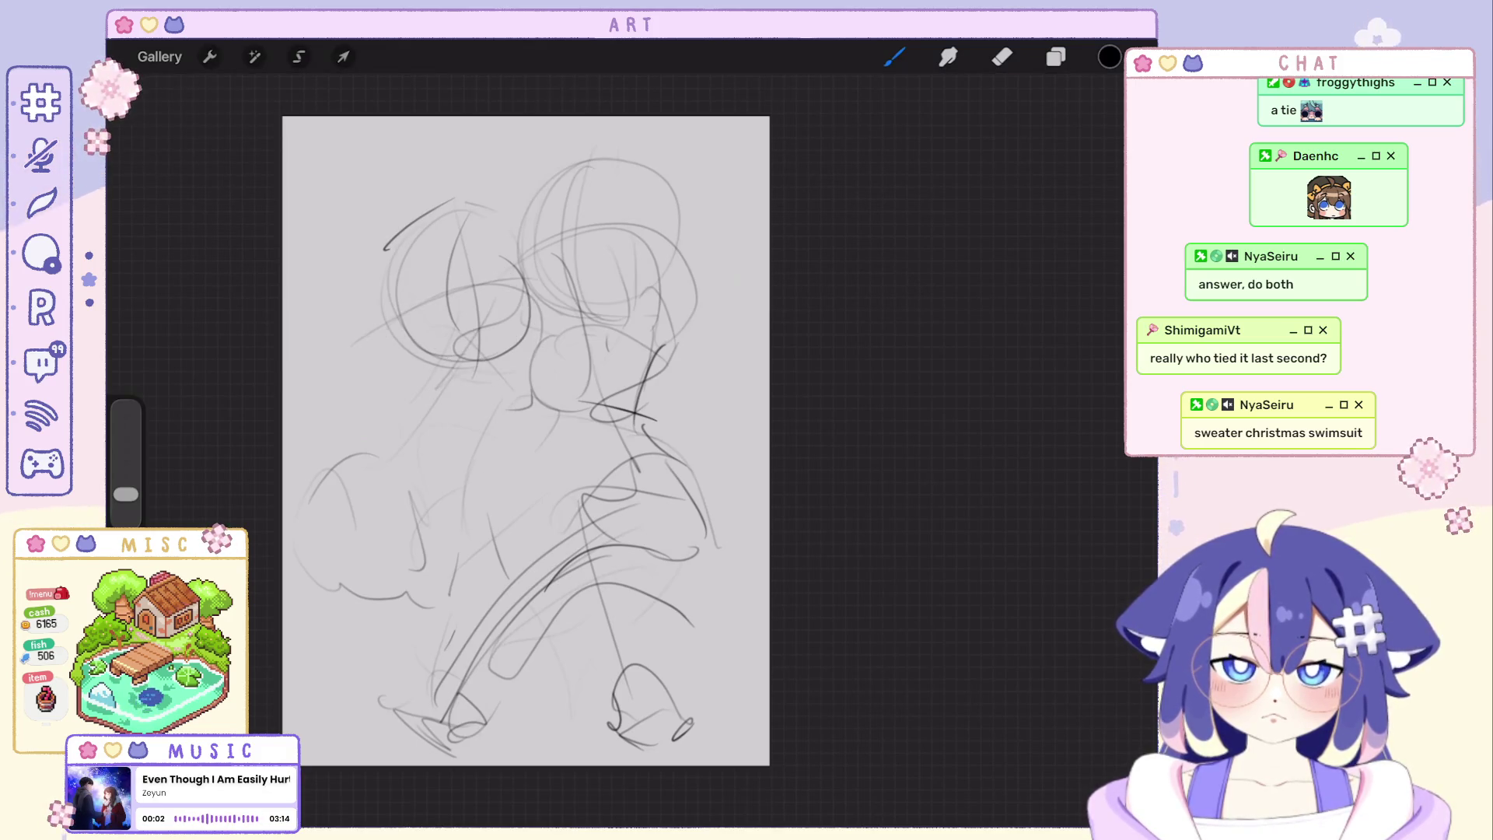
{"action": "left_click_drag", "start_coordinate": [473, 118], "coordinate": [514, 199]}
{"action": "key", "text": "ctrl+z"}
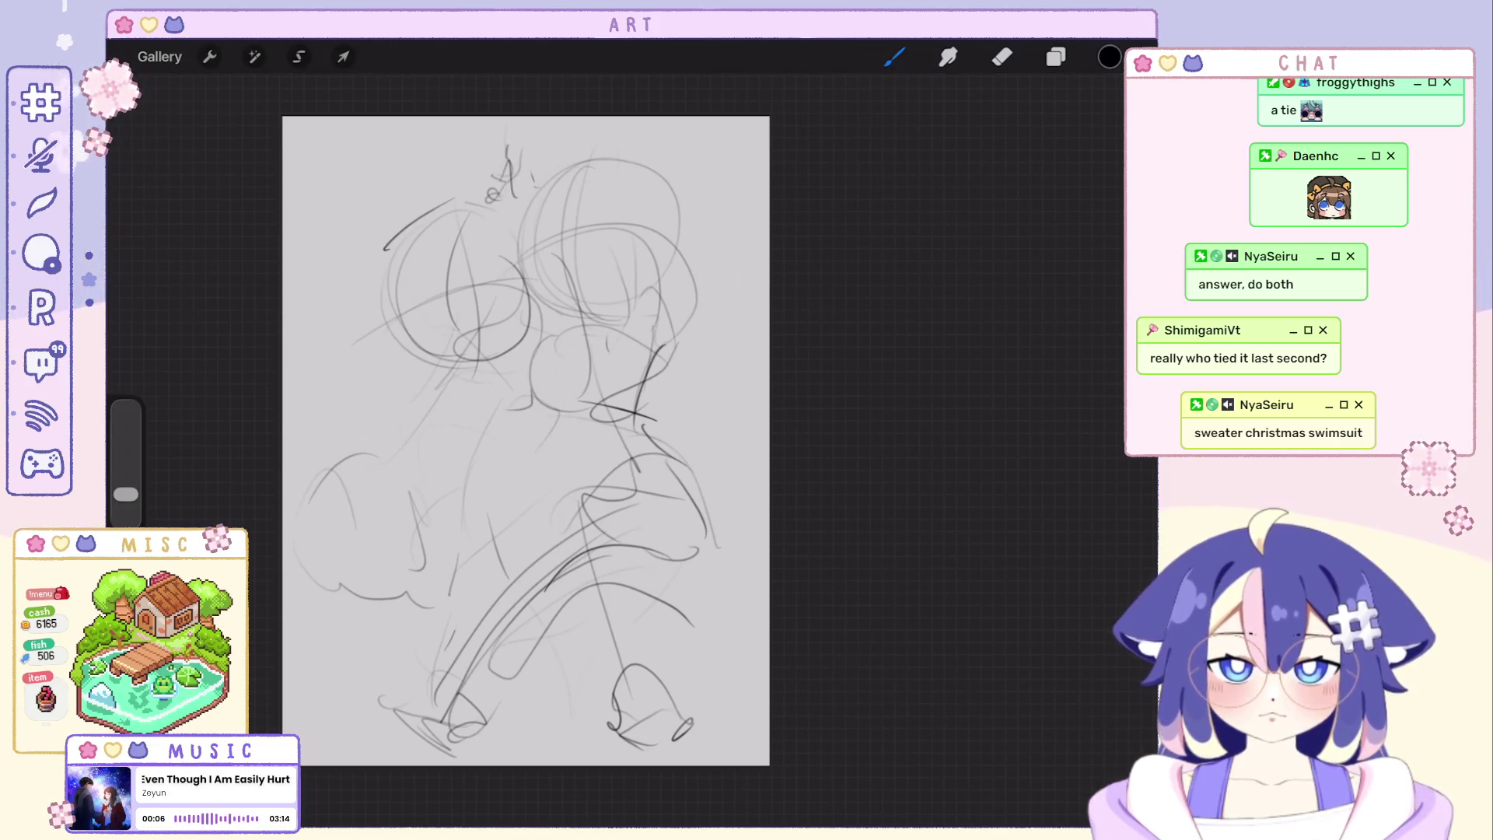
{"action": "key", "text": "ctrl+z"}
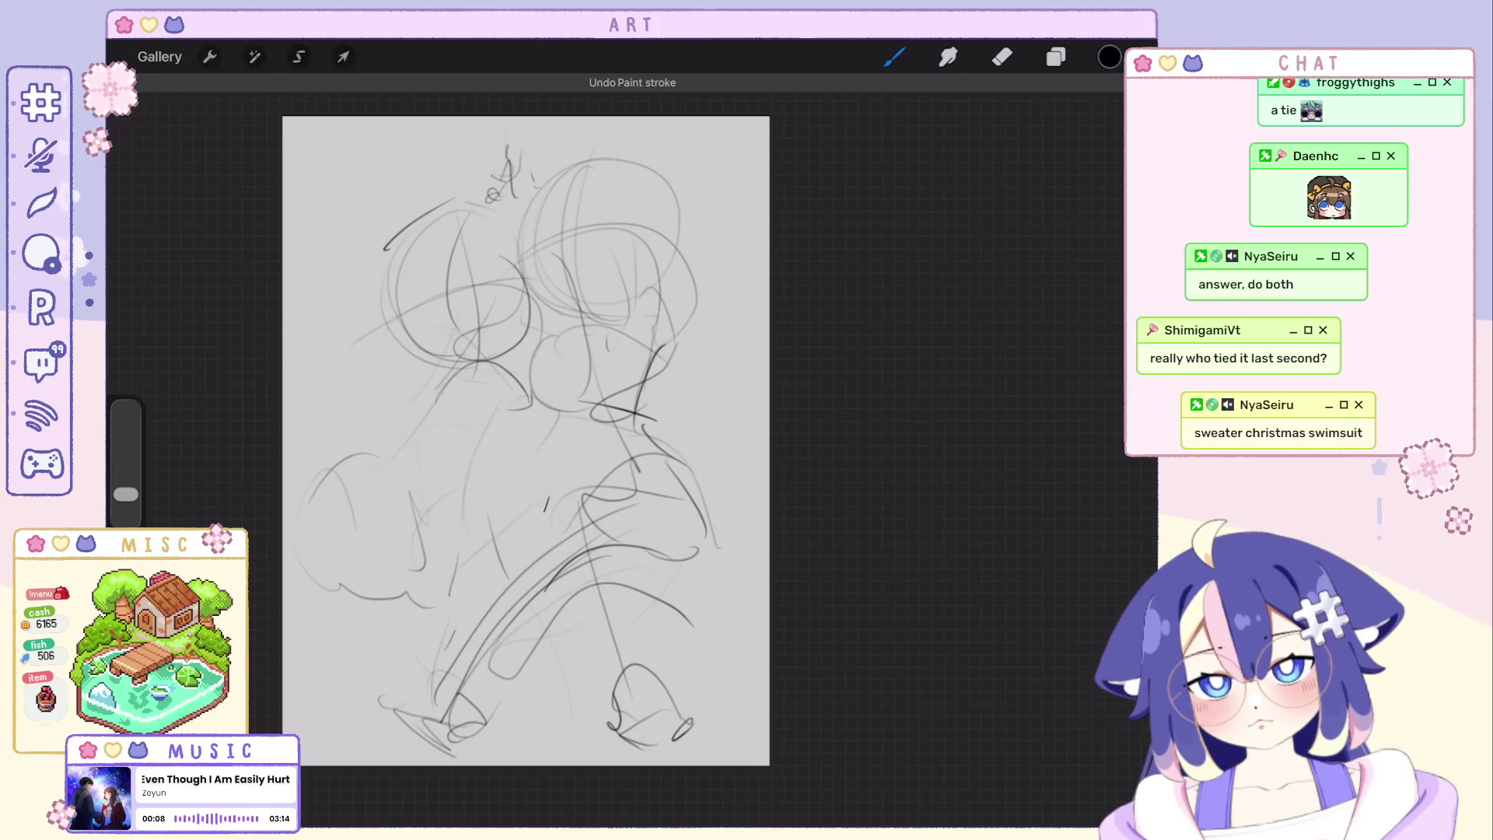
Redraw the lower torso and lower-centre leg lines several times until one lands.
{"action": "left_click_drag", "start_coordinate": [439, 386], "coordinate": [519, 476]}
{"action": "key", "text": "ctrl+z"}
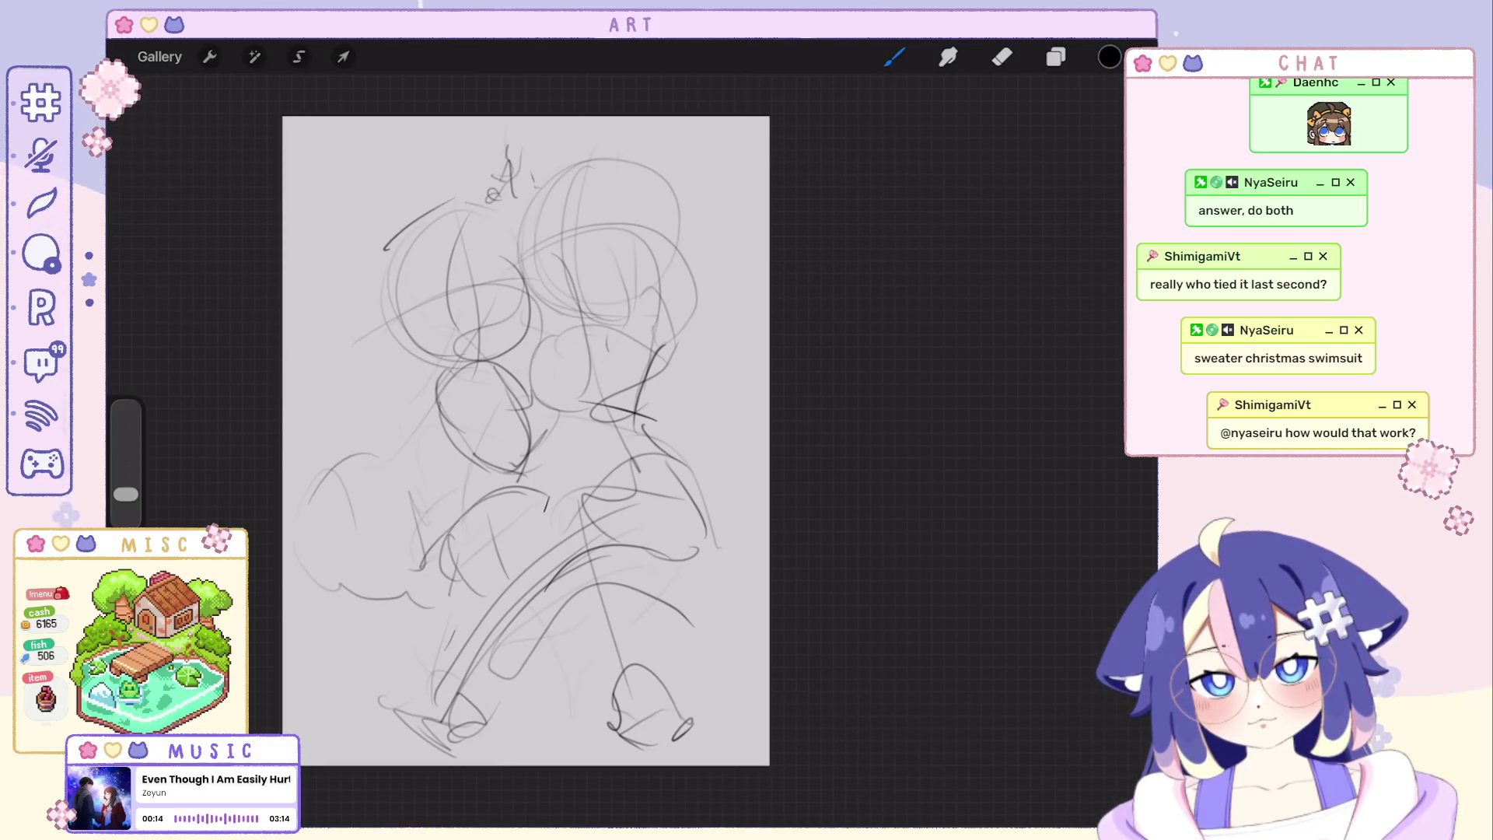
{"action": "key", "text": "ctrl+z"}
{"action": "left_click_drag", "start_coordinate": [467, 735], "coordinate": [579, 528]}
{"action": "left_click_drag", "start_coordinate": [505, 763], "coordinate": [634, 627]}
{"action": "key", "text": "ctrl+z"}
{"action": "left_click_drag", "start_coordinate": [495, 765], "coordinate": [569, 560]}
{"action": "key", "text": "ctrl+z"}
{"action": "left_click_drag", "start_coordinate": [490, 678], "coordinate": [577, 537]}
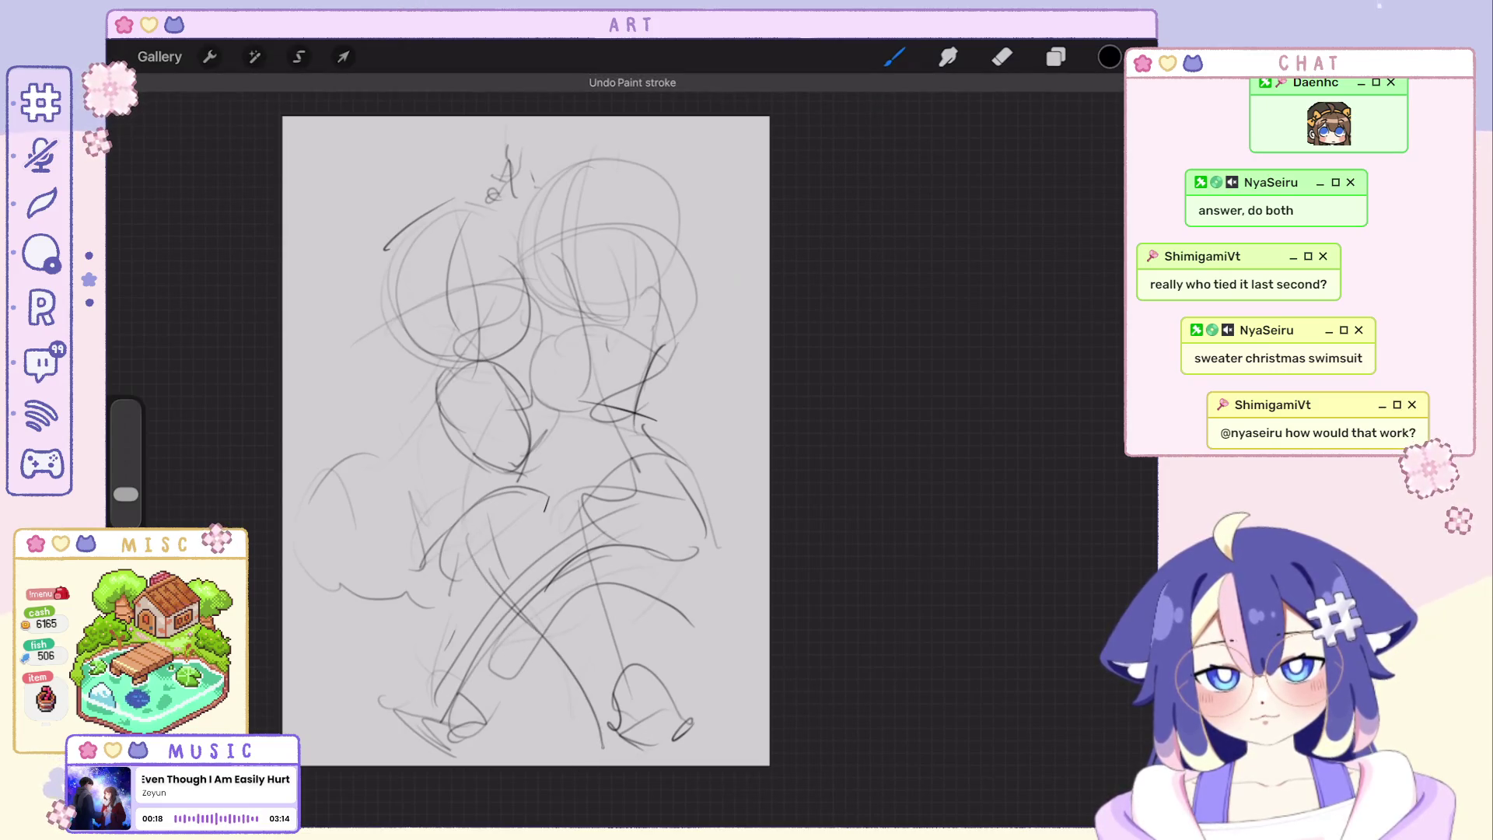
{"action": "key", "text": "ctrl+z"}
Rework the lower-right foot, add lines at the lower left and a small oval, restoring undone strokes.
{"action": "left_click_drag", "start_coordinate": [584, 682], "coordinate": [619, 747]}
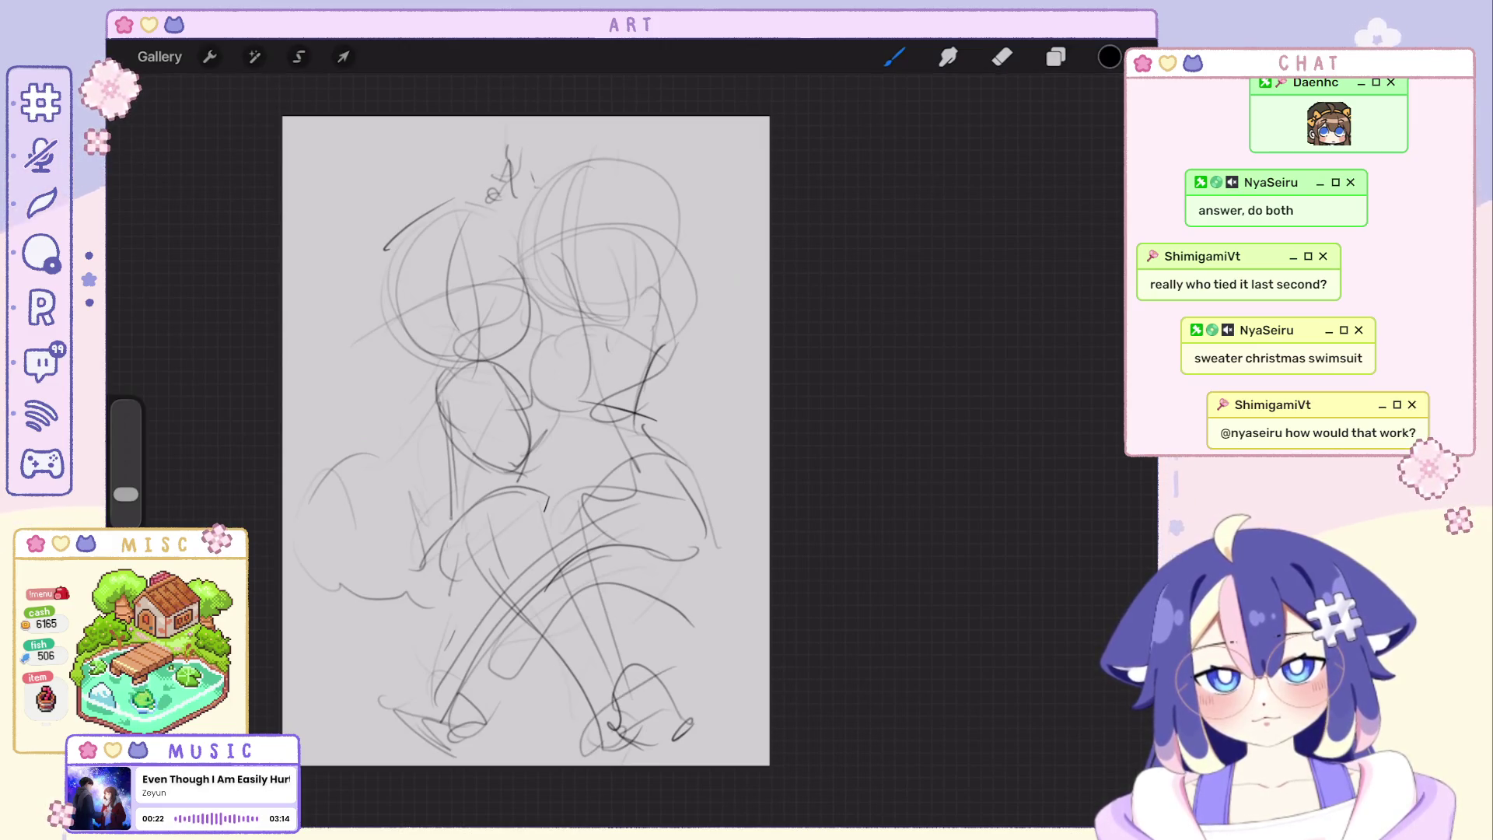
{"action": "key", "text": "ctrl+z"}
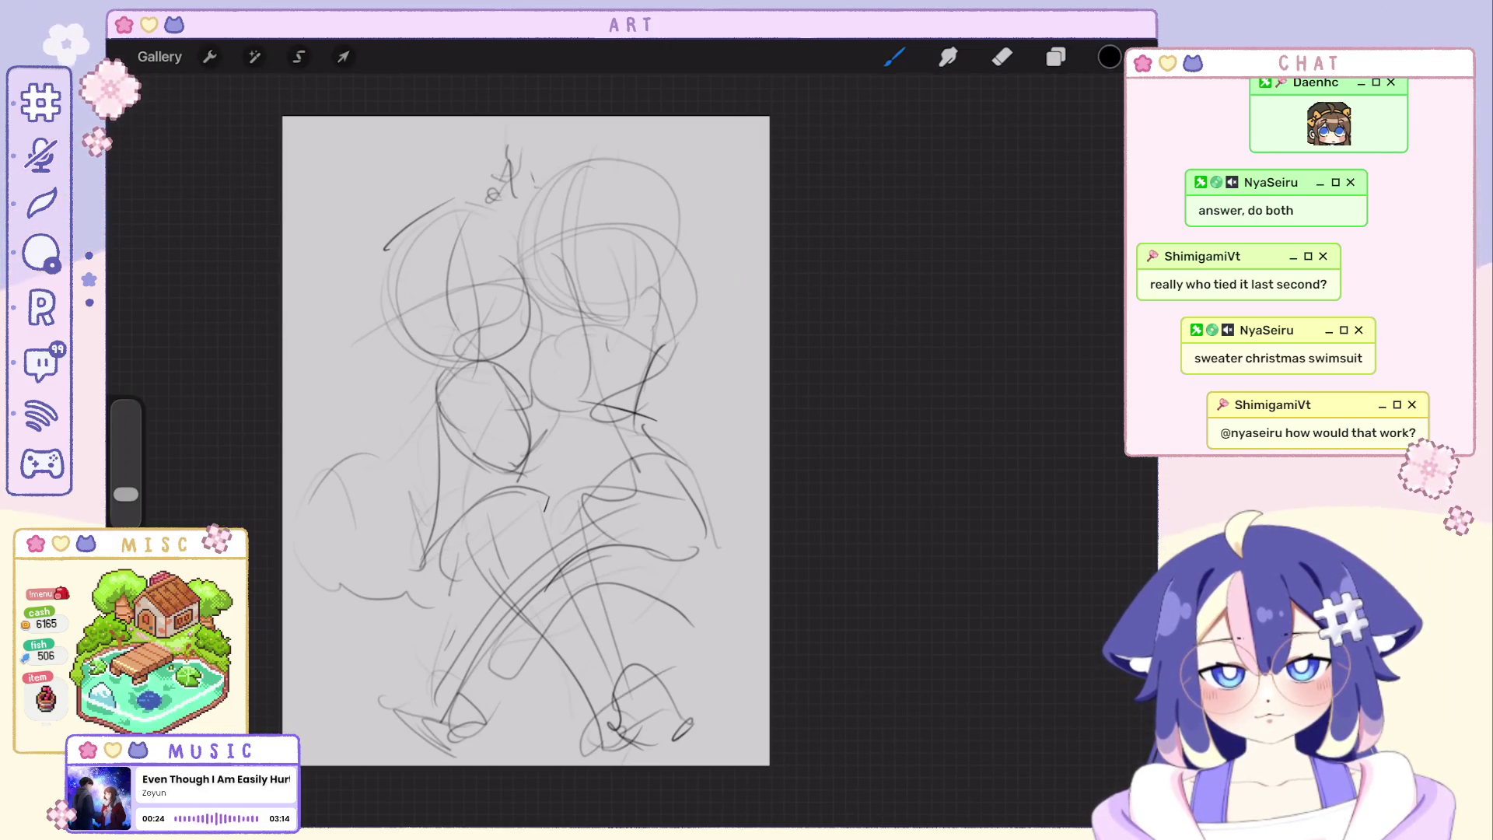
{"action": "key", "text": "ctrl+z"}
{"action": "key", "text": "ctrl+z"}
{"action": "mouse_move", "coordinate": [431, 402]}
{"action": "left_mouse_down"}
{"action": "mouse_move", "coordinate": [422, 523]}
{"action": "mouse_move", "coordinate": [324, 581]}
{"action": "left_mouse_up"}
{"action": "key", "text": "ctrl+z"}
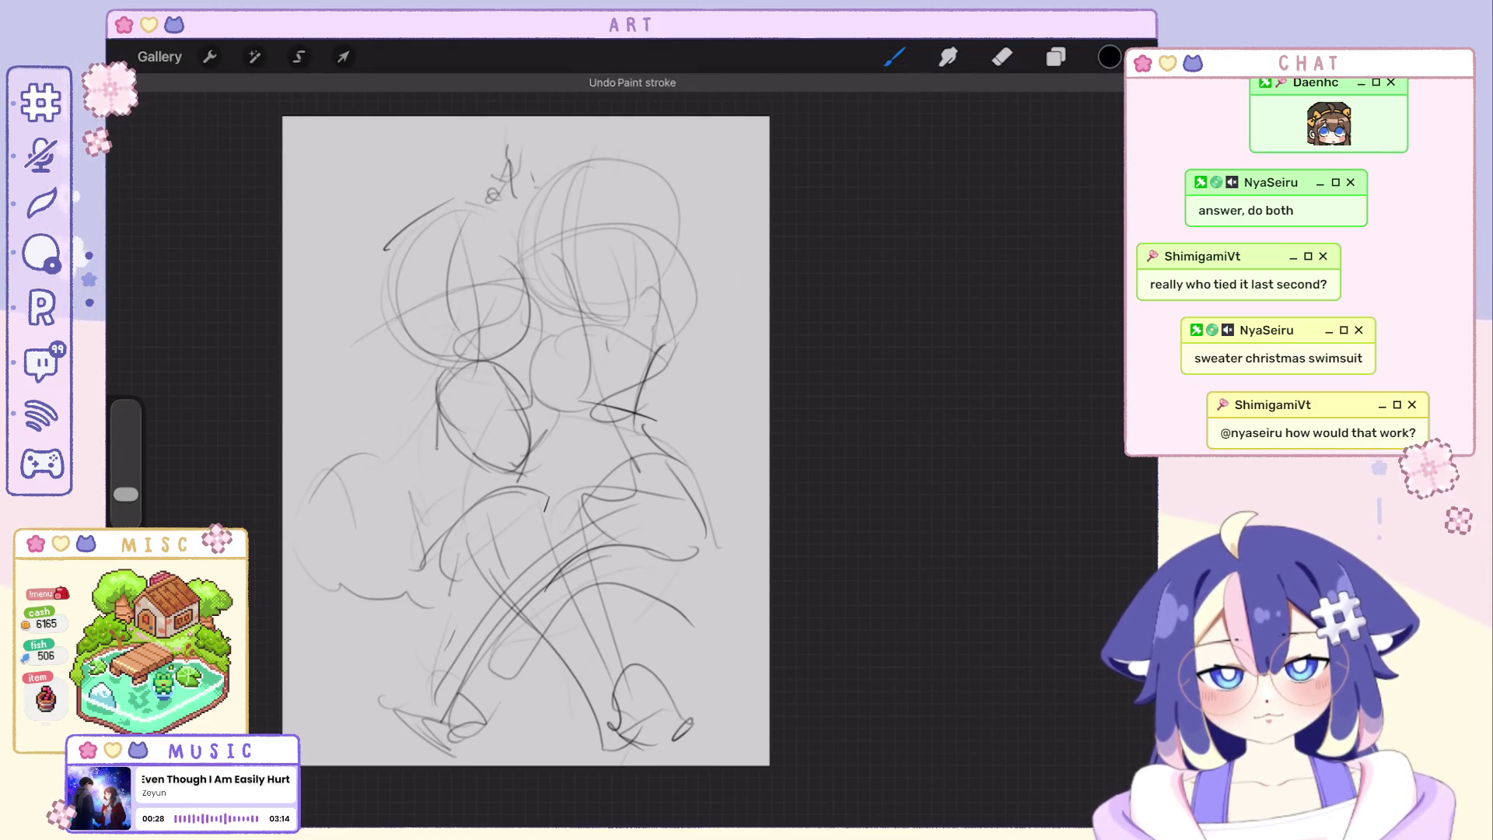
{"action": "left_click_drag", "start_coordinate": [418, 527], "coordinate": [305, 587]}
{"action": "key", "text": "ctrl+z"}
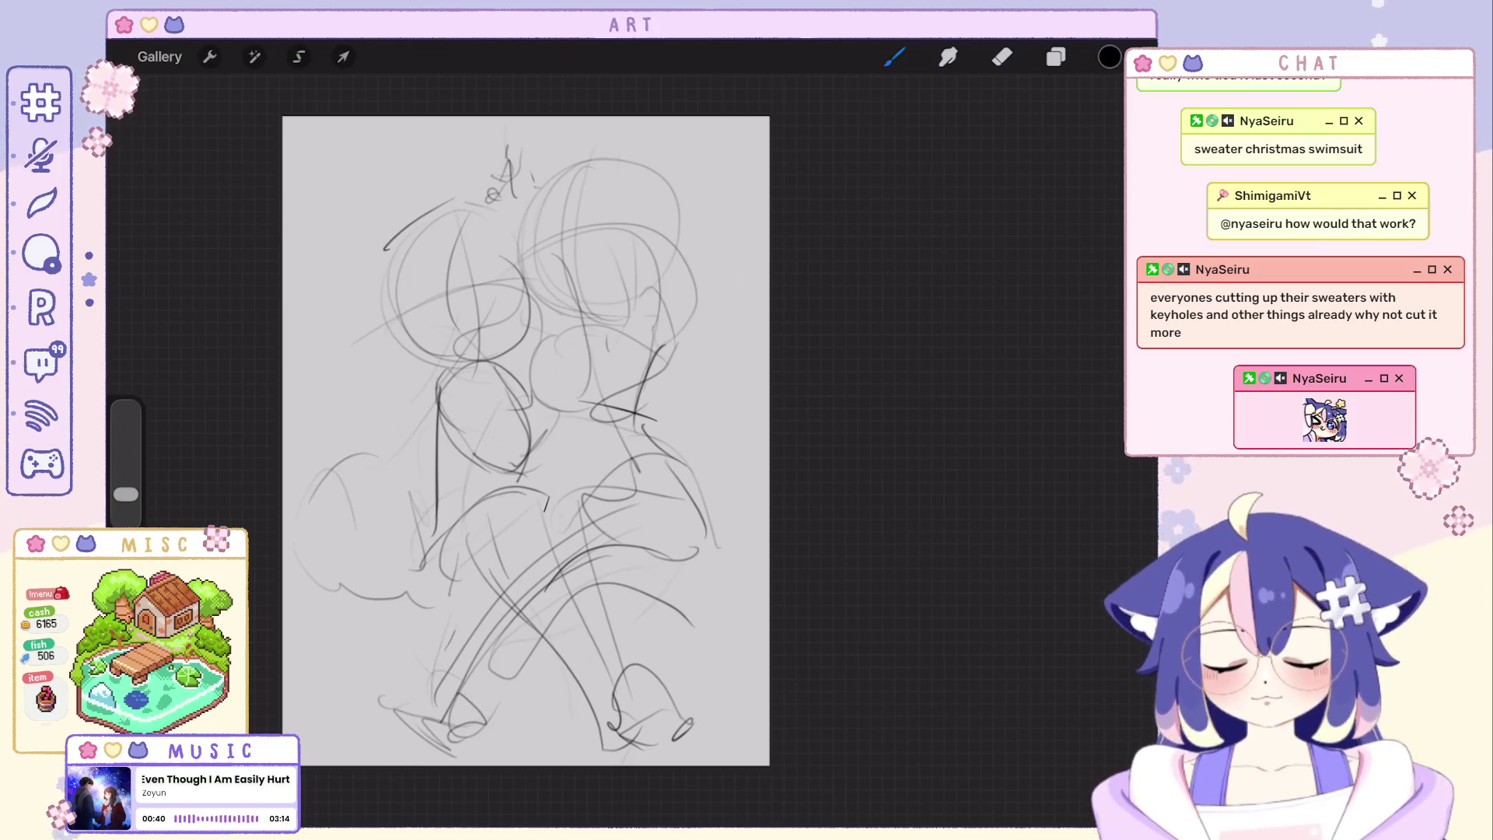
{"action": "left_click_drag", "start_coordinate": [572, 340], "coordinate": [560, 395]}
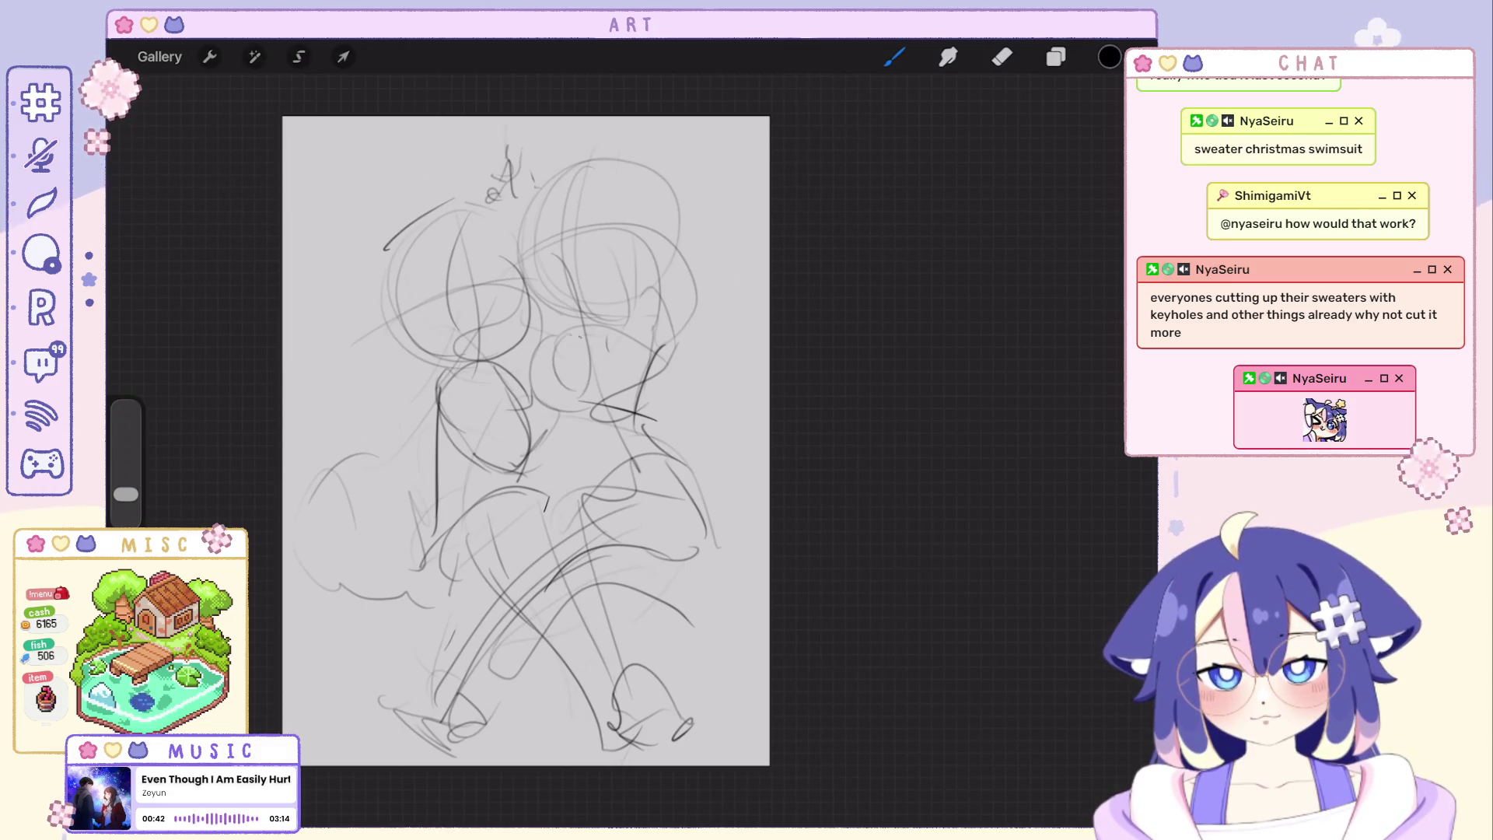
{"action": "key", "text": "ctrl+z"}
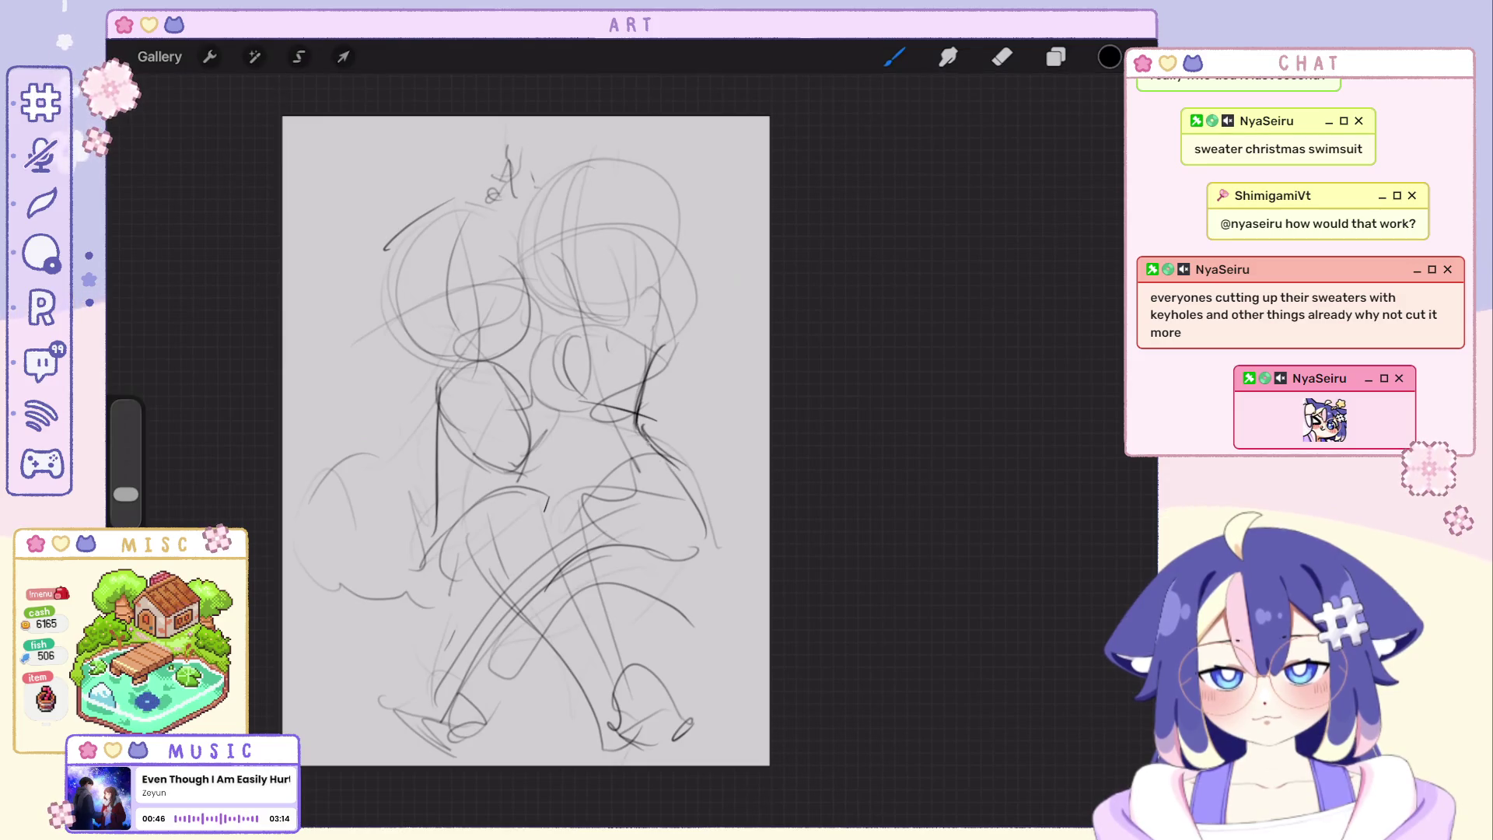
{"action": "key", "text": "ctrl+shift+z"}
Try a curved back line on the right figure, then step back and forward through recent strokes.
{"action": "left_click_drag", "start_coordinate": [683, 490], "coordinate": [589, 602]}
{"action": "key", "text": "ctrl+z"}
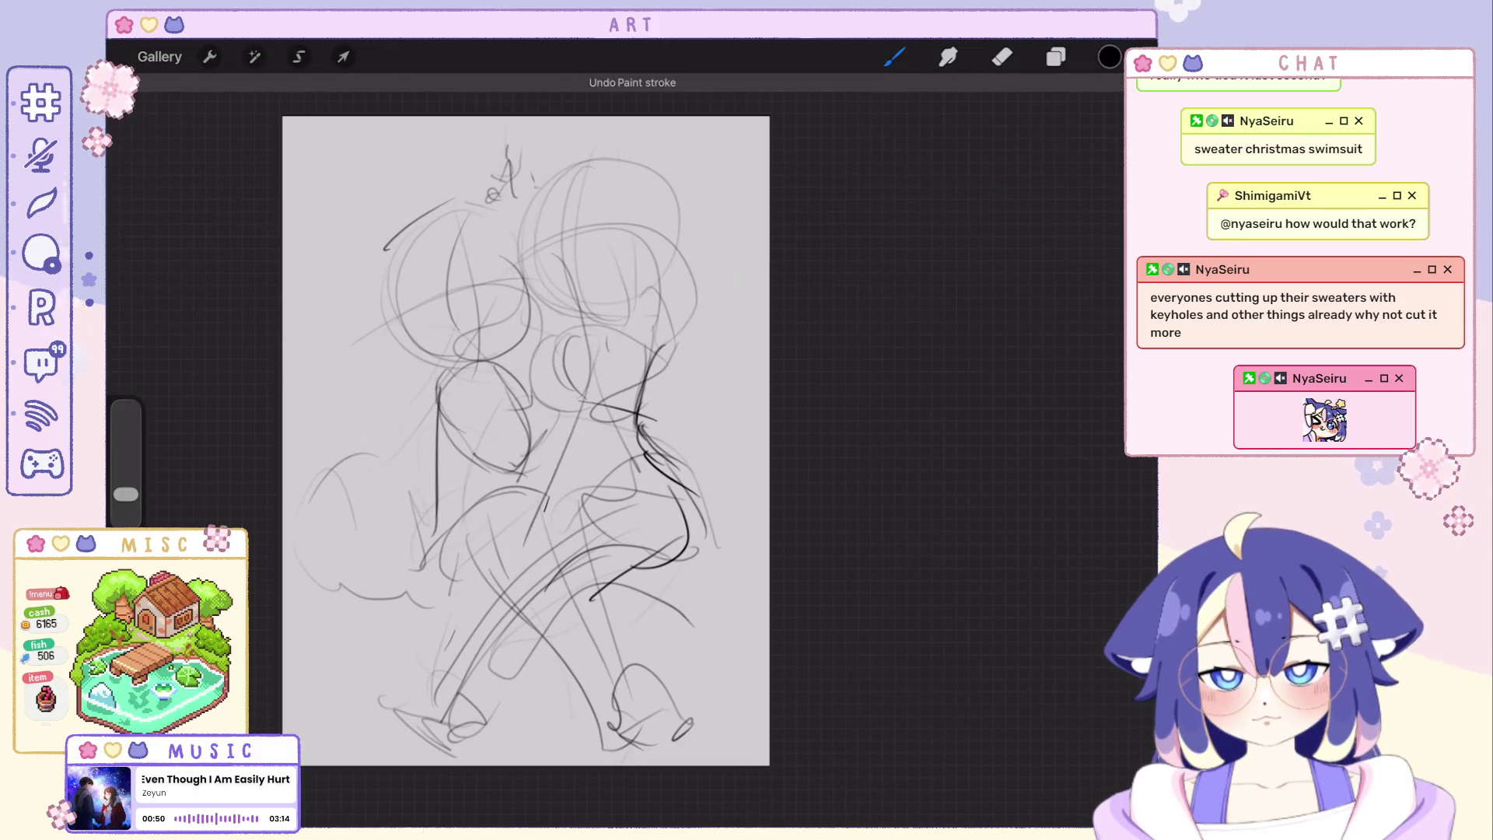
{"action": "key", "text": "ctrl+z"}
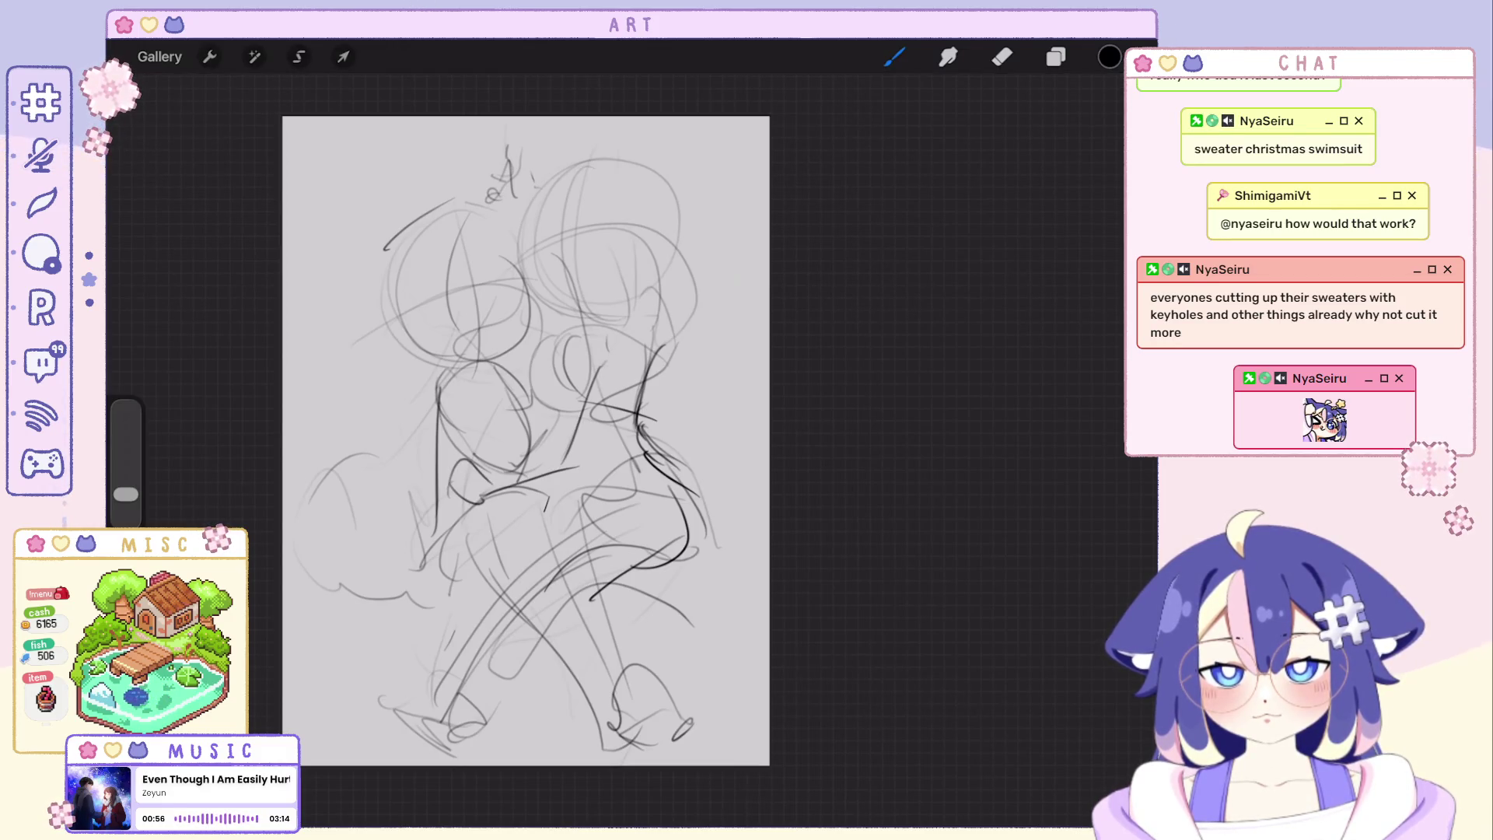
{"action": "scroll", "coordinate": [548, 478], "scroll_direction": "up", "scroll_amount": 3}
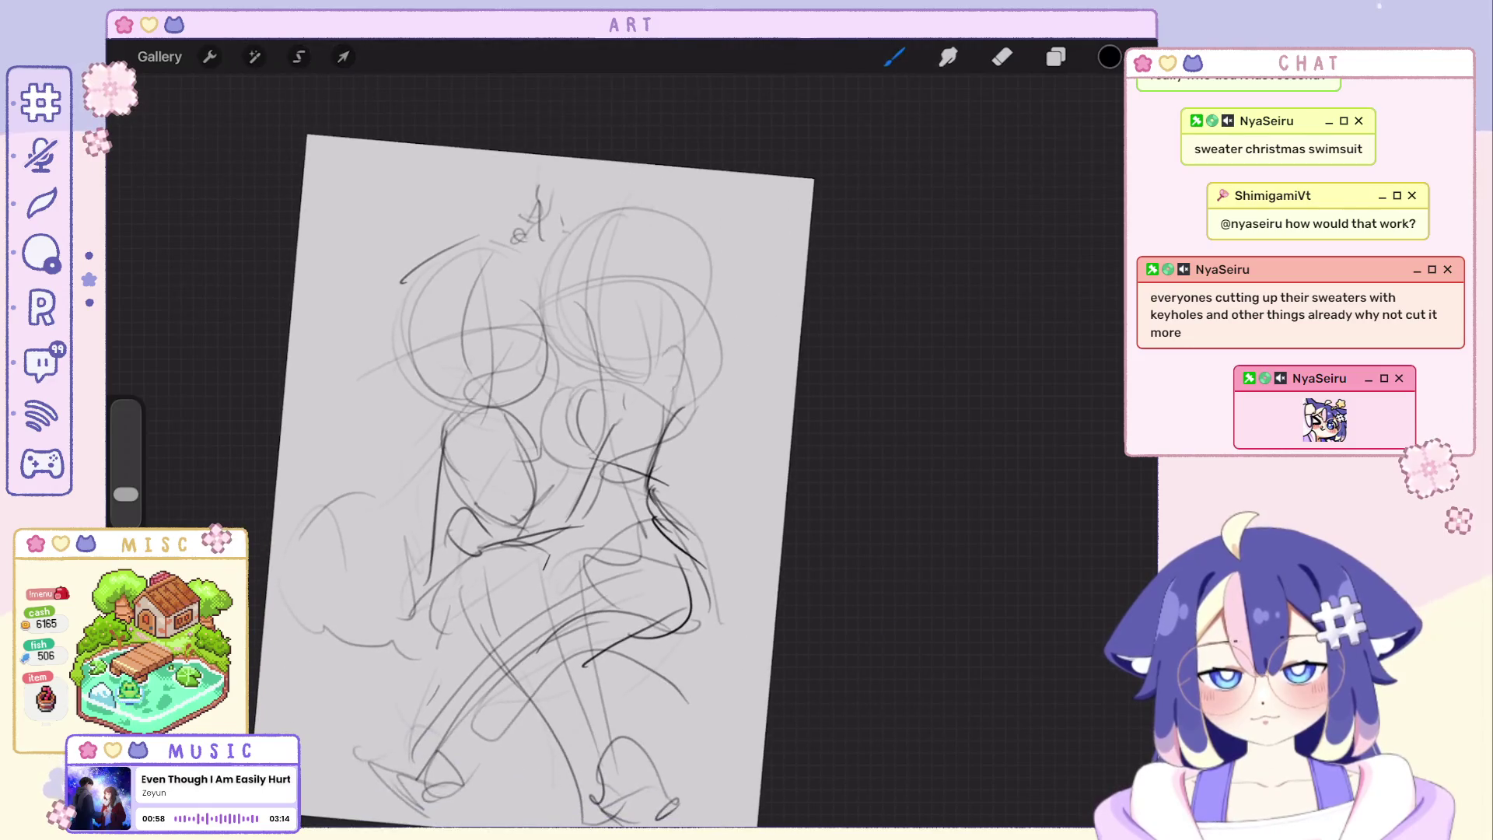
{"action": "key", "text": "ctrl+z"}
{"action": "key", "text": "ctrl+z"}
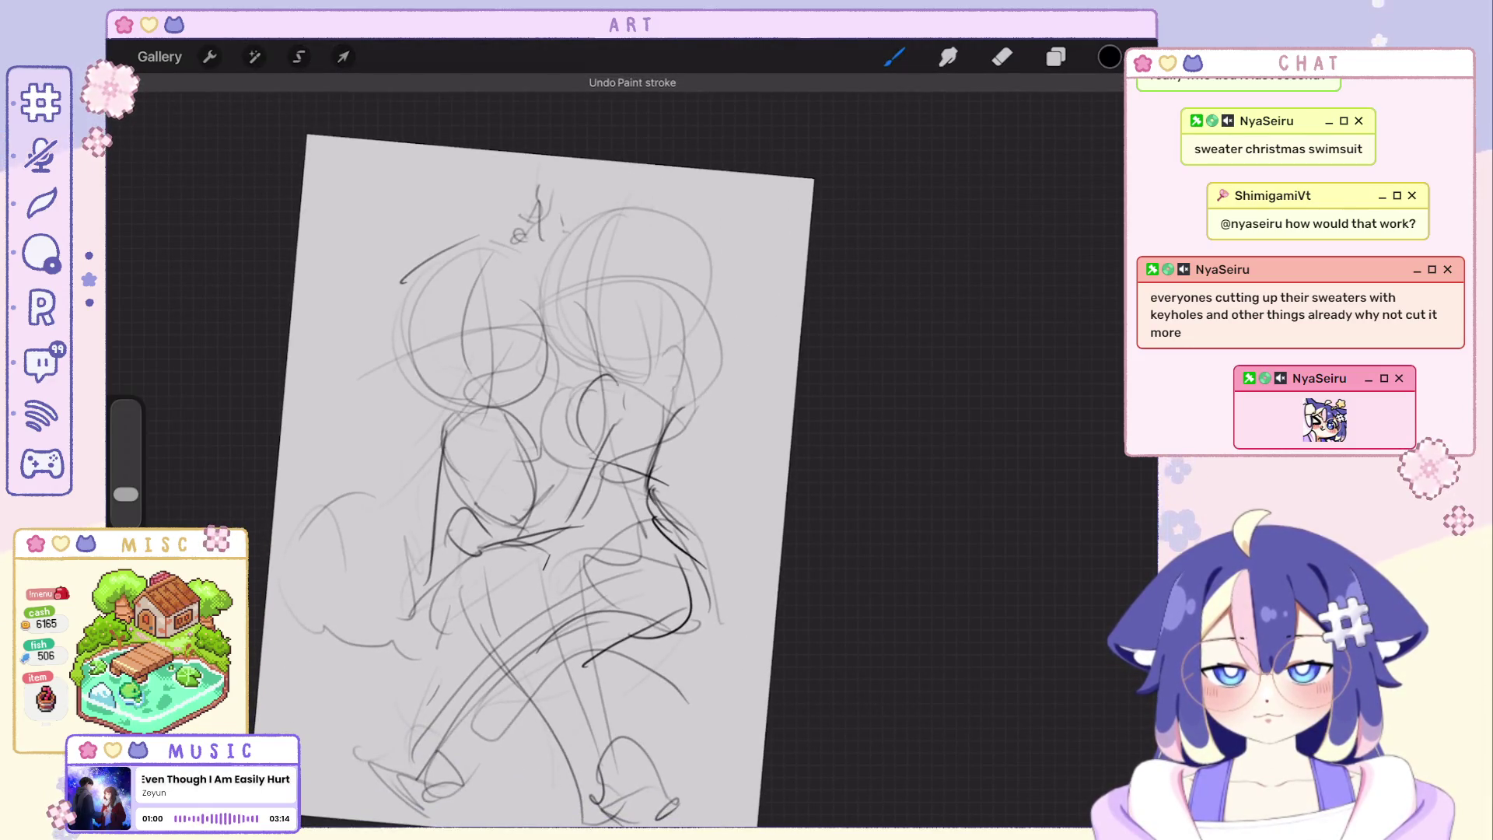
{"action": "key", "text": "ctrl+z"}
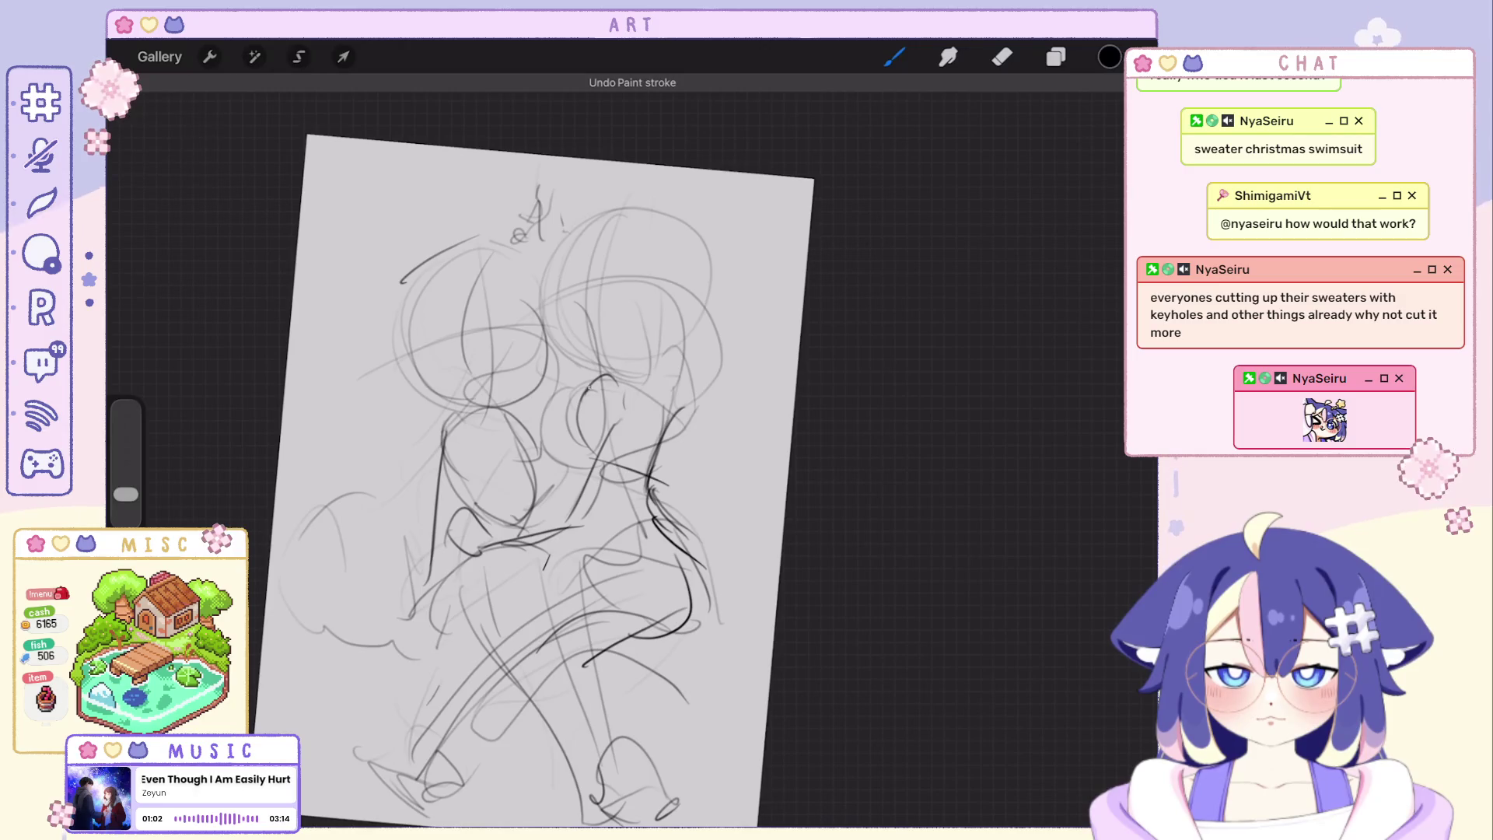
{"action": "key", "text": "ctrl+z"}
{"action": "key", "text": "ctrl+shift+z"}
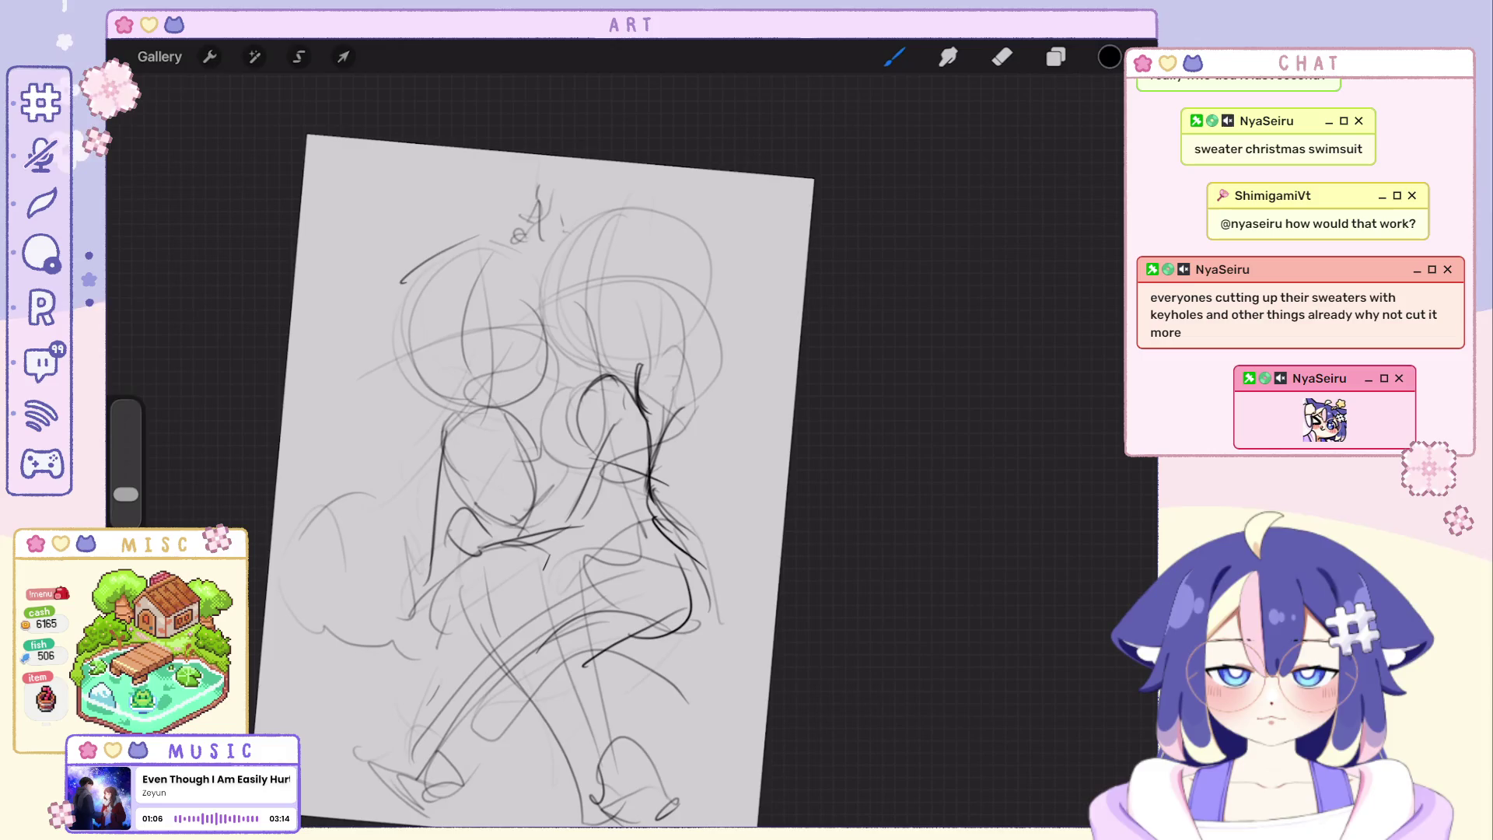
{"action": "key", "text": "ctrl+z"}
{"action": "key", "text": "ctrl+z"}
{"action": "key", "text": "ctrl+shift+z"}
{"action": "key", "text": "ctrl+shift+z"}
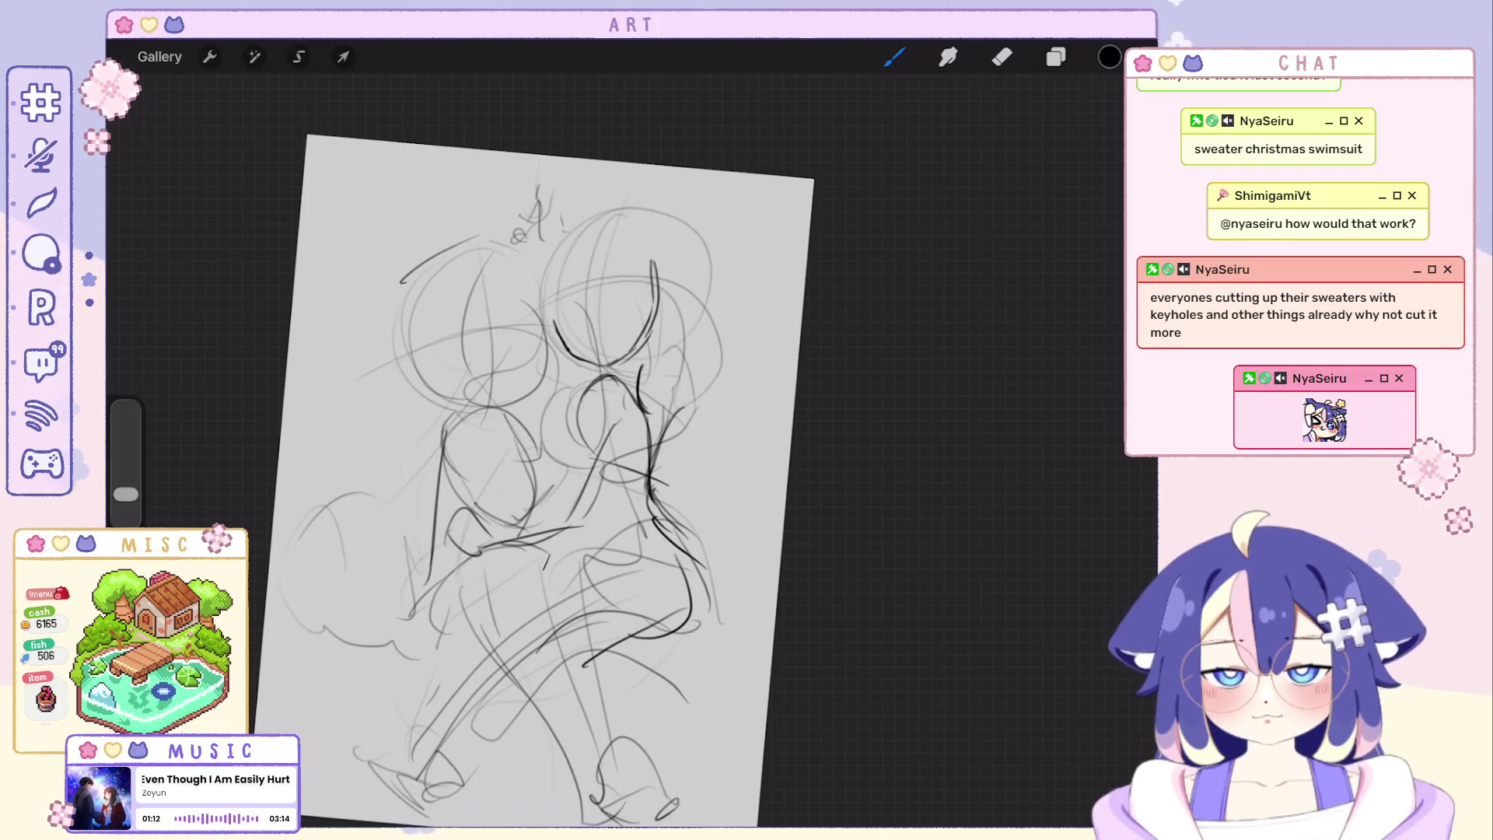
{"action": "key", "text": "ctrl+shift+z"}
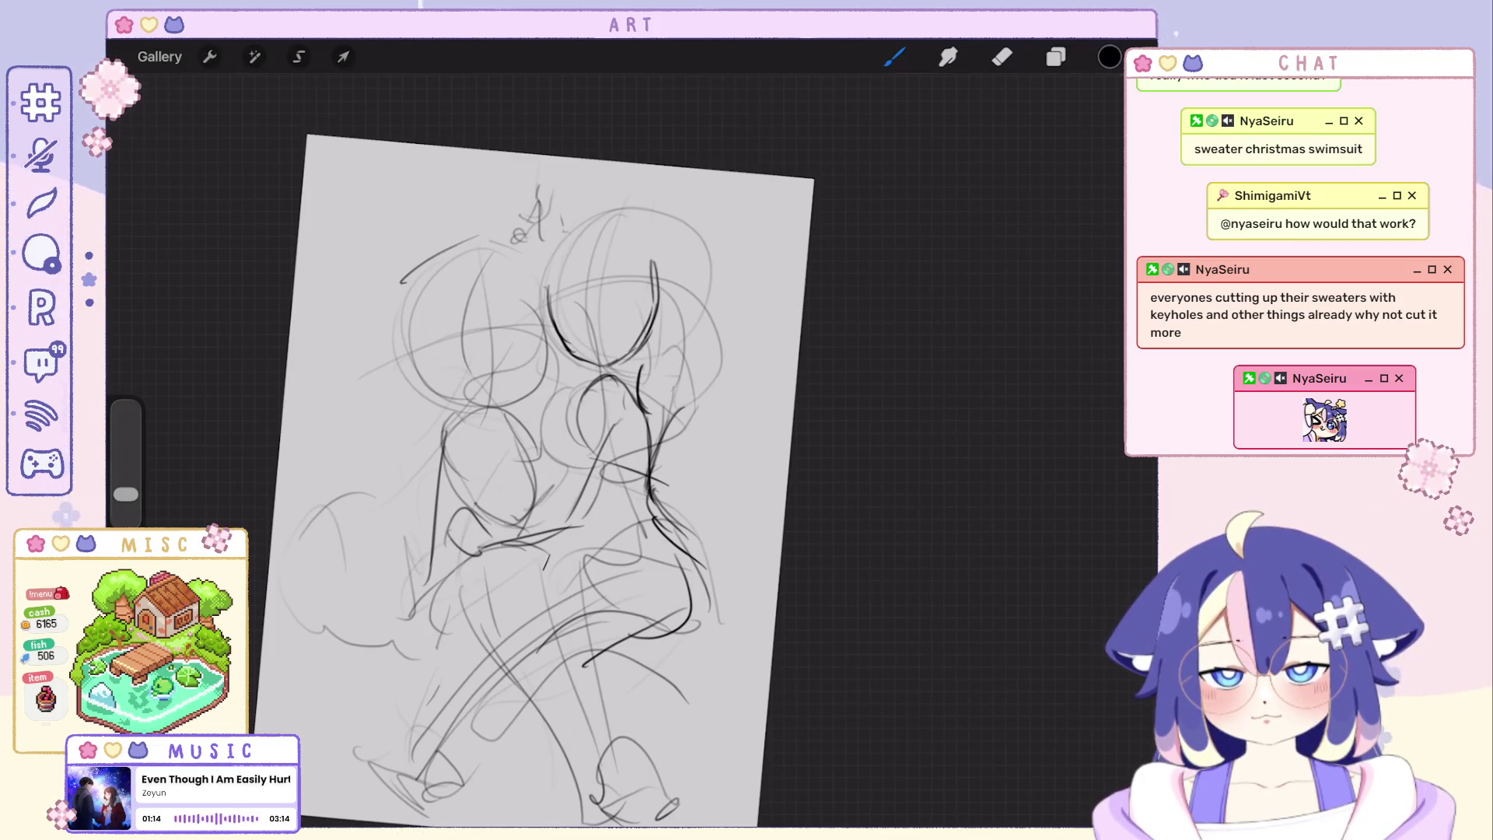
Close the top of the right head circle and add darker lines along the right figure's torso.
{"action": "key", "text": "ctrl+z"}
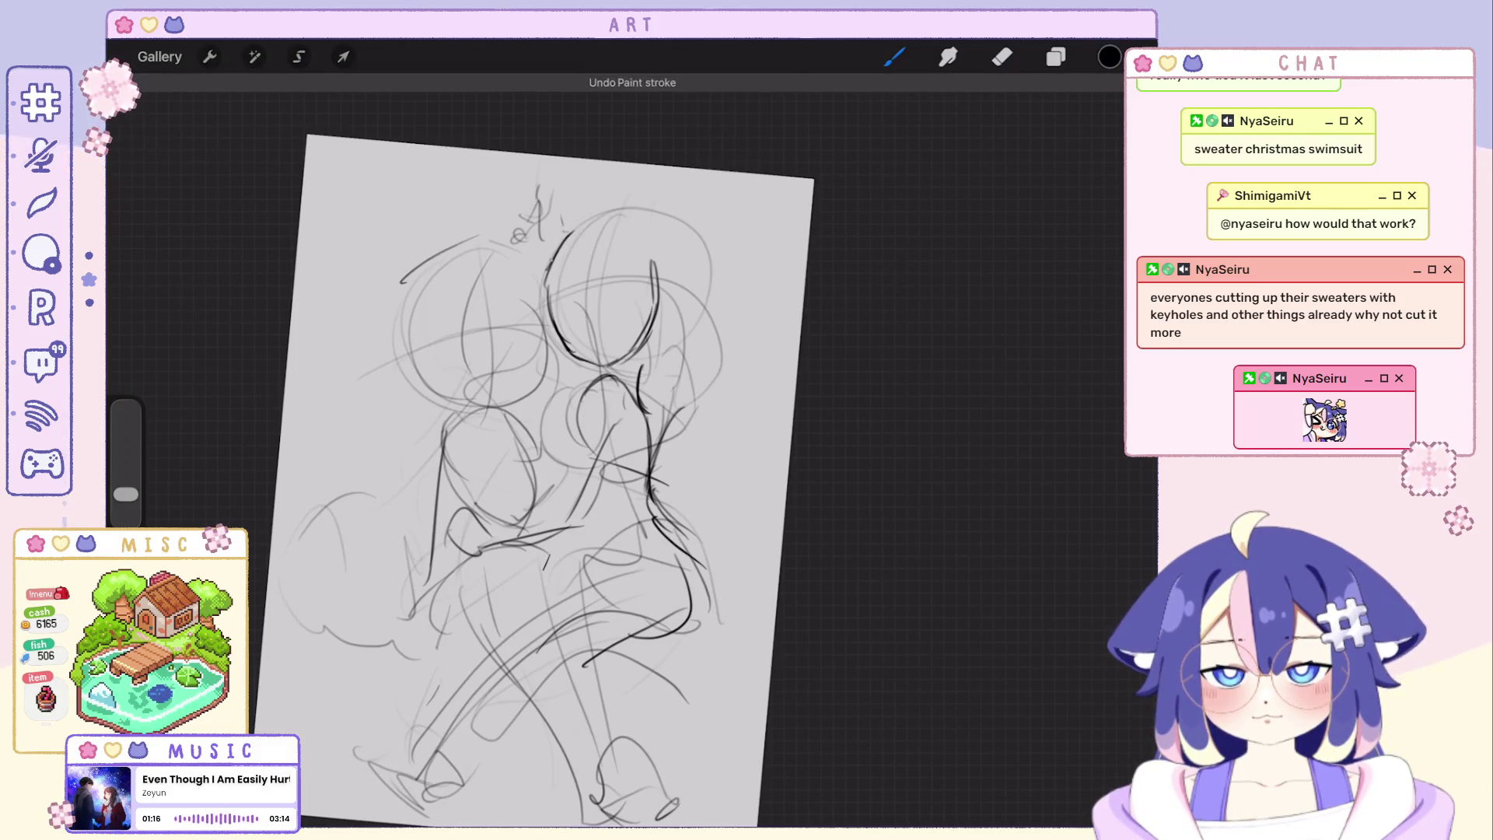
{"action": "left_click_drag", "start_coordinate": [619, 229], "coordinate": [653, 264]}
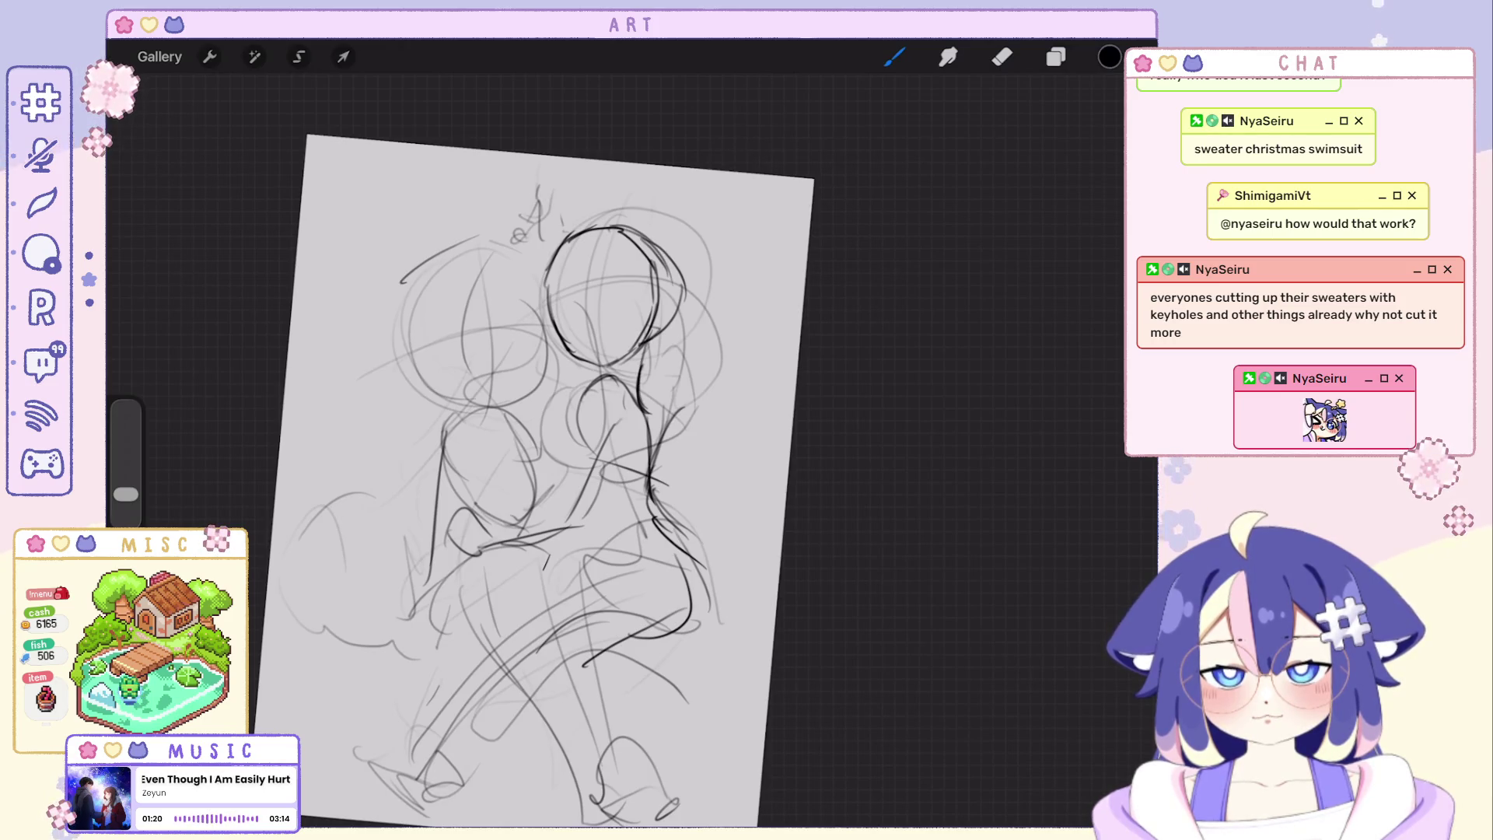
{"action": "key", "text": "ctrl+z"}
{"action": "key", "text": "ctrl+z"}
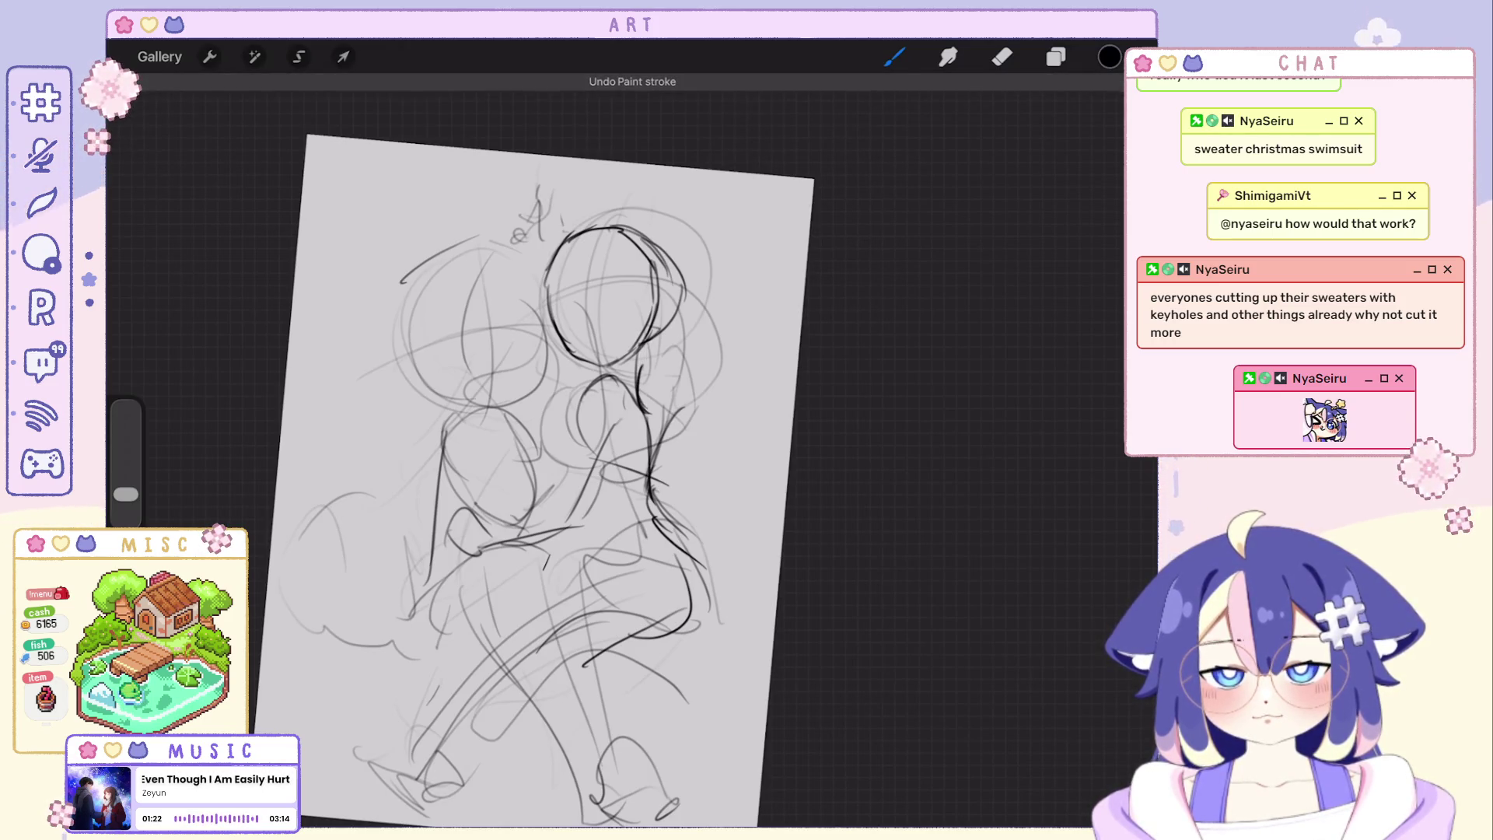
{"action": "left_click_drag", "start_coordinate": [607, 292], "coordinate": [595, 205]}
{"action": "left_click_drag", "start_coordinate": [590, 349], "coordinate": [581, 472]}
{"action": "mouse_move", "coordinate": [633, 349]}
{"action": "left_mouse_down"}
{"action": "mouse_move", "coordinate": [611, 437]}
{"action": "mouse_move", "coordinate": [688, 440]}
{"action": "left_mouse_up"}
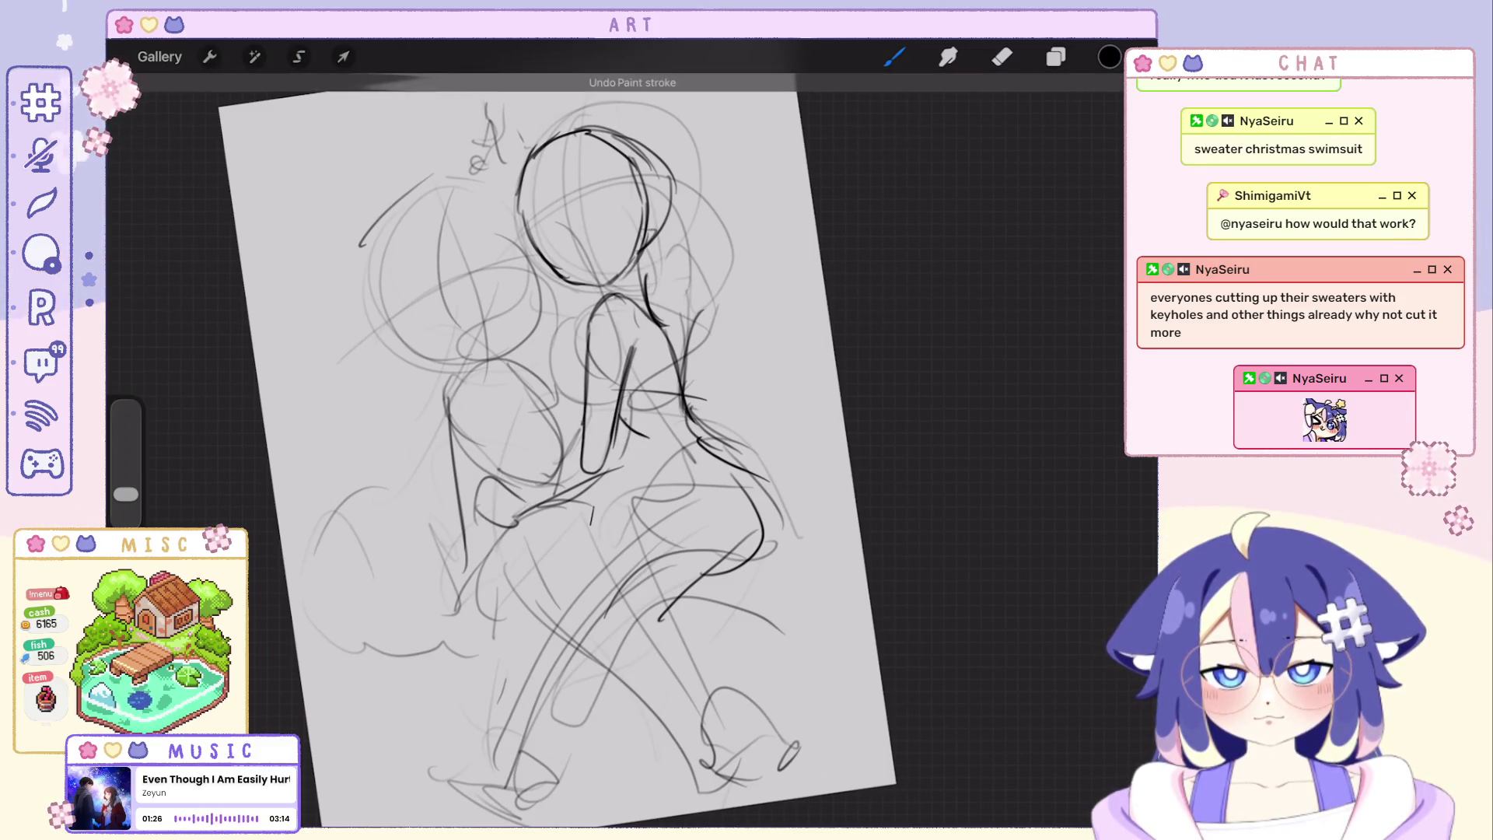
{"action": "scroll", "coordinate": [558, 450], "scroll_direction": "down", "scroll_amount": 3}
{"action": "scroll", "coordinate": [500, 374], "scroll_direction": "down", "scroll_amount": 1}
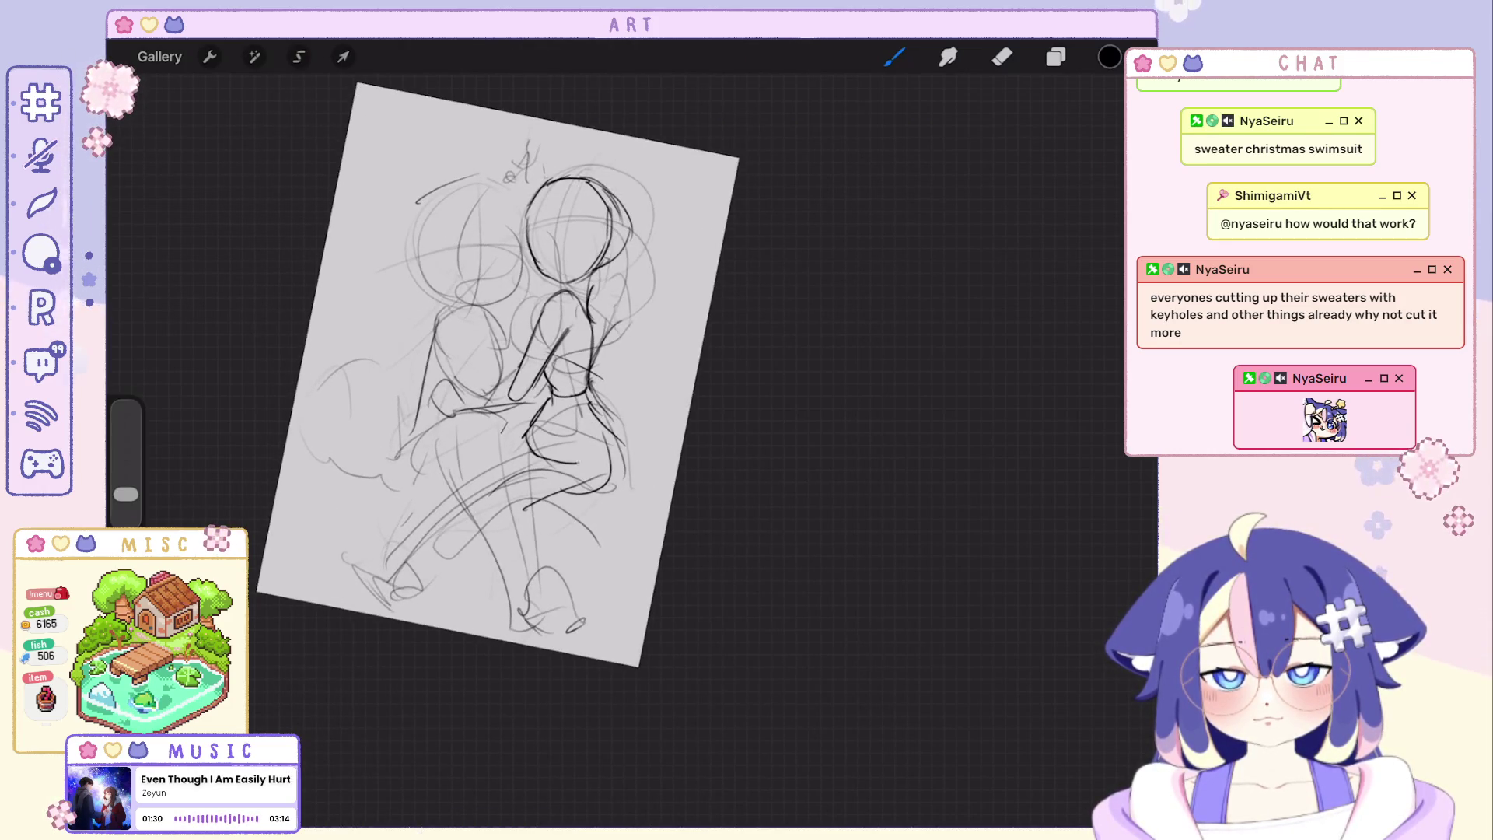
Darken and redraw the right figure's leg line, taking back strokes that don't read cleanly.
{"action": "key", "text": "ctrl+z"}
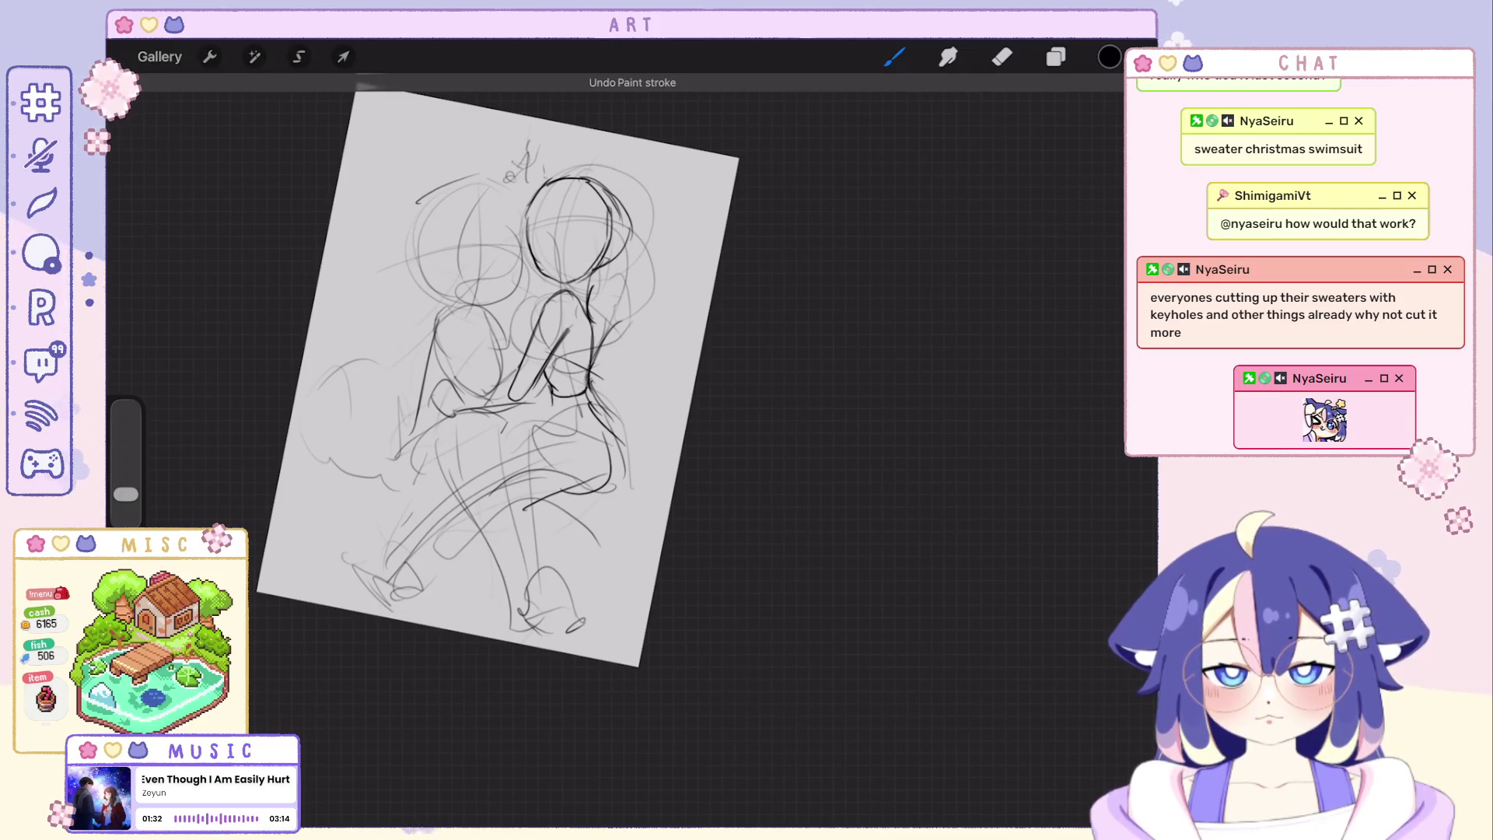
{"action": "scroll", "coordinate": [485, 344], "scroll_direction": "up", "scroll_amount": 1}
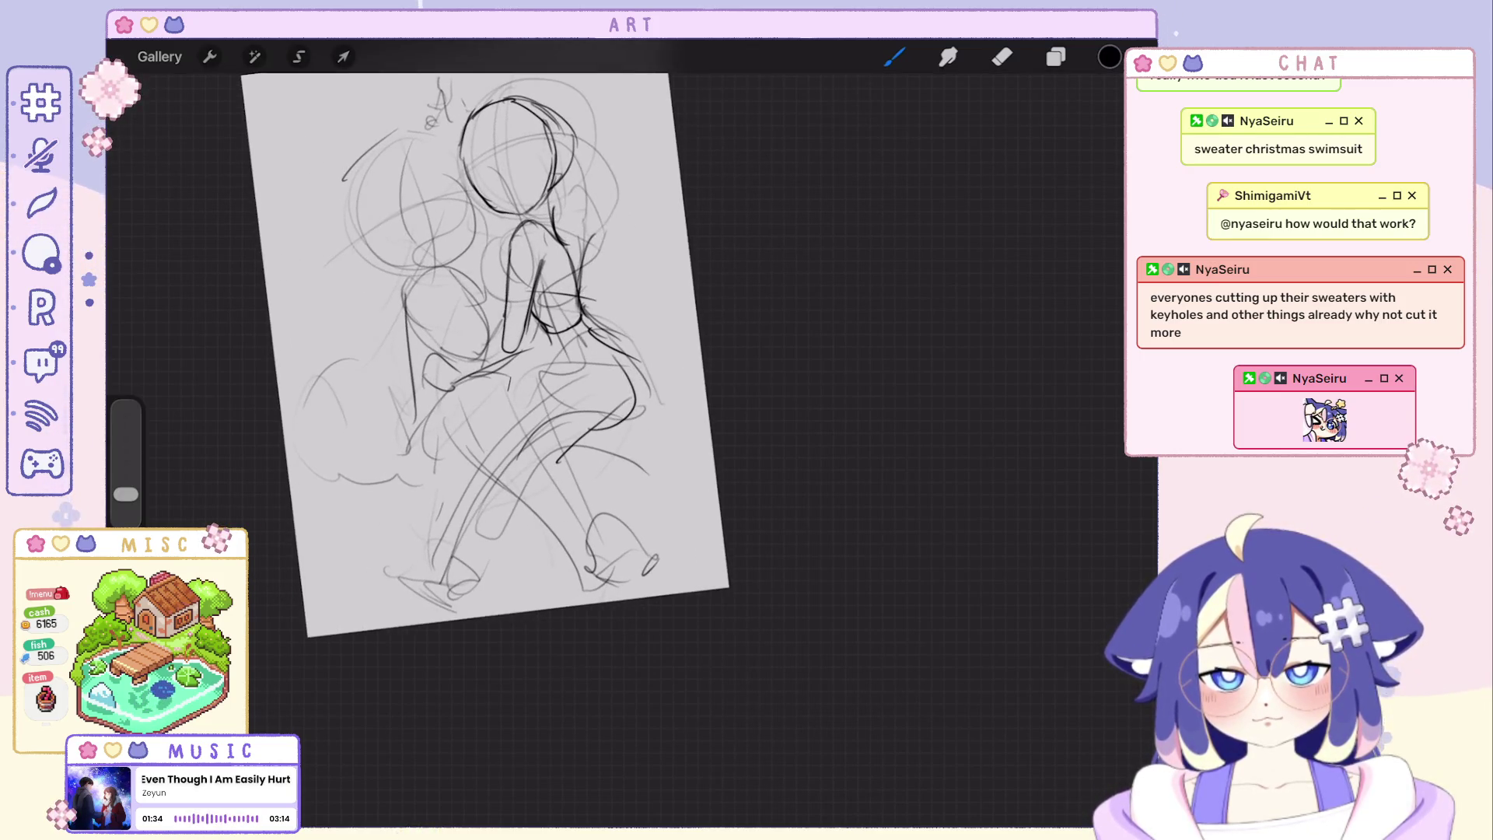
{"action": "key", "text": "ctrl+shift+z"}
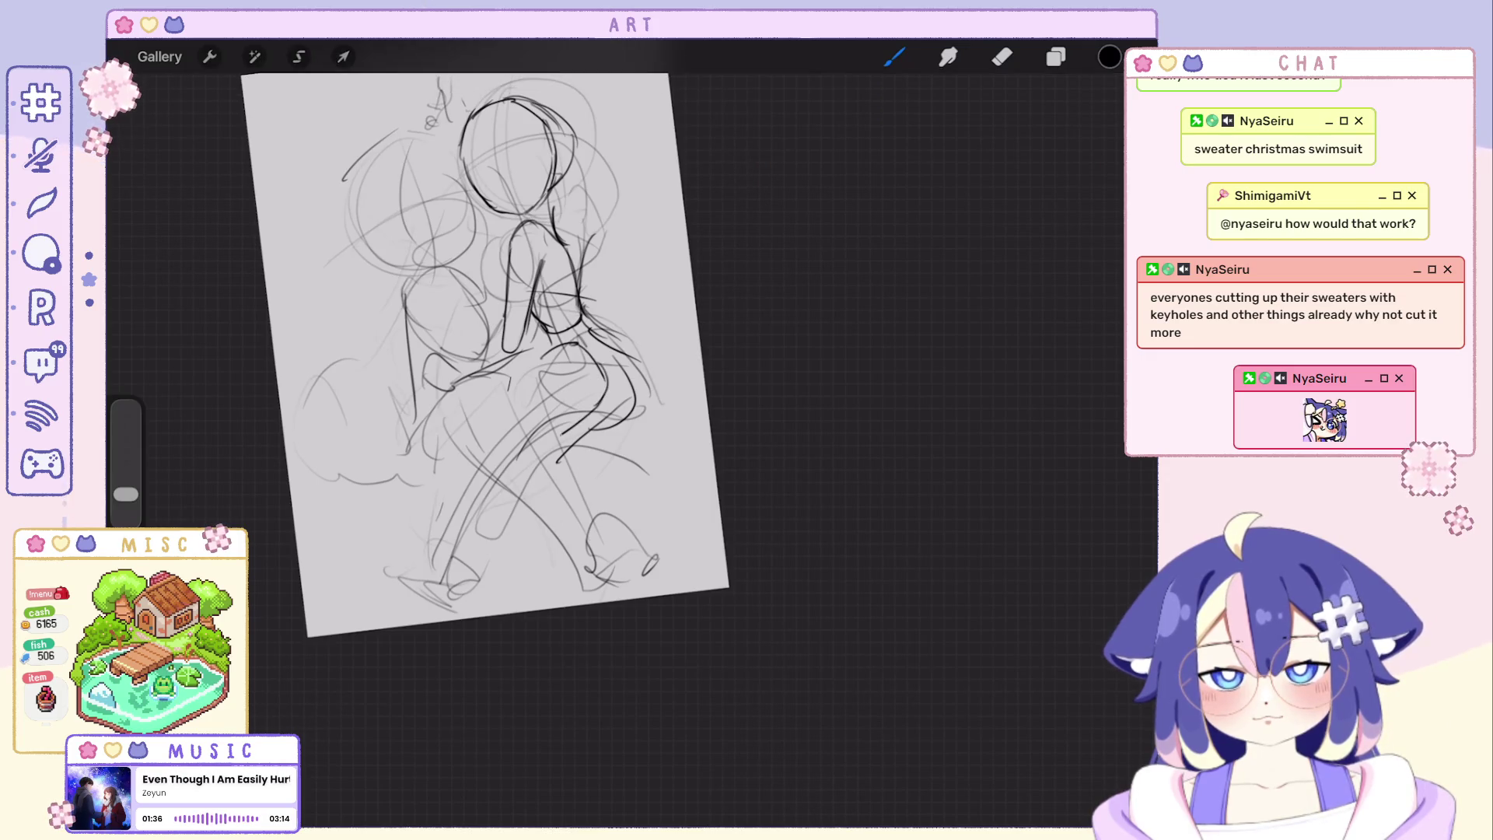
{"action": "scroll", "coordinate": [560, 362], "scroll_direction": "up", "scroll_amount": 2}
{"action": "key", "text": "ctrl+z"}
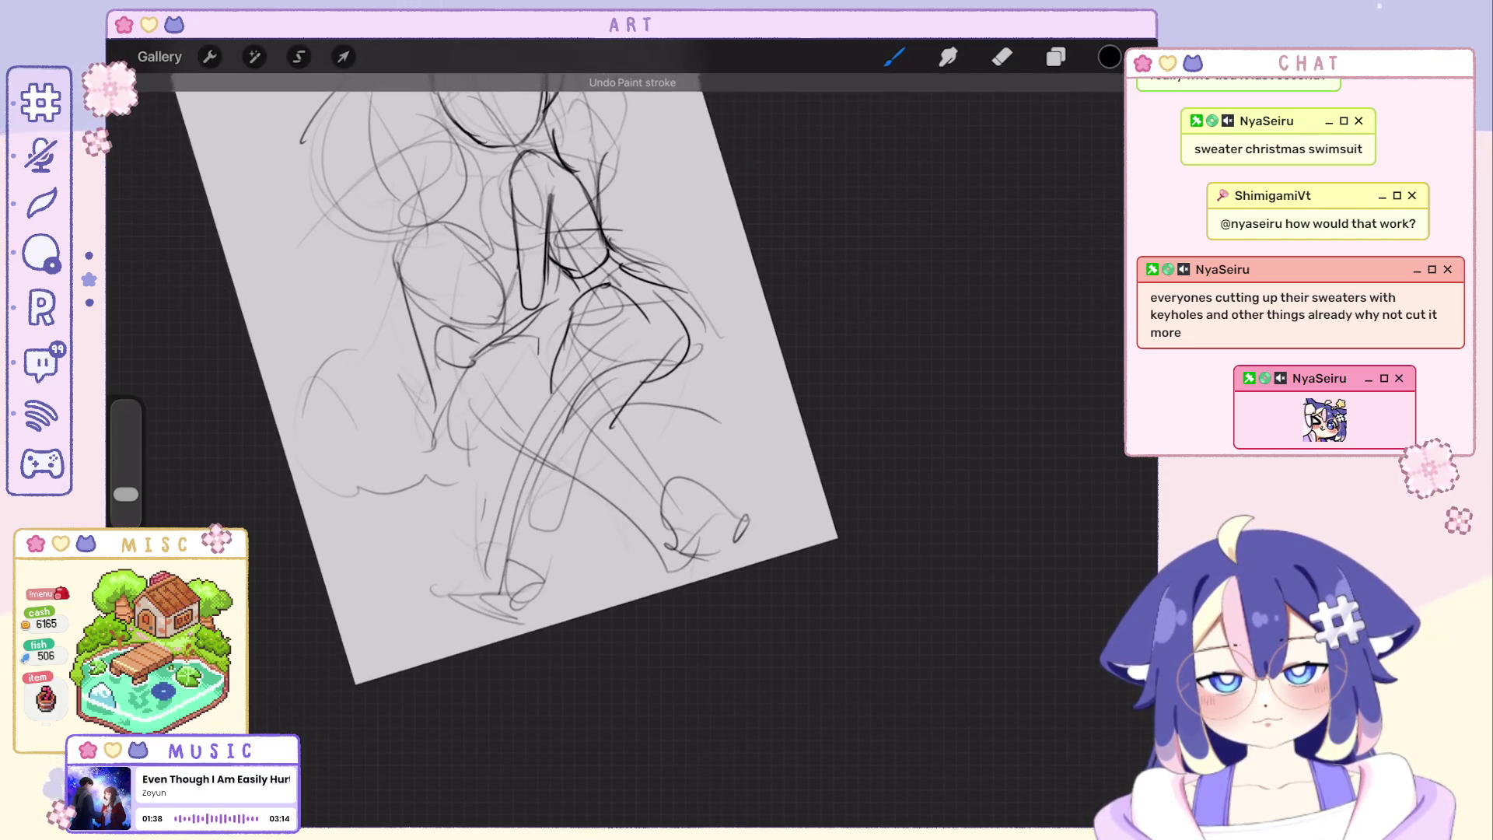
{"action": "left_click_drag", "start_coordinate": [574, 306], "coordinate": [559, 421]}
{"action": "key", "text": "ctrl+z"}
{"action": "left_click_drag", "start_coordinate": [563, 329], "coordinate": [525, 490]}
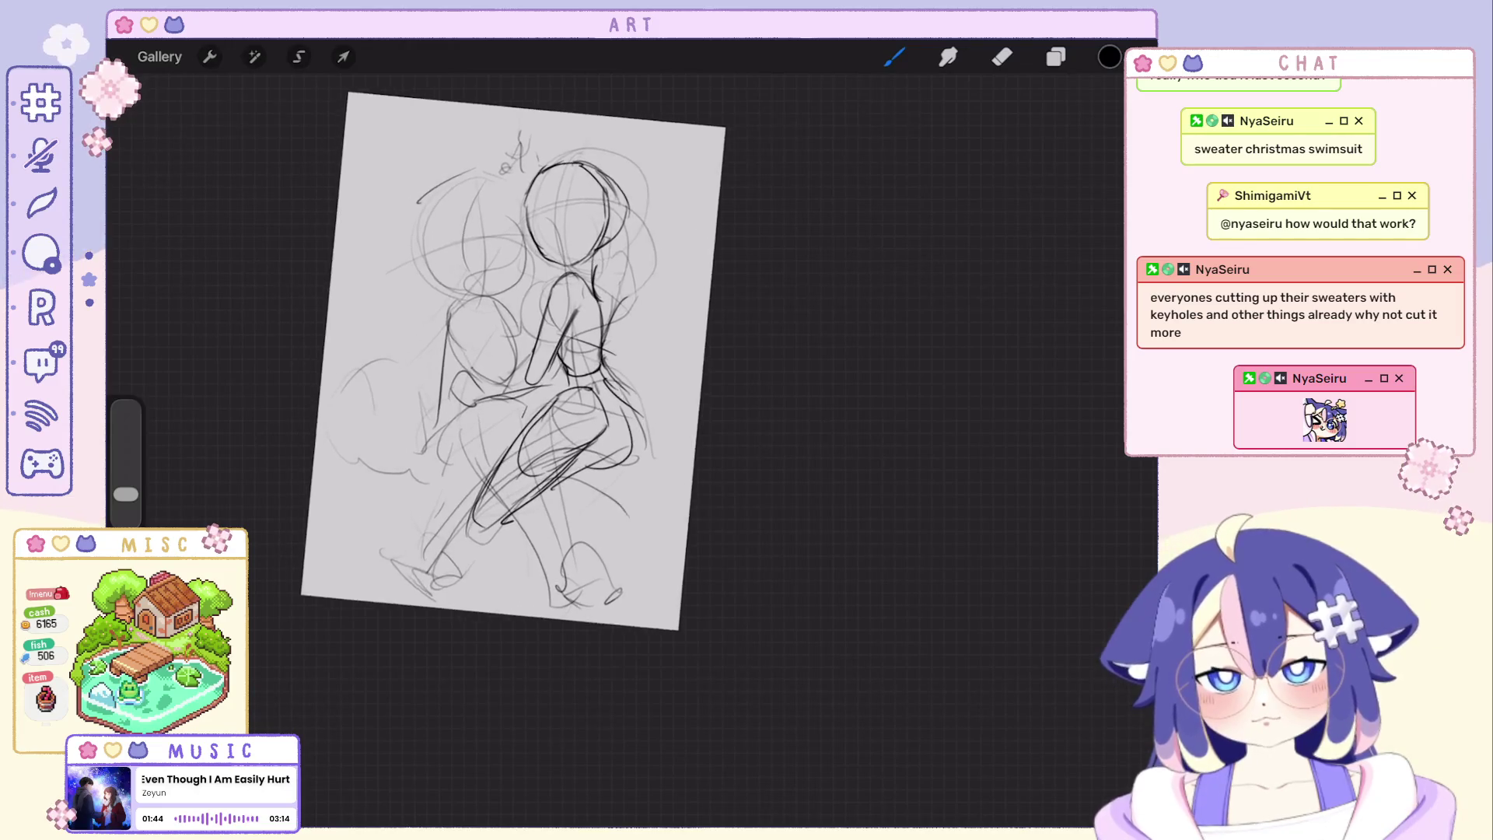
{"action": "key", "text": "ctrl+z"}
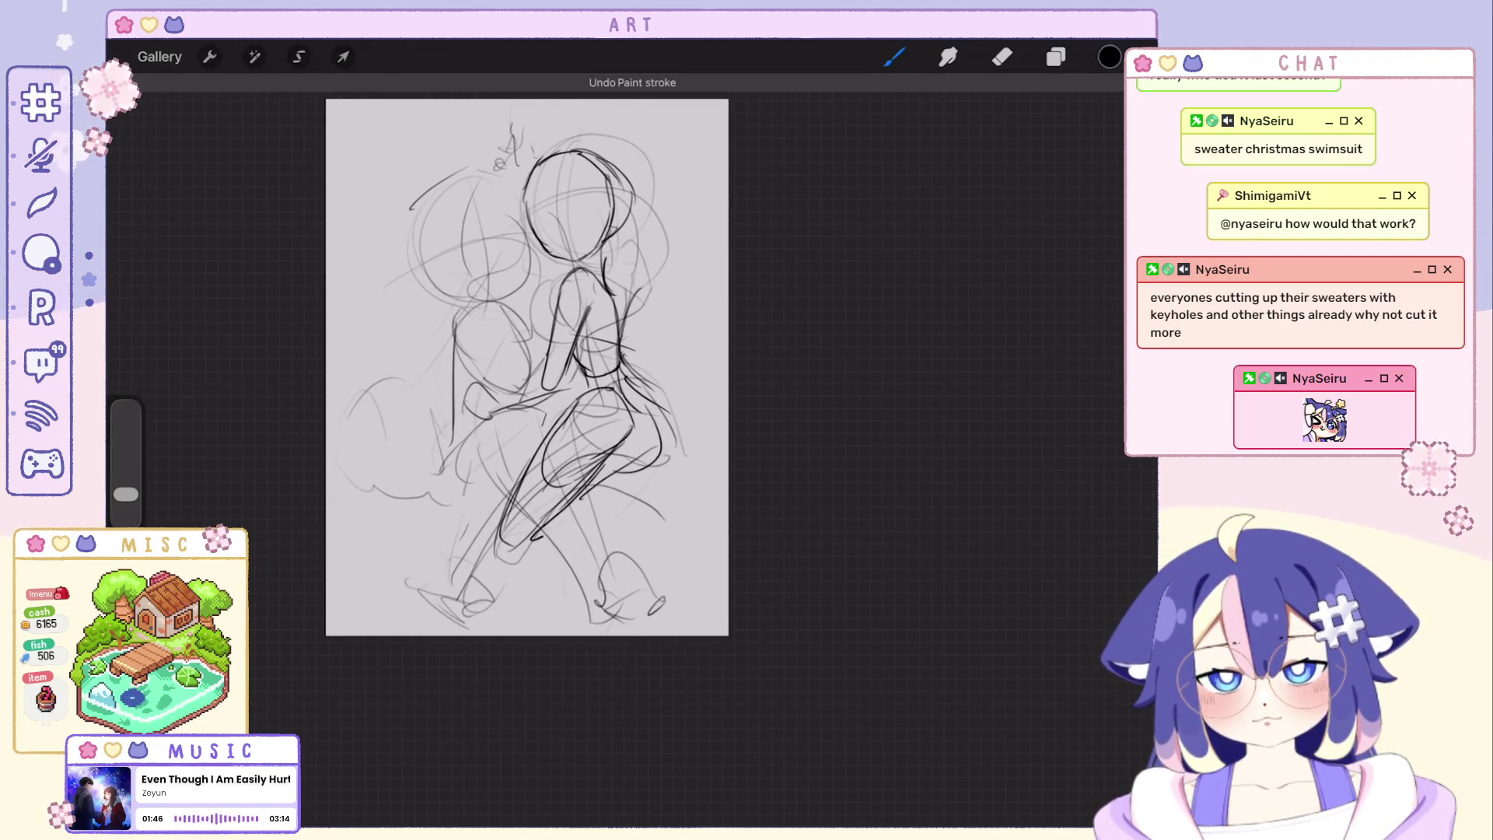
{"action": "scroll", "coordinate": [568, 403], "scroll_direction": "up", "scroll_amount": 2}
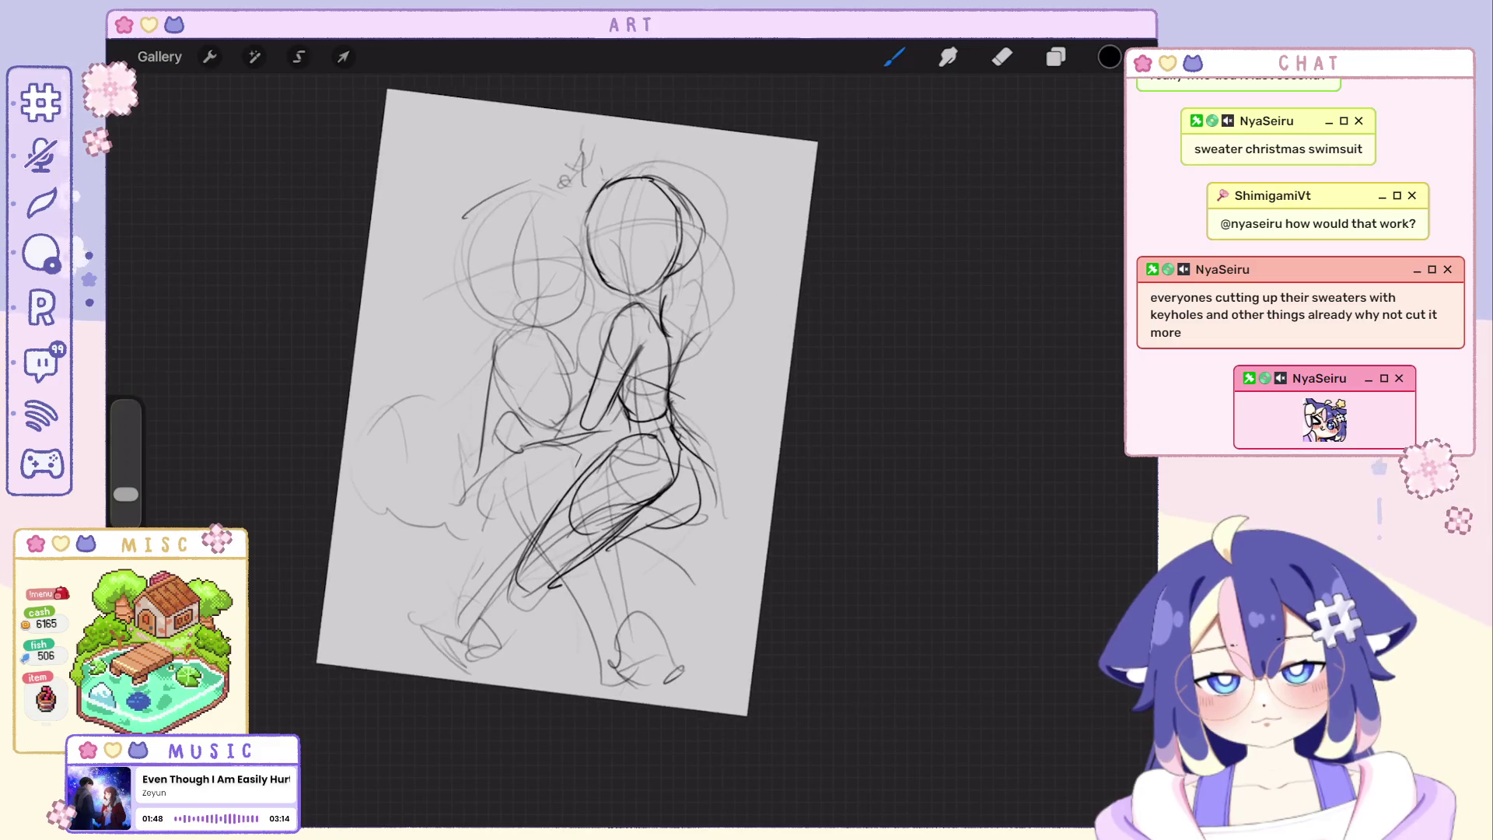
Add dark strokes beside the left figure's neck and along its shoulder and arm, undoing the miss.
{"action": "key", "text": "ctrl+z"}
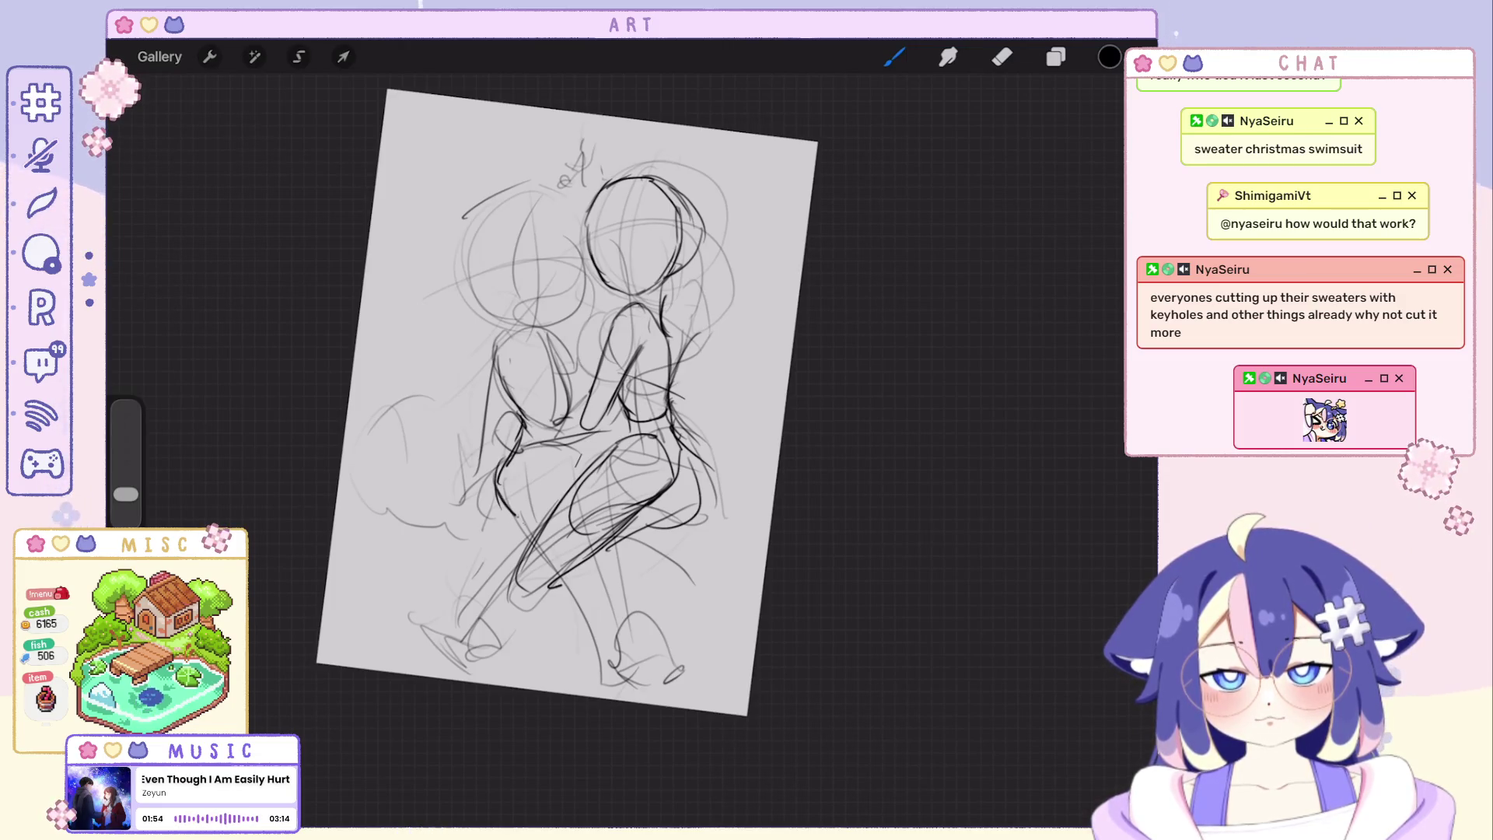
{"action": "scroll", "coordinate": [606, 431], "scroll_direction": "up", "scroll_amount": 2}
{"action": "scroll", "coordinate": [606, 432], "scroll_direction": "up", "scroll_amount": 3}
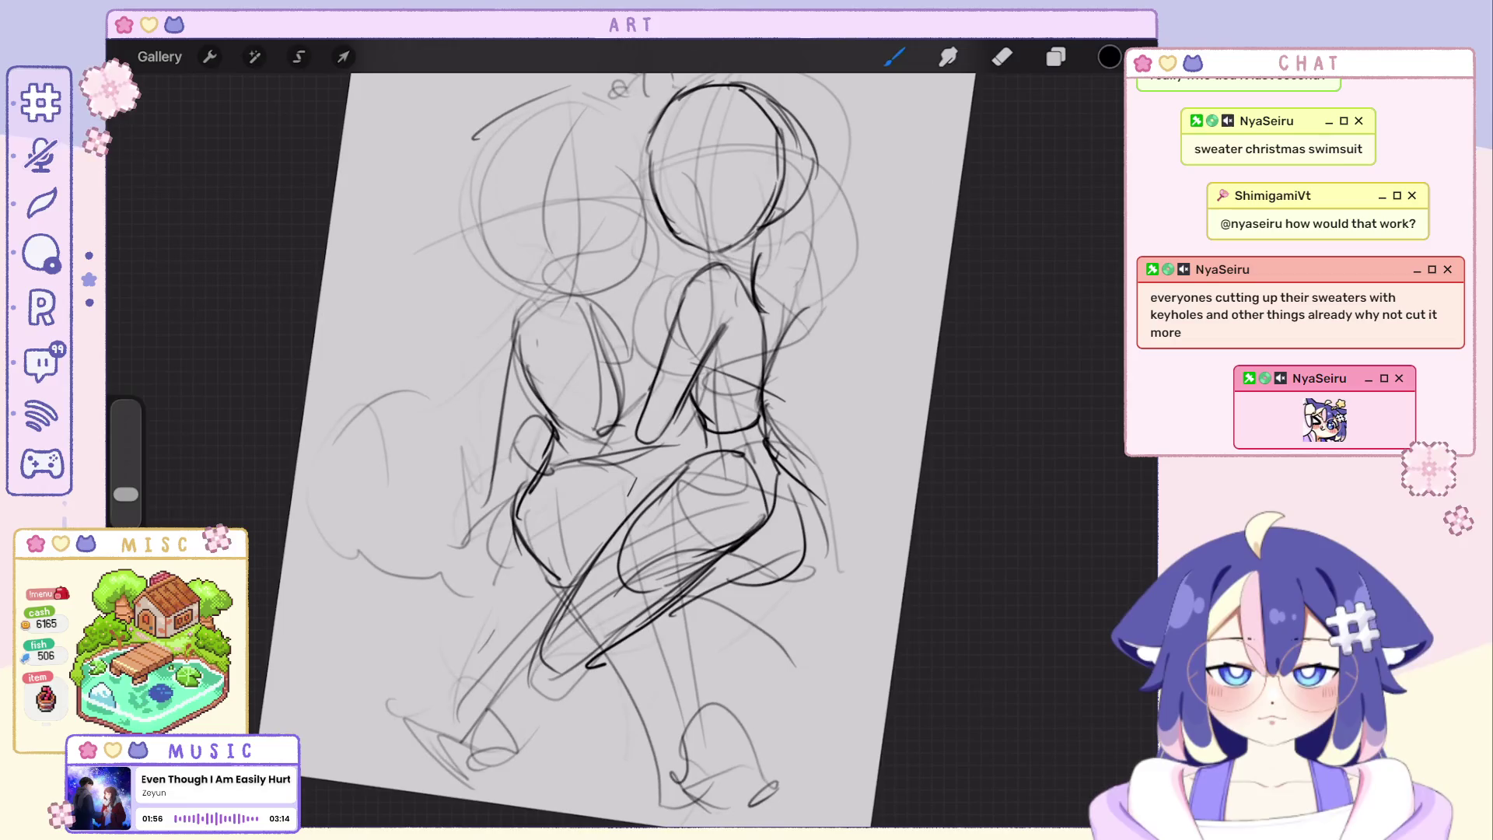
{"action": "left_click_drag", "start_coordinate": [593, 305], "coordinate": [627, 364]}
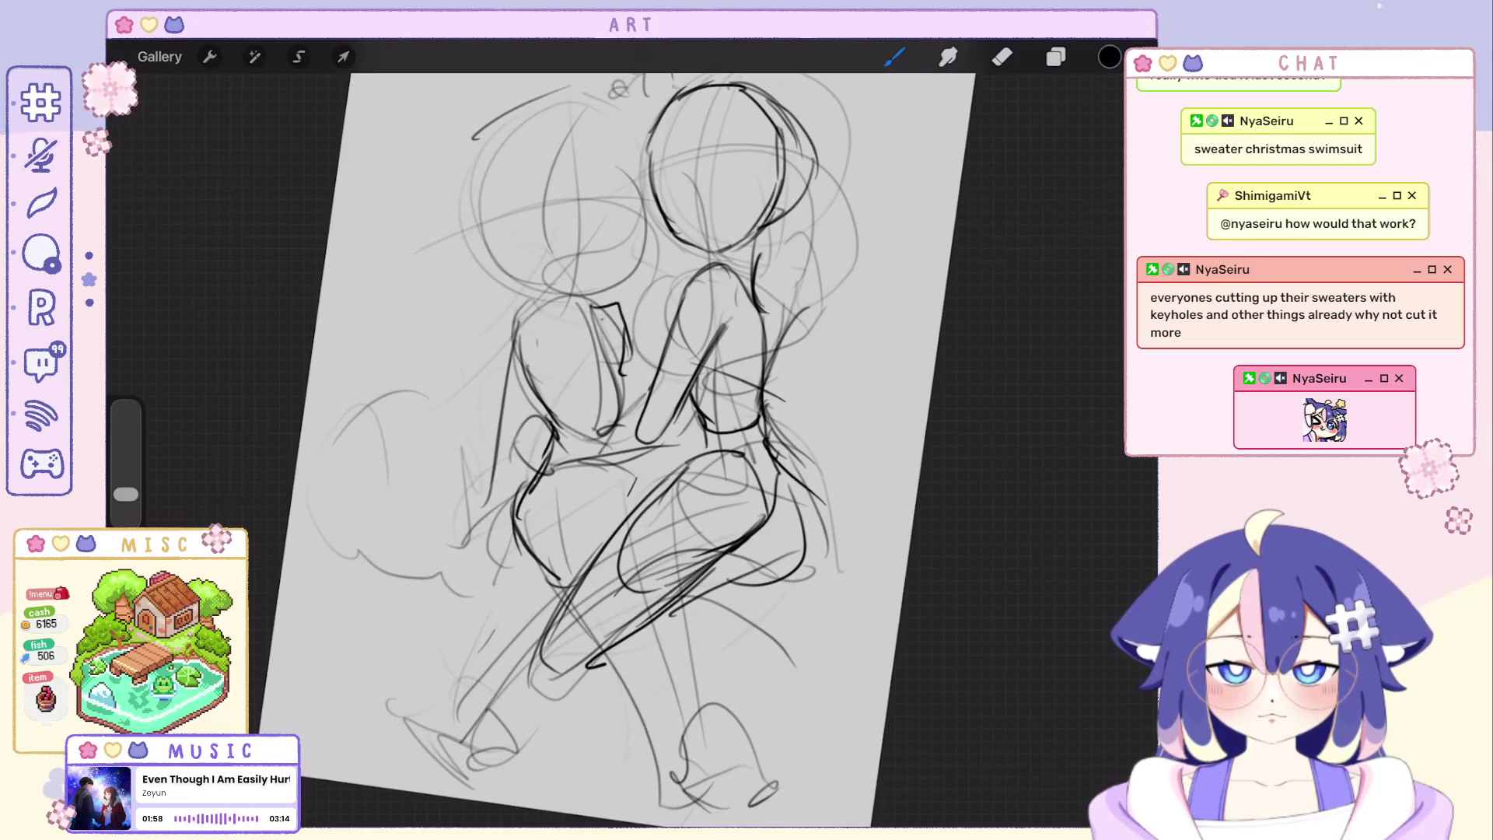
{"action": "left_click_drag", "start_coordinate": [519, 308], "coordinate": [506, 340]}
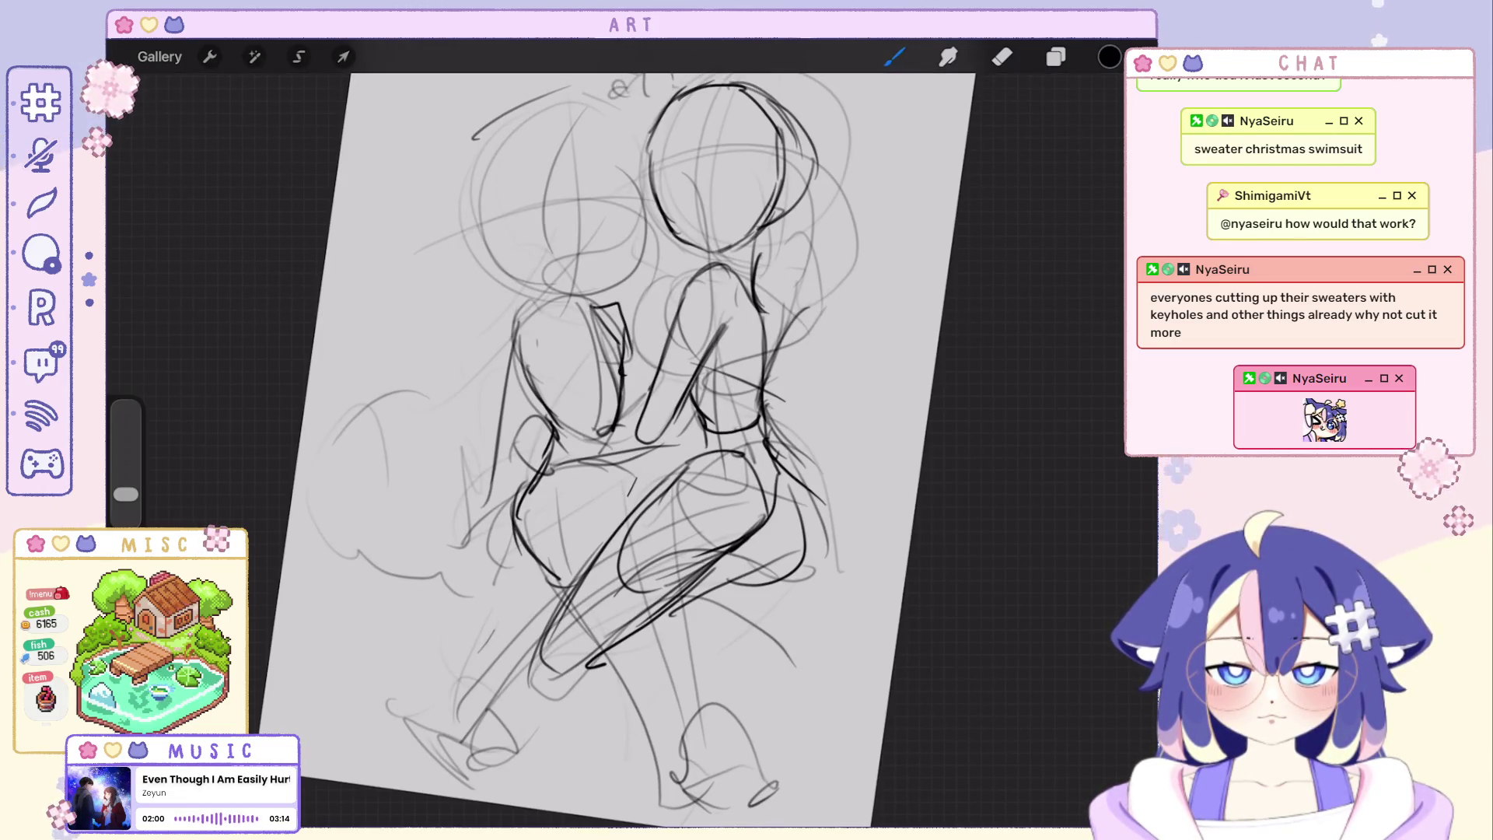
{"action": "left_click_drag", "start_coordinate": [544, 306], "coordinate": [495, 417]}
{"action": "key", "text": "ctrl+z"}
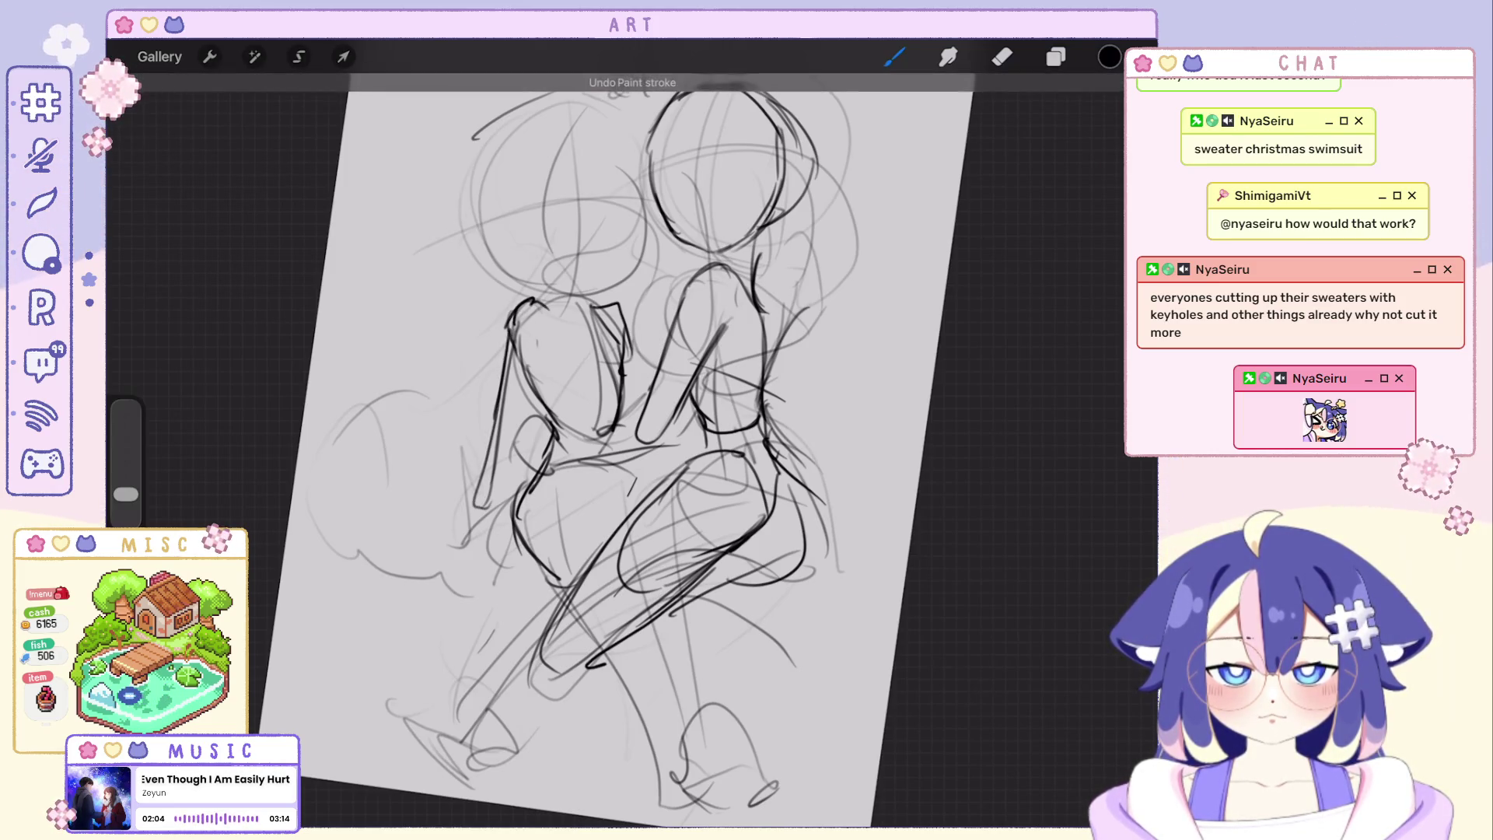
{"action": "scroll", "coordinate": [629, 444], "scroll_direction": "down", "scroll_amount": 5}
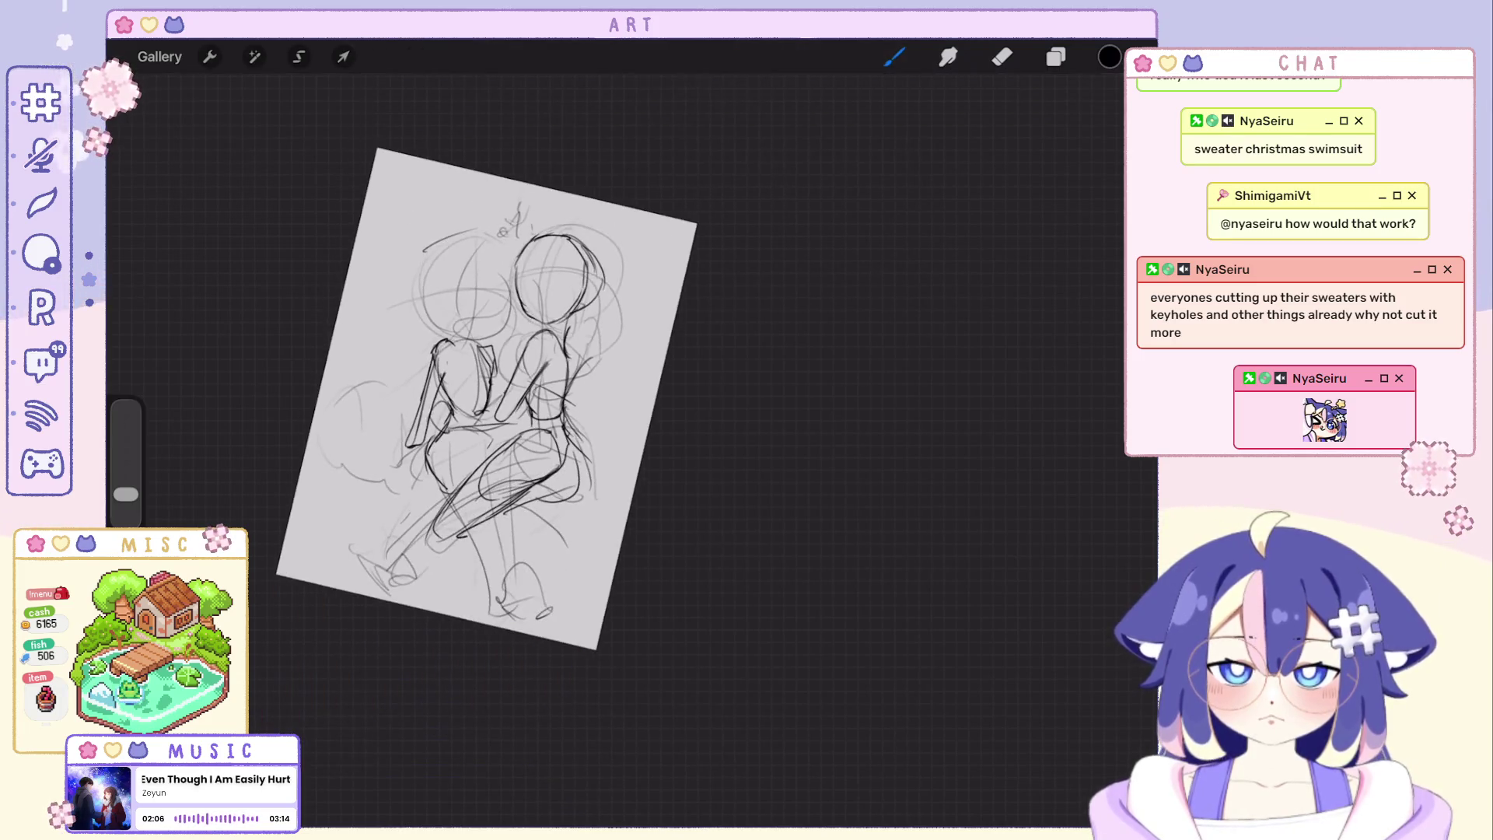
{"action": "scroll", "coordinate": [560, 351], "scroll_direction": "up", "scroll_amount": 3}
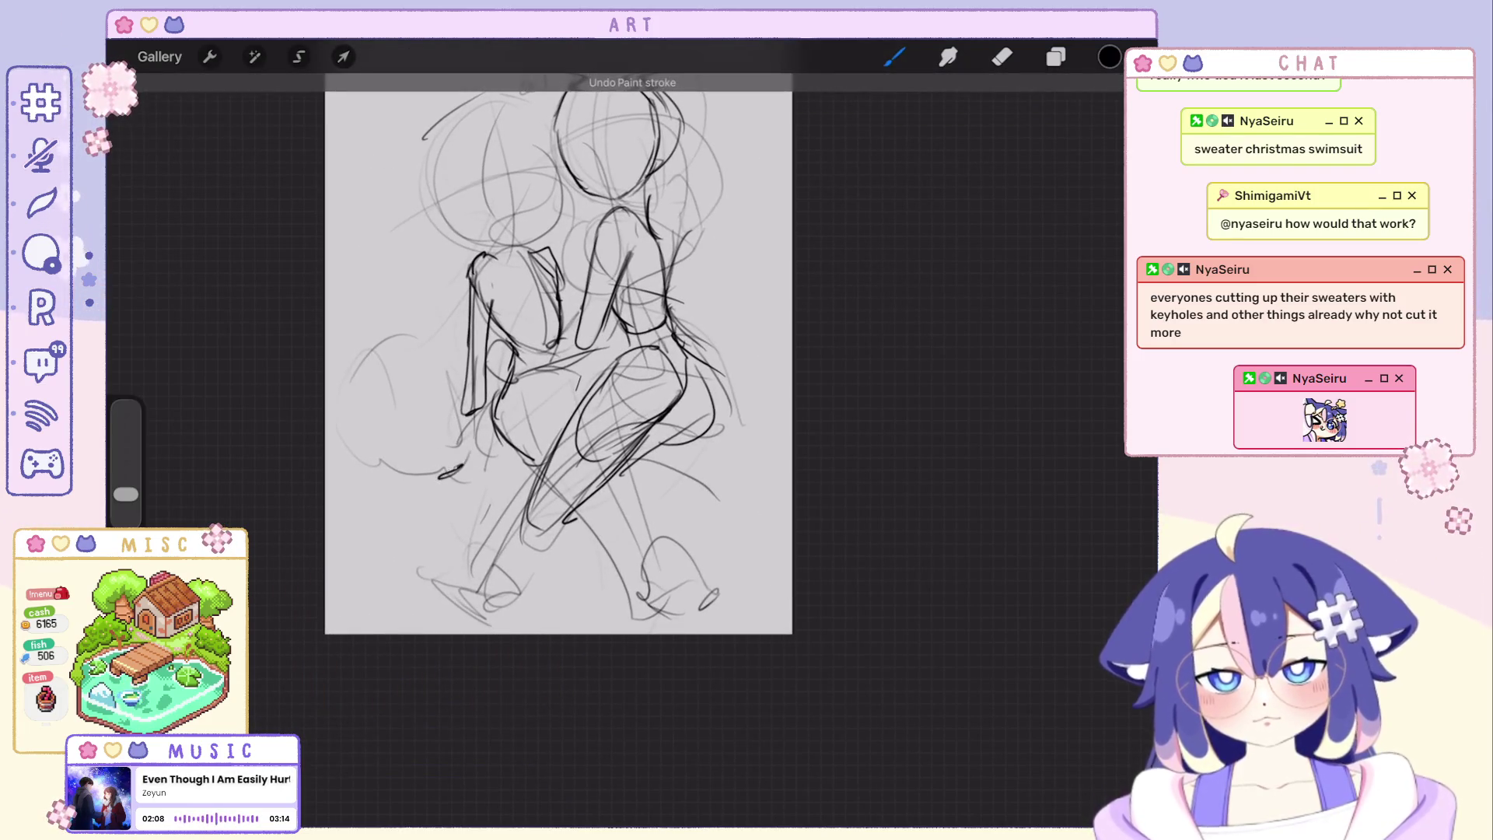
Add a small dark stroke near the legs, undo it, and bring up the Layers panel.
{"action": "left_click_drag", "start_coordinate": [460, 464], "coordinate": [439, 478]}
{"action": "scroll", "coordinate": [557, 350], "scroll_direction": "down", "scroll_amount": 1}
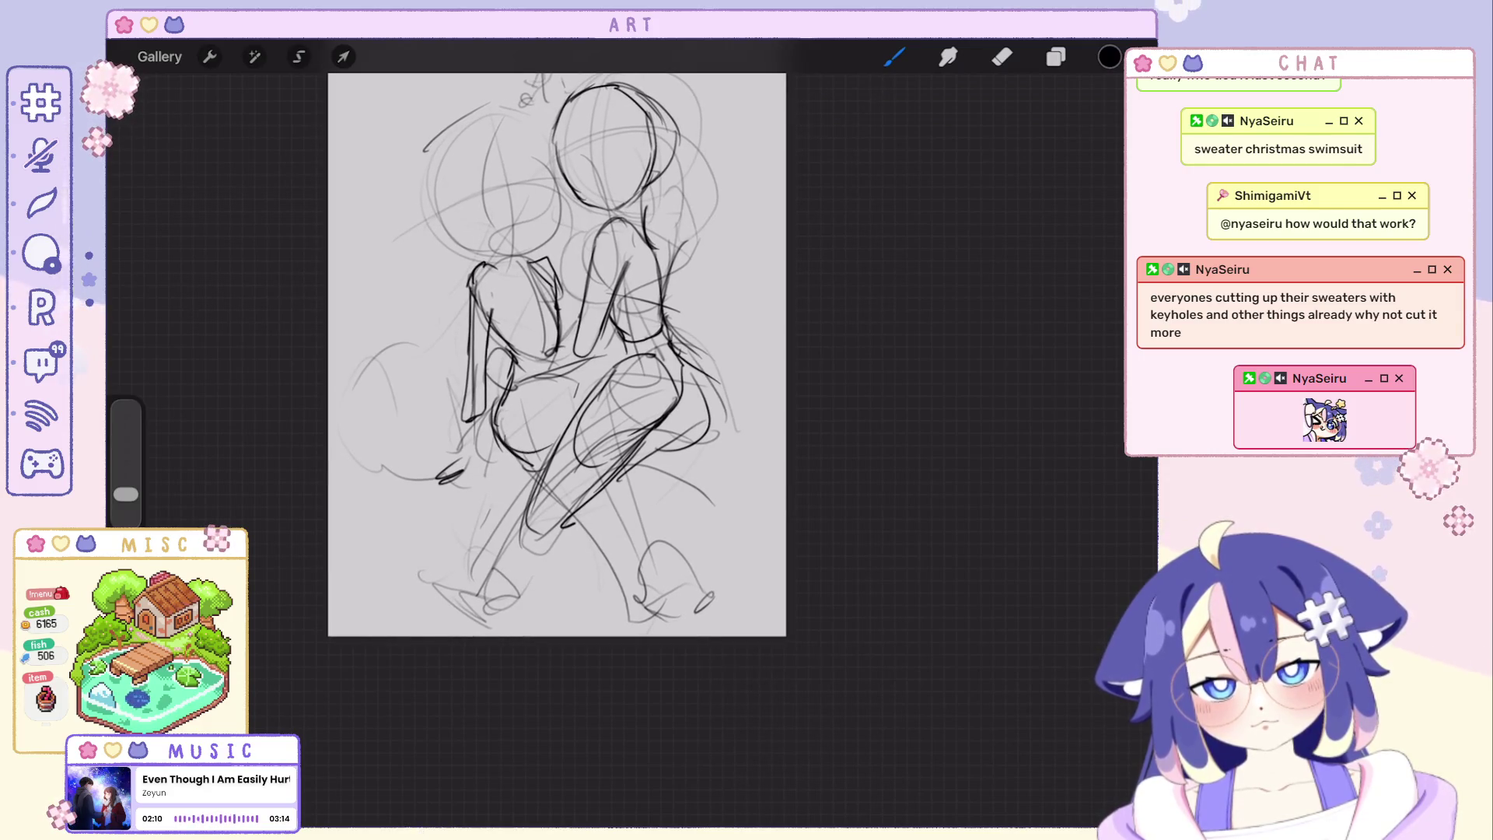
{"action": "scroll", "coordinate": [491, 361], "scroll_direction": "up", "scroll_amount": 1}
{"action": "scroll", "coordinate": [511, 382], "scroll_direction": "up", "scroll_amount": 2}
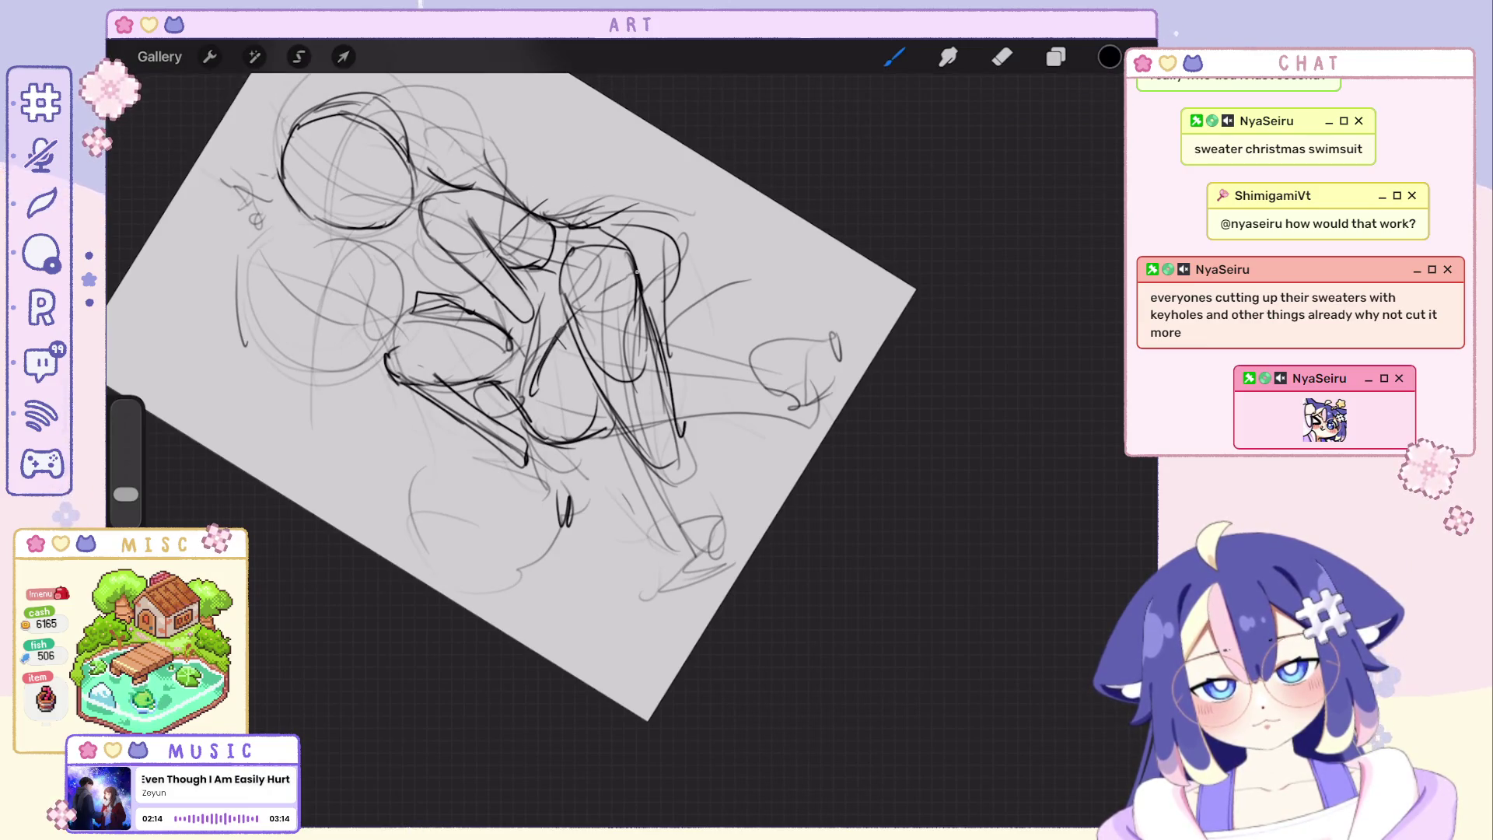
{"action": "scroll", "coordinate": [514, 316], "scroll_direction": "down", "scroll_amount": 2}
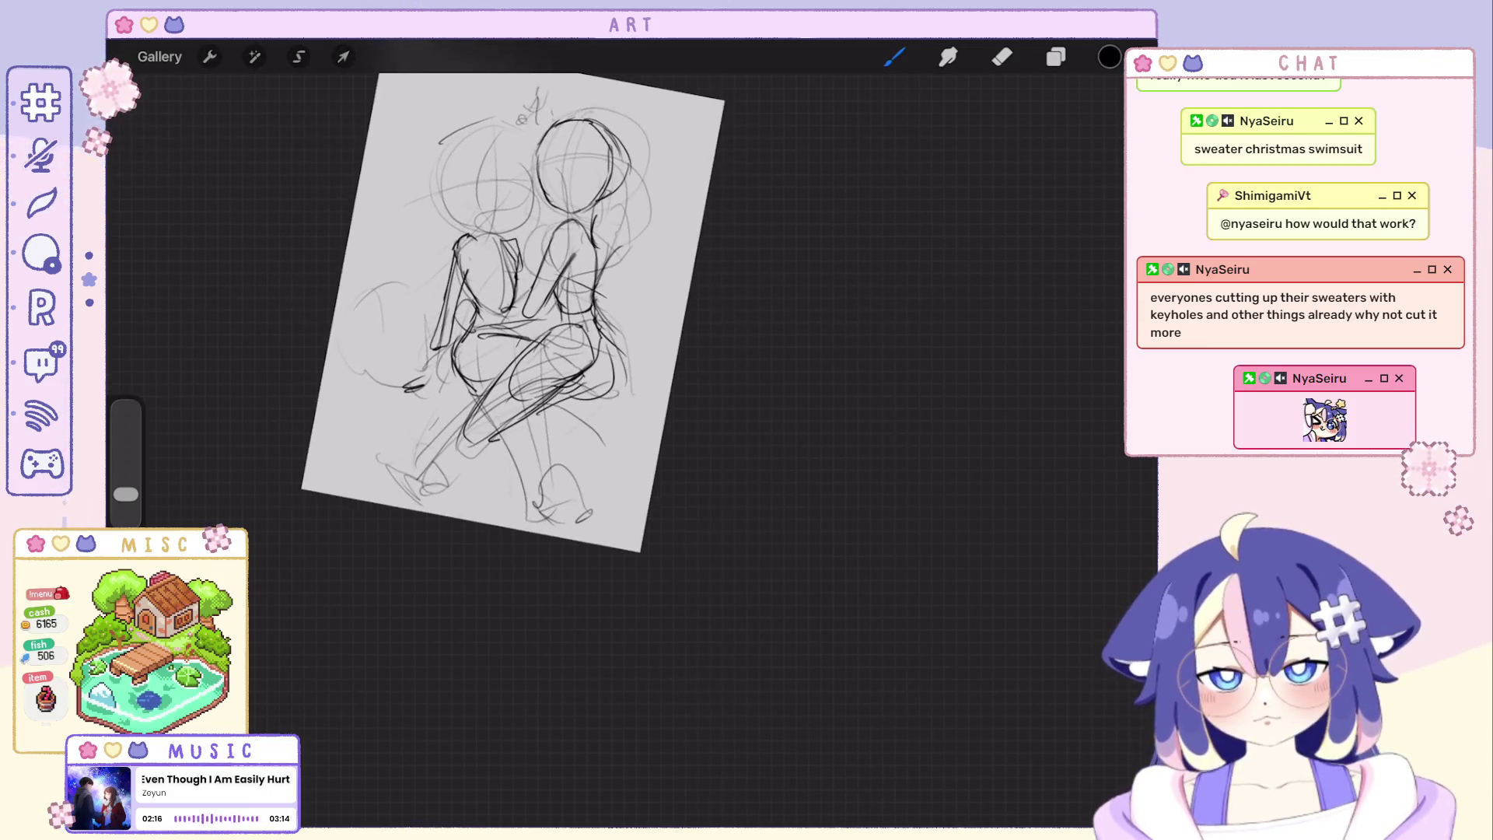
{"action": "key", "text": "ctrl+z"}
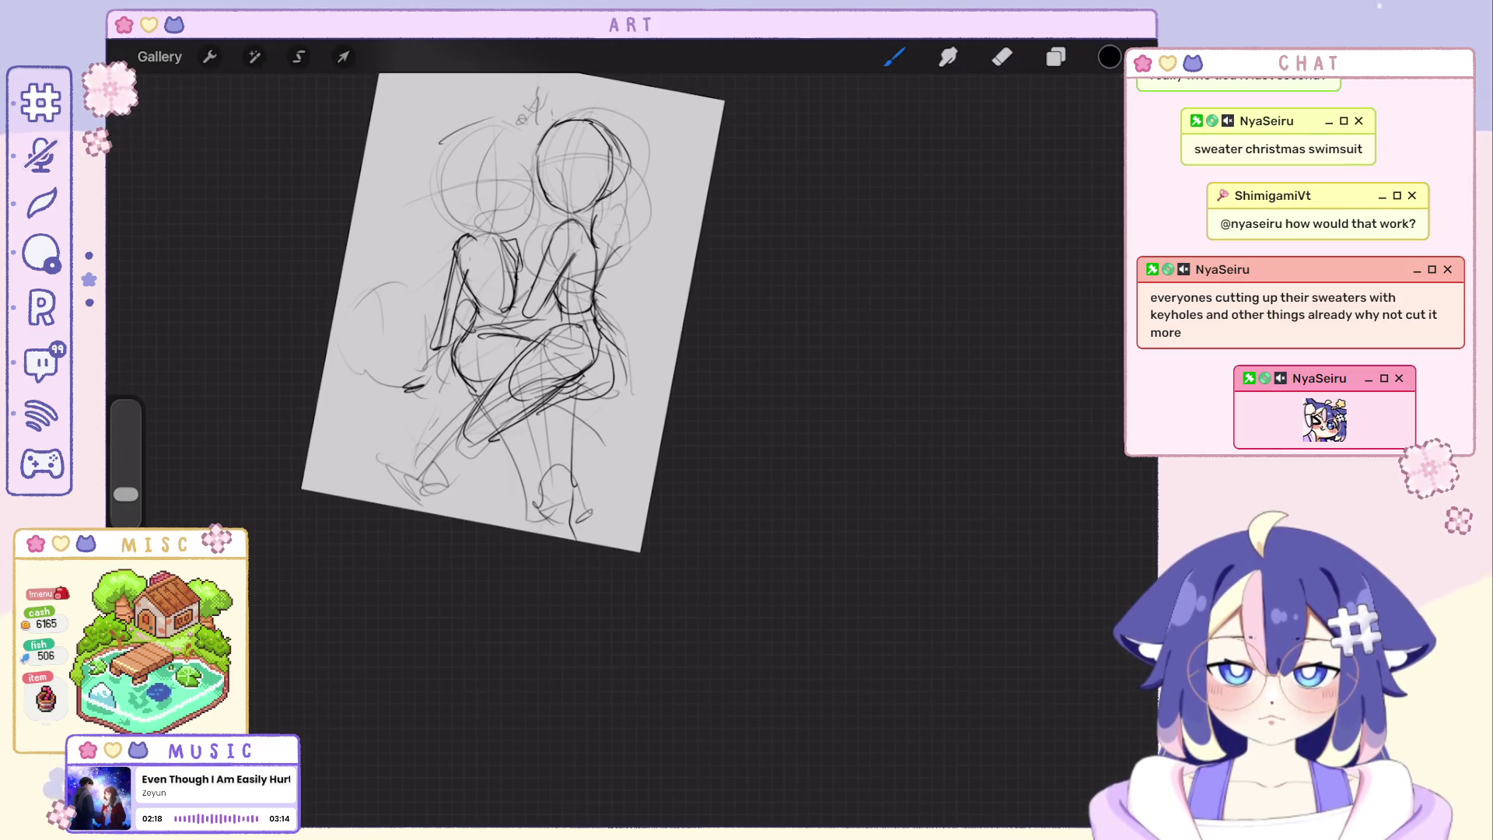
{"action": "left_click", "coordinate": [1056, 56]}
Hide Layer 3's two-figure sketch and add a blank Layer 4 to draw on.
{"action": "left_click", "coordinate": [1116, 157]}
{"action": "left_click", "coordinate": [1117, 106]}
{"action": "left_click", "coordinate": [894, 56]}
Rough in loose gesture curves and a downward body line for the new figure.
{"action": "mouse_move", "coordinate": [403, 315]}
{"action": "left_mouse_down"}
{"action": "mouse_move", "coordinate": [435, 420]}
{"action": "mouse_move", "coordinate": [589, 472]}
{"action": "left_mouse_up"}
{"action": "left_click_drag", "start_coordinate": [467, 140], "coordinate": [630, 188]}
{"action": "left_click_drag", "start_coordinate": [450, 116], "coordinate": [423, 147]}
{"action": "left_click_drag", "start_coordinate": [431, 257], "coordinate": [519, 239]}
{"action": "left_click_drag", "start_coordinate": [472, 368], "coordinate": [426, 409]}
{"action": "left_click_drag", "start_coordinate": [356, 438], "coordinate": [350, 503]}
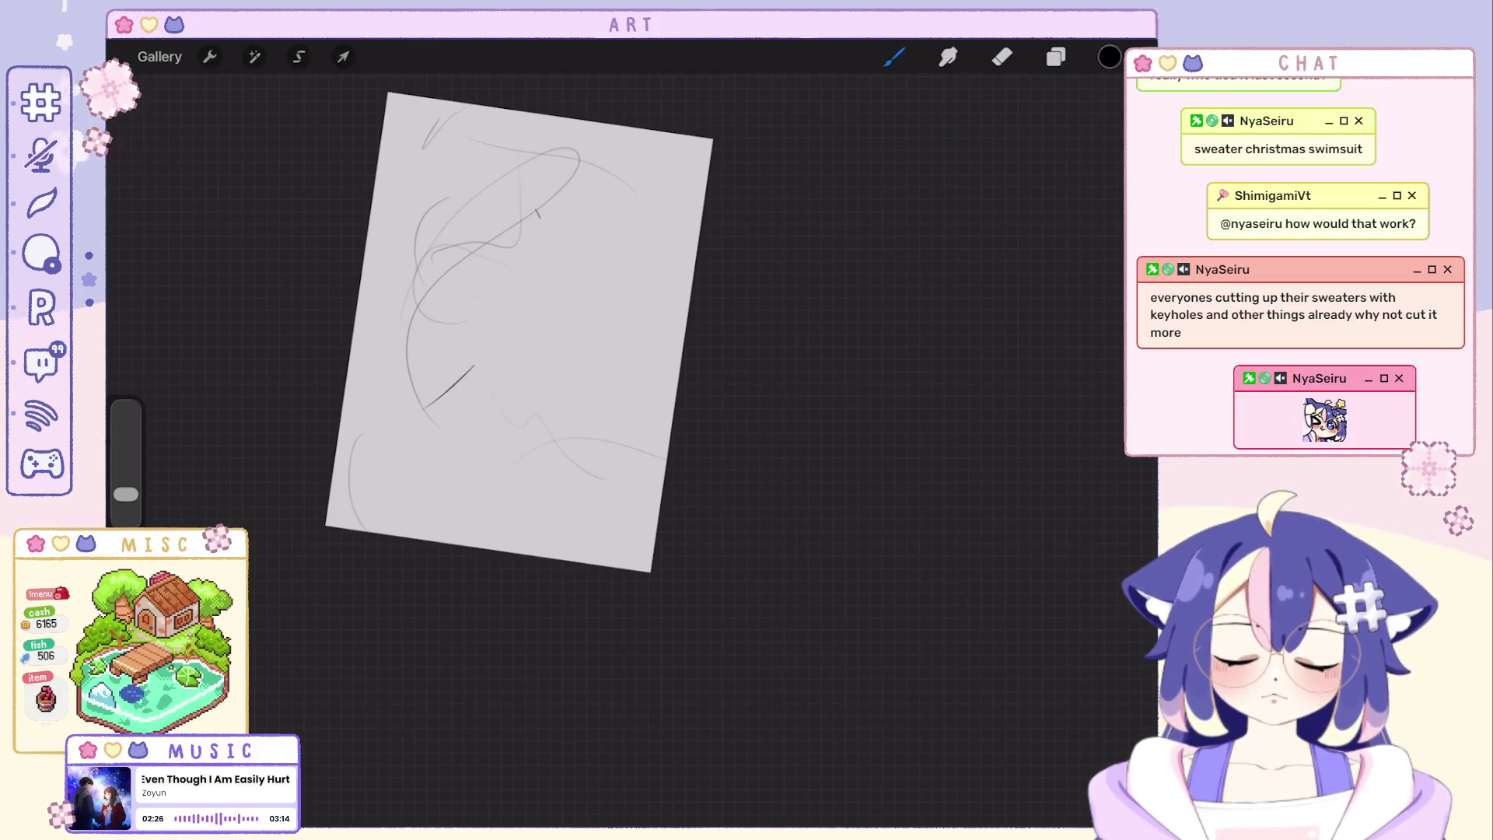
{"action": "key", "text": "ctrl+z"}
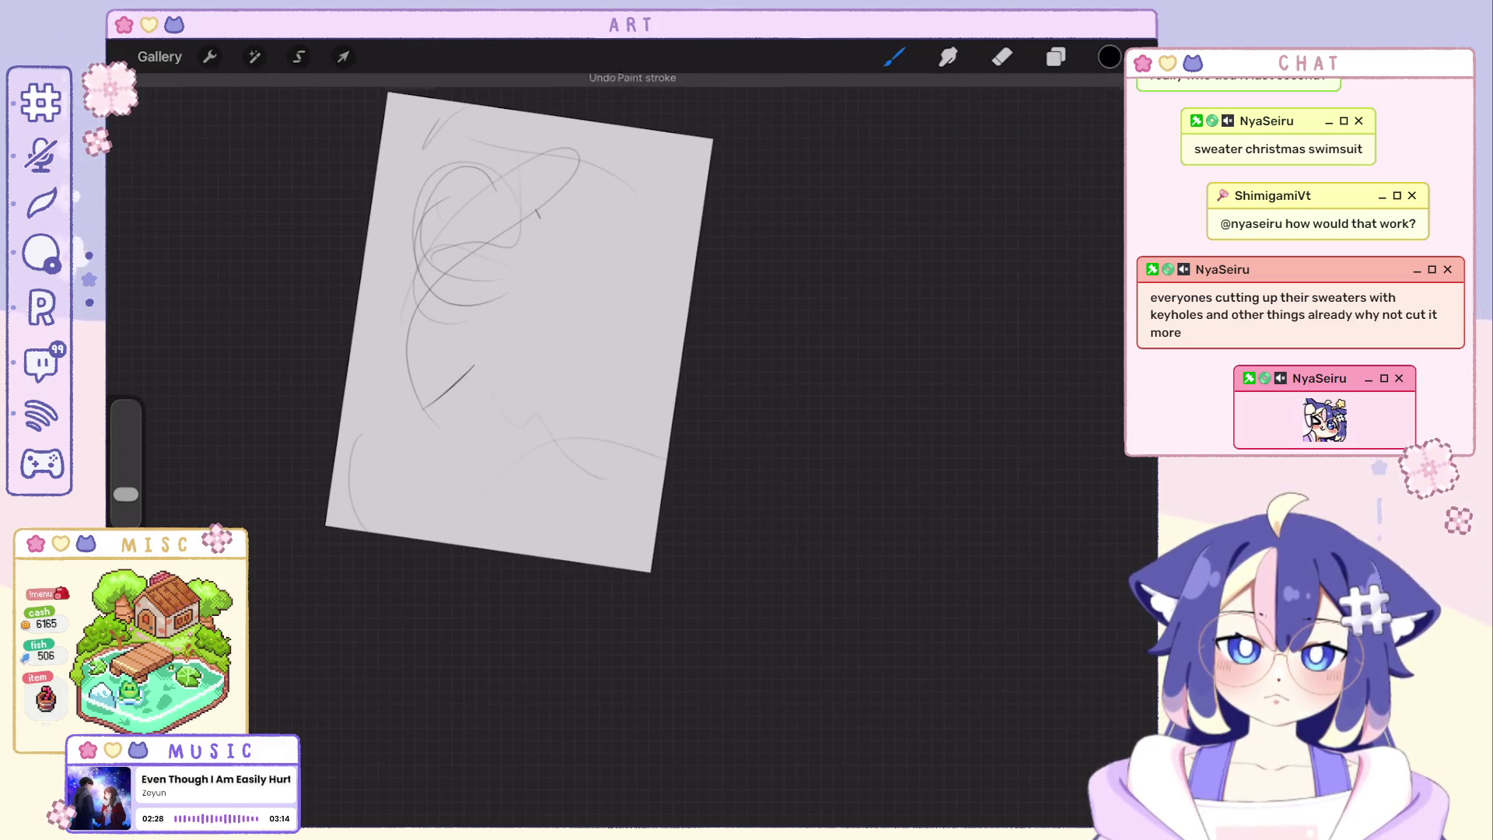
{"action": "left_click_drag", "start_coordinate": [444, 257], "coordinate": [529, 234]}
{"action": "mouse_move", "coordinate": [428, 207]}
{"action": "left_mouse_down"}
{"action": "mouse_move", "coordinate": [514, 156]}
{"action": "mouse_move", "coordinate": [426, 292]}
{"action": "left_mouse_up"}
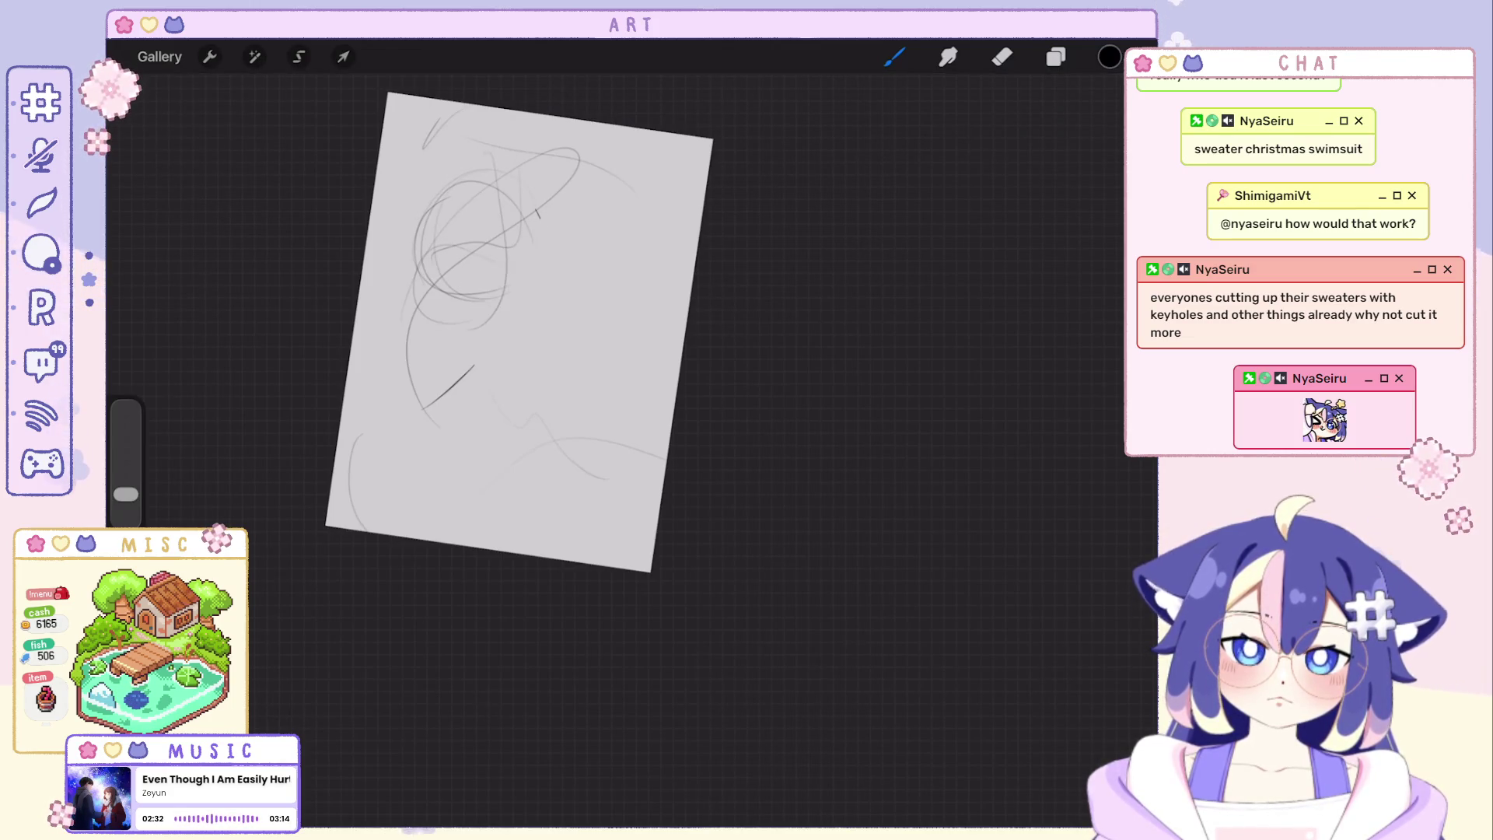
{"action": "left_click_drag", "start_coordinate": [505, 234], "coordinate": [525, 364]}
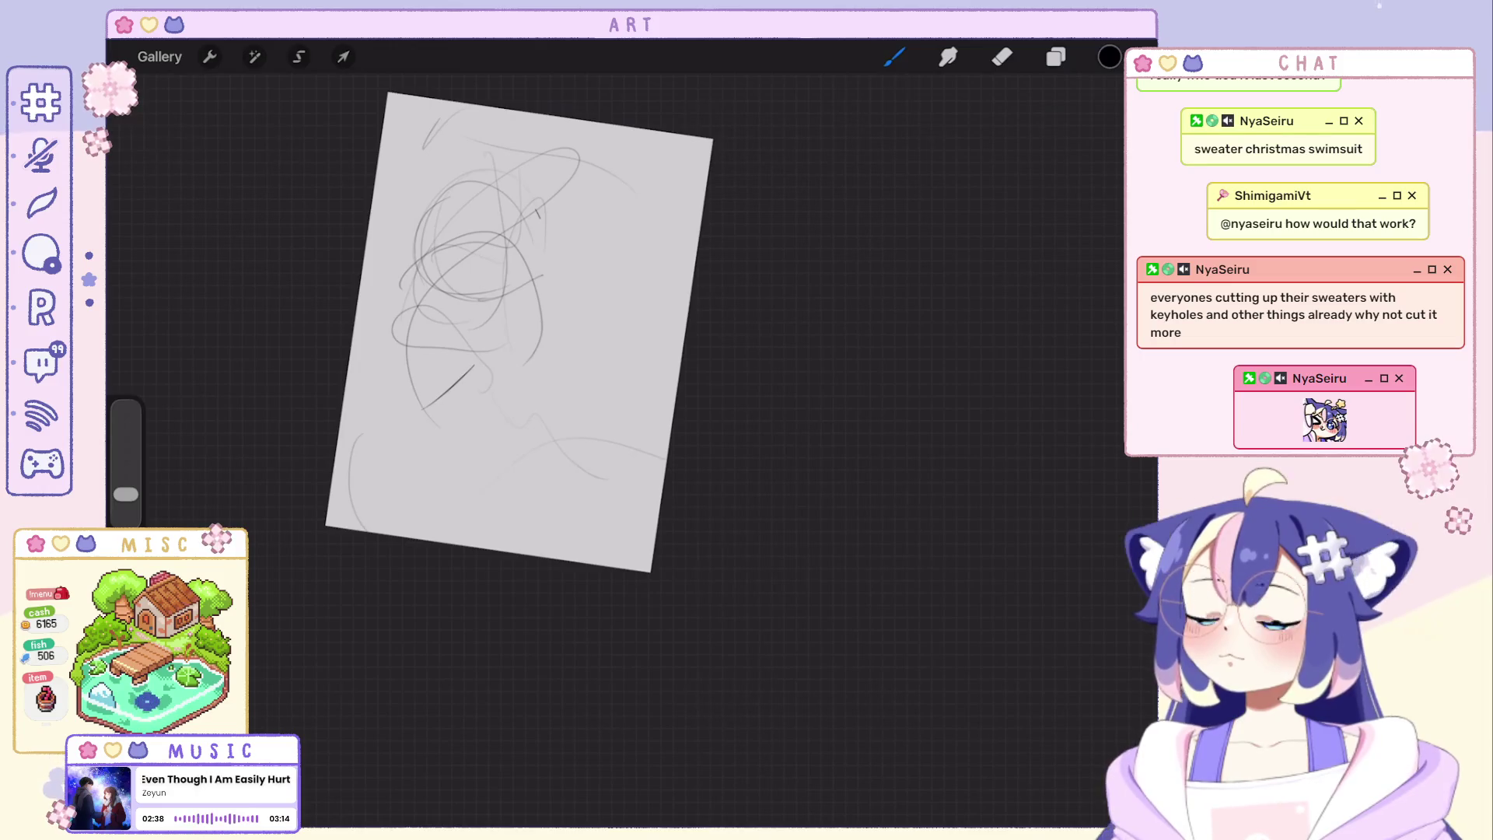
Darken the outline of the new figure's head, hair and face.
{"action": "left_click_drag", "start_coordinate": [537, 327], "coordinate": [584, 397]}
{"action": "left_click_drag", "start_coordinate": [417, 222], "coordinate": [455, 316]}
{"action": "mouse_move", "coordinate": [525, 192]}
{"action": "left_mouse_down"}
{"action": "mouse_move", "coordinate": [548, 332]}
{"action": "mouse_move", "coordinate": [514, 455]}
{"action": "left_mouse_up"}
{"action": "left_click_drag", "start_coordinate": [560, 362], "coordinate": [554, 438]}
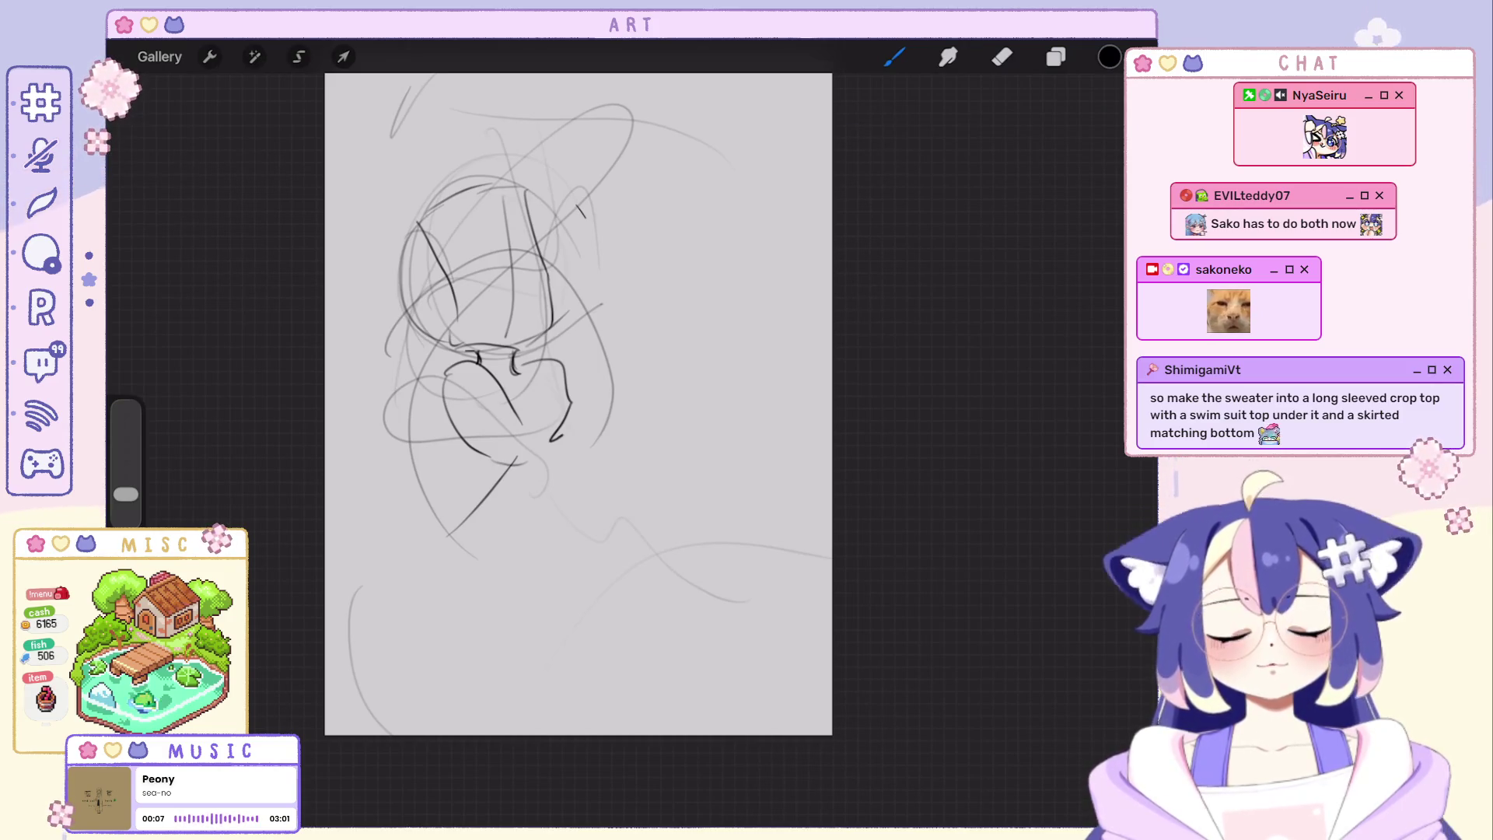
{"action": "scroll", "coordinate": [578, 404], "scroll_direction": "down", "scroll_amount": 2}
{"action": "scroll", "coordinate": [560, 444], "scroll_direction": "up", "scroll_amount": 3}
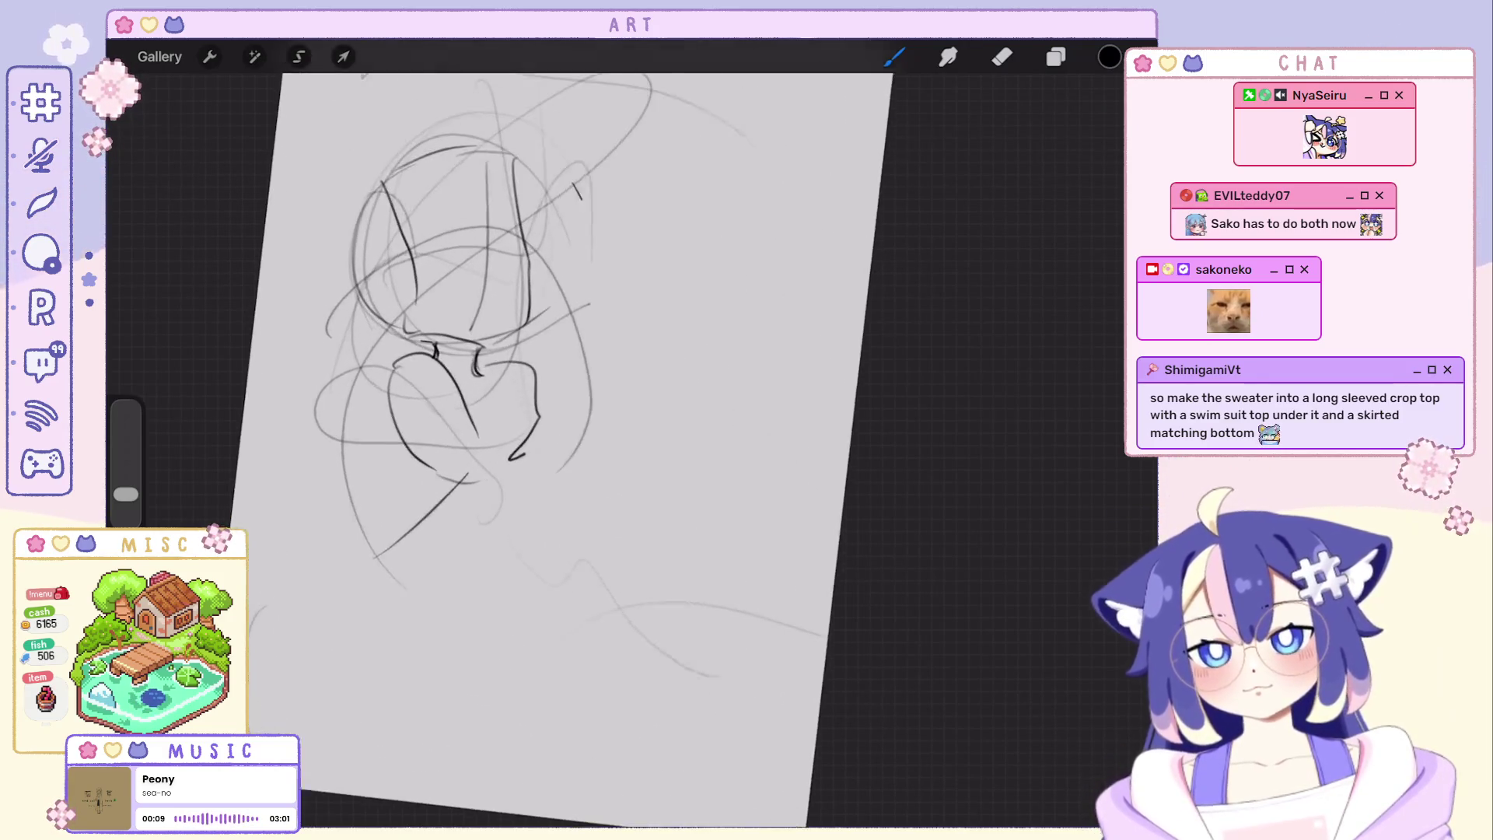
Rework the lower body stroke through undos until the leg line sits slightly shorter.
{"action": "key", "text": "ctrl+z"}
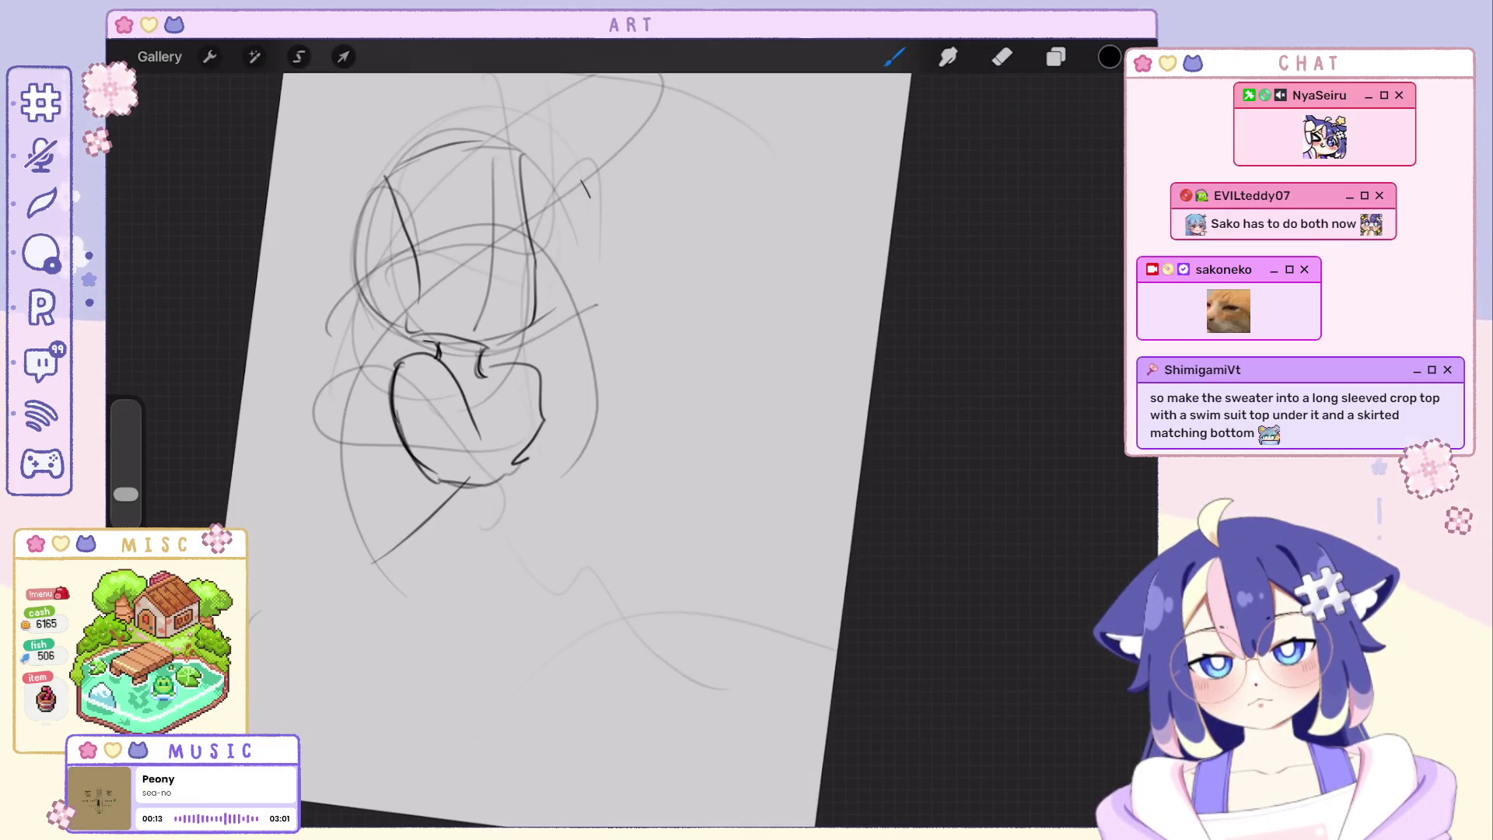
{"action": "key", "text": "ctrl+z"}
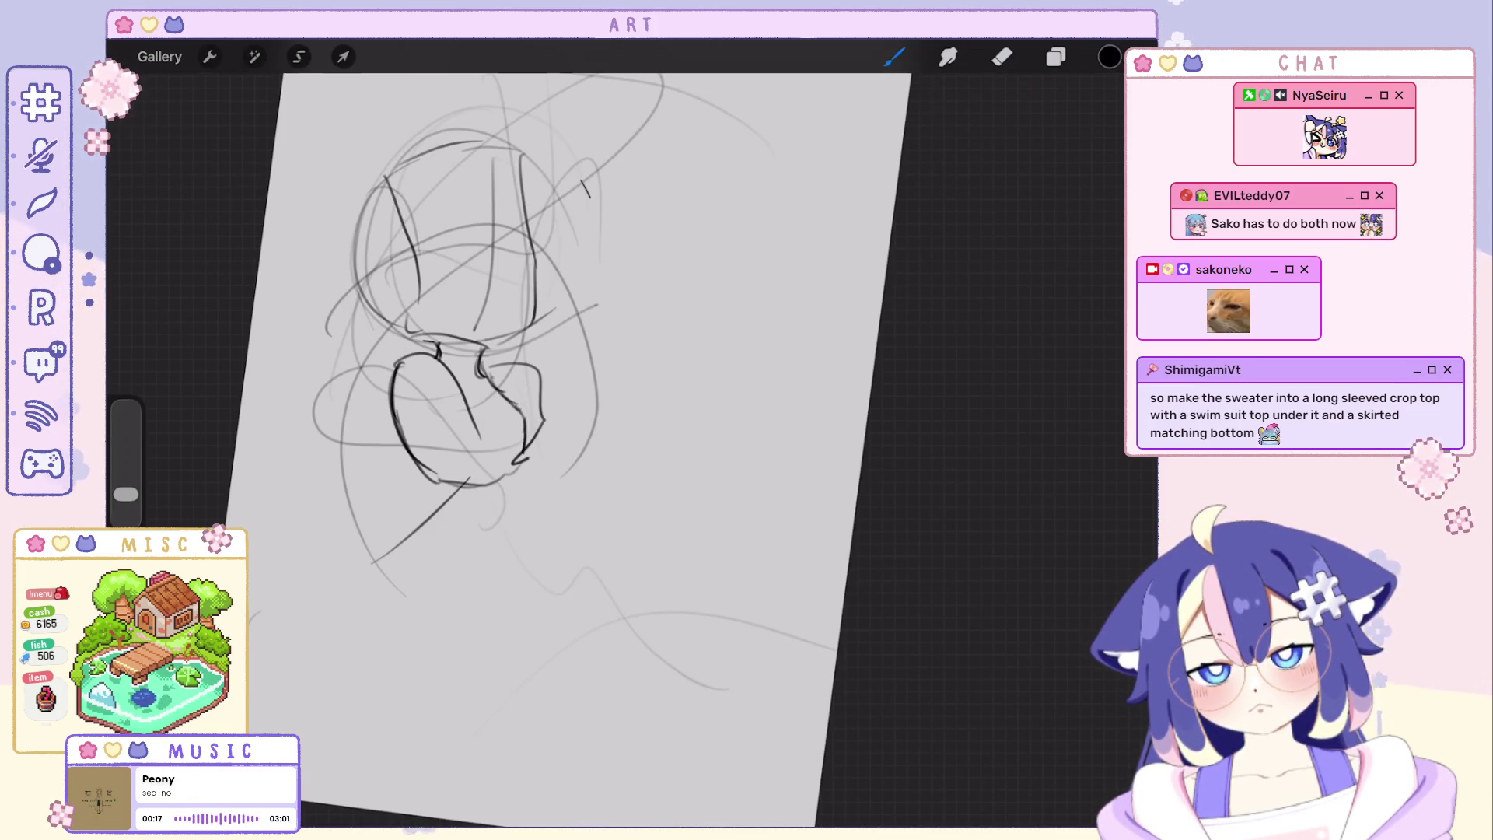
{"action": "key", "text": "ctrl+shift+z"}
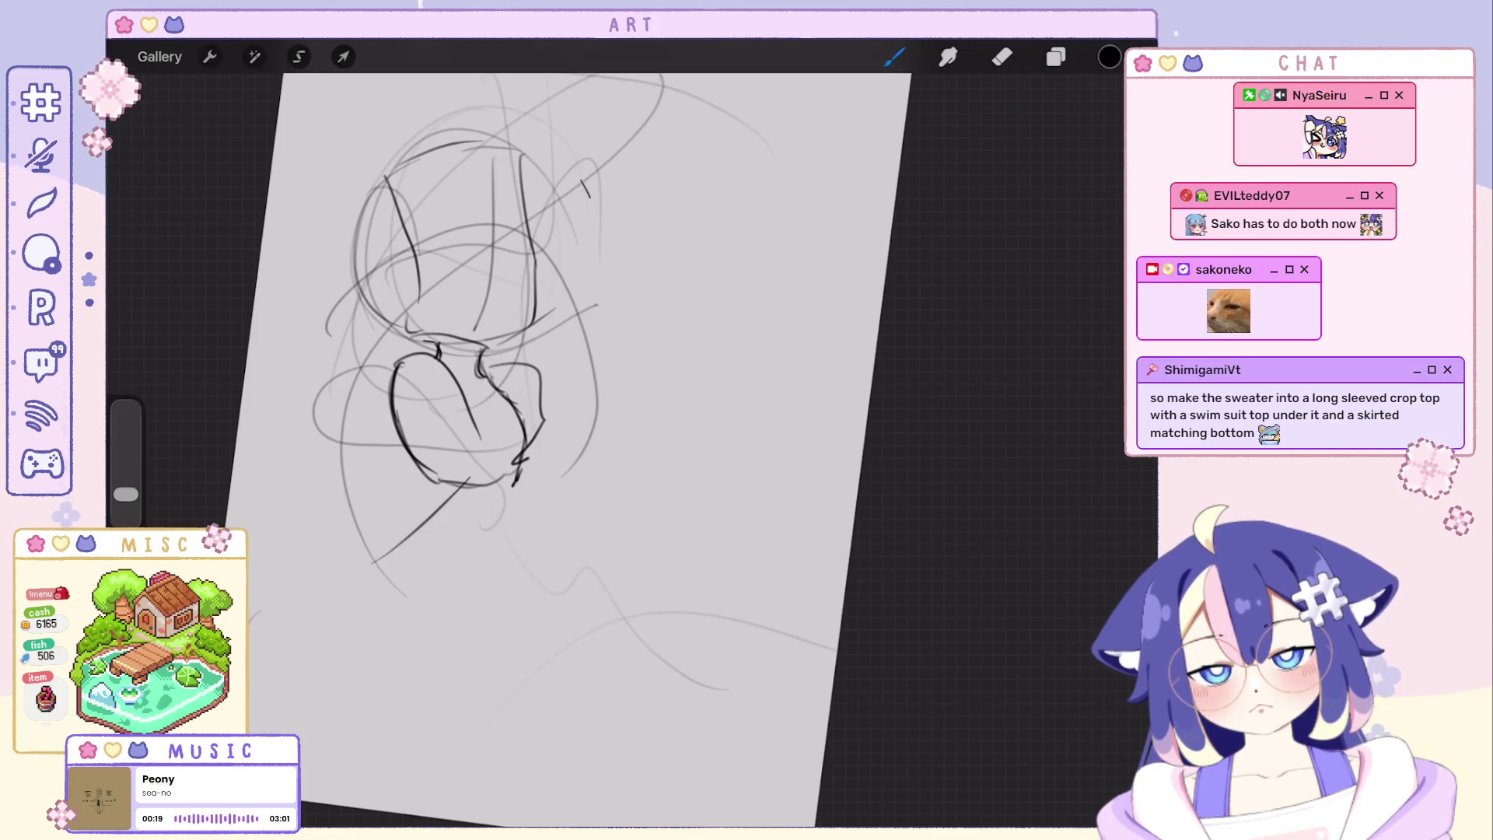
{"action": "key", "text": "ctrl+z"}
{"action": "left_click_drag", "start_coordinate": [467, 481], "coordinate": [496, 543]}
{"action": "key", "text": "ctrl+z"}
{"action": "left_click_drag", "start_coordinate": [467, 481], "coordinate": [513, 590]}
{"action": "key", "text": "ctrl+z"}
{"action": "left_click_drag", "start_coordinate": [467, 481], "coordinate": [504, 577]}
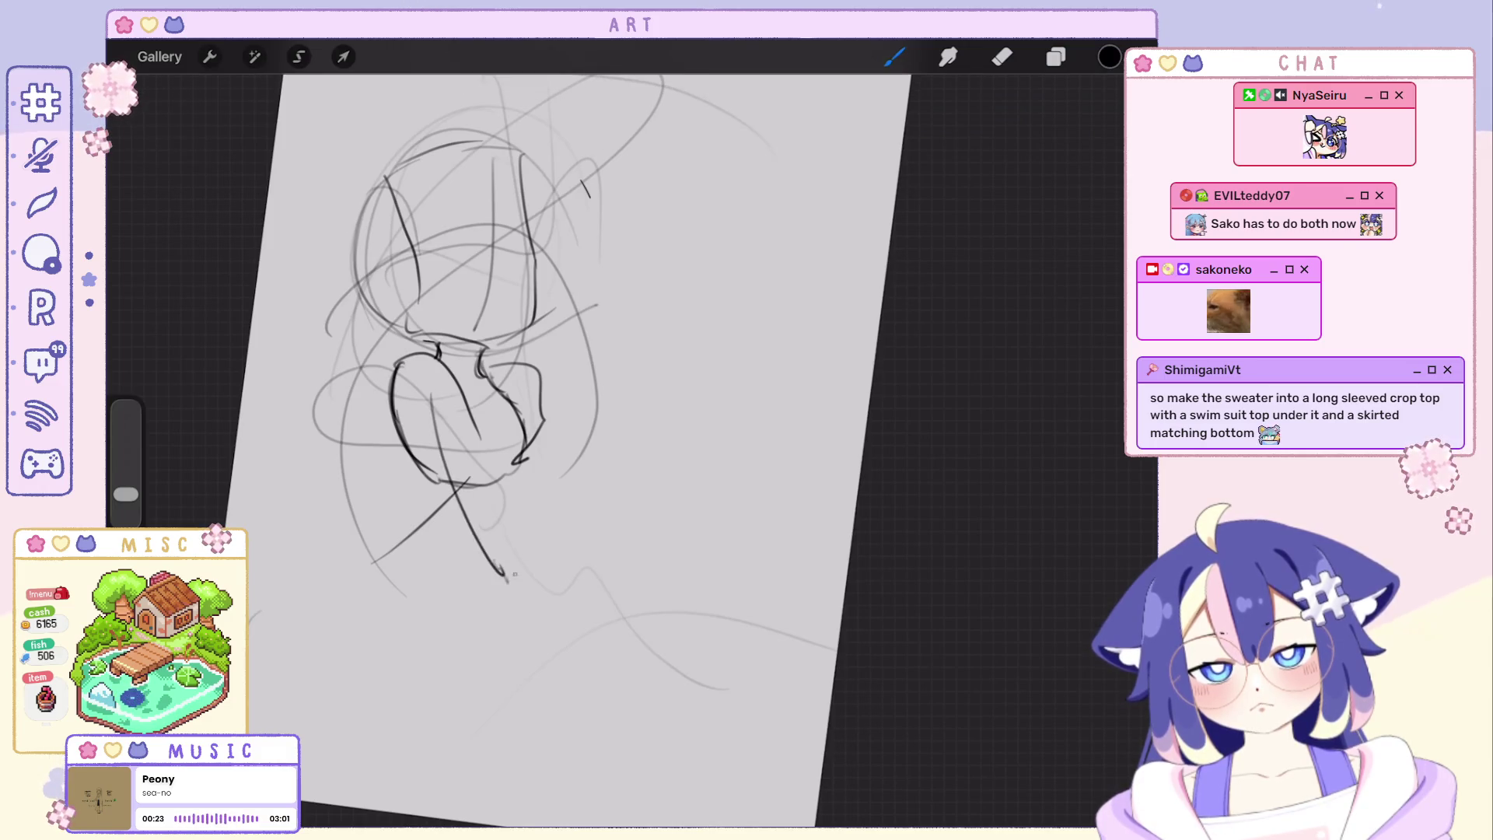
Try and discard short dark strokes across and down the torso.
{"action": "left_click_drag", "start_coordinate": [580, 434], "coordinate": [638, 448]}
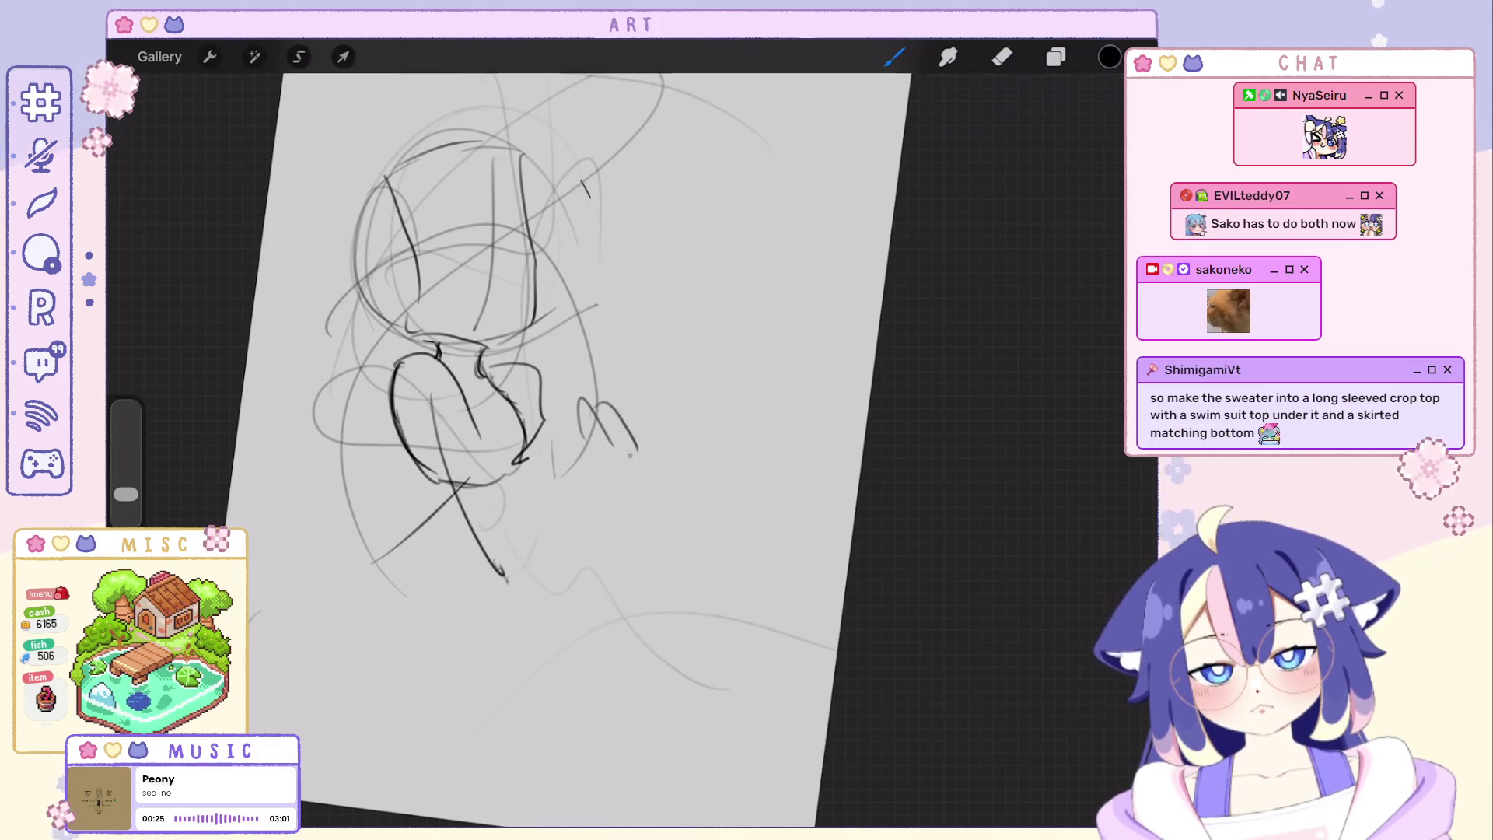
{"action": "key", "text": "ctrl+z"}
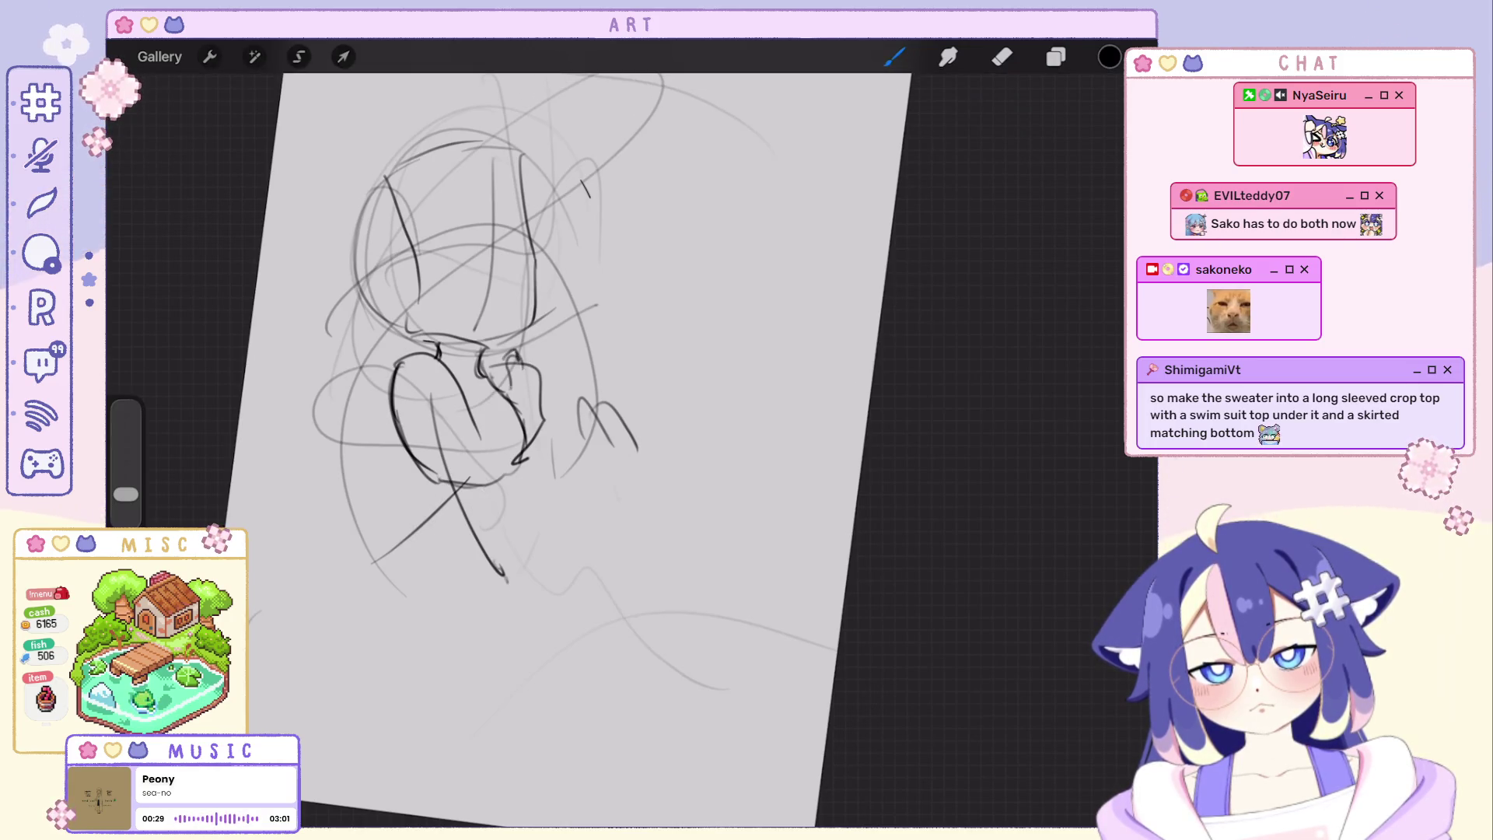
{"action": "key", "text": "ctrl+z"}
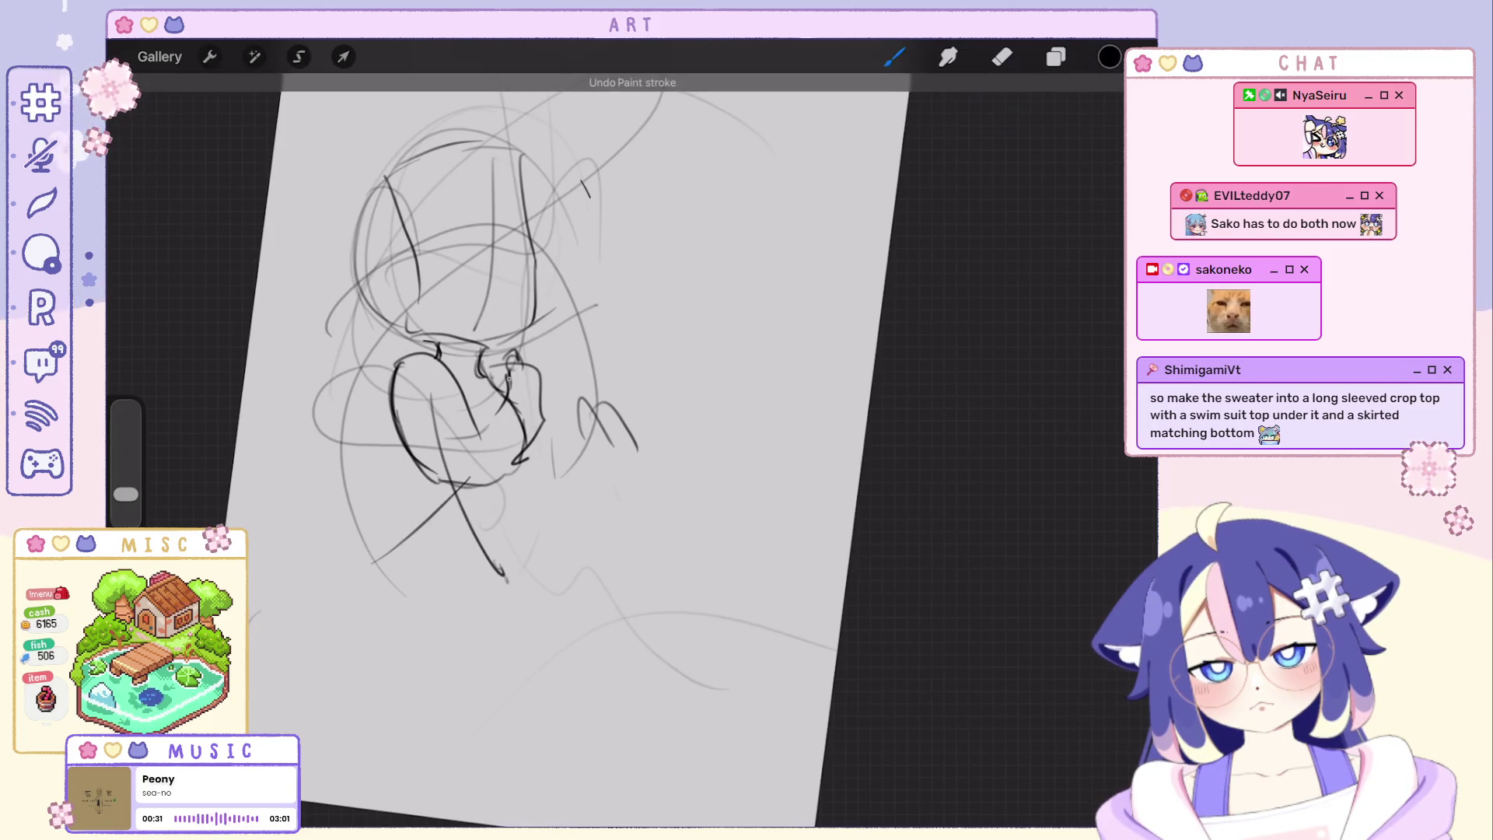
{"action": "key", "text": "ctrl+z"}
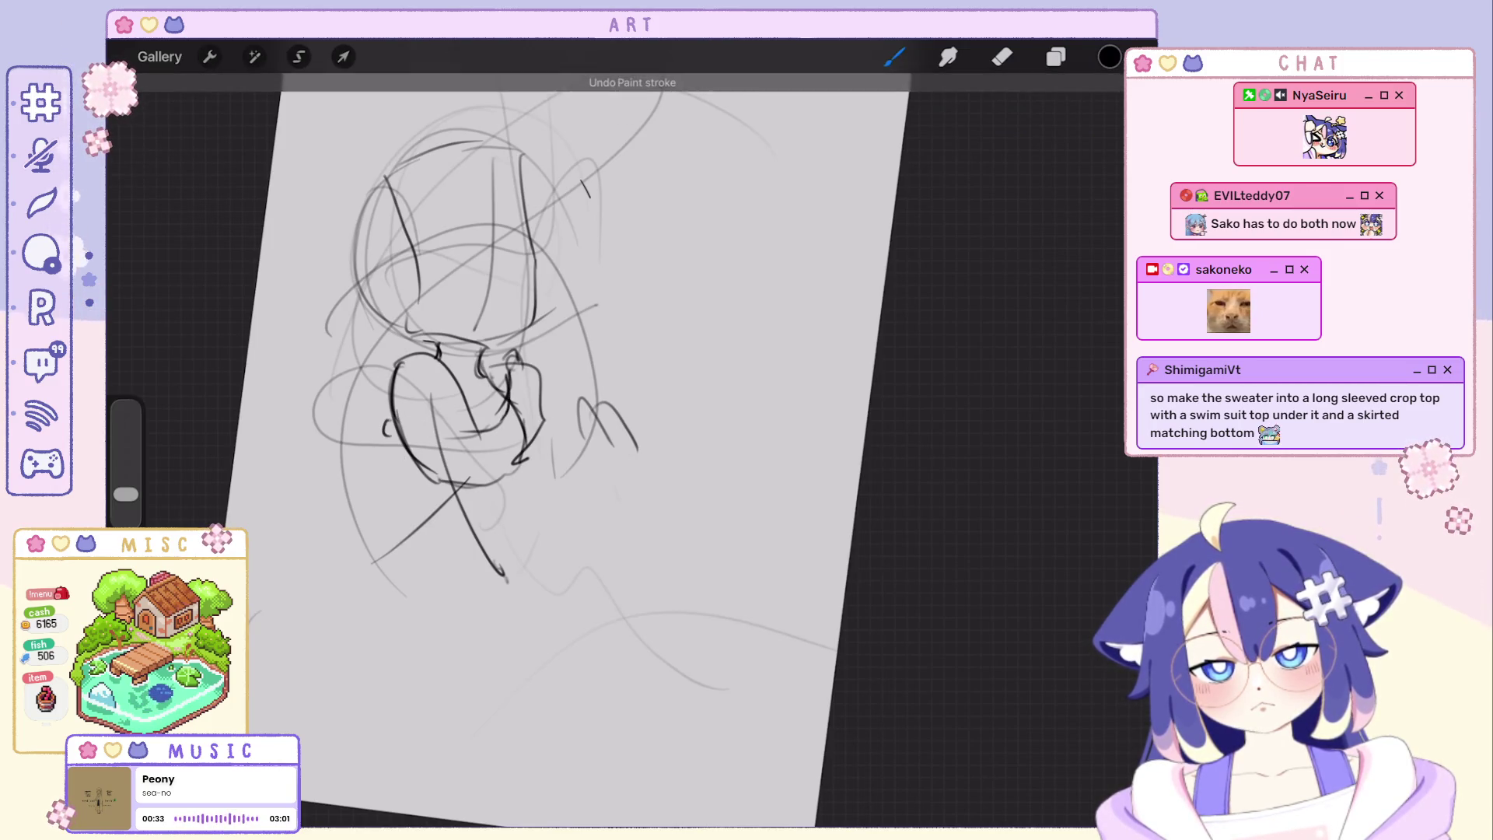
{"action": "left_click_drag", "start_coordinate": [385, 429], "coordinate": [506, 402]}
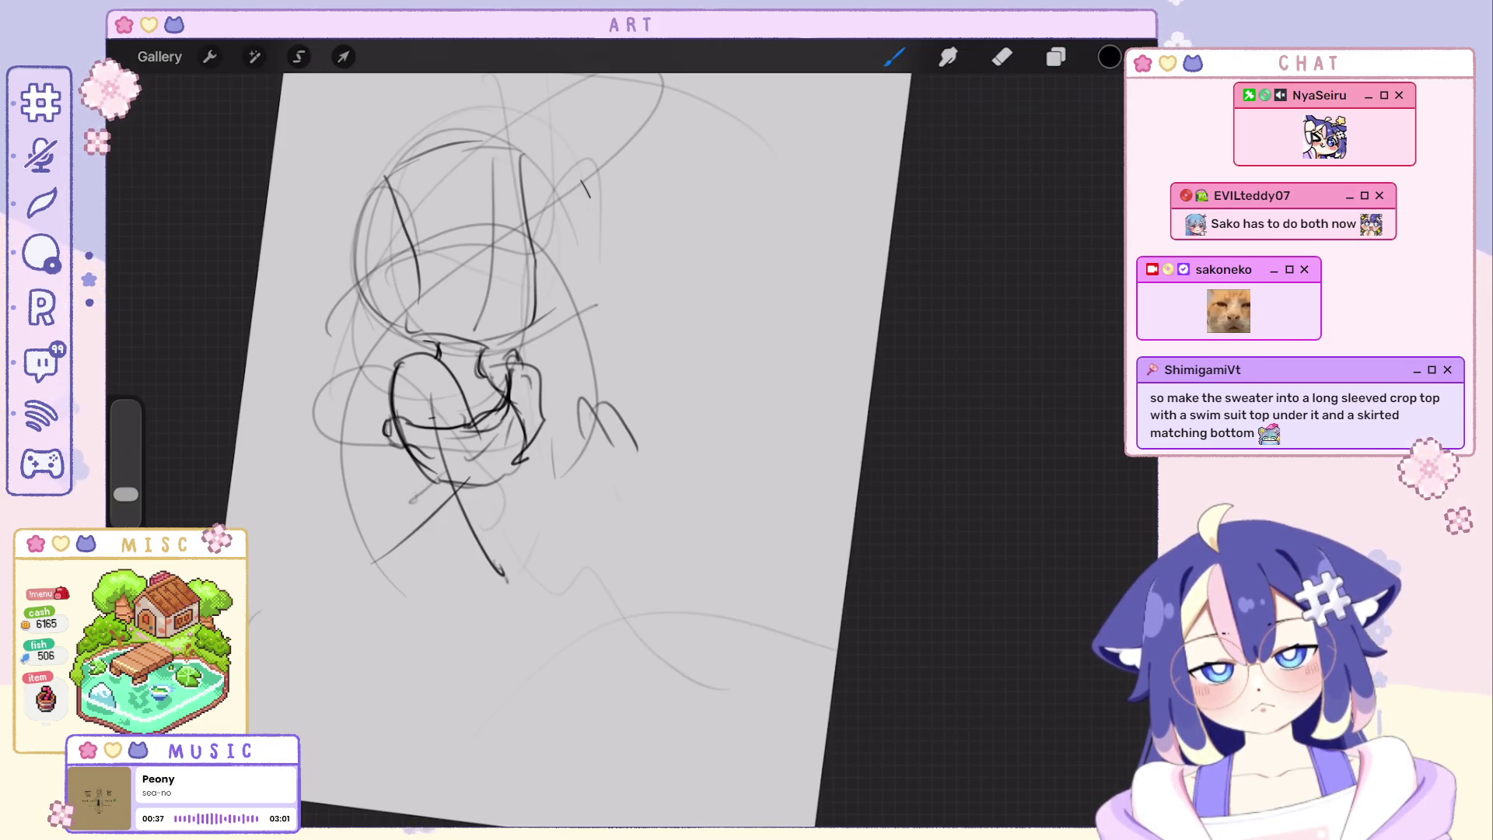
{"action": "key", "text": "ctrl+z"}
{"action": "left_click_drag", "start_coordinate": [528, 438], "coordinate": [535, 506]}
{"action": "key", "text": "ctrl+z"}
{"action": "key", "text": "ctrl+z"}
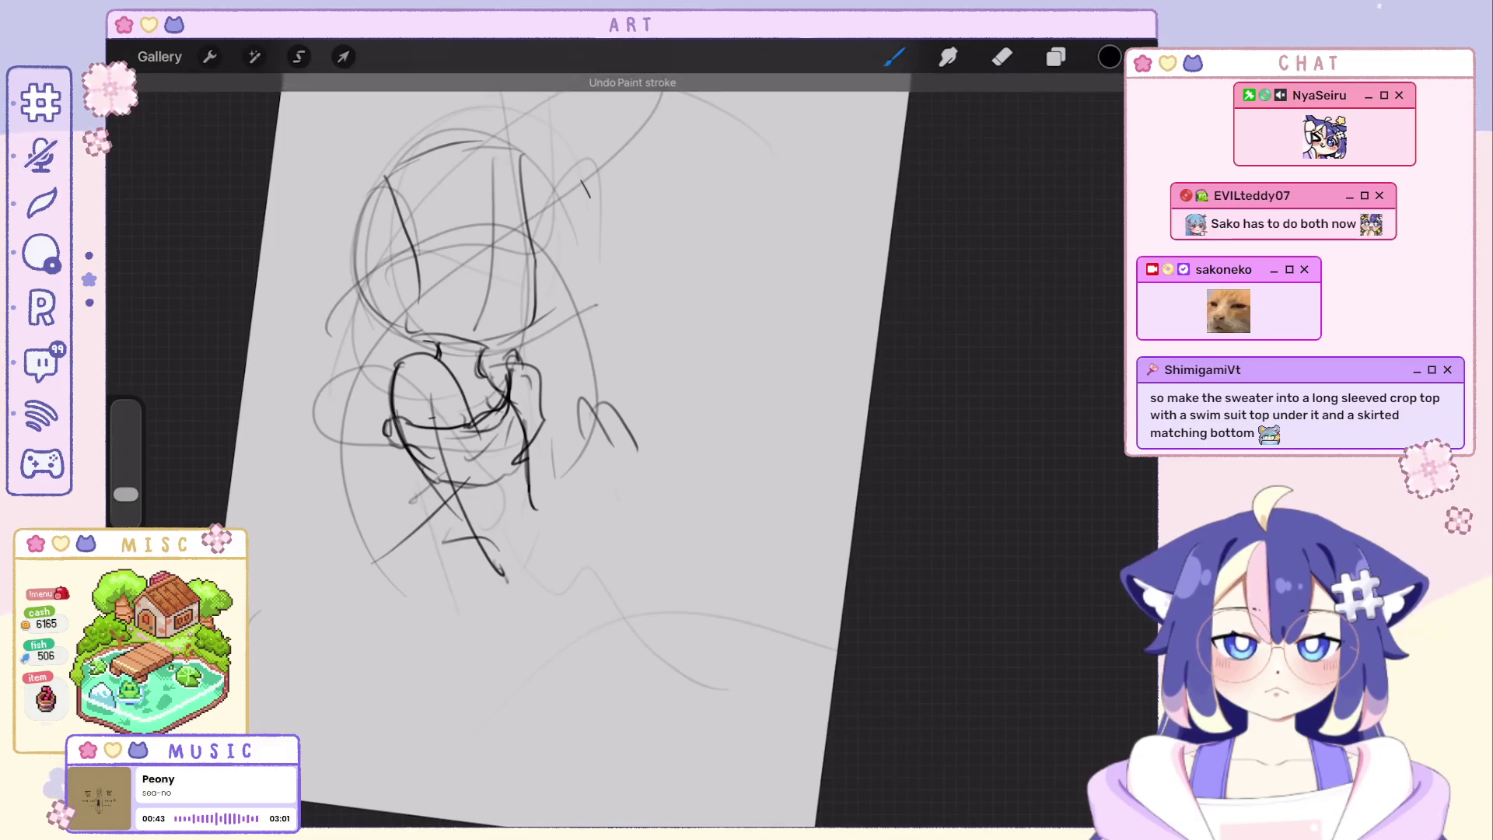
Sketch bold crossing strokes for the lower body and legs at the sketch bottom.
{"action": "left_click_drag", "start_coordinate": [444, 630], "coordinate": [555, 644]}
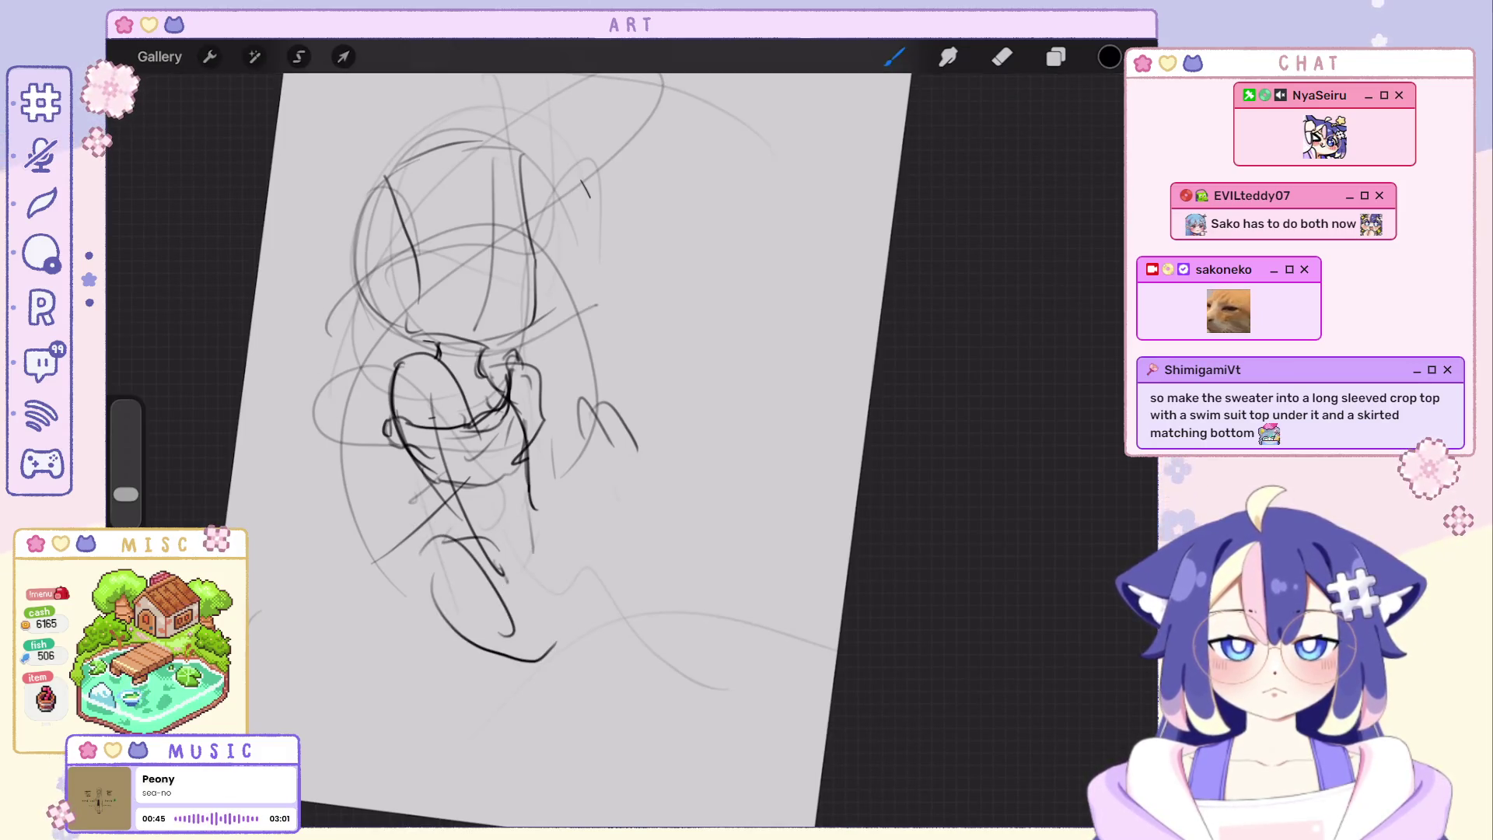
{"action": "left_click_drag", "start_coordinate": [455, 569], "coordinate": [688, 584]}
{"action": "left_click_drag", "start_coordinate": [443, 607], "coordinate": [671, 509]}
{"action": "left_click_drag", "start_coordinate": [492, 607], "coordinate": [369, 761]}
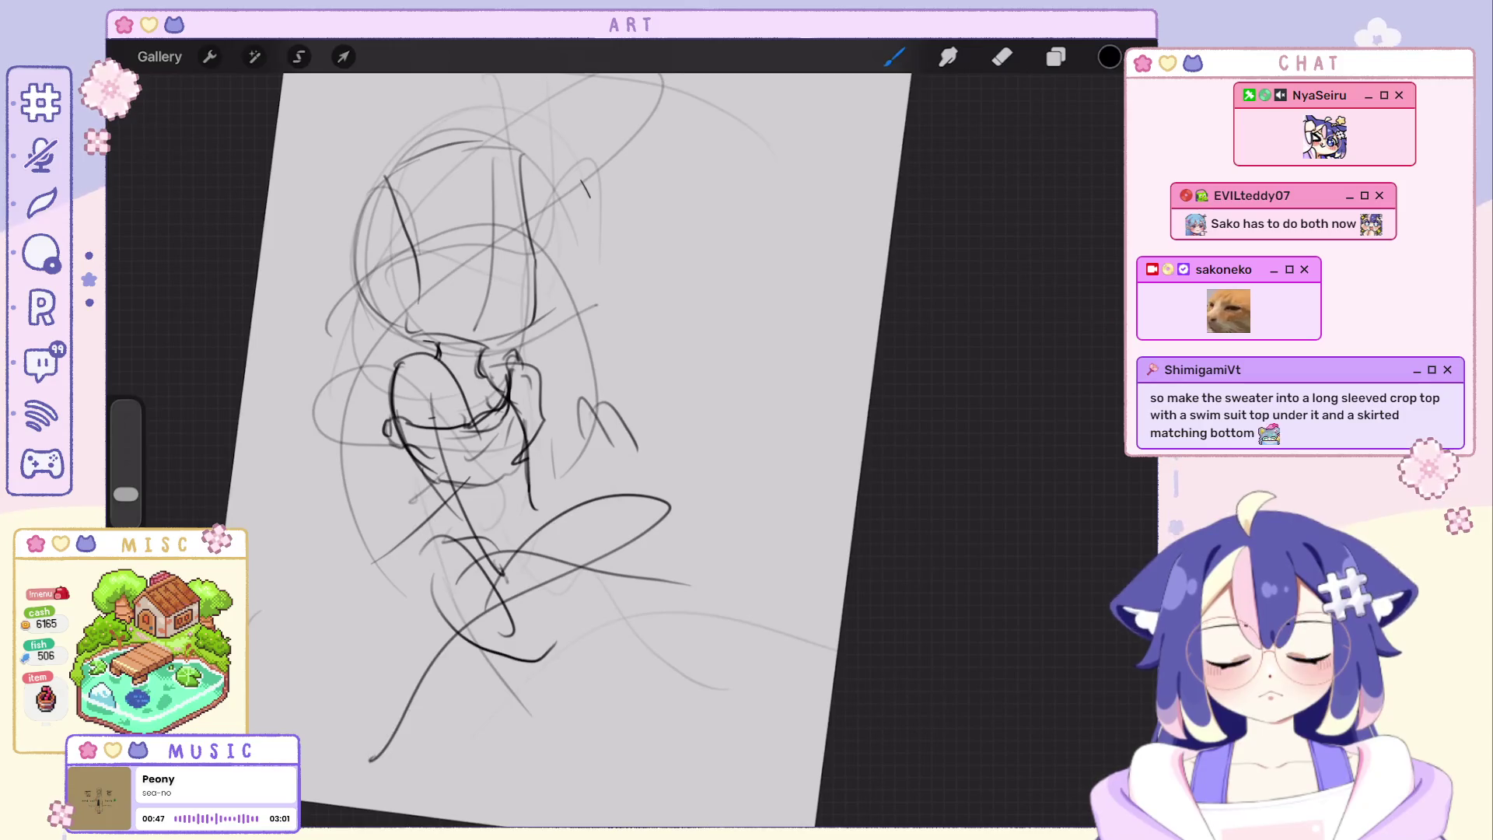
{"action": "scroll", "coordinate": [525, 444], "scroll_direction": "down", "scroll_amount": 5}
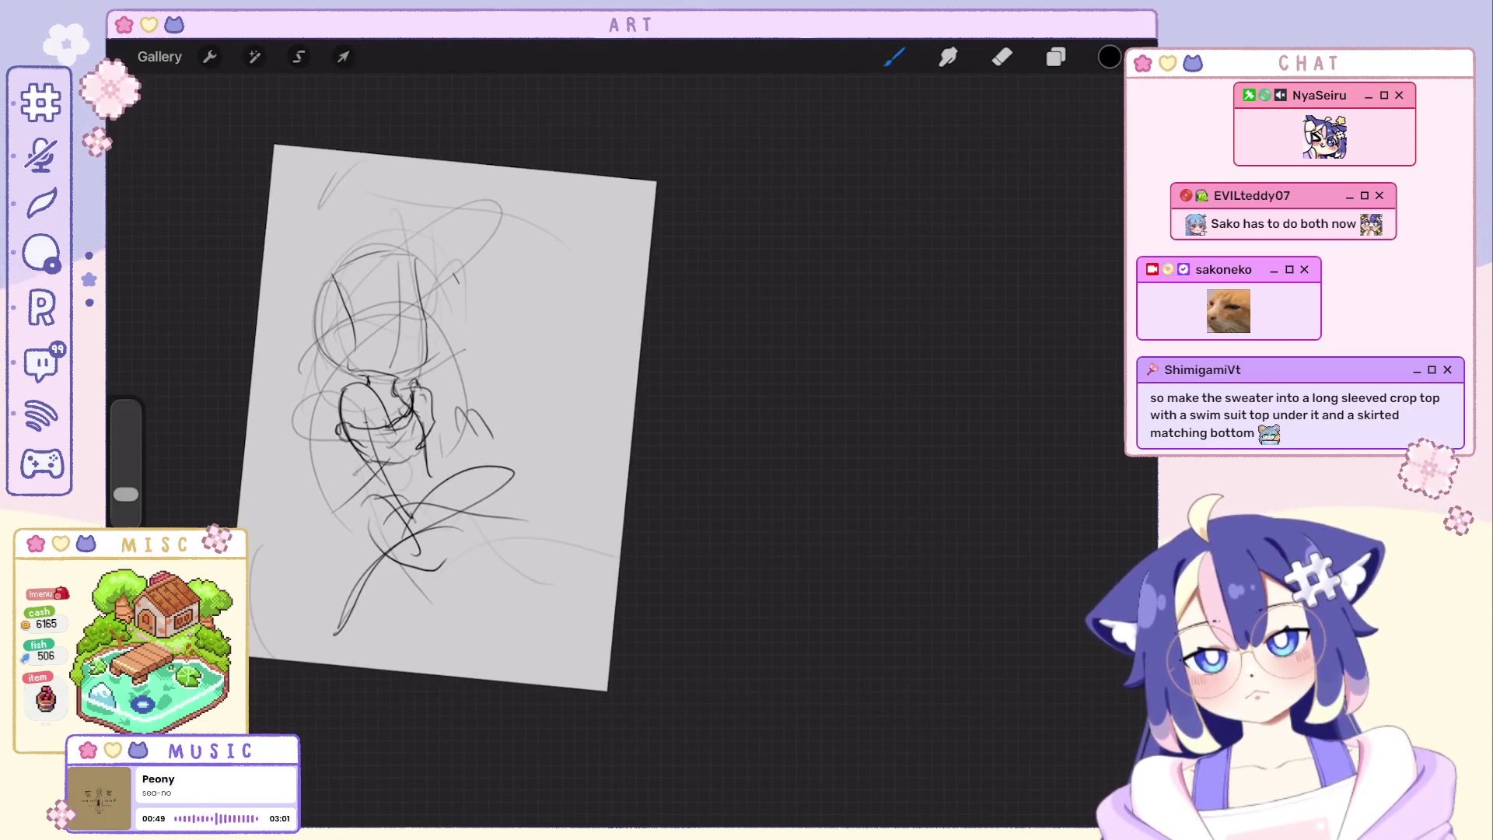
Hide the sketch layer and delete Layers 4, 3 and 2, leaving only an empty Layer 1.
{"action": "left_click", "coordinate": [1056, 56]}
{"action": "left_click", "coordinate": [1115, 211]}
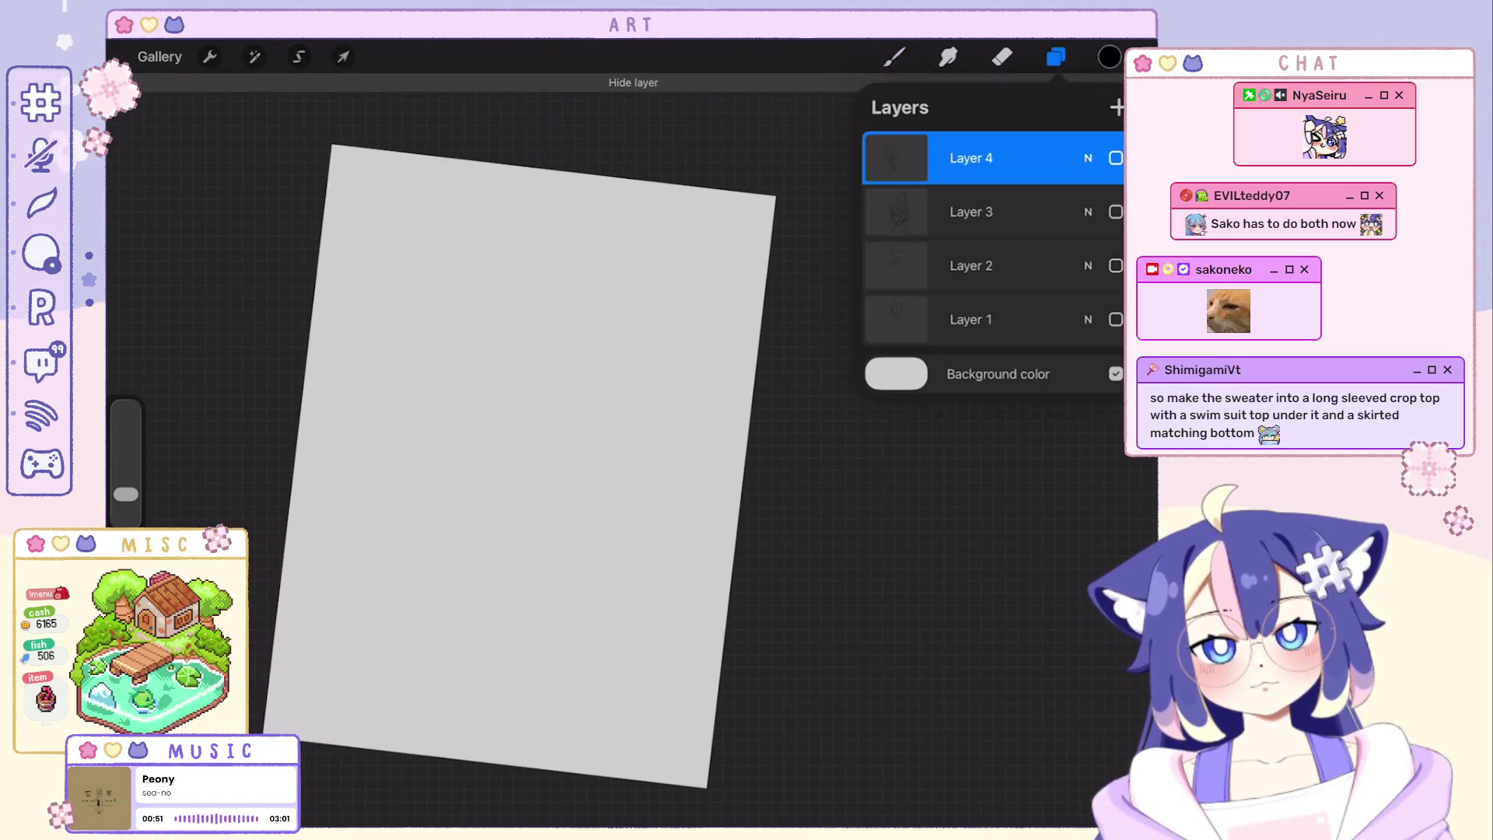
{"action": "left_click", "coordinate": [1102, 158]}
{"action": "left_click_drag", "start_coordinate": [1051, 158], "coordinate": [911, 157]}
{"action": "left_click", "coordinate": [1116, 158]}
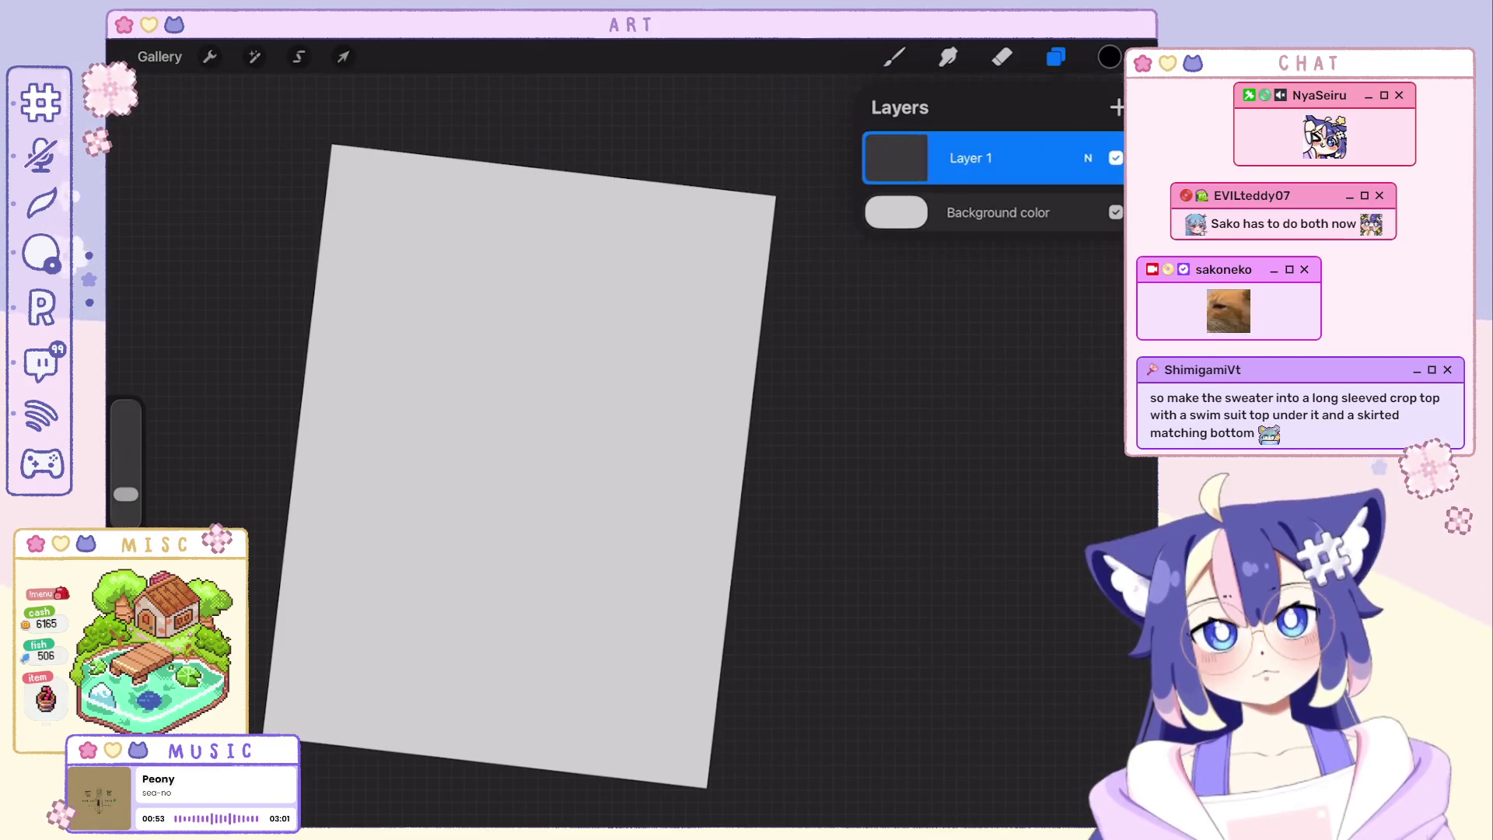
{"action": "scroll", "coordinate": [537, 467], "scroll_direction": "up", "scroll_amount": 1}
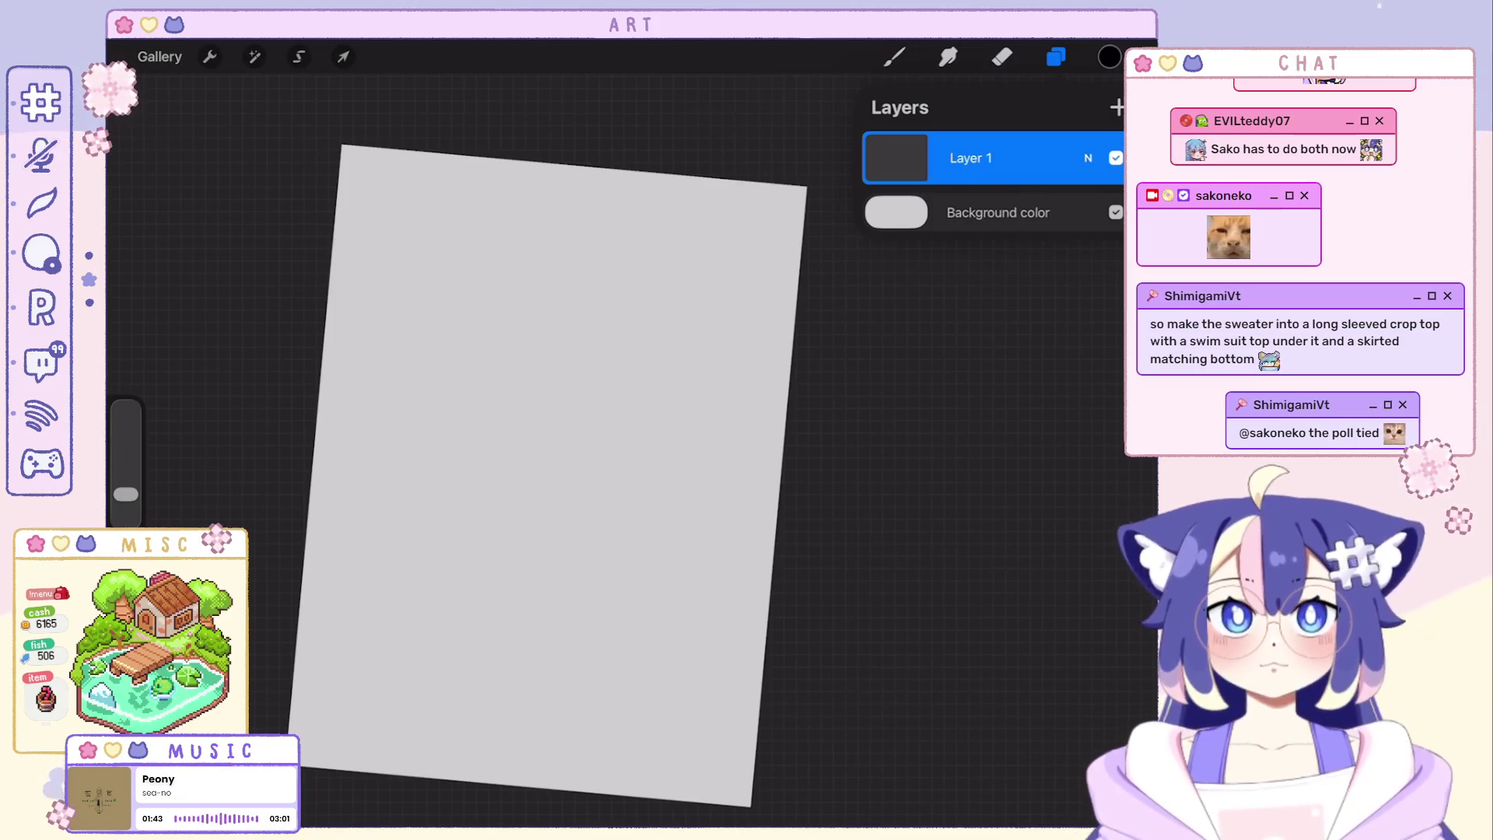
{"action": "scroll", "coordinate": [548, 476], "scroll_direction": "down", "scroll_amount": 2}
{"action": "scroll", "coordinate": [479, 501], "scroll_direction": "up", "scroll_amount": 2}
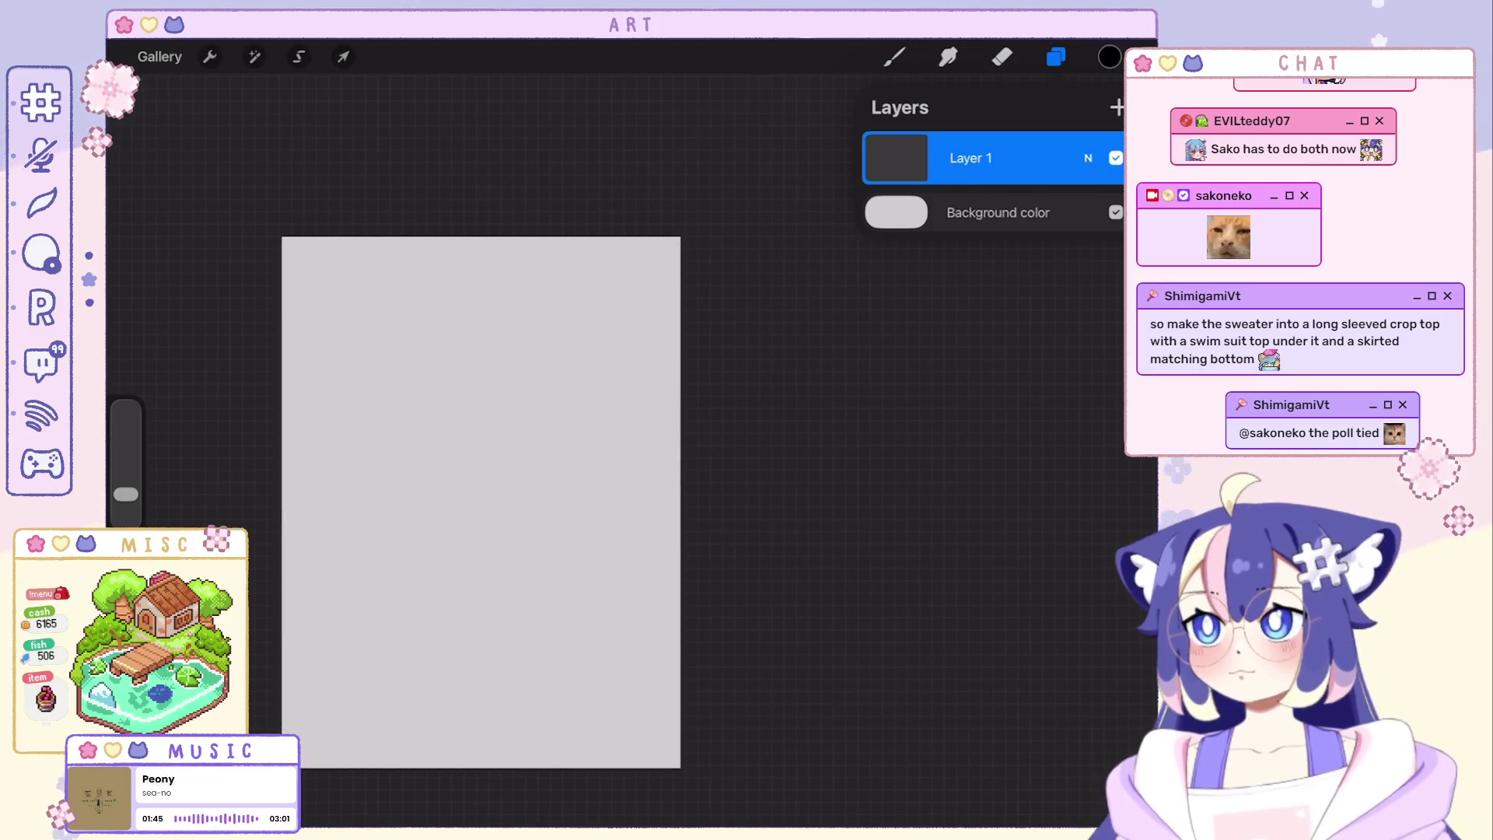
Sketch a head arc and rounded head shape for a seated figure, undoing trial curves.
{"action": "left_click_drag", "start_coordinate": [450, 438], "coordinate": [549, 479]}
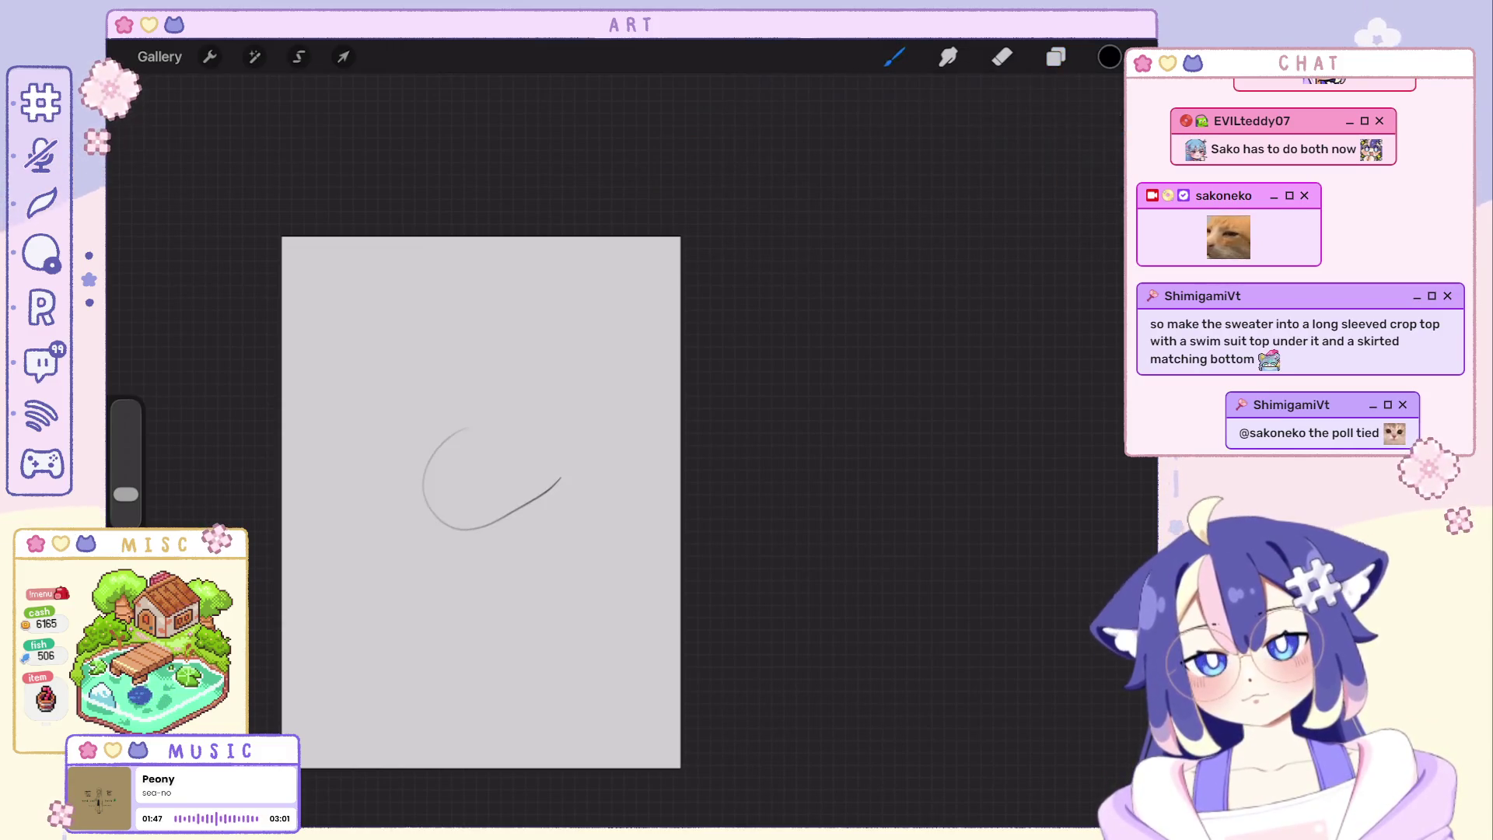
{"action": "key", "text": "ctrl+z"}
{"action": "mouse_move", "coordinate": [389, 318]}
{"action": "left_mouse_down"}
{"action": "mouse_move", "coordinate": [501, 306]}
{"action": "mouse_move", "coordinate": [484, 344]}
{"action": "left_mouse_up"}
{"action": "left_click_drag", "start_coordinate": [414, 493], "coordinate": [333, 521]}
{"action": "left_click_drag", "start_coordinate": [352, 634], "coordinate": [478, 648]}
{"action": "left_click_drag", "start_coordinate": [525, 597], "coordinate": [500, 663]}
{"action": "key", "text": "ctrl+z"}
{"action": "key", "text": "ctrl+z"}
{"action": "key", "text": "ctrl+z"}
{"action": "key", "text": "ctrl+z"}
{"action": "left_click_drag", "start_coordinate": [413, 430], "coordinate": [490, 447]}
{"action": "key", "text": "ctrl+z"}
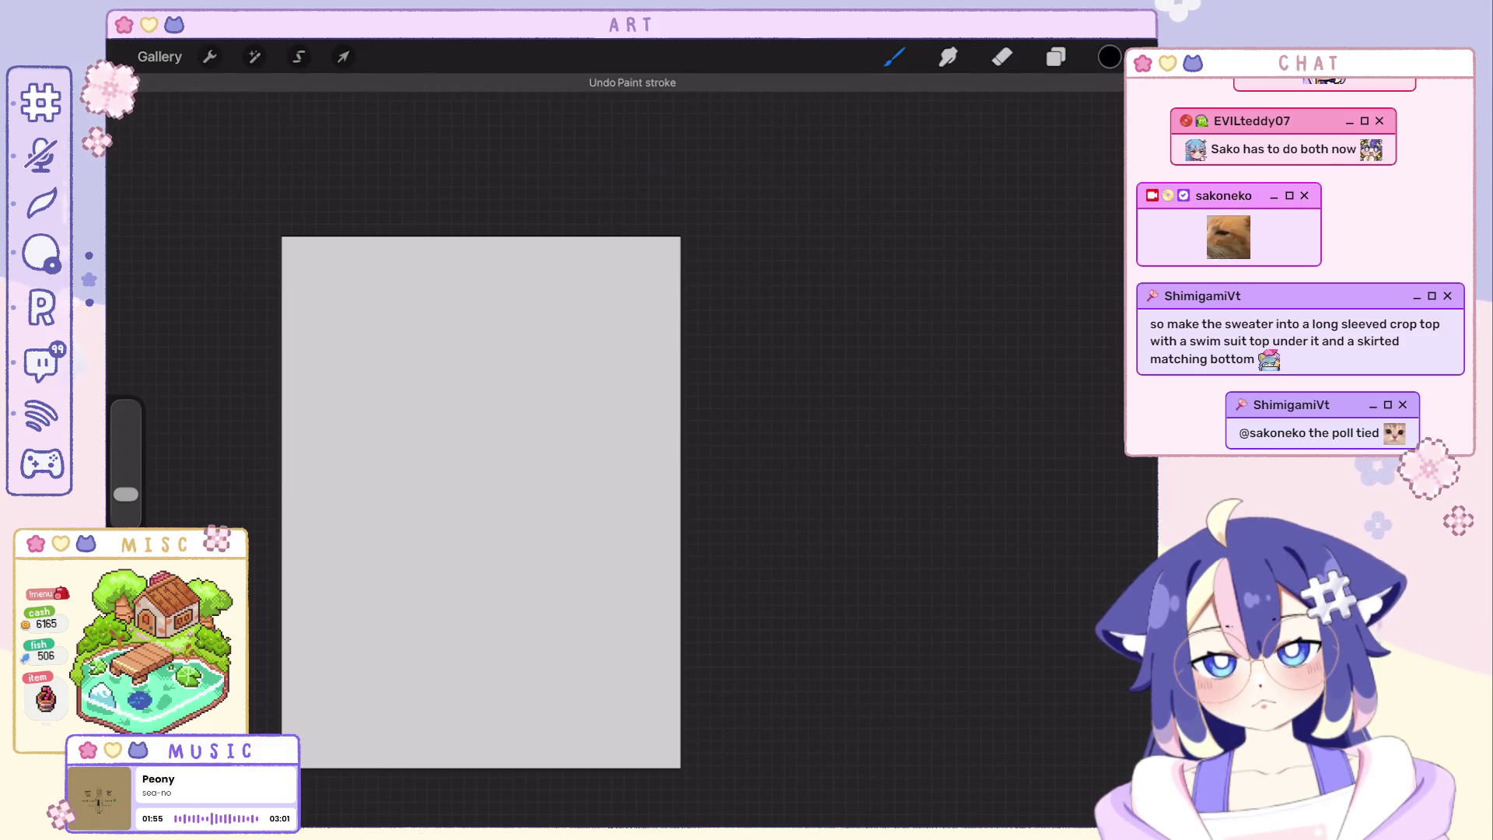
{"action": "left_click_drag", "start_coordinate": [383, 434], "coordinate": [392, 462]}
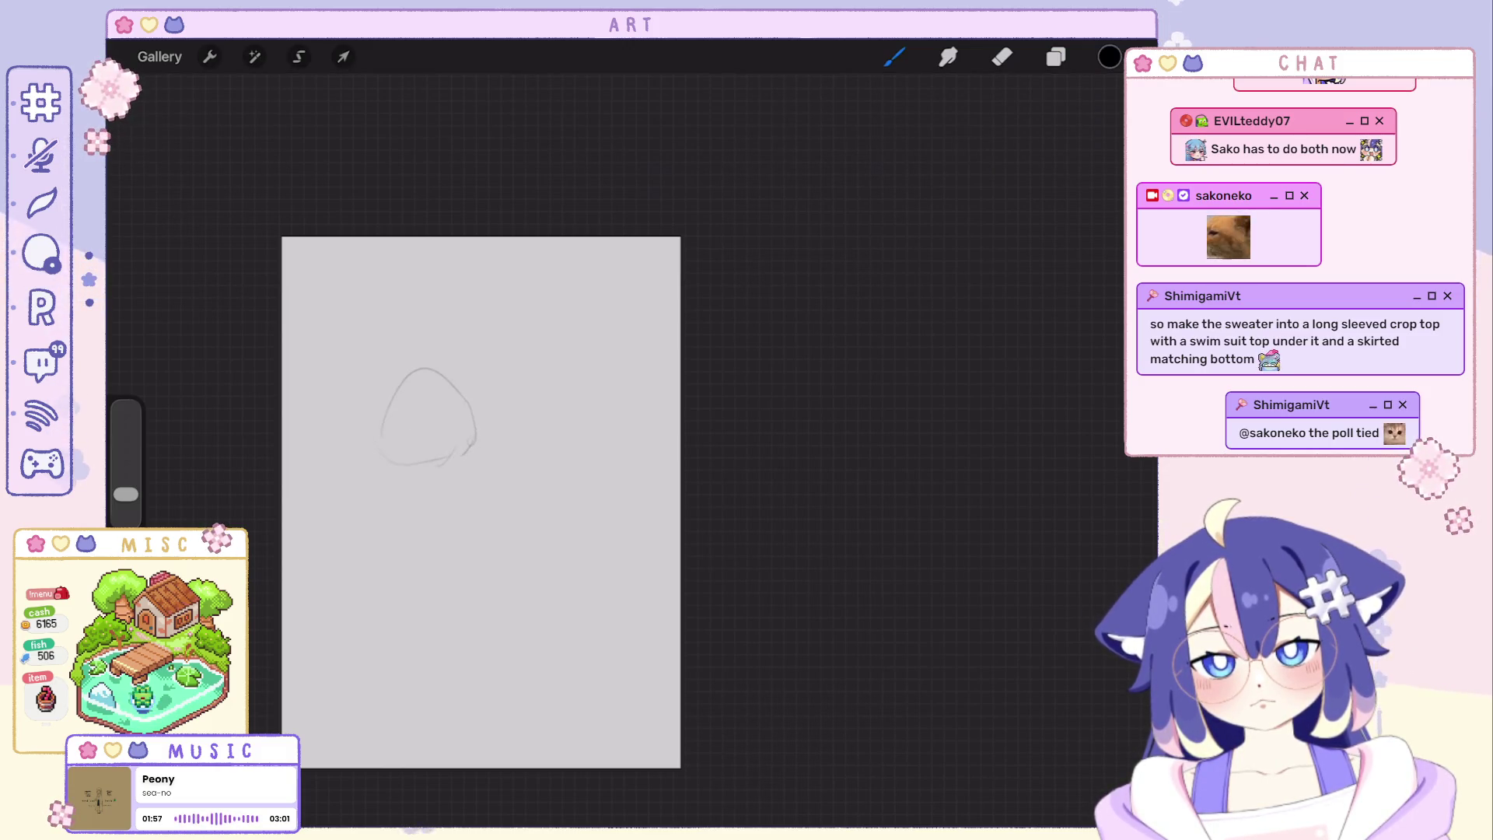
{"action": "left_click_drag", "start_coordinate": [418, 380], "coordinate": [437, 459]}
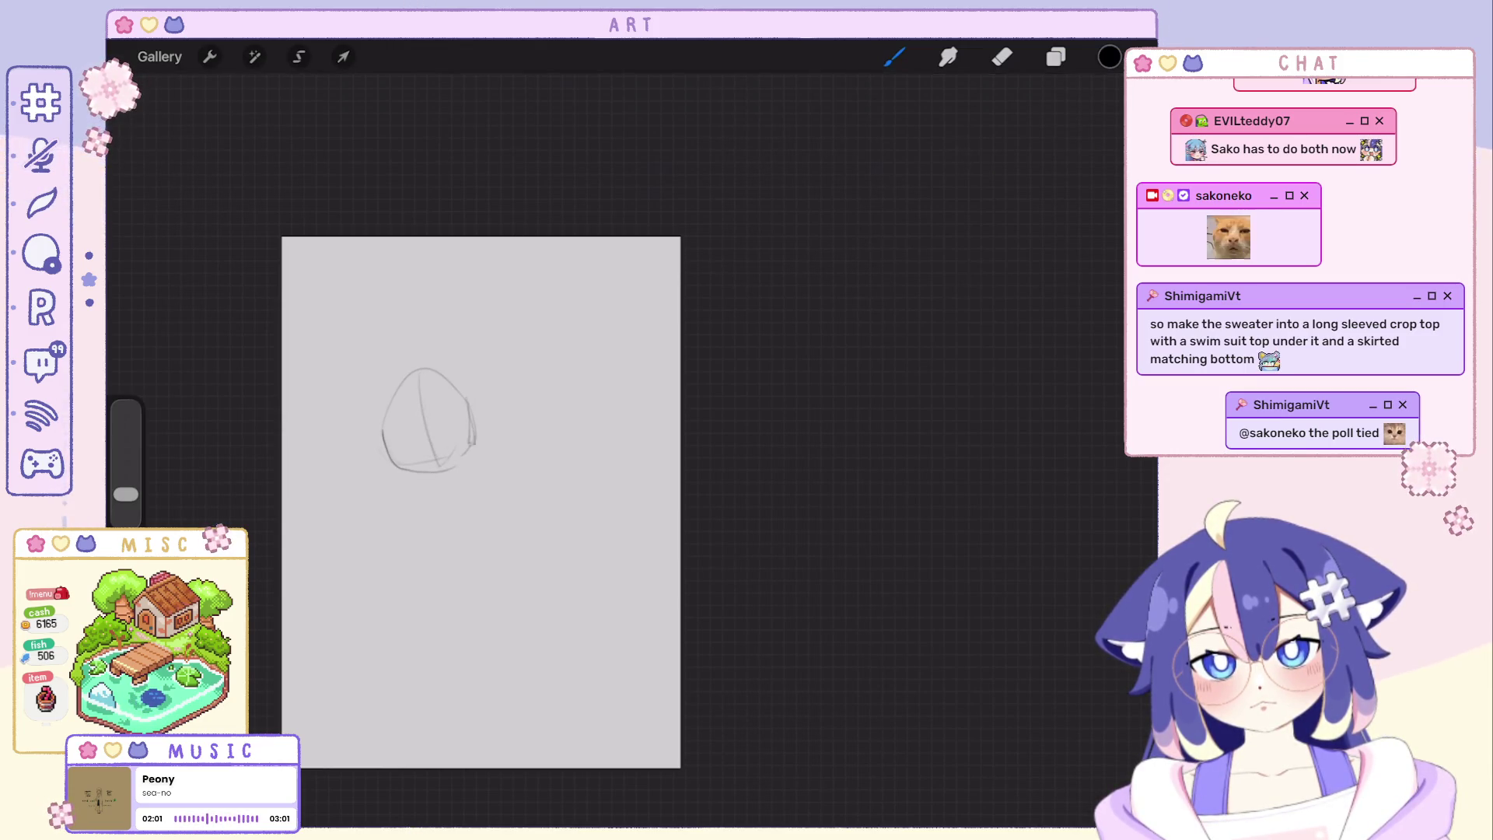
{"action": "key", "text": "ctrl+z"}
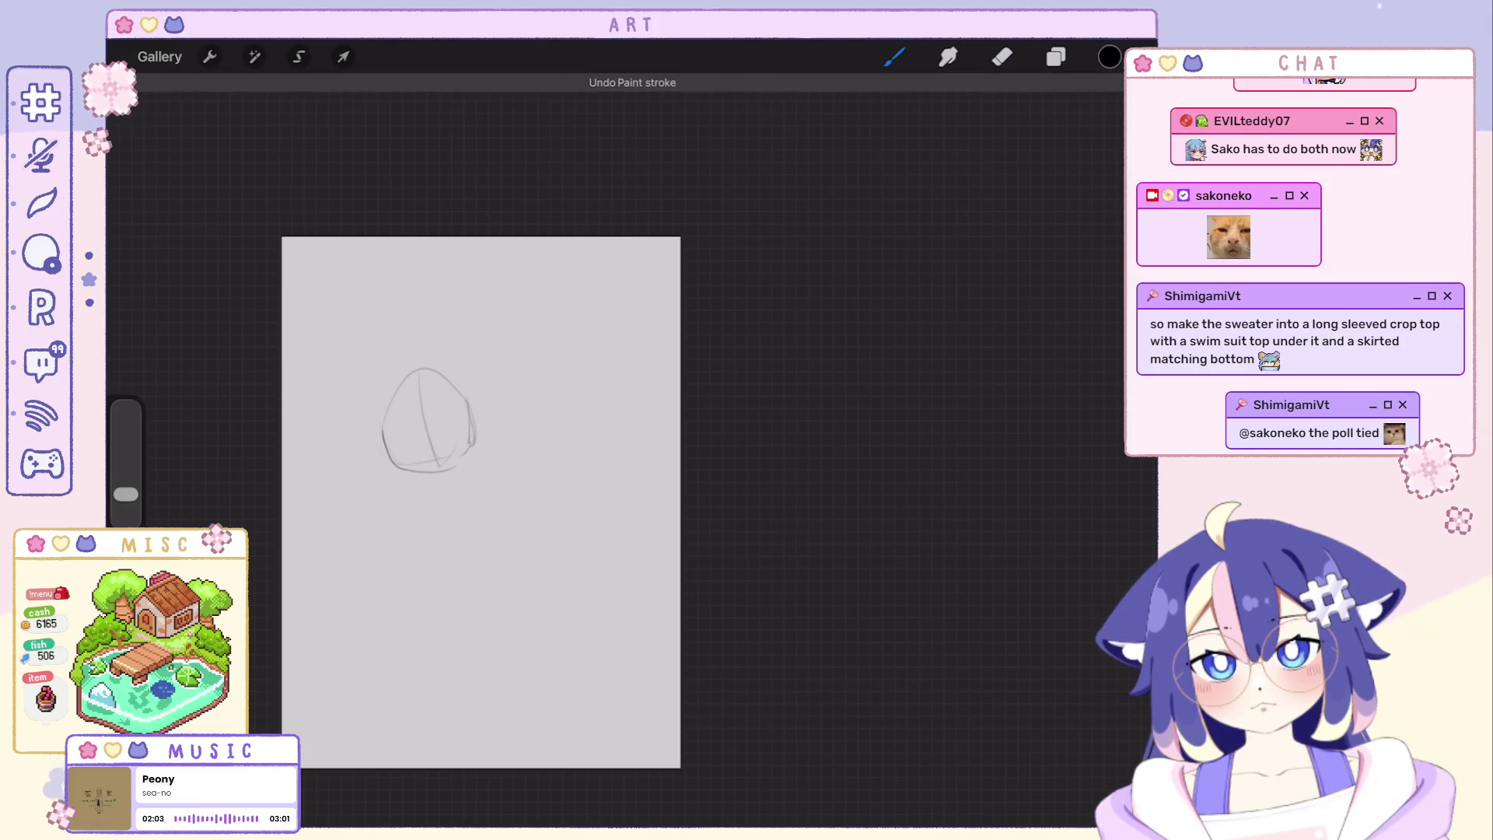
{"action": "key", "text": "ctrl+z"}
Work out the spine and shoulder line below the head through several redrawn strokes.
{"action": "left_click_drag", "start_coordinate": [379, 432], "coordinate": [357, 595]}
{"action": "key", "text": "ctrl+z"}
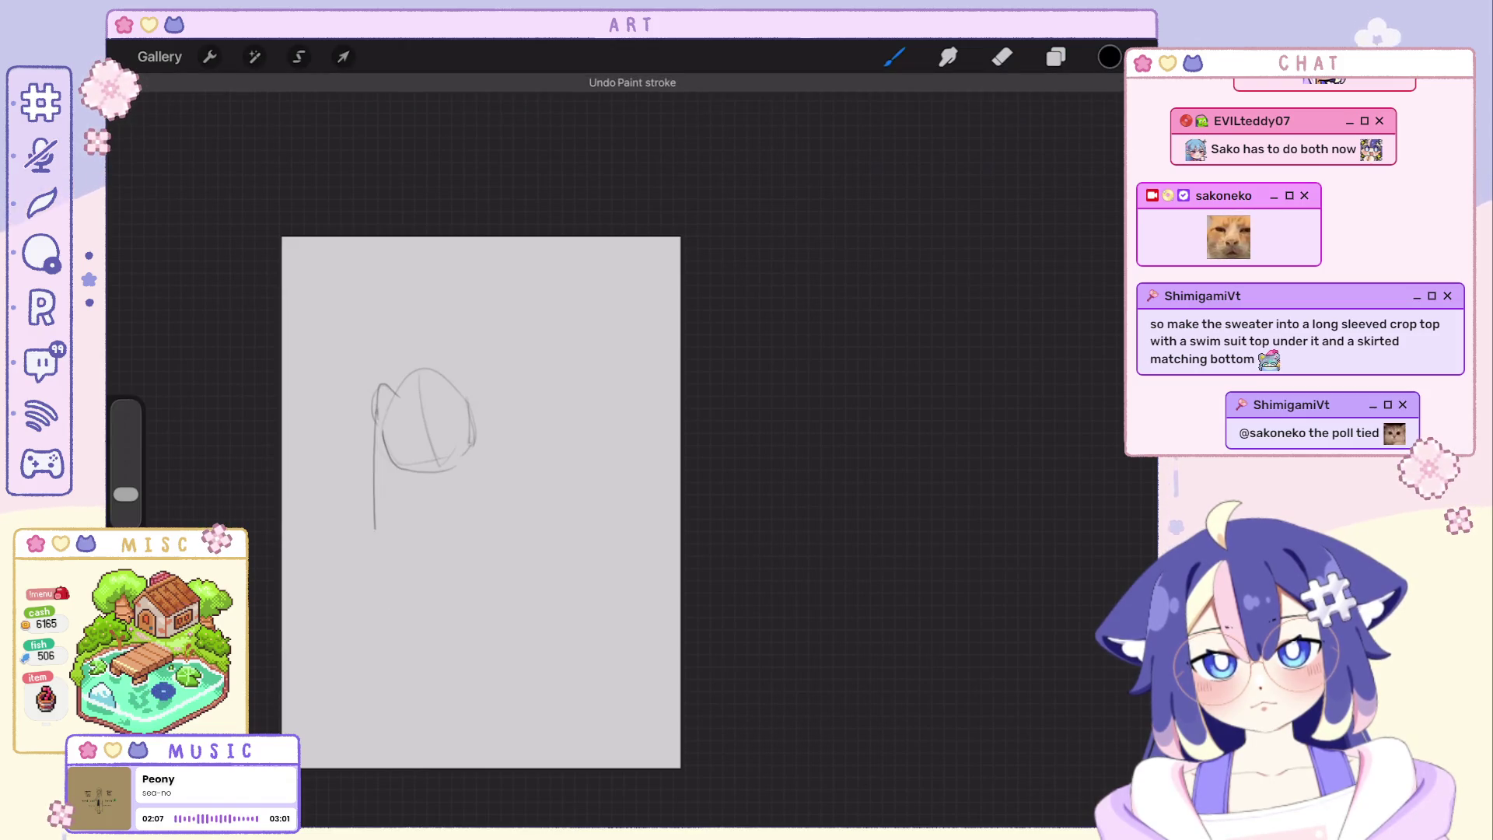
{"action": "mouse_move", "coordinate": [375, 403]}
{"action": "left_mouse_down"}
{"action": "mouse_move", "coordinate": [372, 561]}
{"action": "mouse_move", "coordinate": [356, 589]}
{"action": "mouse_move", "coordinate": [396, 600]}
{"action": "mouse_move", "coordinate": [318, 609]}
{"action": "left_mouse_up"}
{"action": "key", "text": "ctrl+z"}
{"action": "mouse_move", "coordinate": [408, 379]}
{"action": "left_mouse_down"}
{"action": "mouse_move", "coordinate": [435, 490]}
{"action": "mouse_move", "coordinate": [408, 526]}
{"action": "mouse_move", "coordinate": [438, 565]}
{"action": "left_mouse_up"}
{"action": "key", "text": "ctrl+z"}
{"action": "left_click_drag", "start_coordinate": [444, 514], "coordinate": [524, 549]}
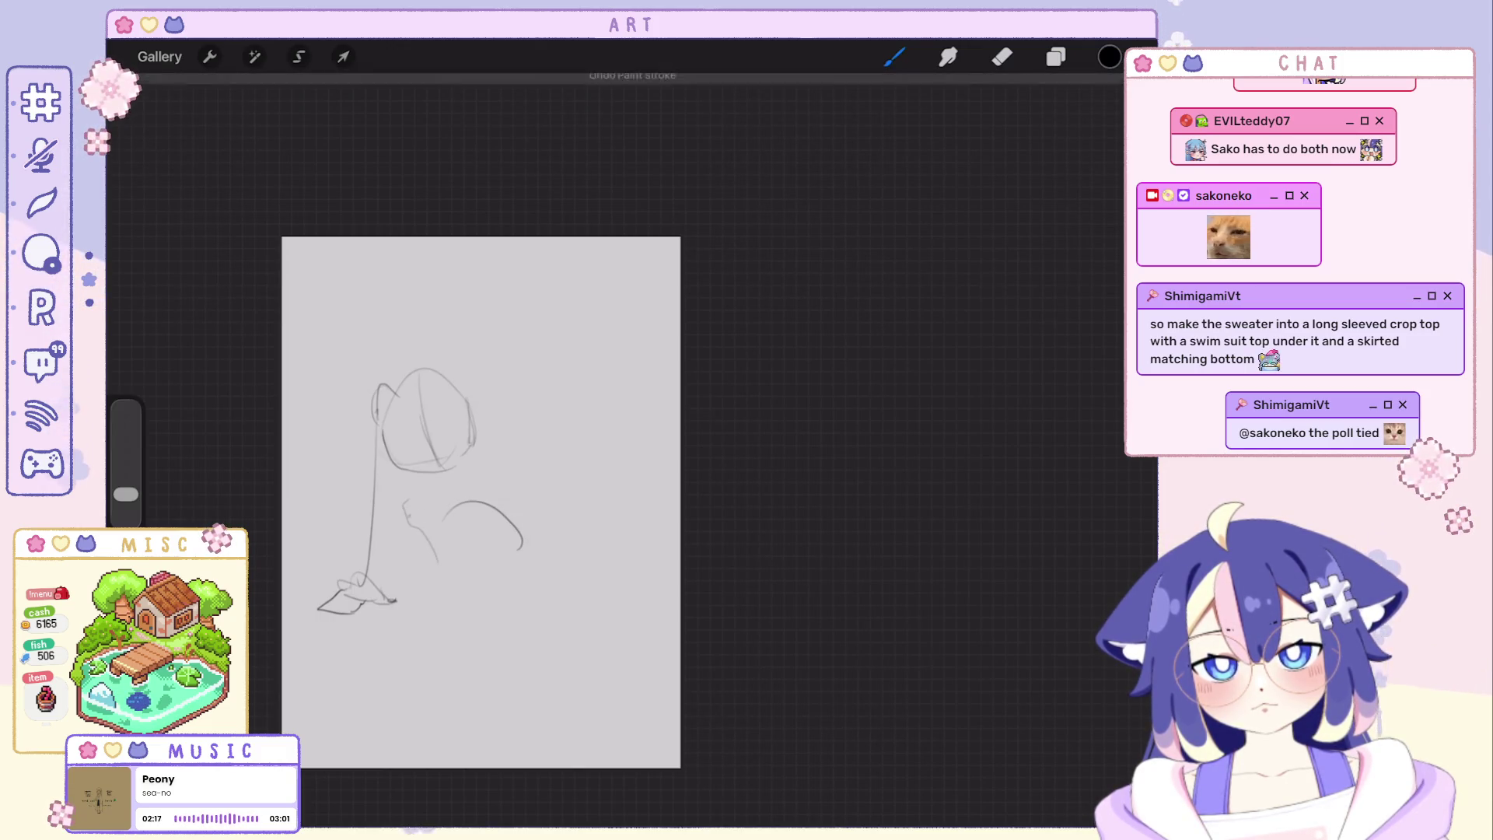
{"action": "key", "text": "ctrl+z"}
{"action": "left_click_drag", "start_coordinate": [402, 519], "coordinate": [399, 572]}
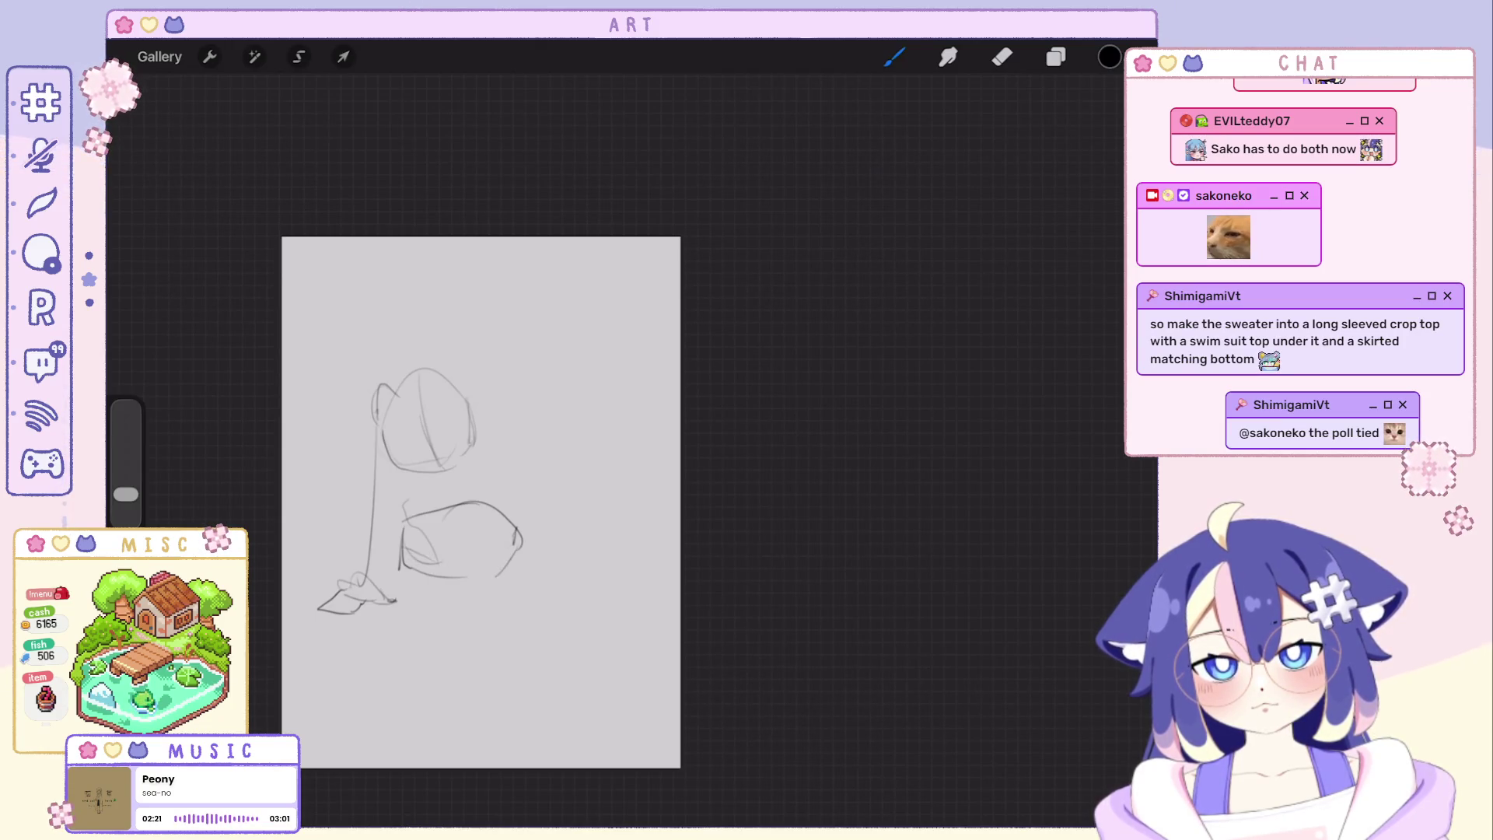
Draw the bent and raised leg curves of the seated figure.
{"action": "key", "text": "ctrl+z"}
{"action": "left_click_drag", "start_coordinate": [491, 527], "coordinate": [441, 602]}
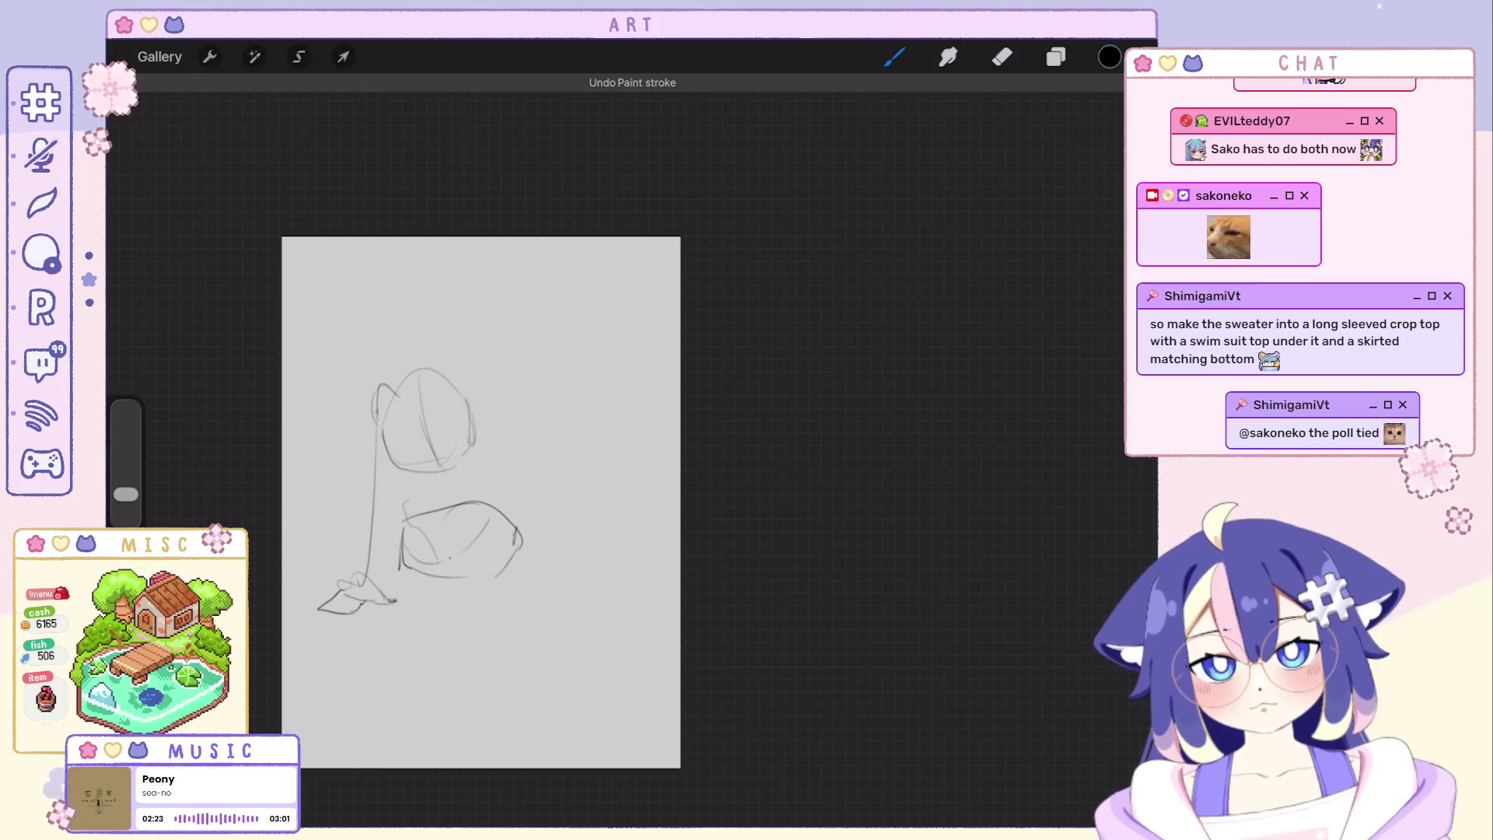
{"action": "key", "text": "ctrl+z"}
{"action": "left_click_drag", "start_coordinate": [443, 558], "coordinate": [429, 648]}
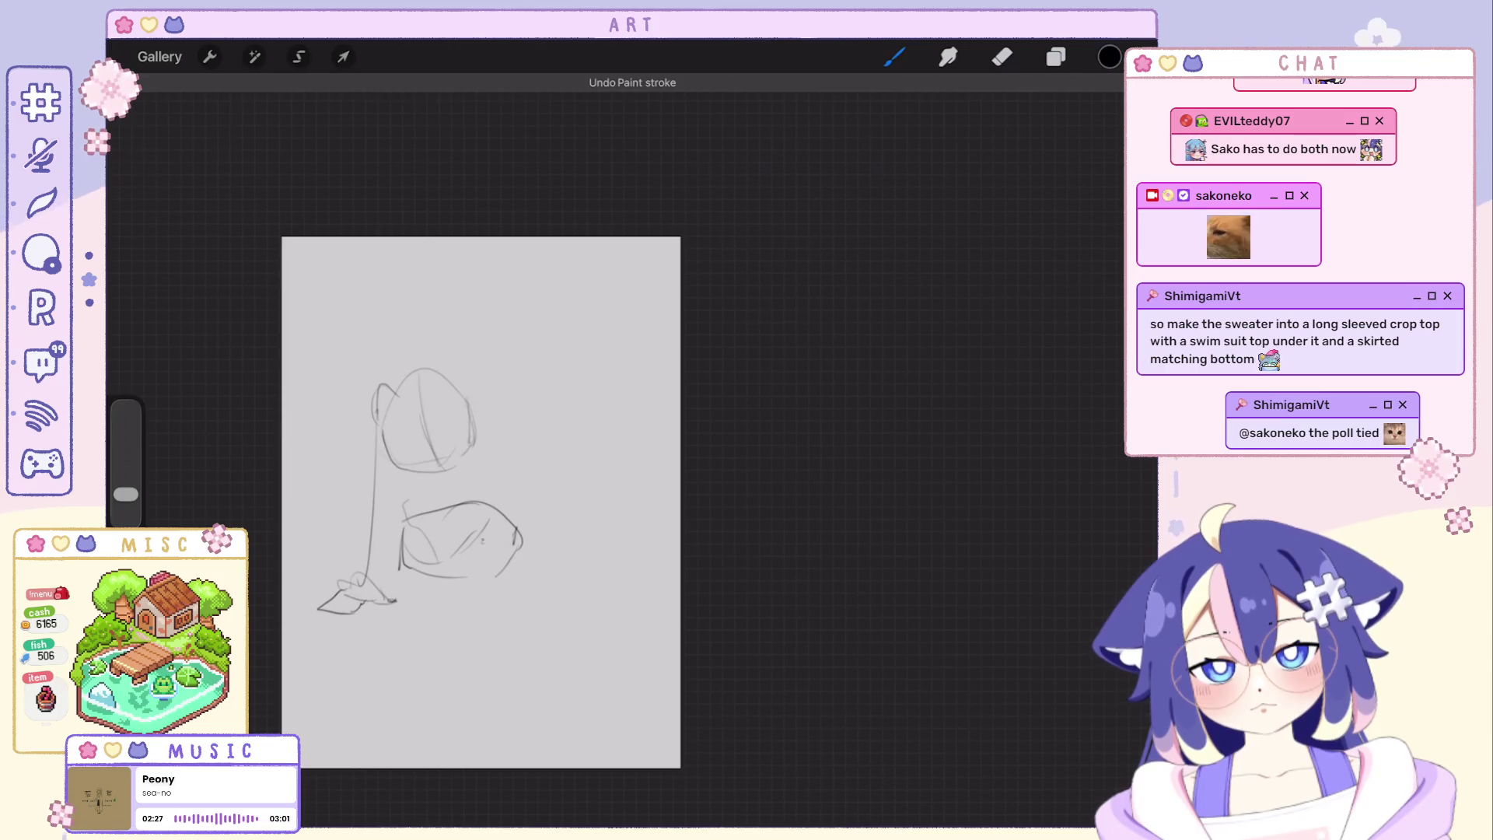
{"action": "left_click_drag", "start_coordinate": [487, 551], "coordinate": [565, 634]}
{"action": "left_click_drag", "start_coordinate": [611, 502], "coordinate": [543, 607]}
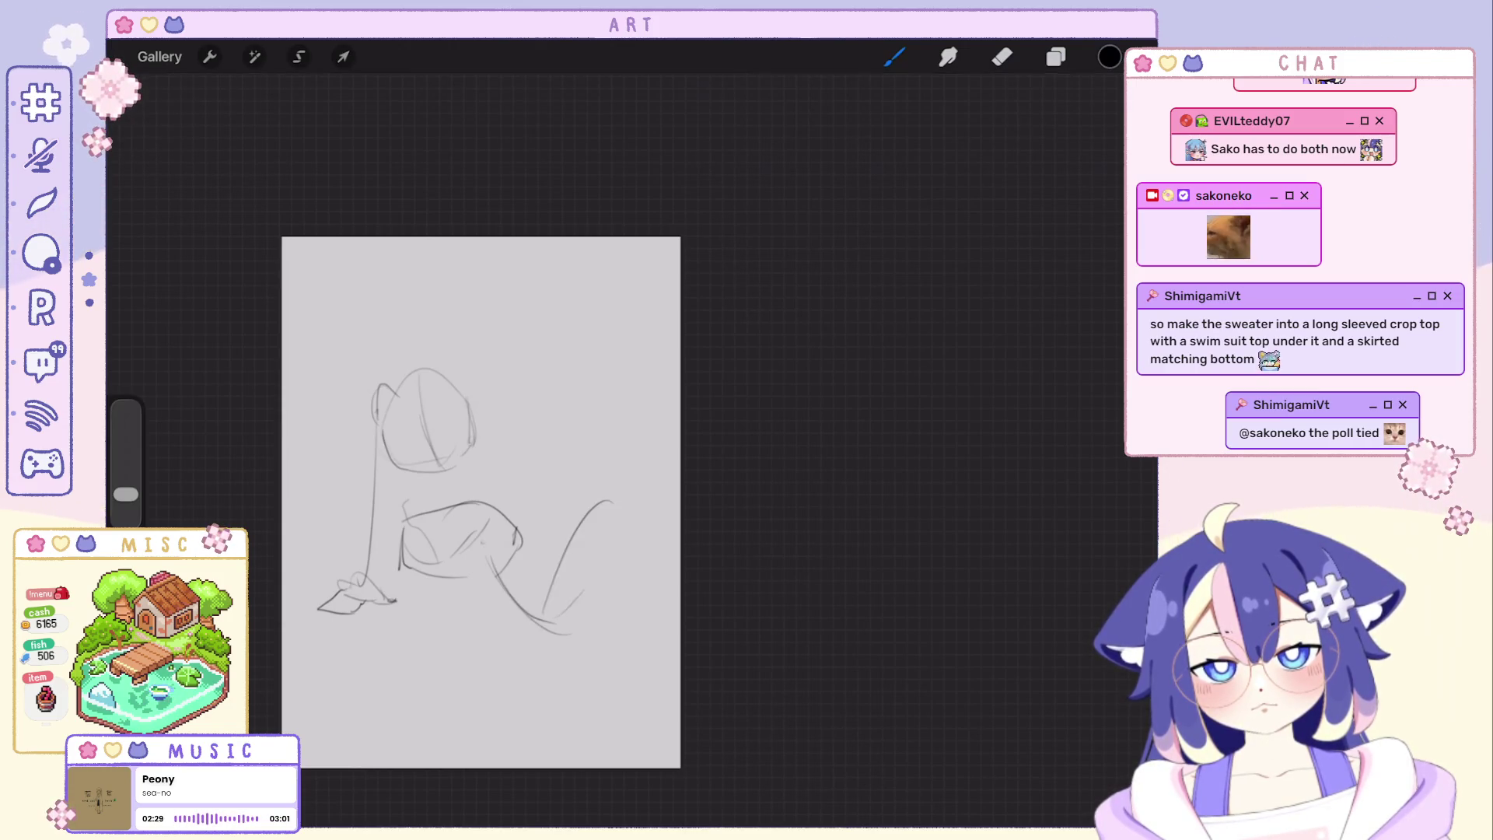
{"action": "key", "text": "ctrl+z"}
{"action": "left_click_drag", "start_coordinate": [540, 514], "coordinate": [555, 595]}
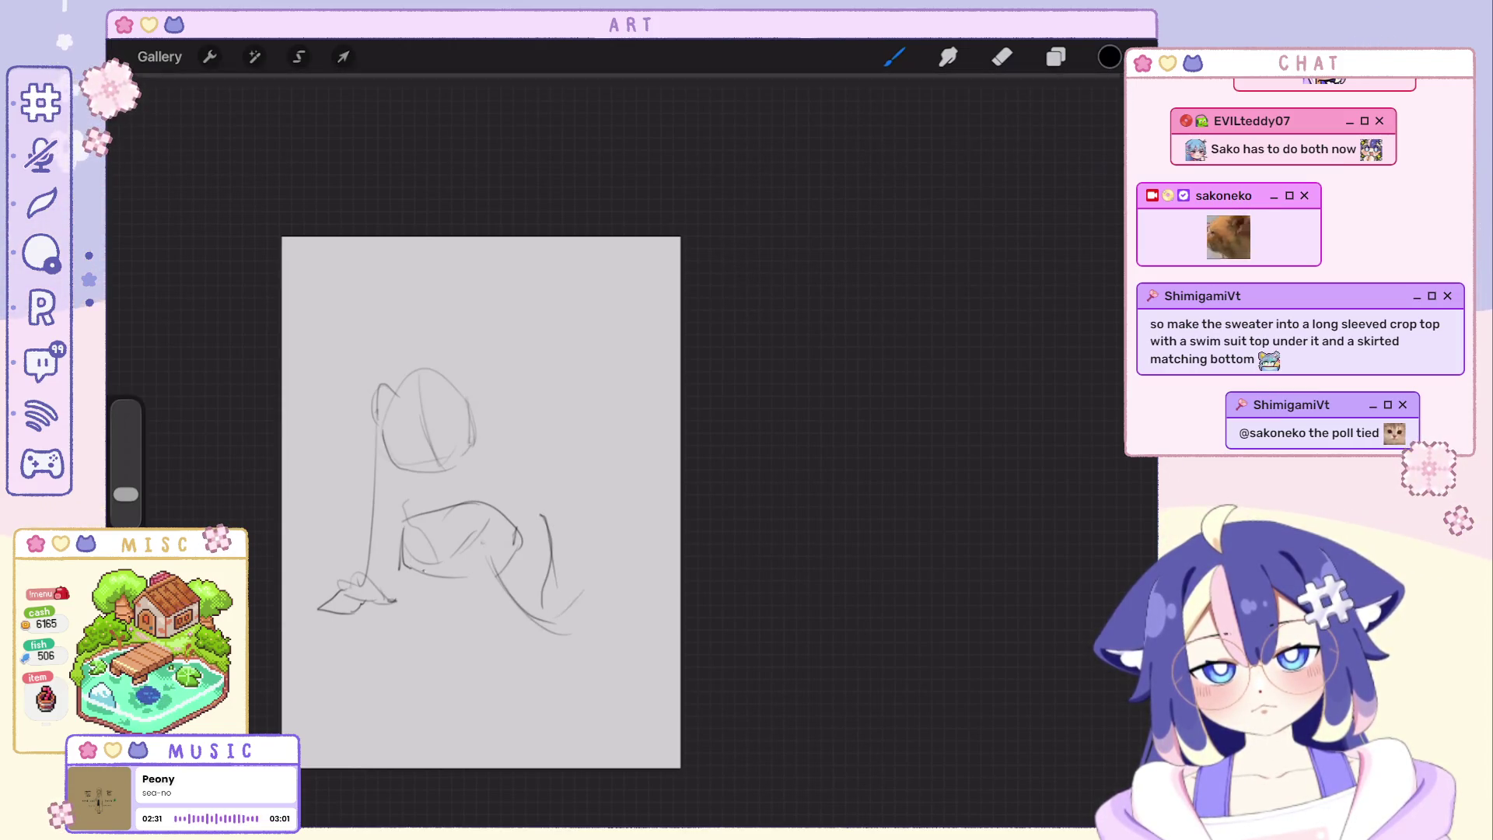
{"action": "scroll", "coordinate": [481, 502], "scroll_direction": "down", "scroll_amount": 2}
Hide Layer 1's seated figure and add an empty Layer 2 to draw on.
{"action": "left_click", "coordinate": [1055, 56]}
{"action": "left_click", "coordinate": [1116, 158]}
{"action": "left_click", "coordinate": [1118, 106]}
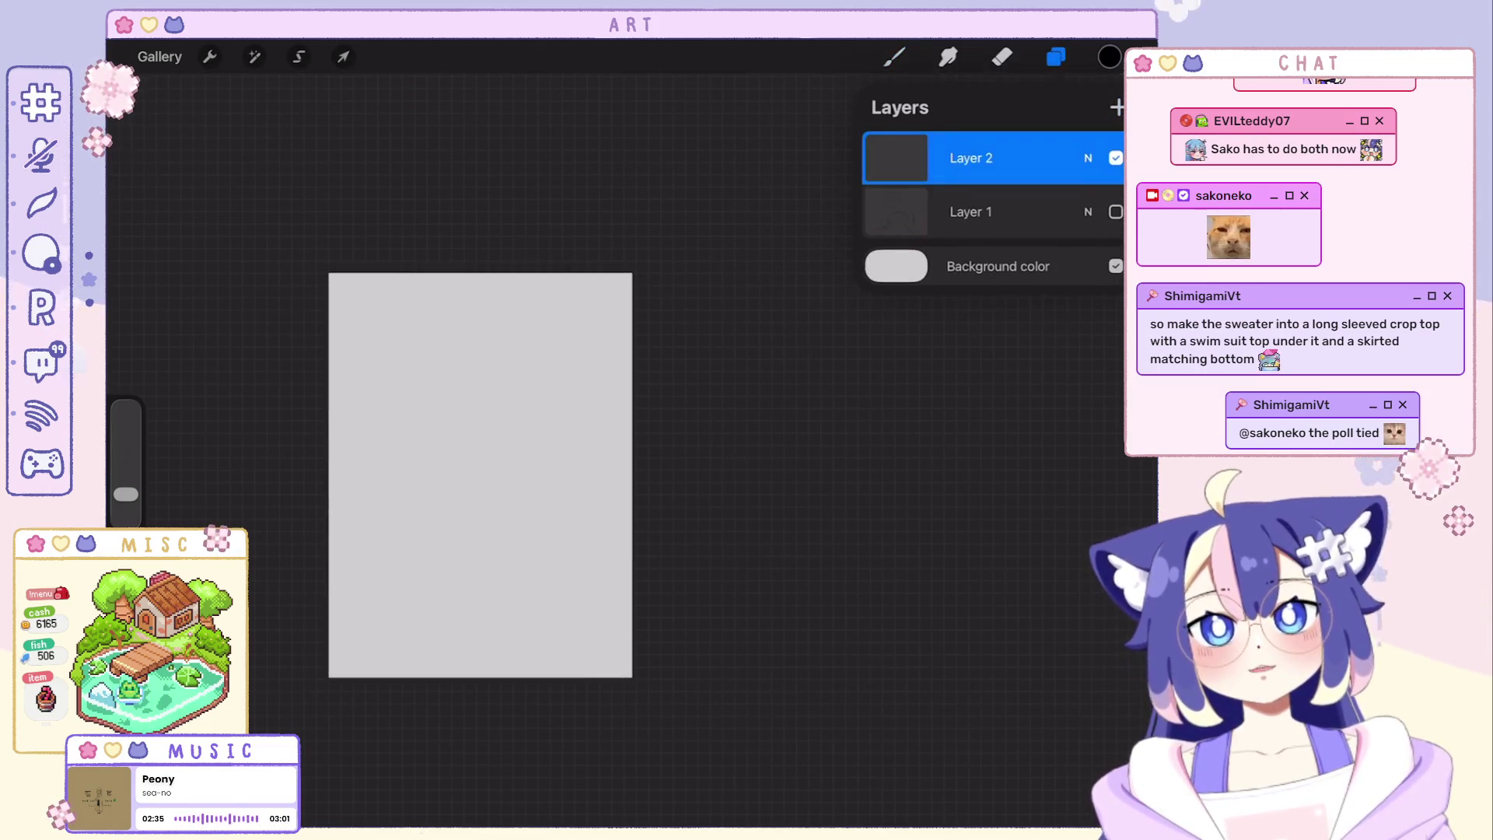
{"action": "left_click", "coordinate": [894, 56]}
Start the new figure with torso curves, an arch and a darker line down the torso.
{"action": "left_click_drag", "start_coordinate": [482, 313], "coordinate": [415, 438]}
{"action": "left_click_drag", "start_coordinate": [432, 499], "coordinate": [458, 549]}
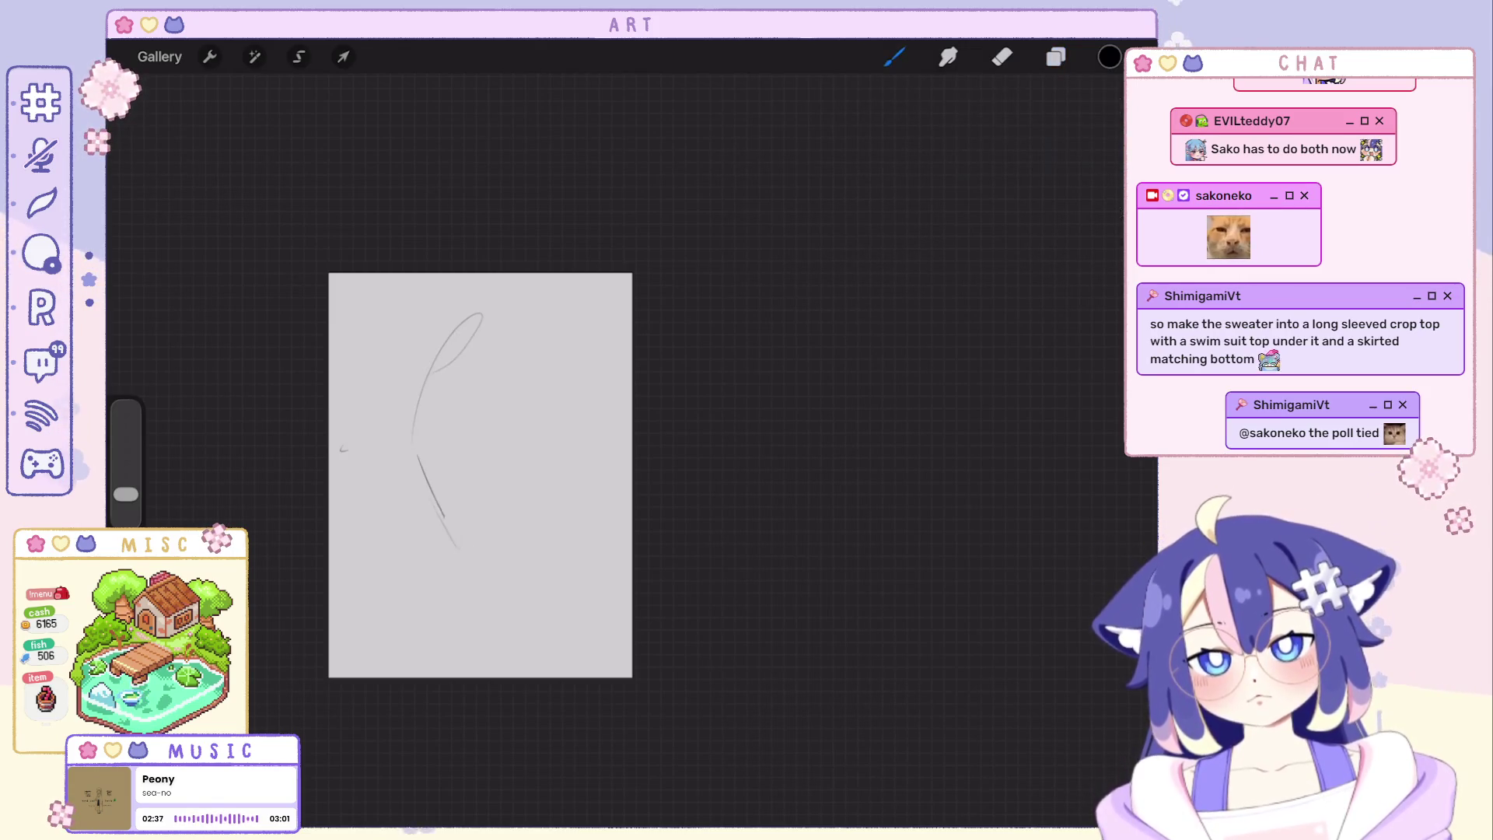
{"action": "left_click_drag", "start_coordinate": [451, 460], "coordinate": [495, 488]}
{"action": "left_click_drag", "start_coordinate": [458, 525], "coordinate": [475, 513]}
{"action": "key", "text": "ctrl+z"}
{"action": "left_click_drag", "start_coordinate": [430, 371], "coordinate": [412, 504]}
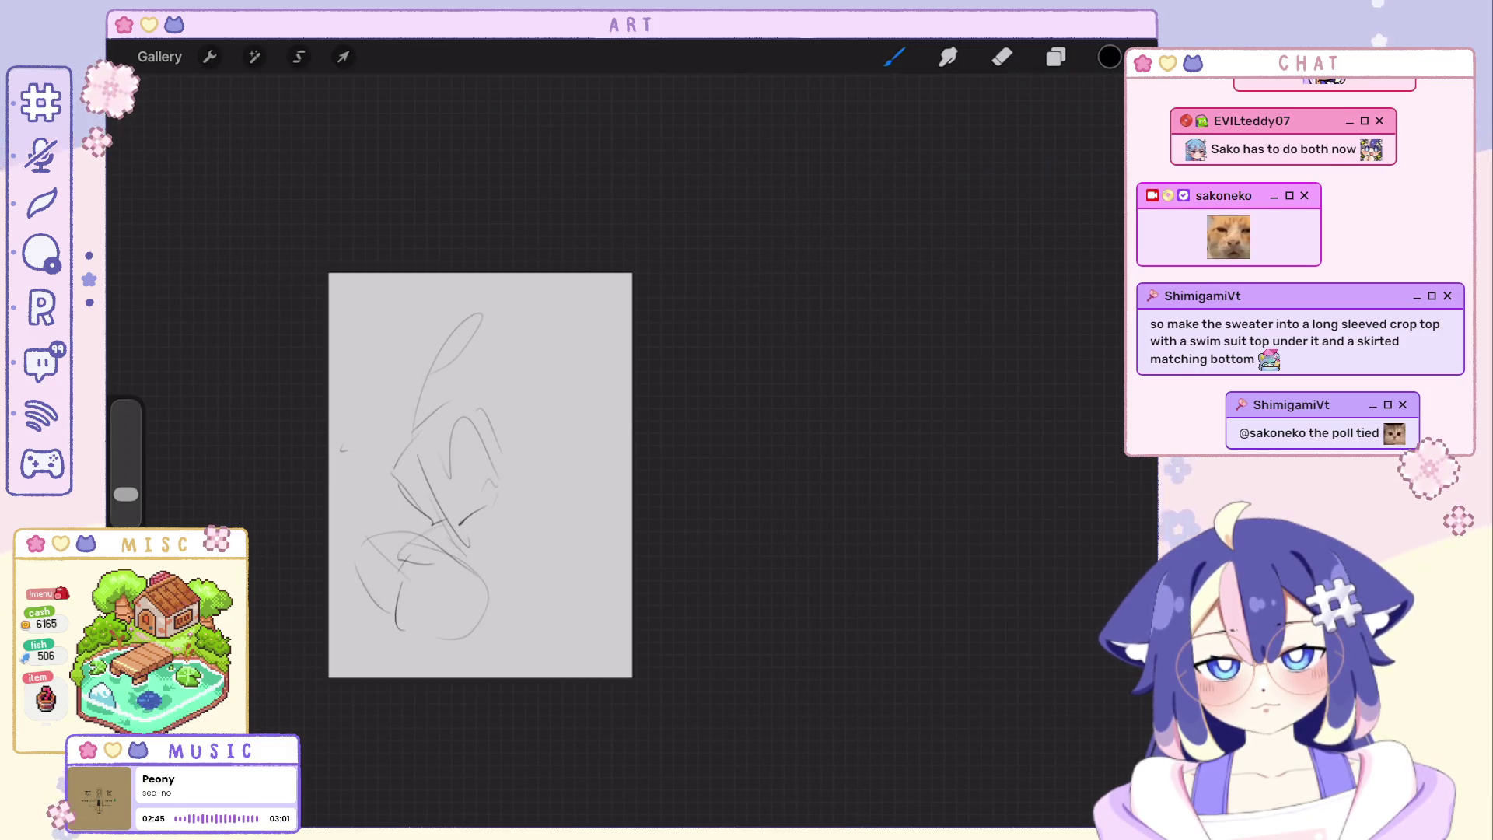
{"action": "left_click_drag", "start_coordinate": [471, 423], "coordinate": [478, 514]}
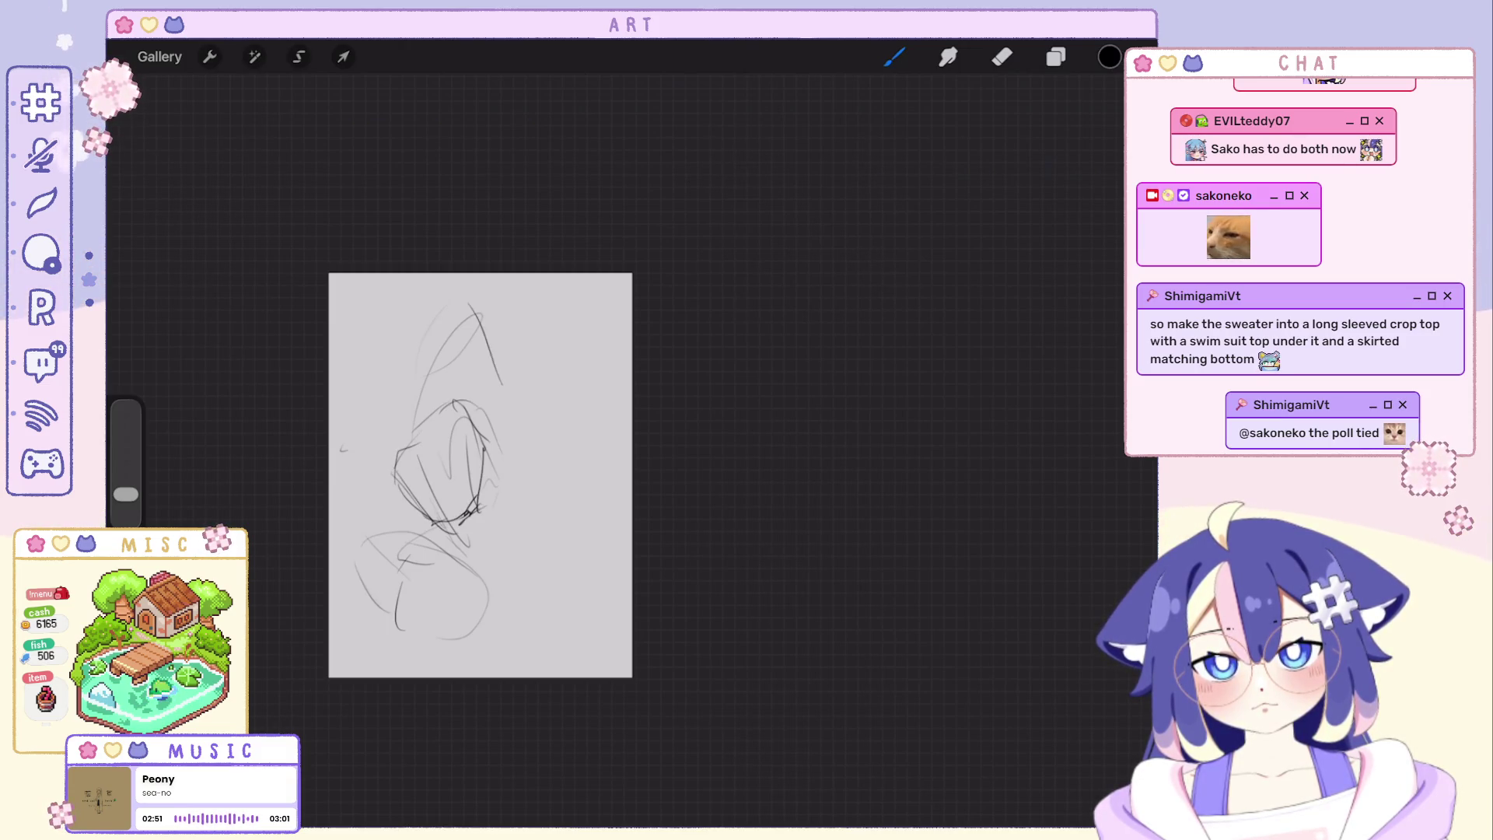
Sketch the boxy head, right-side line and lower-body curve, rotating the canvas as needed.
{"action": "left_click_drag", "start_coordinate": [479, 474], "coordinate": [479, 491]}
{"action": "left_click_drag", "start_coordinate": [518, 403], "coordinate": [531, 441]}
{"action": "mouse_move", "coordinate": [501, 385]}
{"action": "left_mouse_down"}
{"action": "mouse_move", "coordinate": [469, 426]}
{"action": "mouse_move", "coordinate": [514, 442]}
{"action": "left_mouse_up"}
{"action": "mouse_move", "coordinate": [479, 492]}
{"action": "left_mouse_down"}
{"action": "mouse_move", "coordinate": [554, 377]}
{"action": "mouse_move", "coordinate": [568, 518]}
{"action": "left_mouse_up"}
{"action": "key", "text": "ctrl+z"}
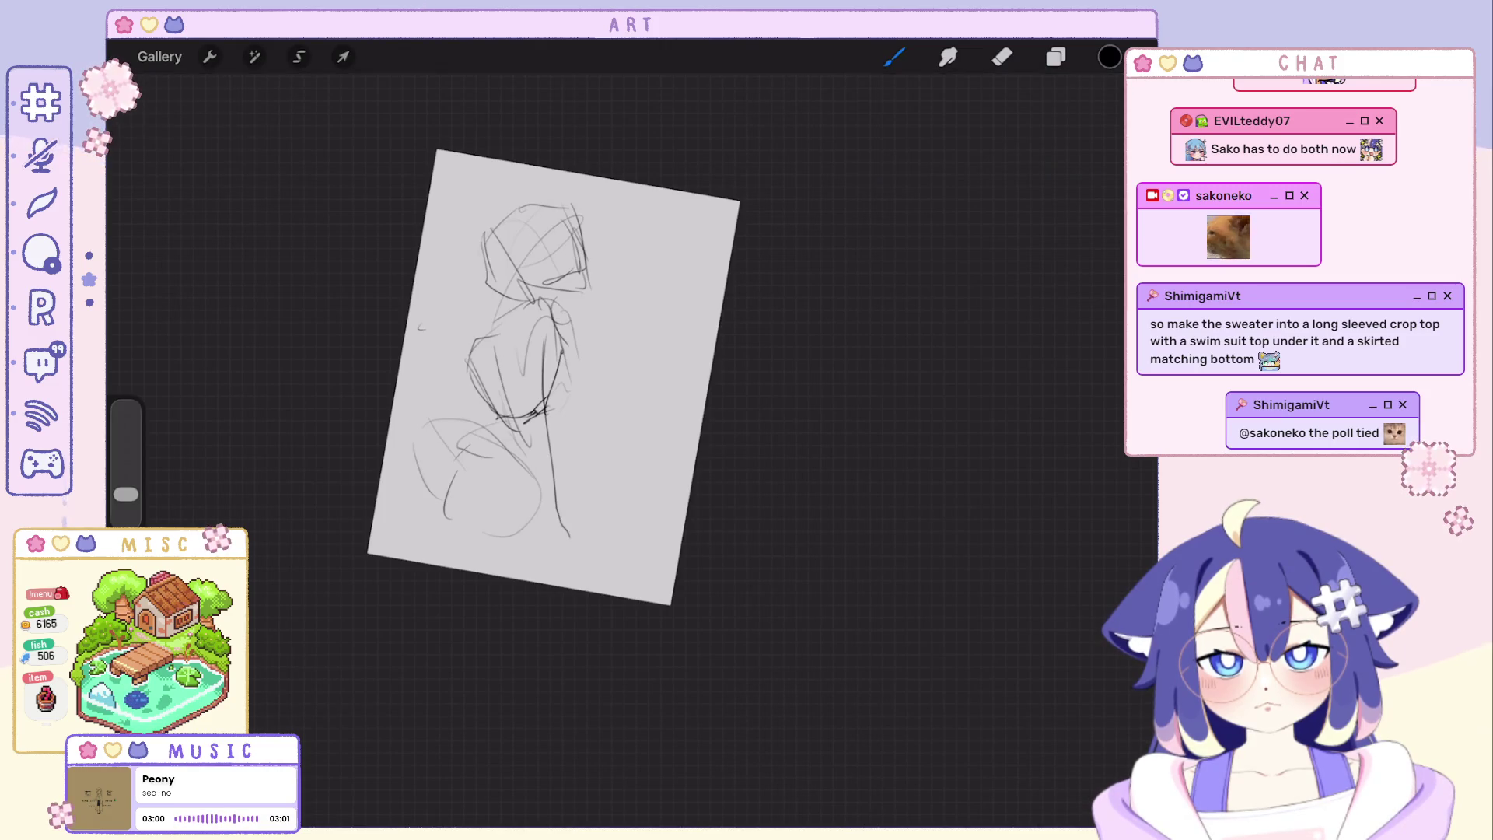
{"action": "key", "text": "ctrl+z"}
{"action": "left_click_drag", "start_coordinate": [558, 356], "coordinate": [555, 532]}
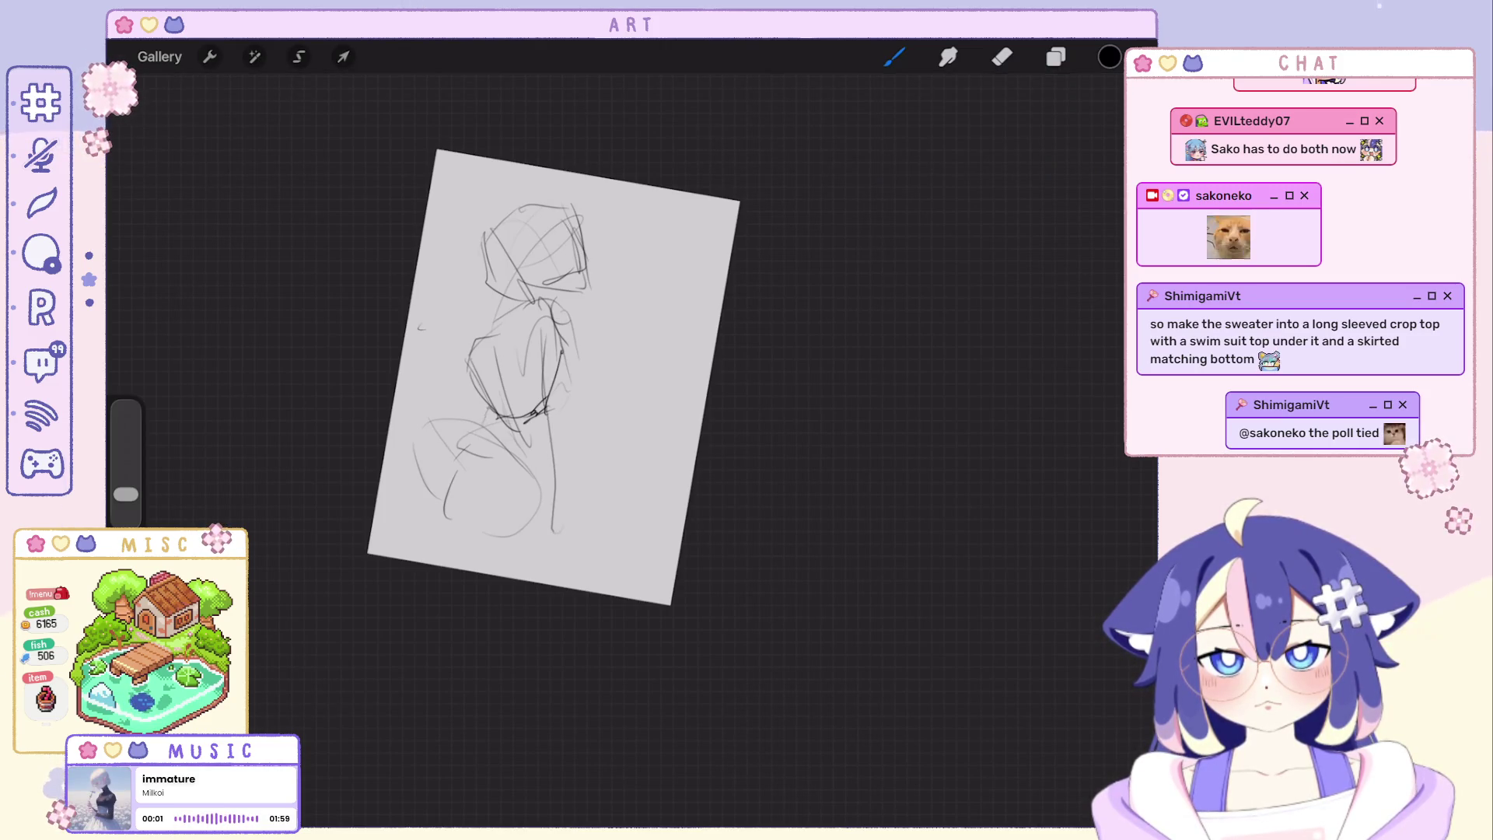
{"action": "left_click_drag", "start_coordinate": [503, 521], "coordinate": [540, 500]}
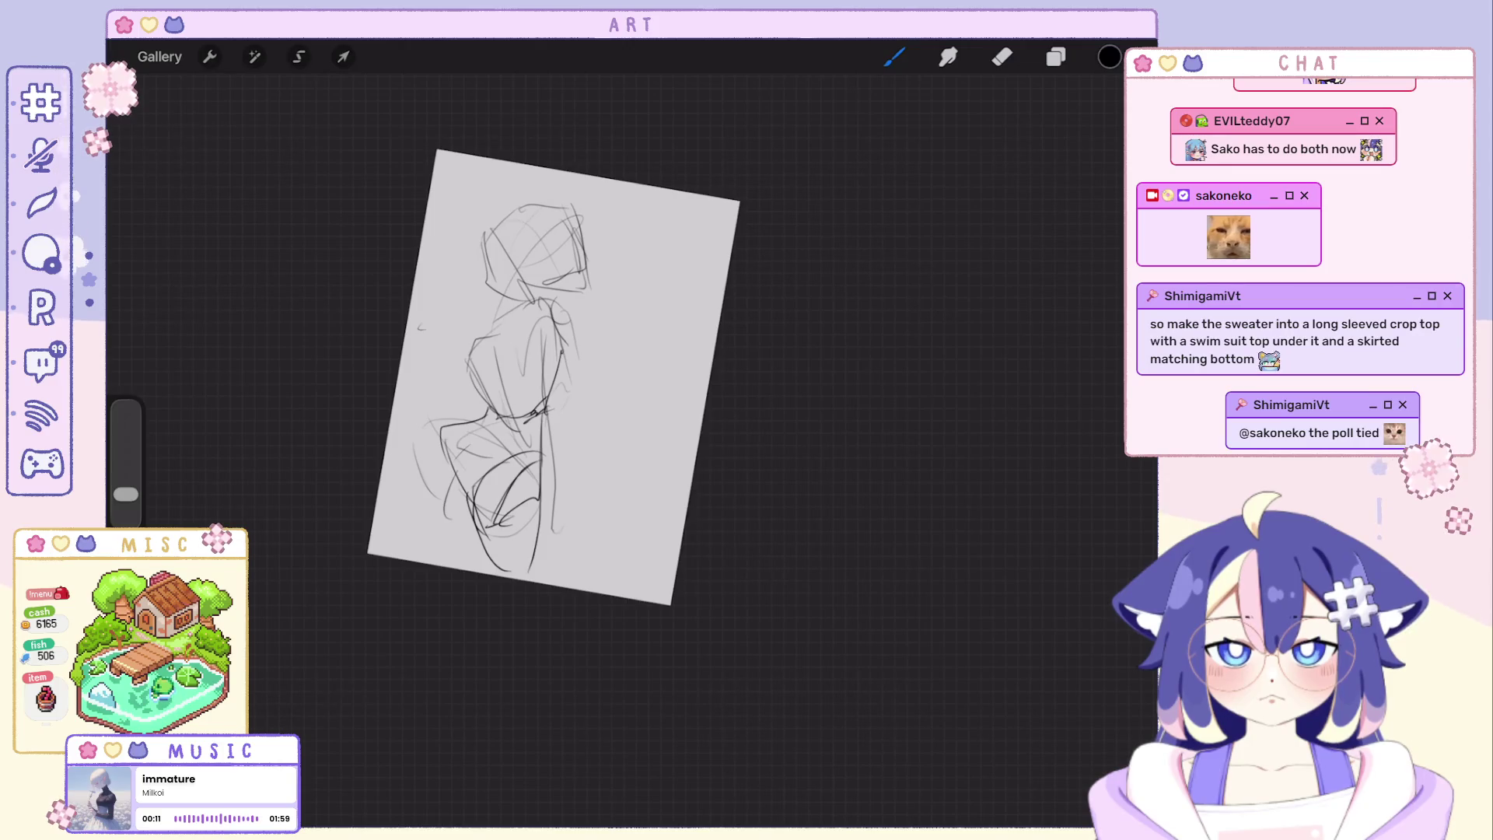
{"action": "key", "text": "ctrl+z"}
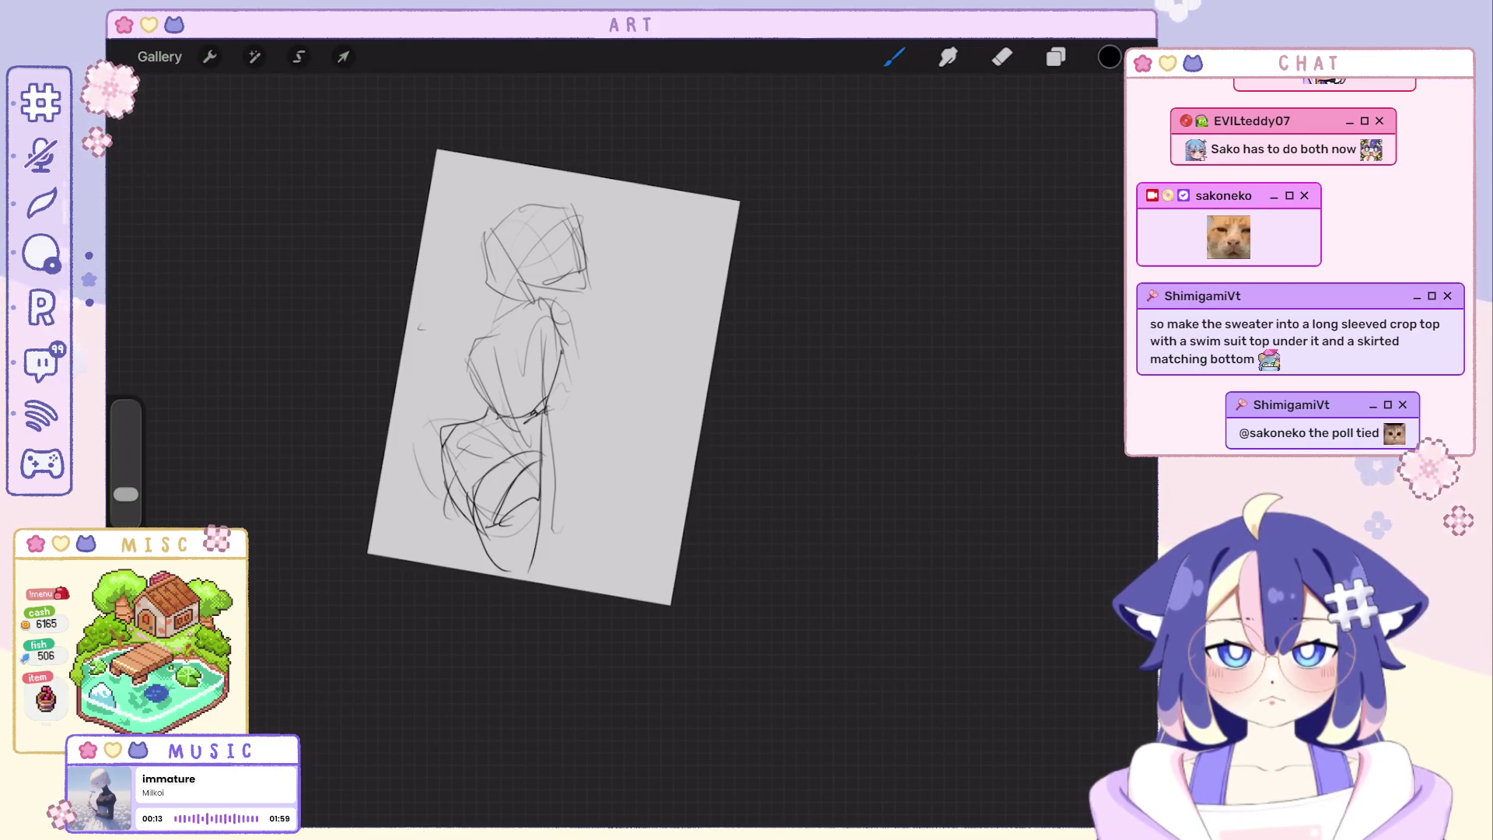
{"action": "left_click_drag", "start_coordinate": [554, 377], "coordinate": [564, 402]}
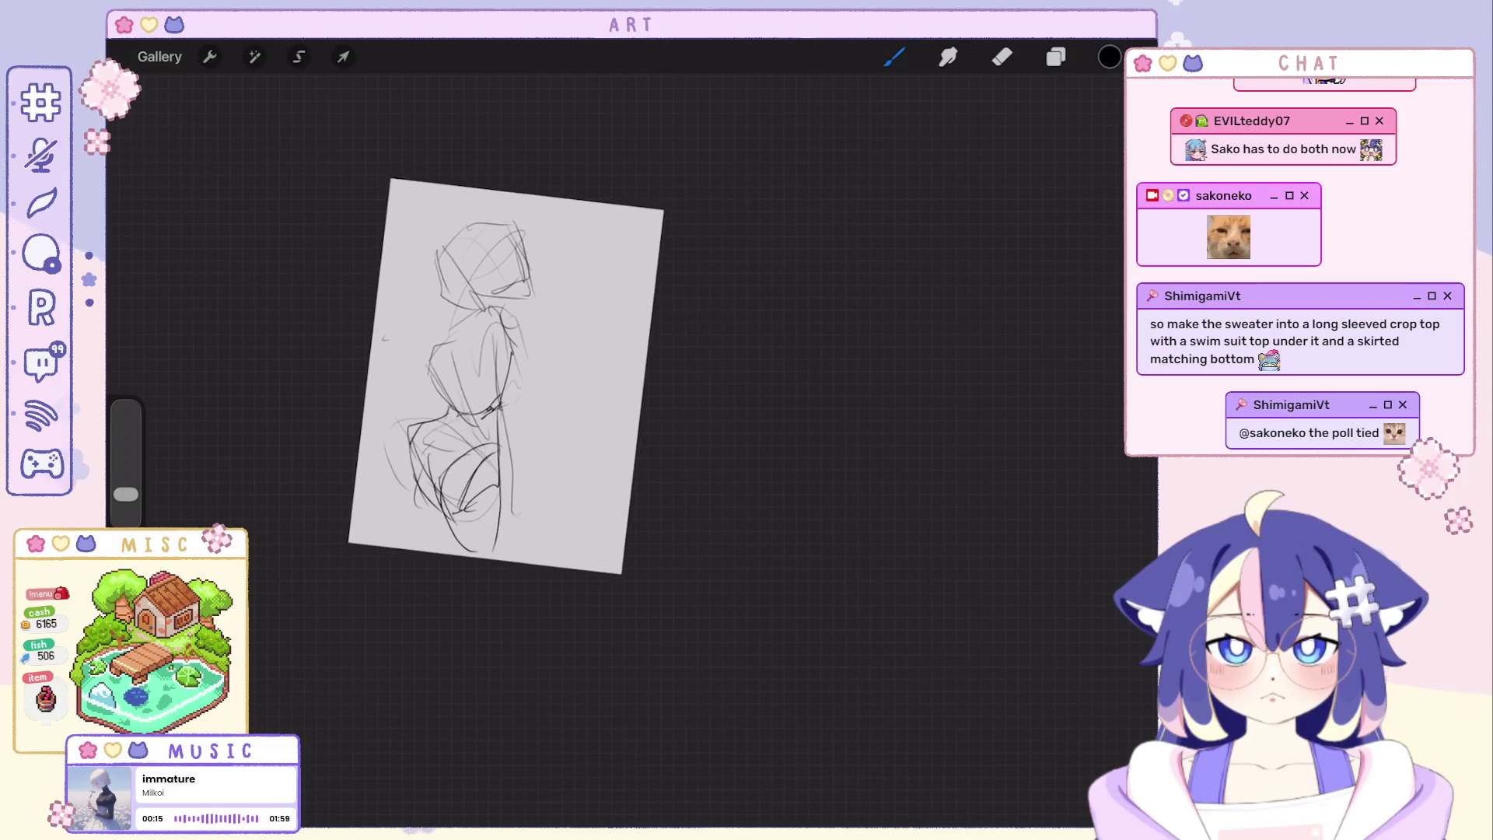
Try torso-edge and body strokes, undo them, and straighten the canvas to fit the view.
{"action": "left_click_drag", "start_coordinate": [500, 357], "coordinate": [493, 434]}
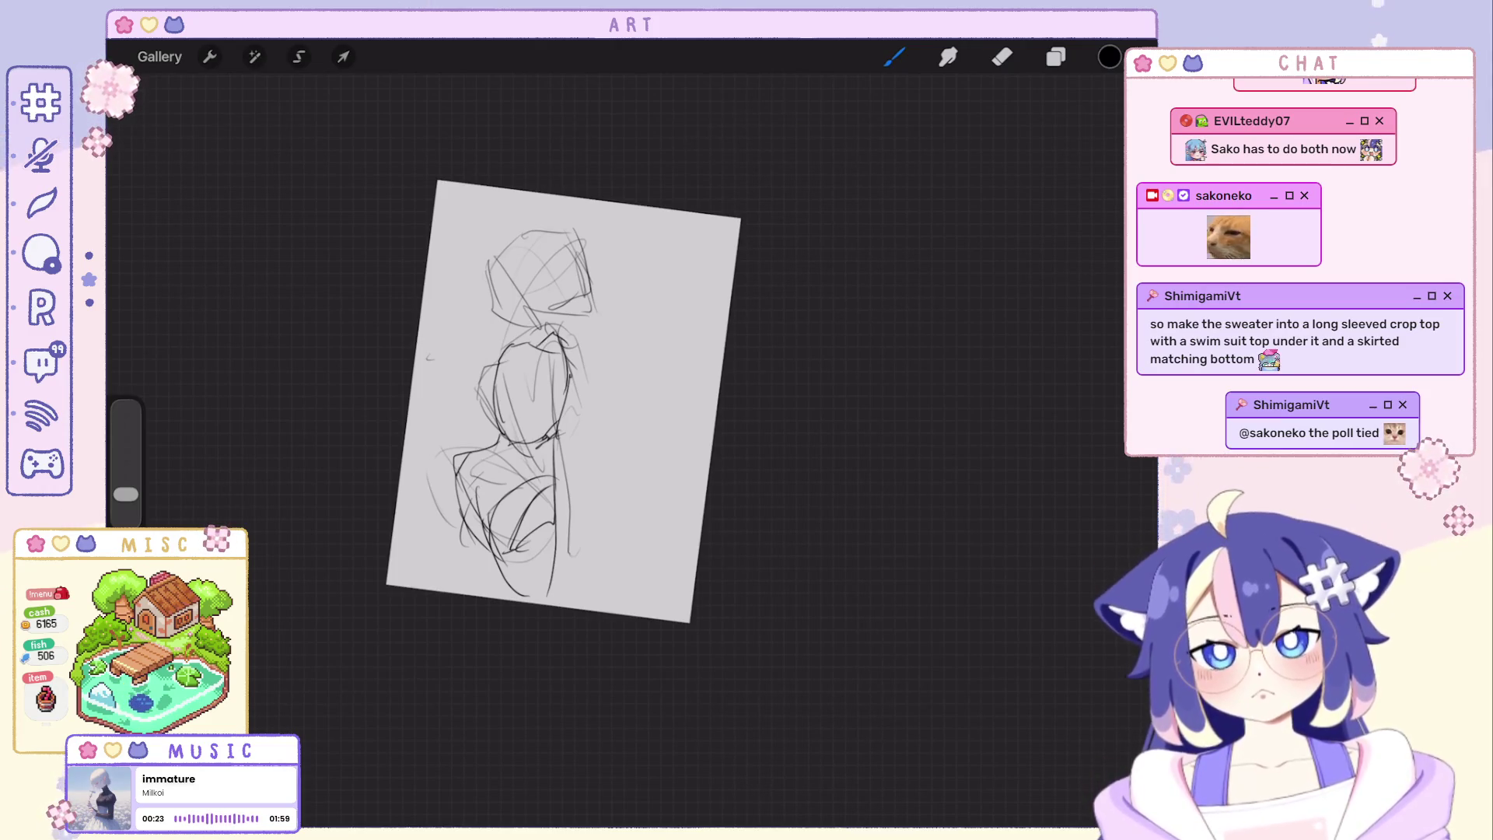
{"action": "key", "text": "ctrl+z"}
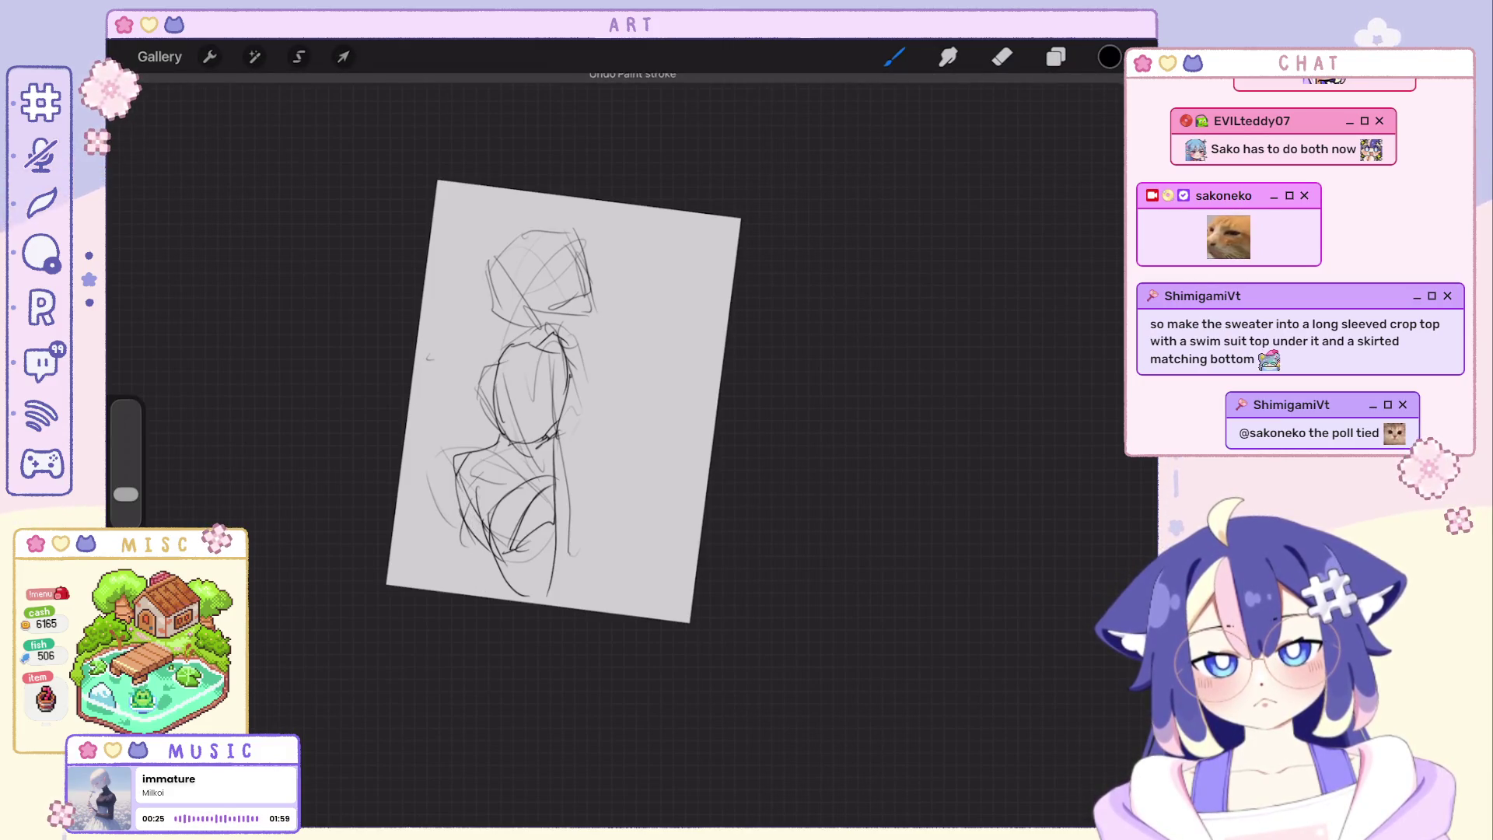
{"action": "key", "text": "ctrl+z"}
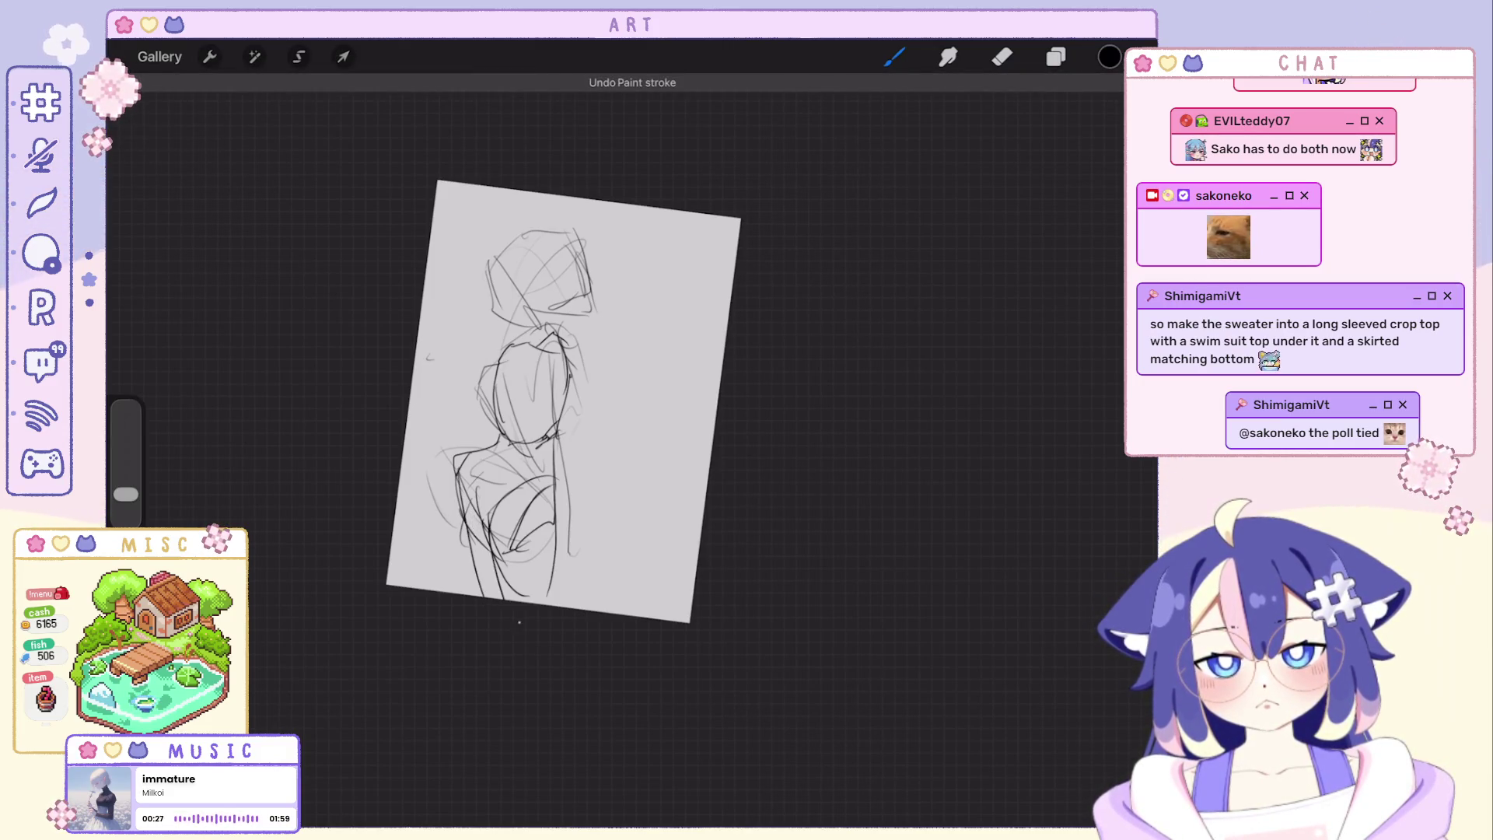
{"action": "key", "text": "ctrl+z"}
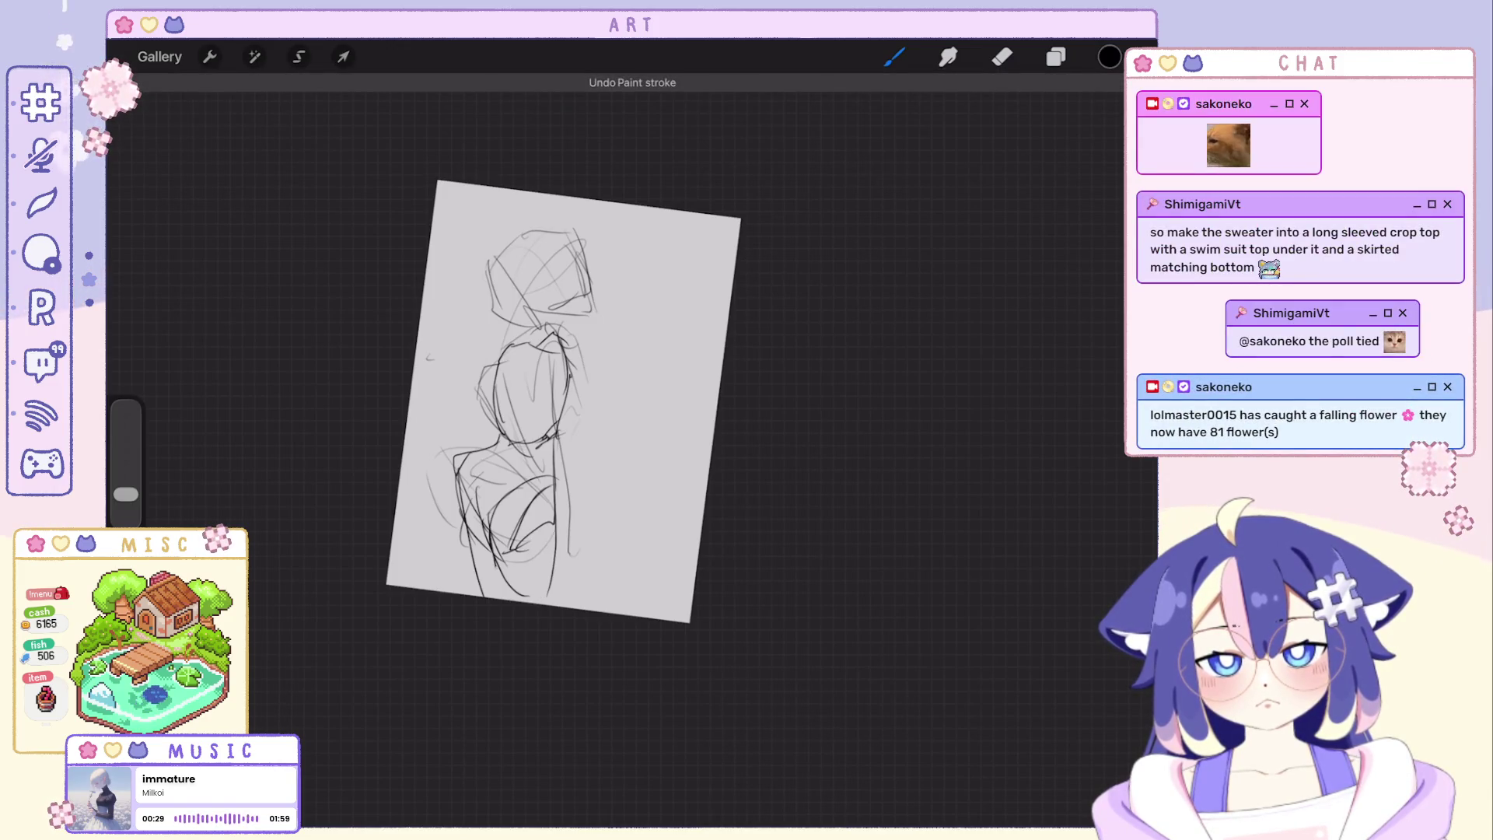
{"action": "left_click_drag", "start_coordinate": [556, 488], "coordinate": [560, 604]}
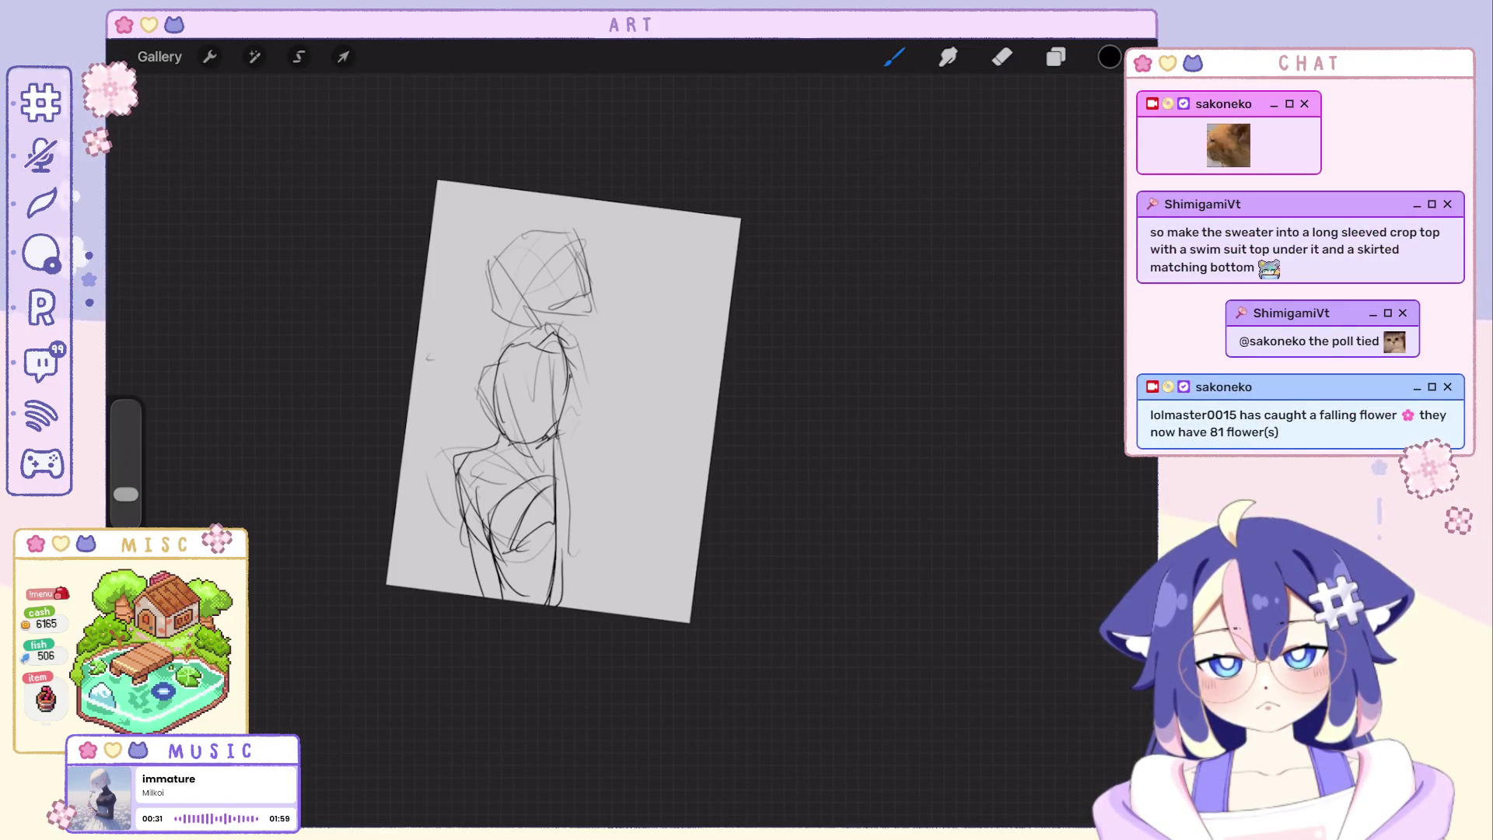
{"action": "key", "text": "ctrl+z"}
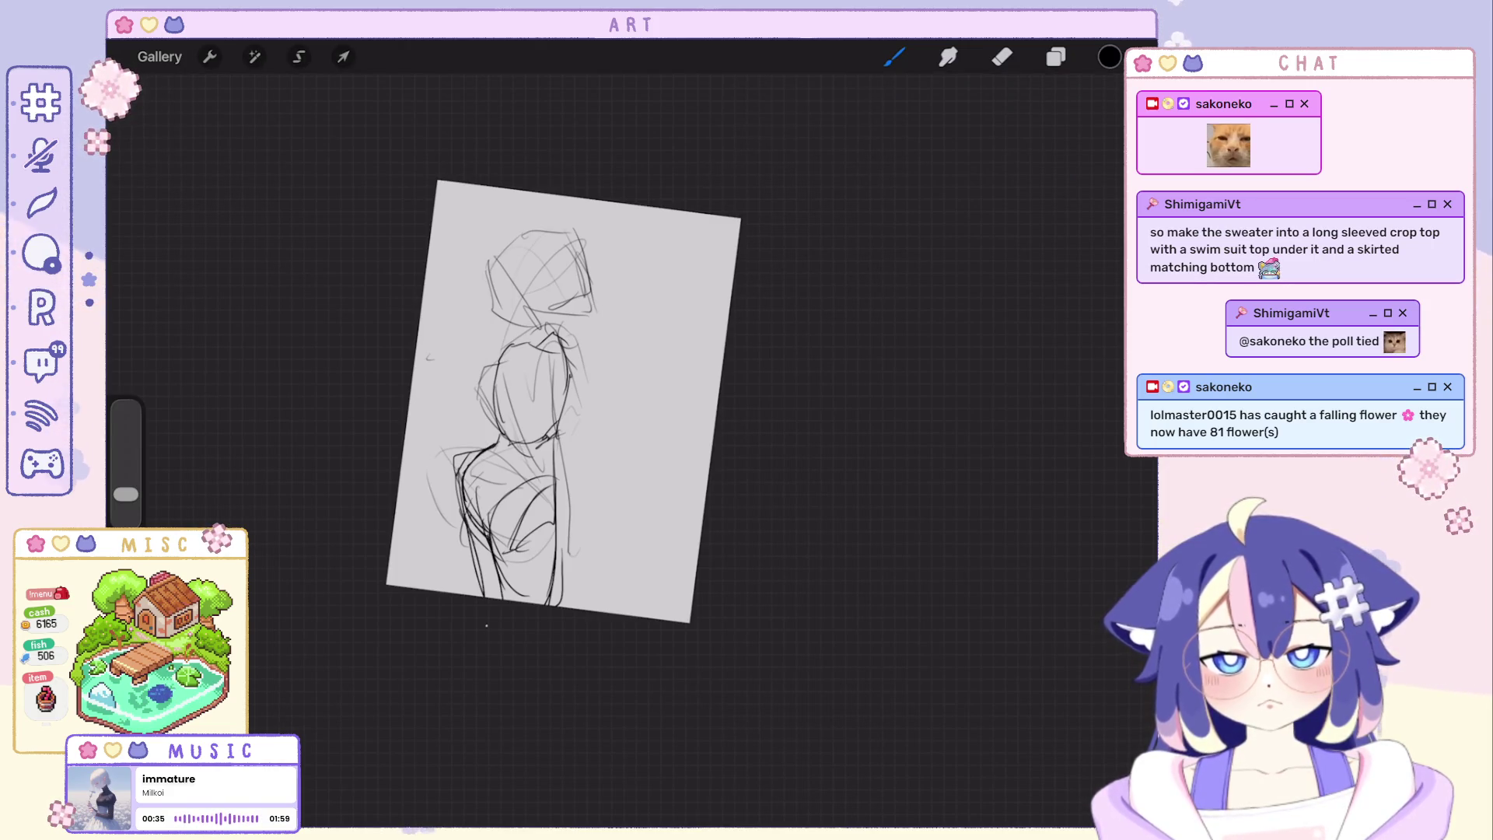
{"action": "key", "text": "ctrl+0"}
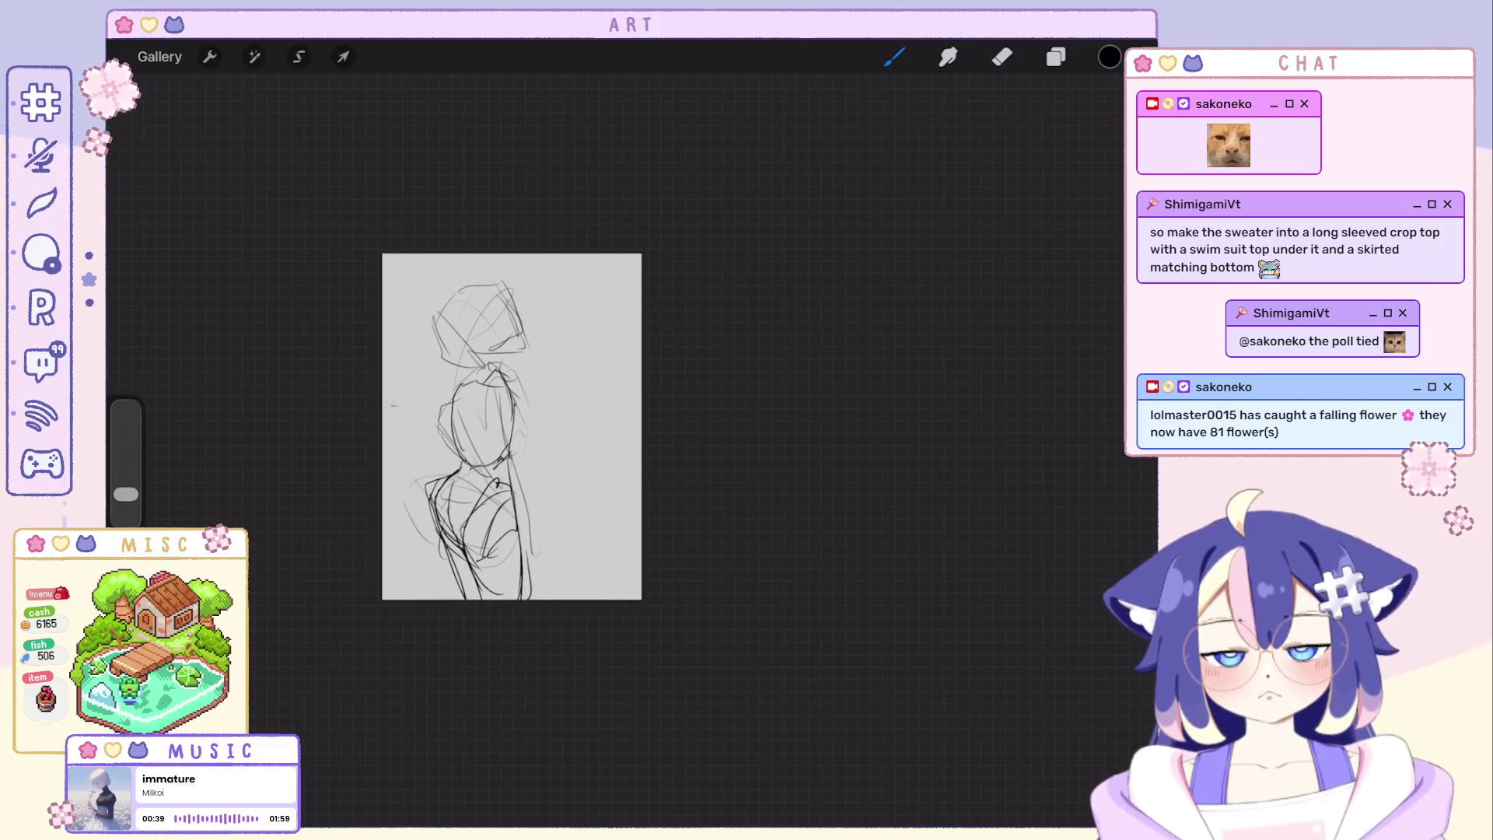
{"action": "scroll", "coordinate": [549, 426], "scroll_direction": "up", "scroll_amount": 2}
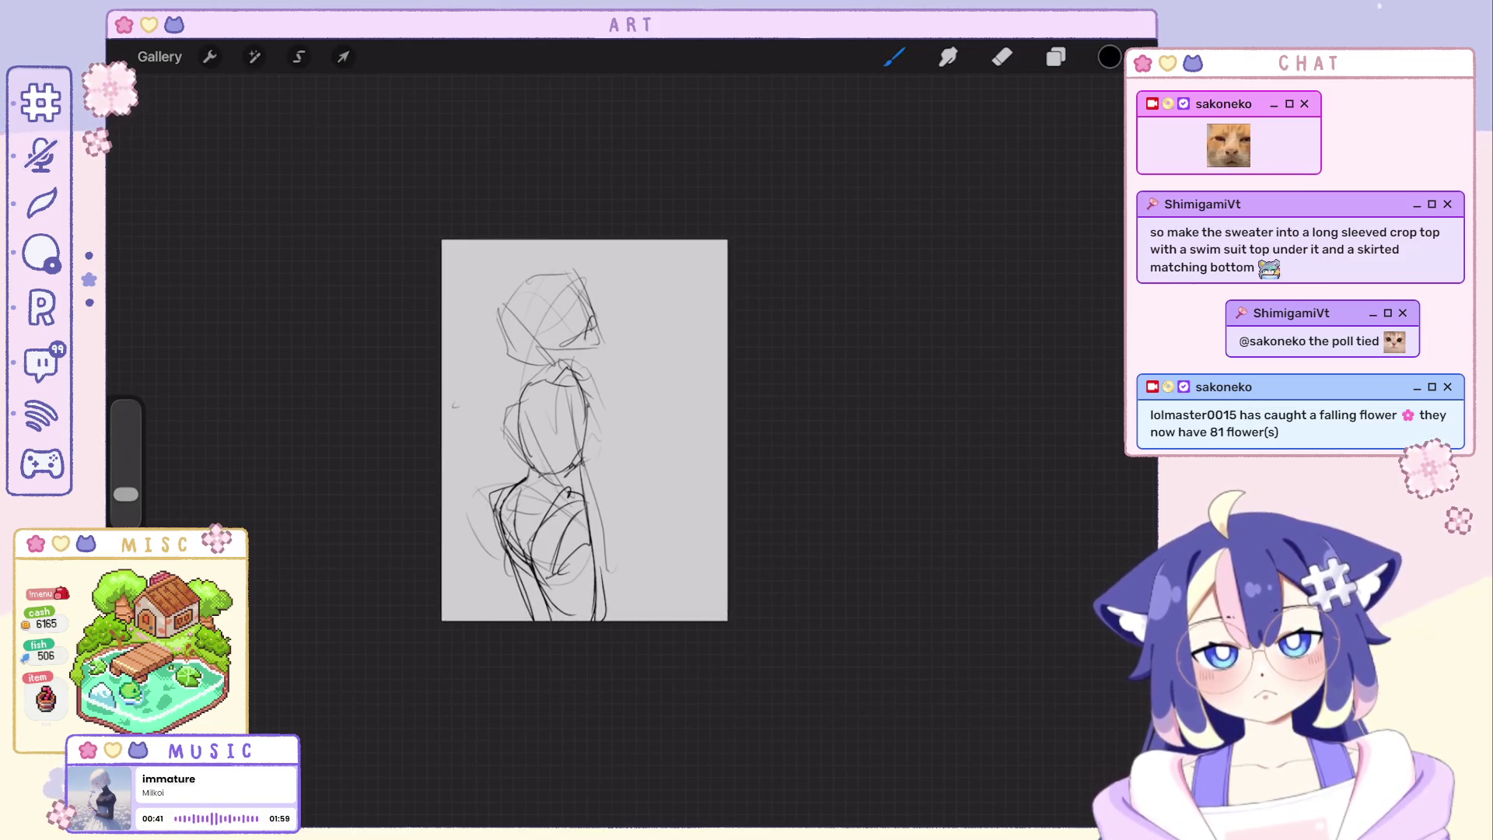
Redo the head and neck strokes for a rounder head, then strike a first diagonal across the figure.
{"action": "key", "text": "ctrl+shift+z"}
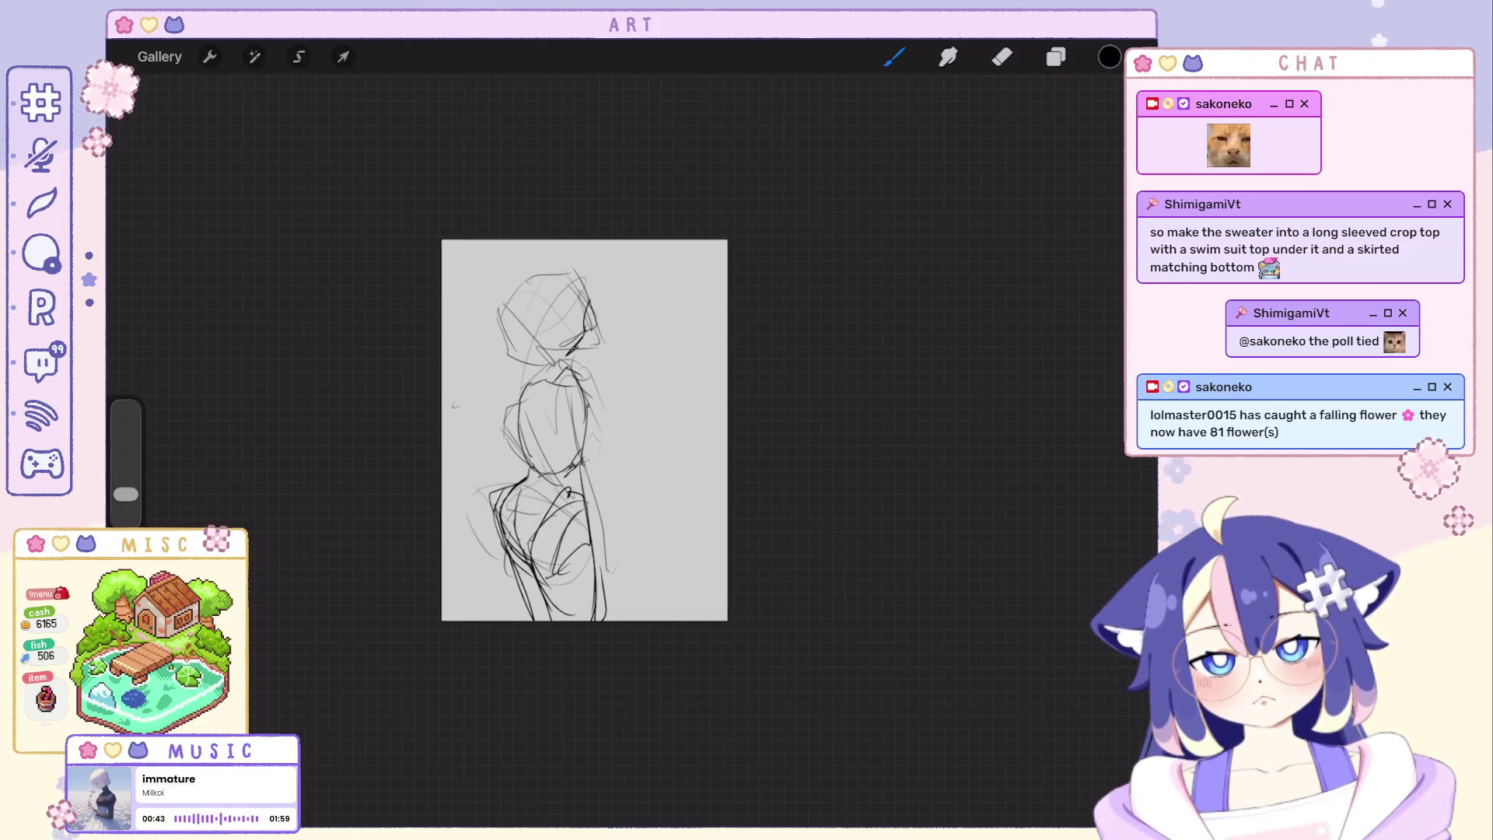
{"action": "key", "text": "ctrl+shift+z"}
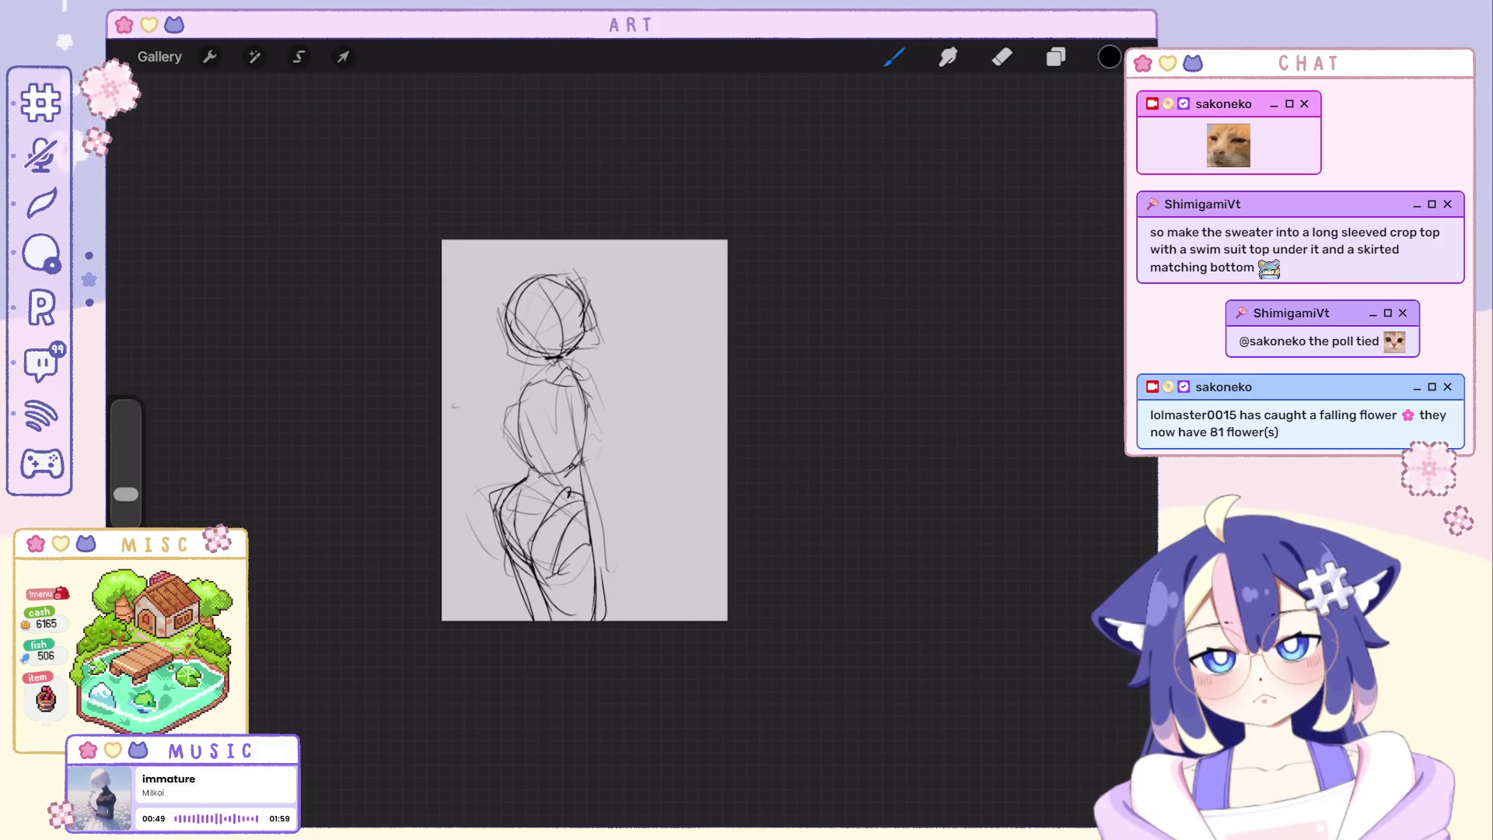
{"action": "key", "text": "ctrl+shift+z"}
{"action": "key", "text": "ctrl+shift+z"}
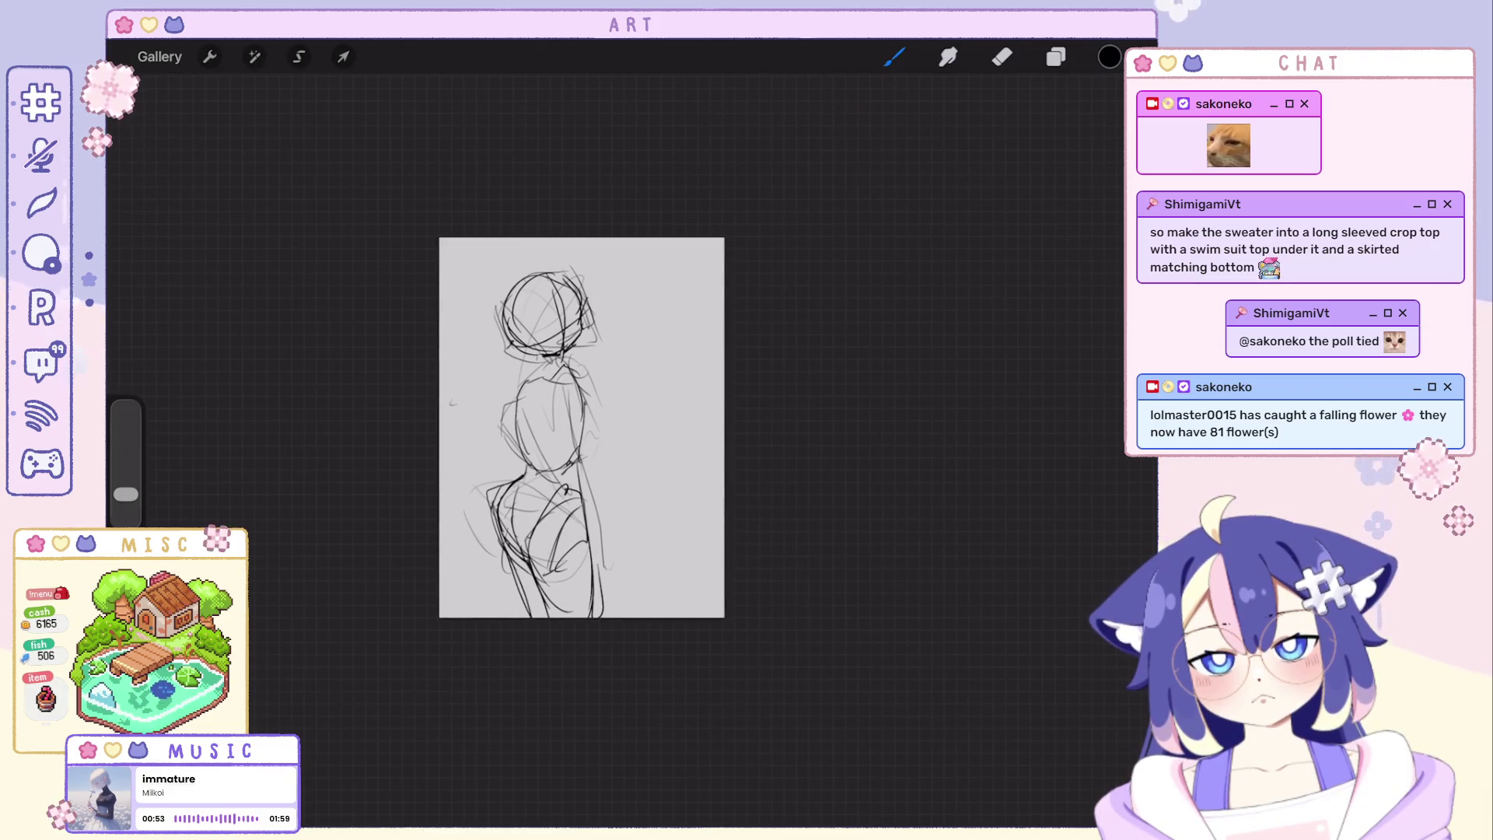
{"action": "key", "text": "ctrl+shift+z"}
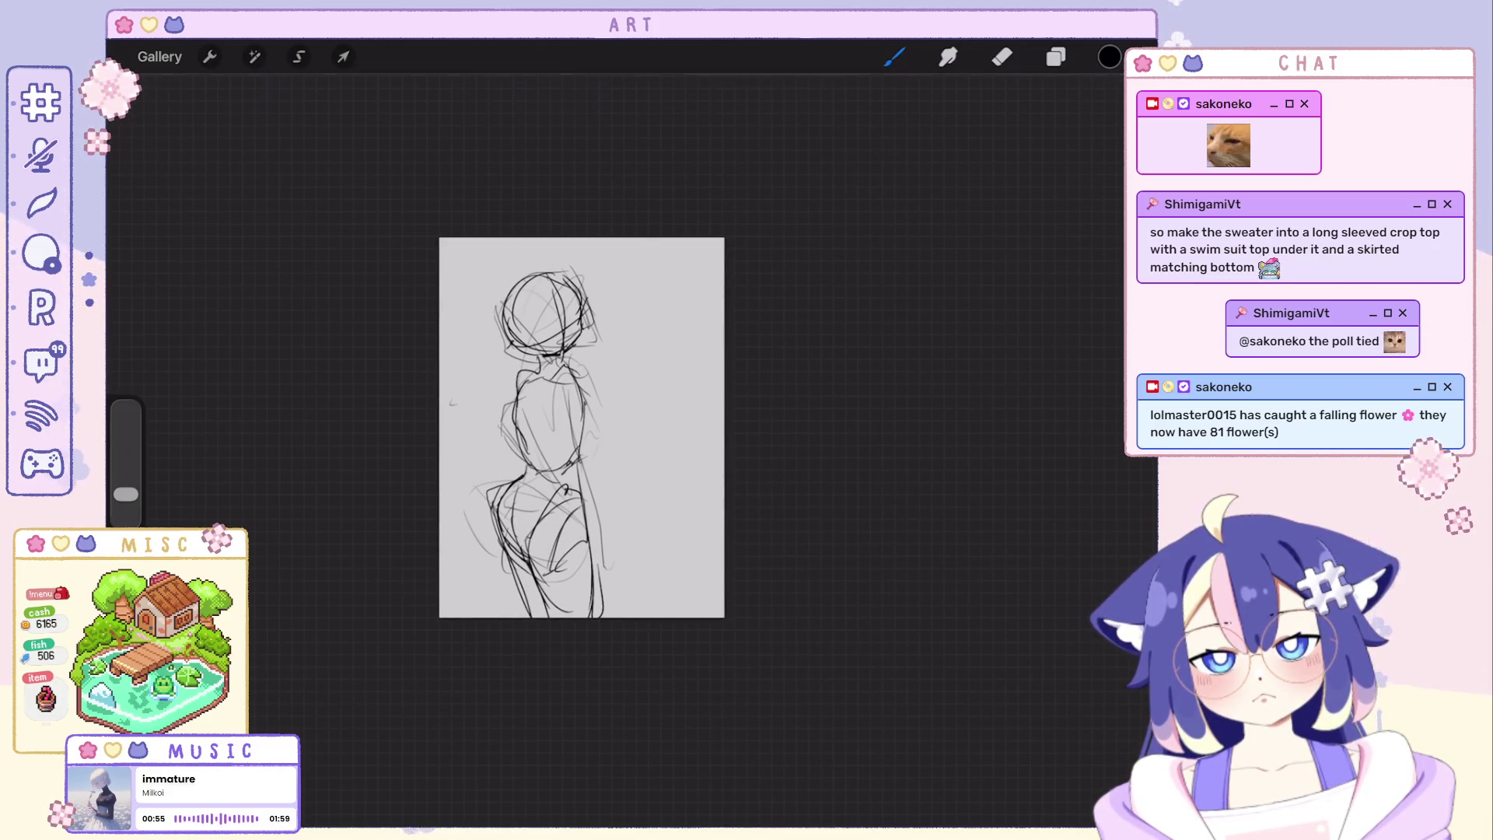
{"action": "key", "text": "ctrl+z"}
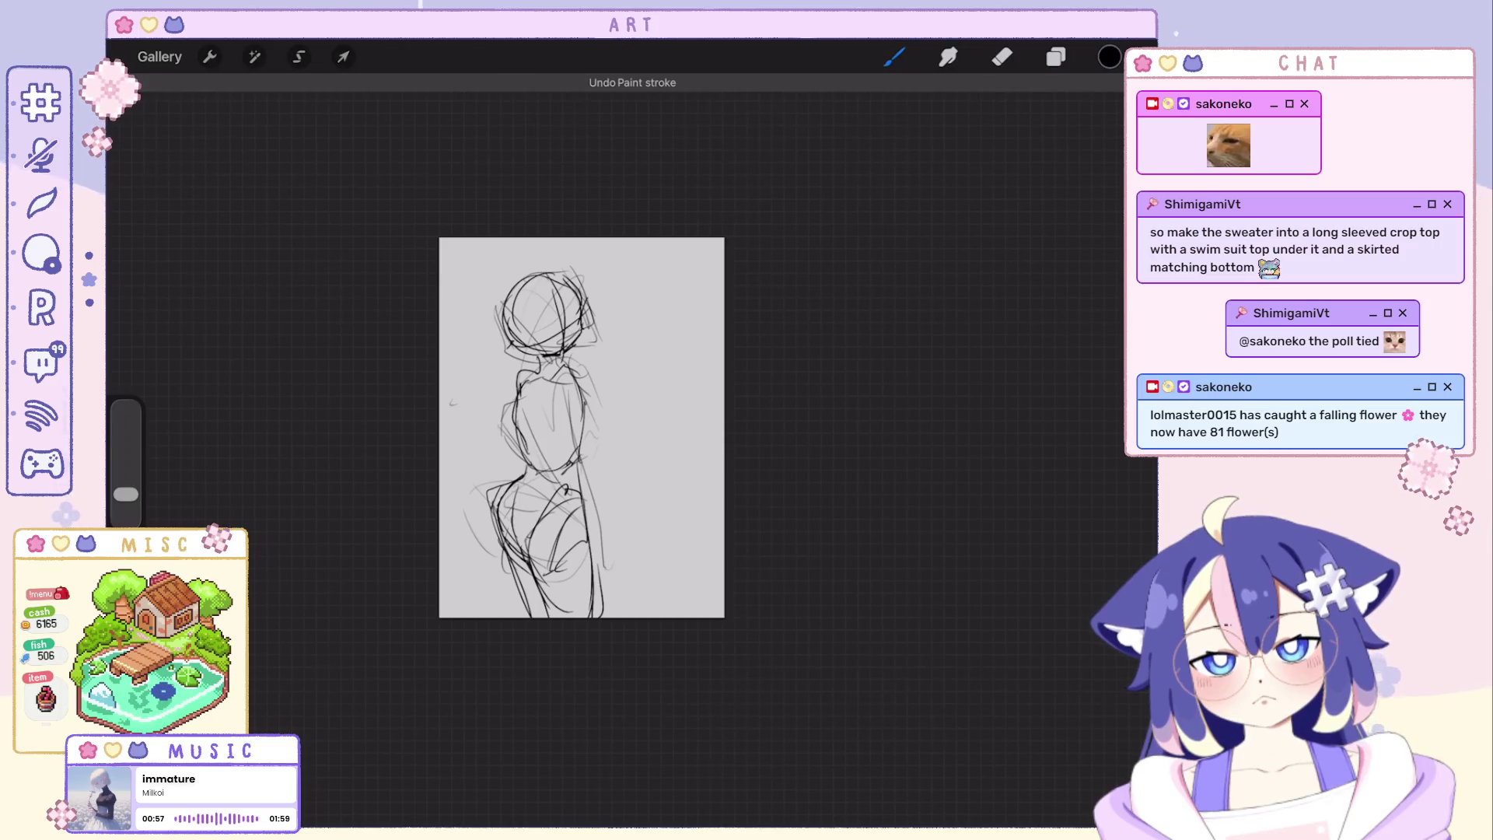
{"action": "key", "text": "ctrl+shift+z"}
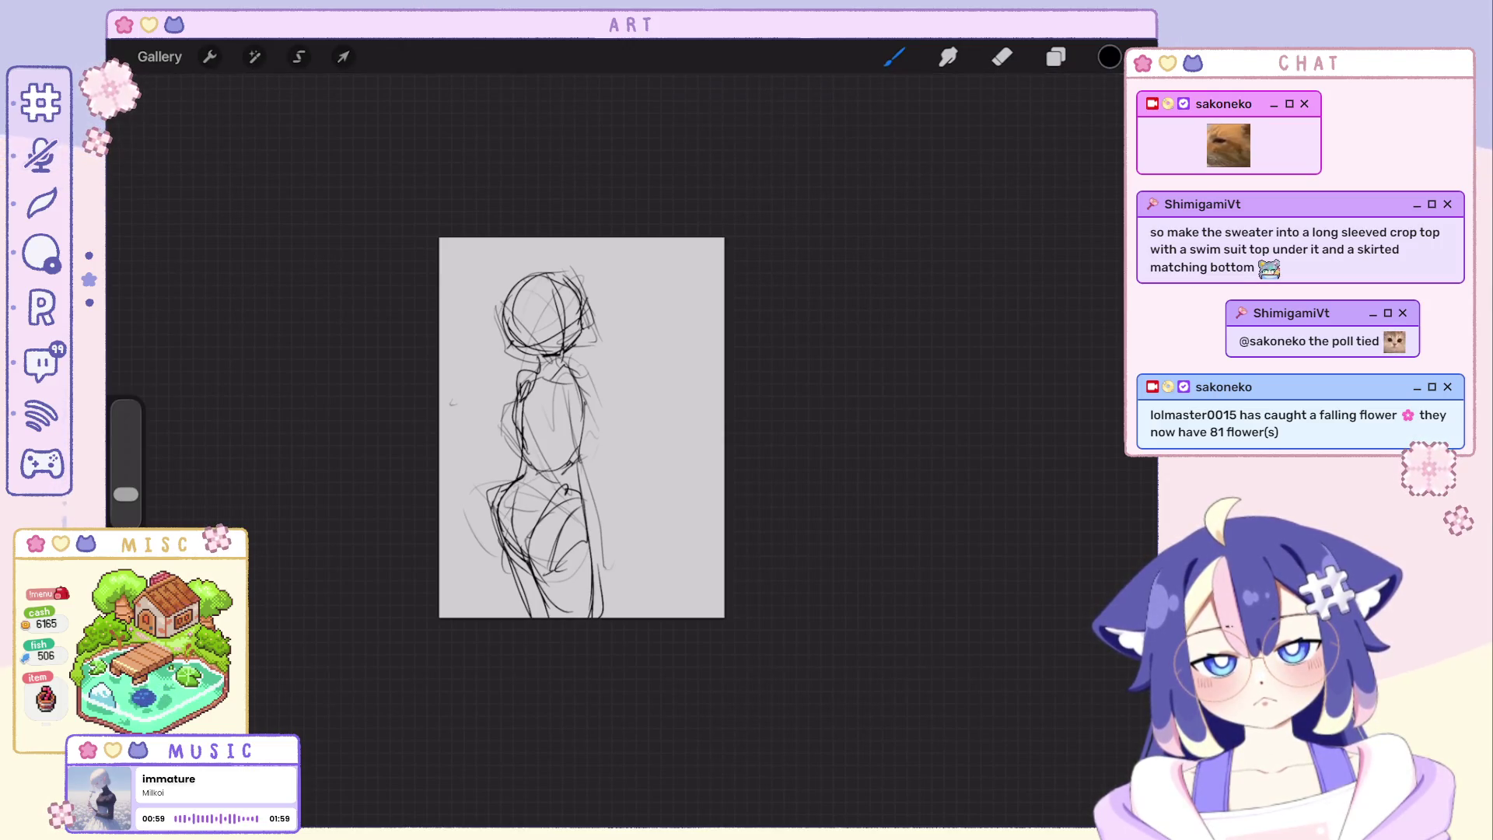
{"action": "key", "text": "ctrl+z"}
{"action": "key", "text": "ctrl+z"}
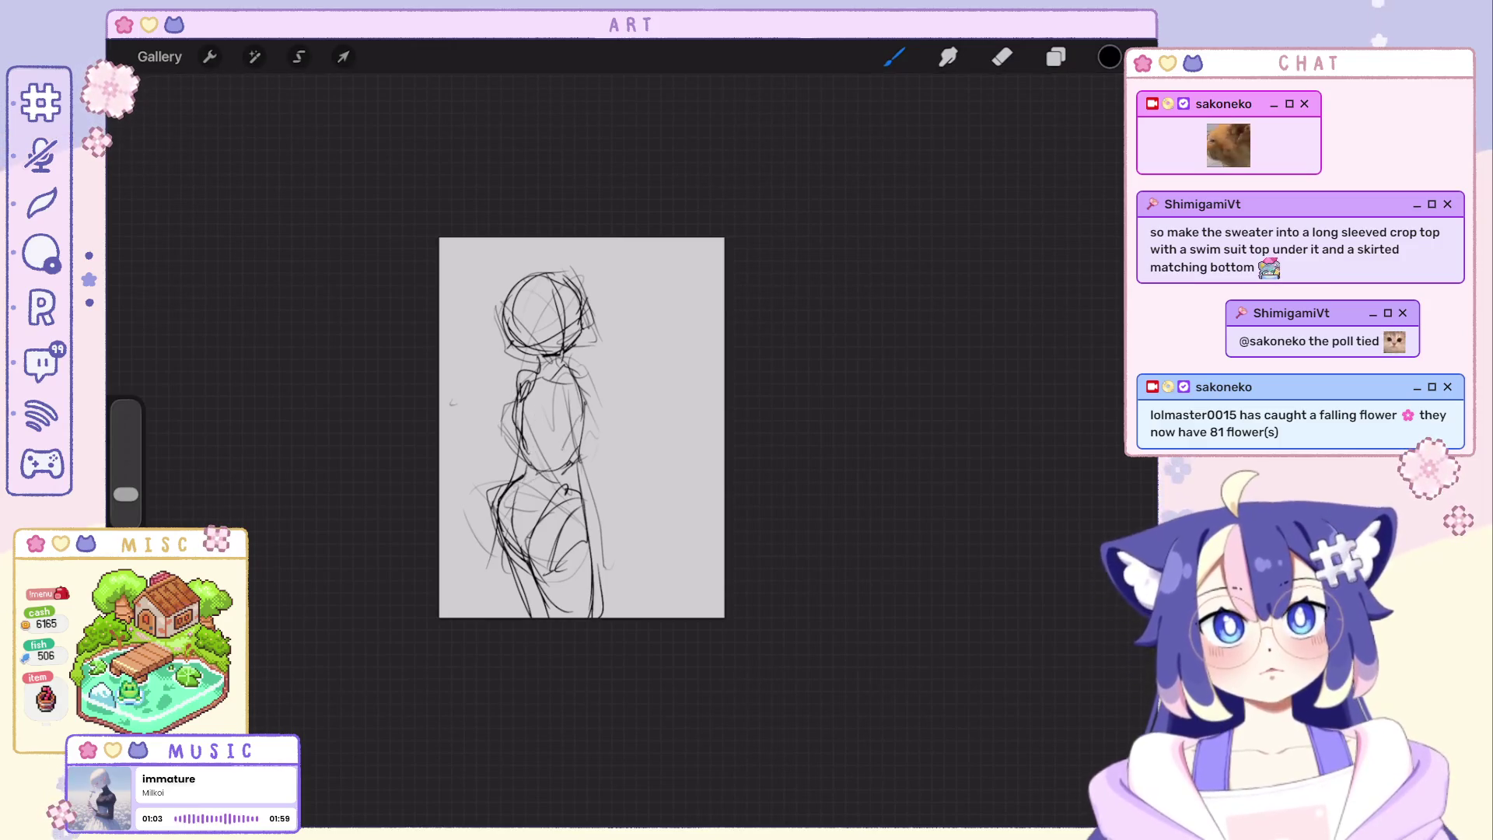
{"action": "left_click_drag", "start_coordinate": [439, 332], "coordinate": [654, 239]}
Cross out the finished figure with diagonal strike lines.
{"action": "left_click_drag", "start_coordinate": [438, 357], "coordinate": [674, 240]}
{"action": "left_click_drag", "start_coordinate": [440, 387], "coordinate": [724, 266]}
{"action": "left_click_drag", "start_coordinate": [438, 465], "coordinate": [724, 308]}
{"action": "left_click_drag", "start_coordinate": [440, 520], "coordinate": [726, 376]}
{"action": "left_click_drag", "start_coordinate": [124, 494], "coordinate": [125, 460]}
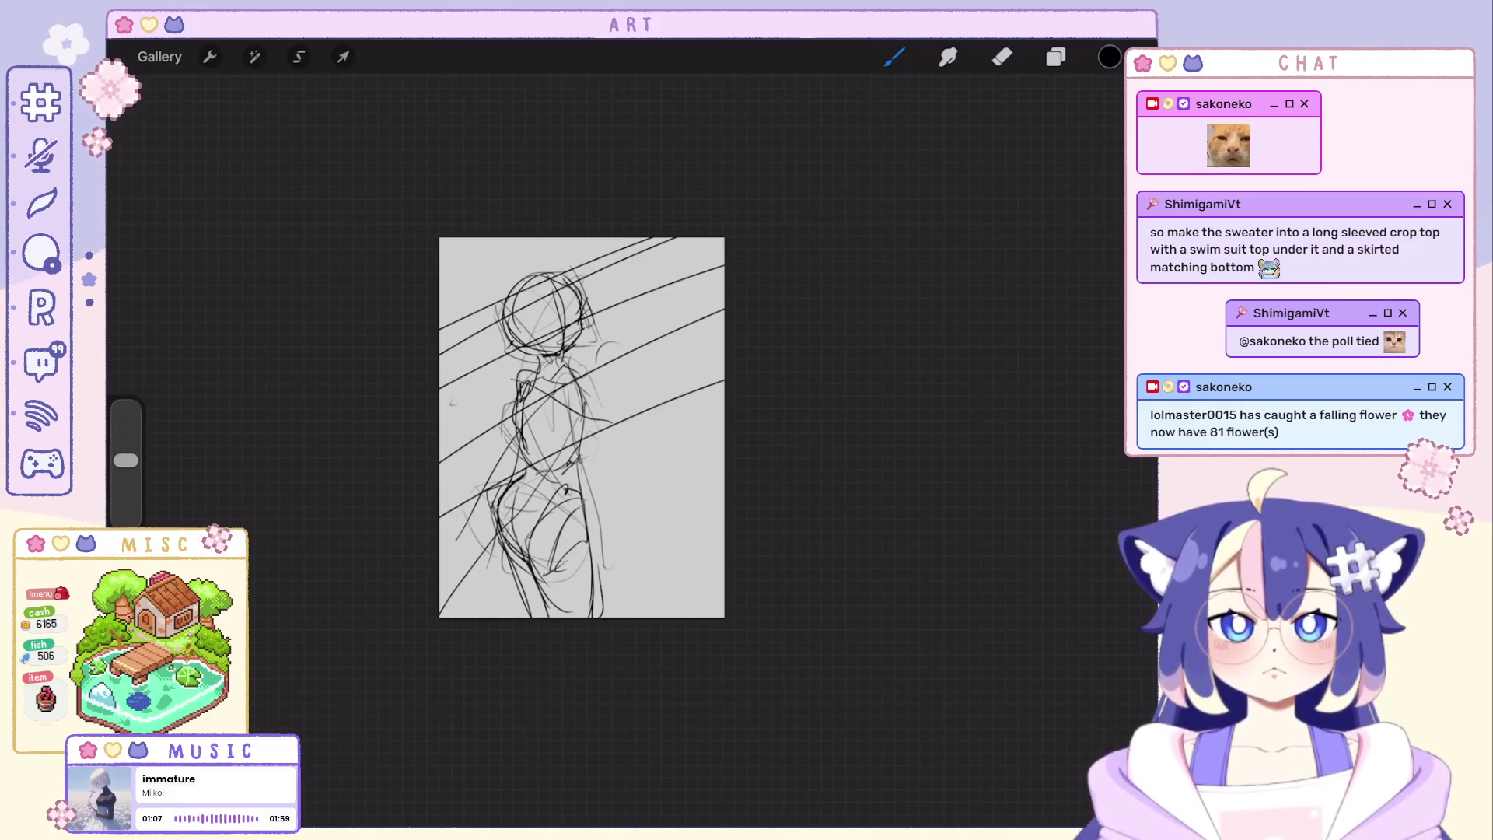
Hide Layer 2, add a blank Layer 3, thin the brush and begin a curved stroke near the top.
{"action": "left_click", "coordinate": [1055, 56]}
{"action": "left_click", "coordinate": [1116, 157]}
{"action": "left_click", "coordinate": [1119, 106]}
{"action": "left_click", "coordinate": [895, 57]}
{"action": "left_click_drag", "start_coordinate": [125, 460], "coordinate": [126, 488]}
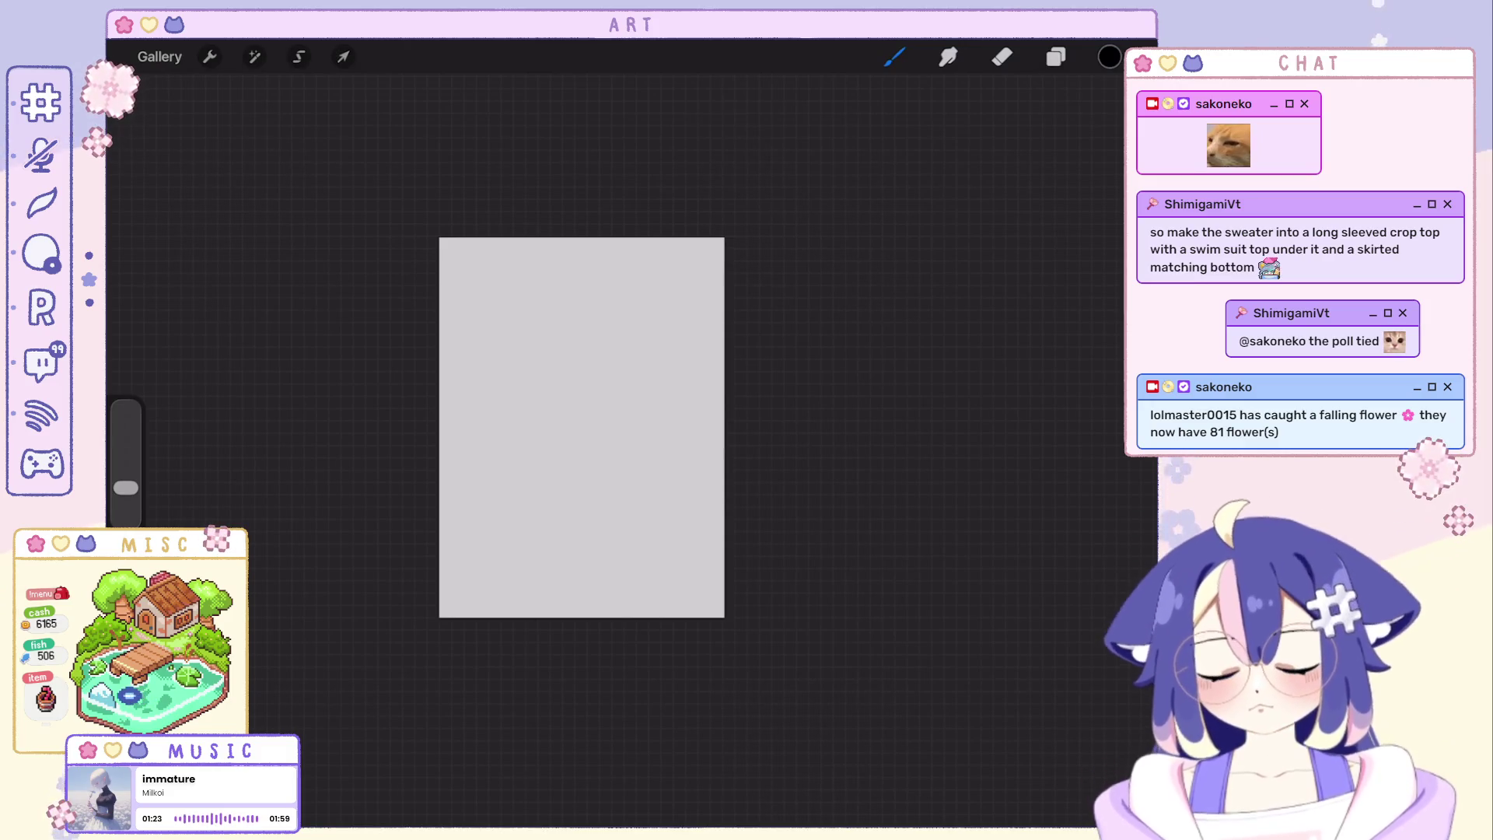
{"action": "left_click_drag", "start_coordinate": [552, 290], "coordinate": [595, 324]}
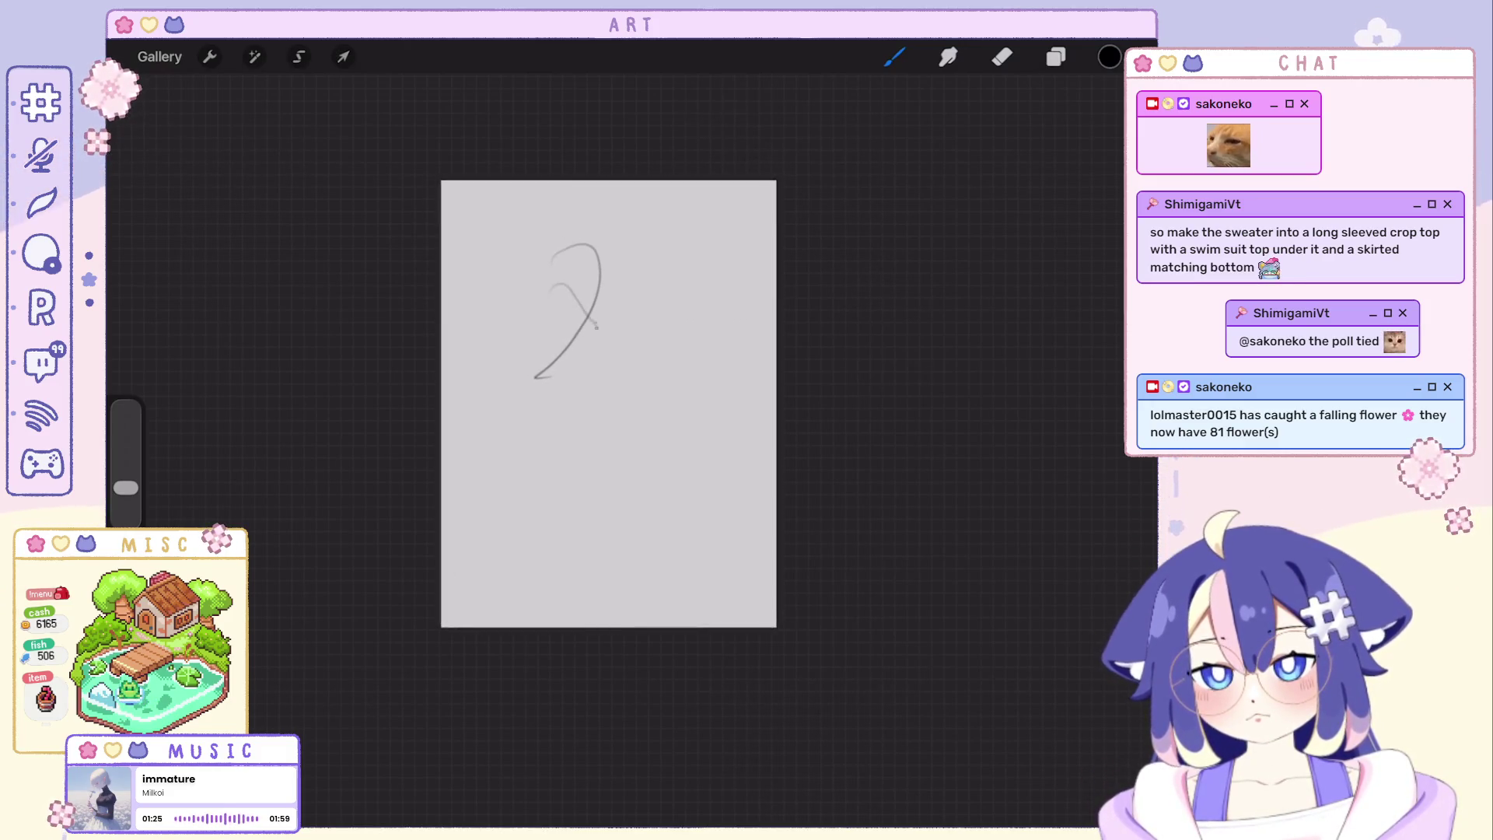
Draw a faint diagonal, a large looped head and small lower strokes, fixing them with undo and redo.
{"action": "key", "text": "ctrl+z"}
{"action": "key", "text": "ctrl+z"}
{"action": "left_click_drag", "start_coordinate": [549, 268], "coordinate": [601, 415]}
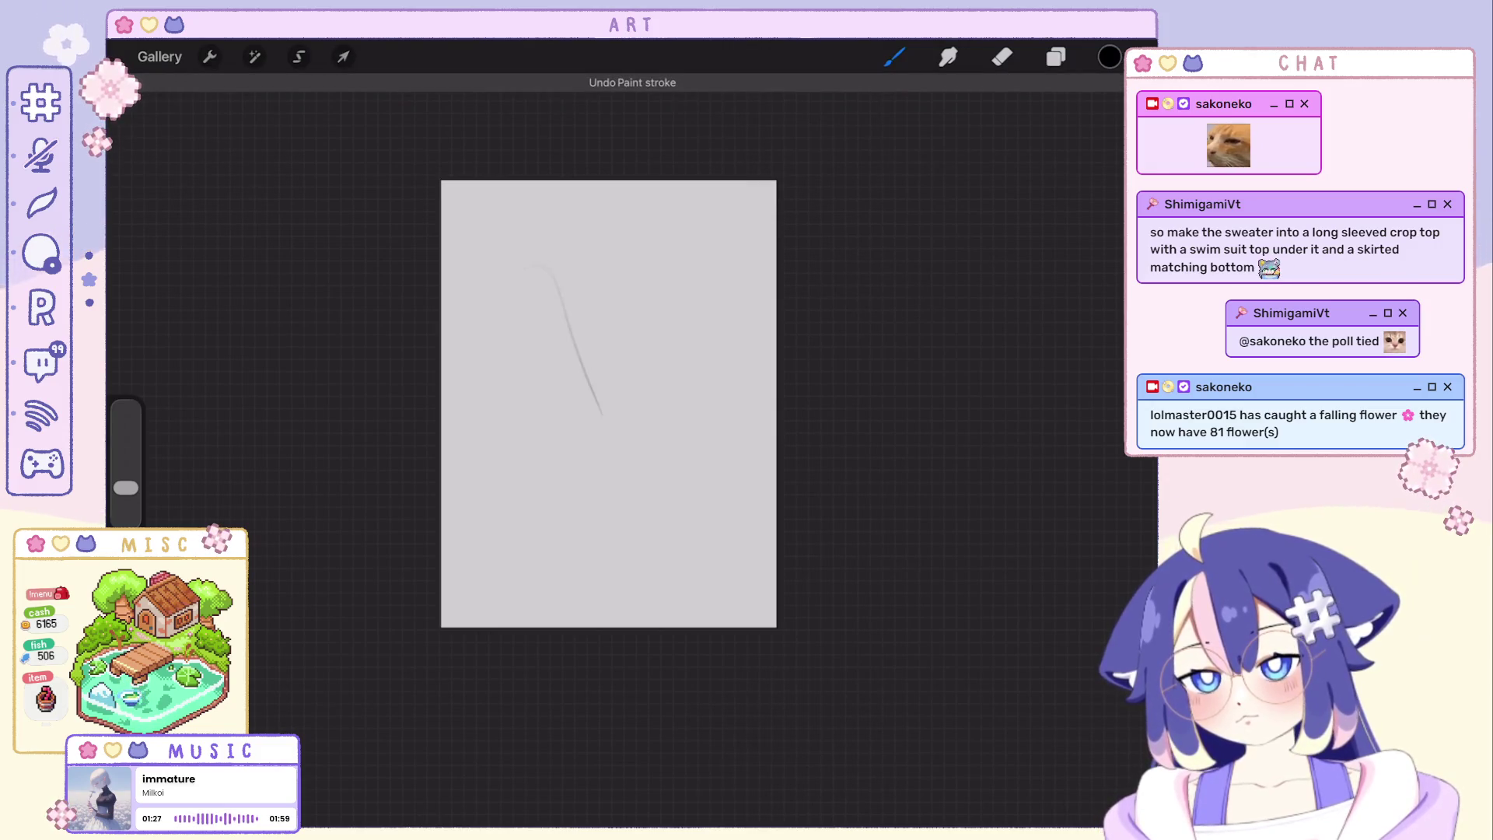
{"action": "left_click_drag", "start_coordinate": [676, 302], "coordinate": [661, 423]}
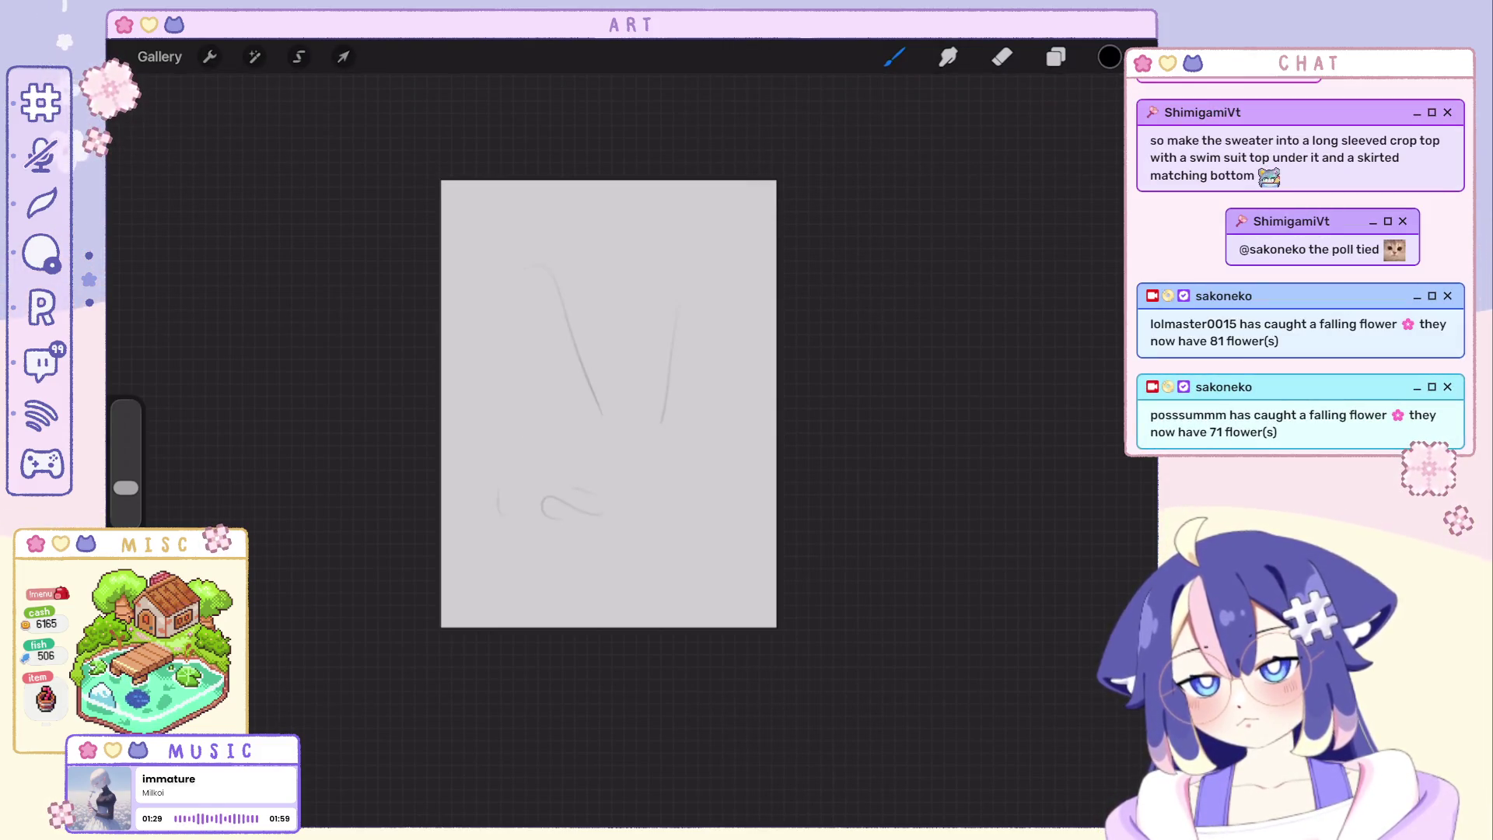
{"action": "left_click_drag", "start_coordinate": [491, 520], "coordinate": [555, 507]}
{"action": "mouse_move", "coordinate": [638, 406]}
{"action": "left_mouse_down"}
{"action": "mouse_move", "coordinate": [563, 429]}
{"action": "mouse_move", "coordinate": [662, 426]}
{"action": "left_mouse_up"}
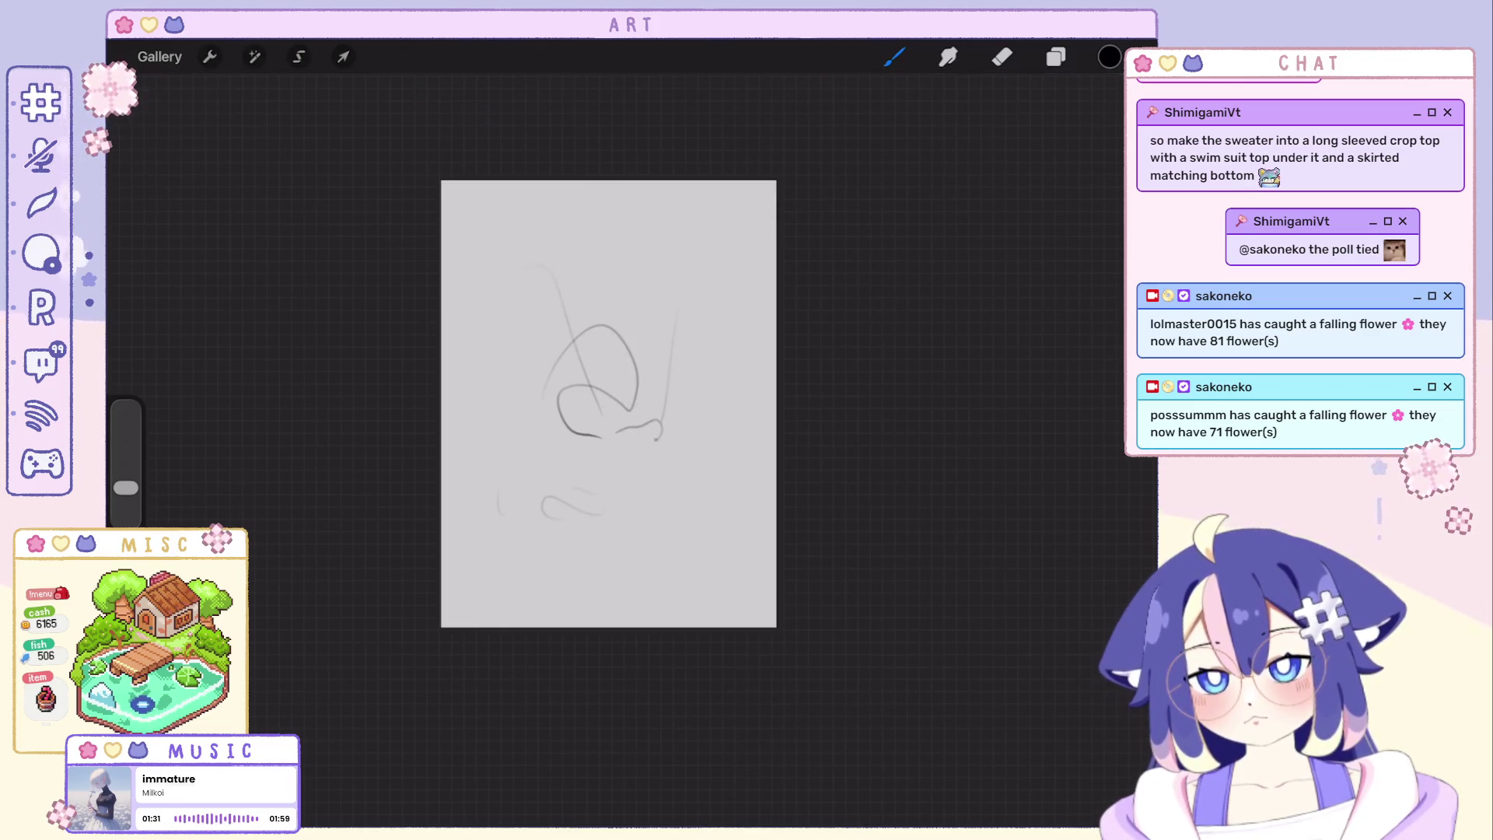
{"action": "key", "text": "ctrl+z"}
{"action": "mouse_move", "coordinate": [542, 519]}
{"action": "left_mouse_down"}
{"action": "mouse_move", "coordinate": [595, 508]}
{"action": "mouse_move", "coordinate": [504, 566]}
{"action": "mouse_move", "coordinate": [554, 571]}
{"action": "mouse_move", "coordinate": [505, 590]}
{"action": "left_mouse_up"}
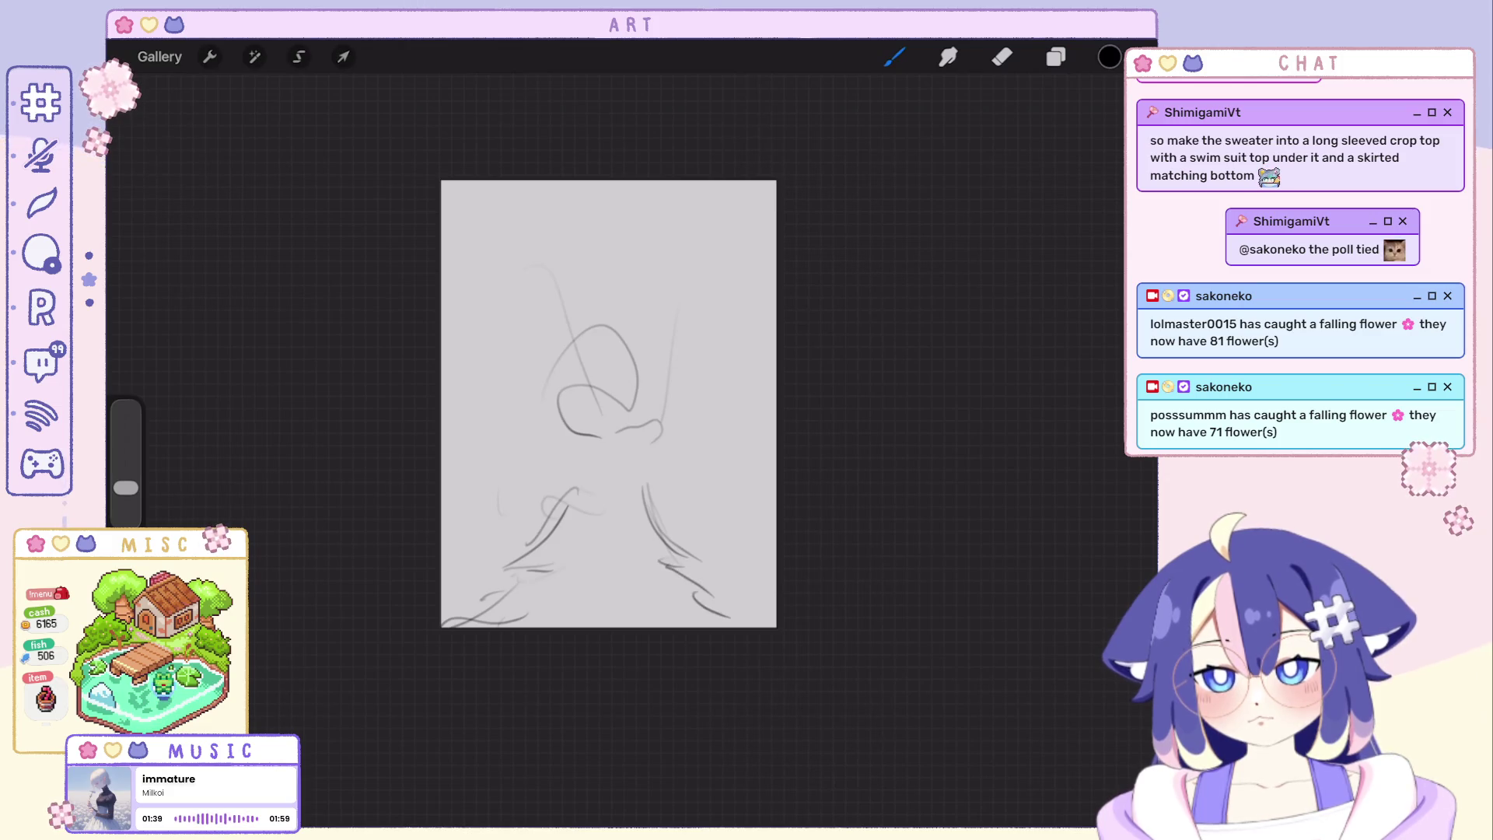
{"action": "key", "text": "ctrl+z"}
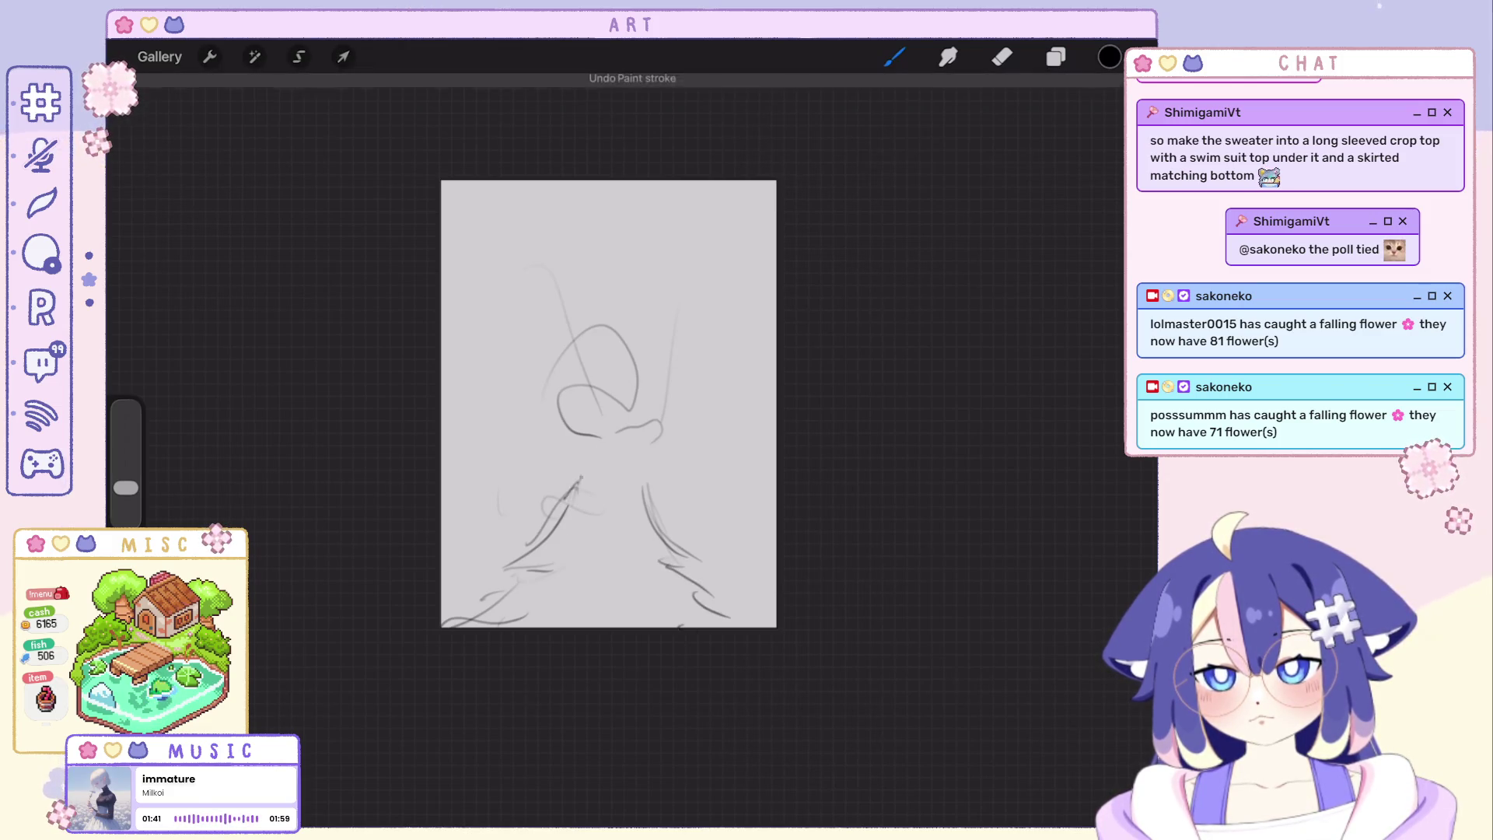
{"action": "key", "text": "ctrl+shift+z"}
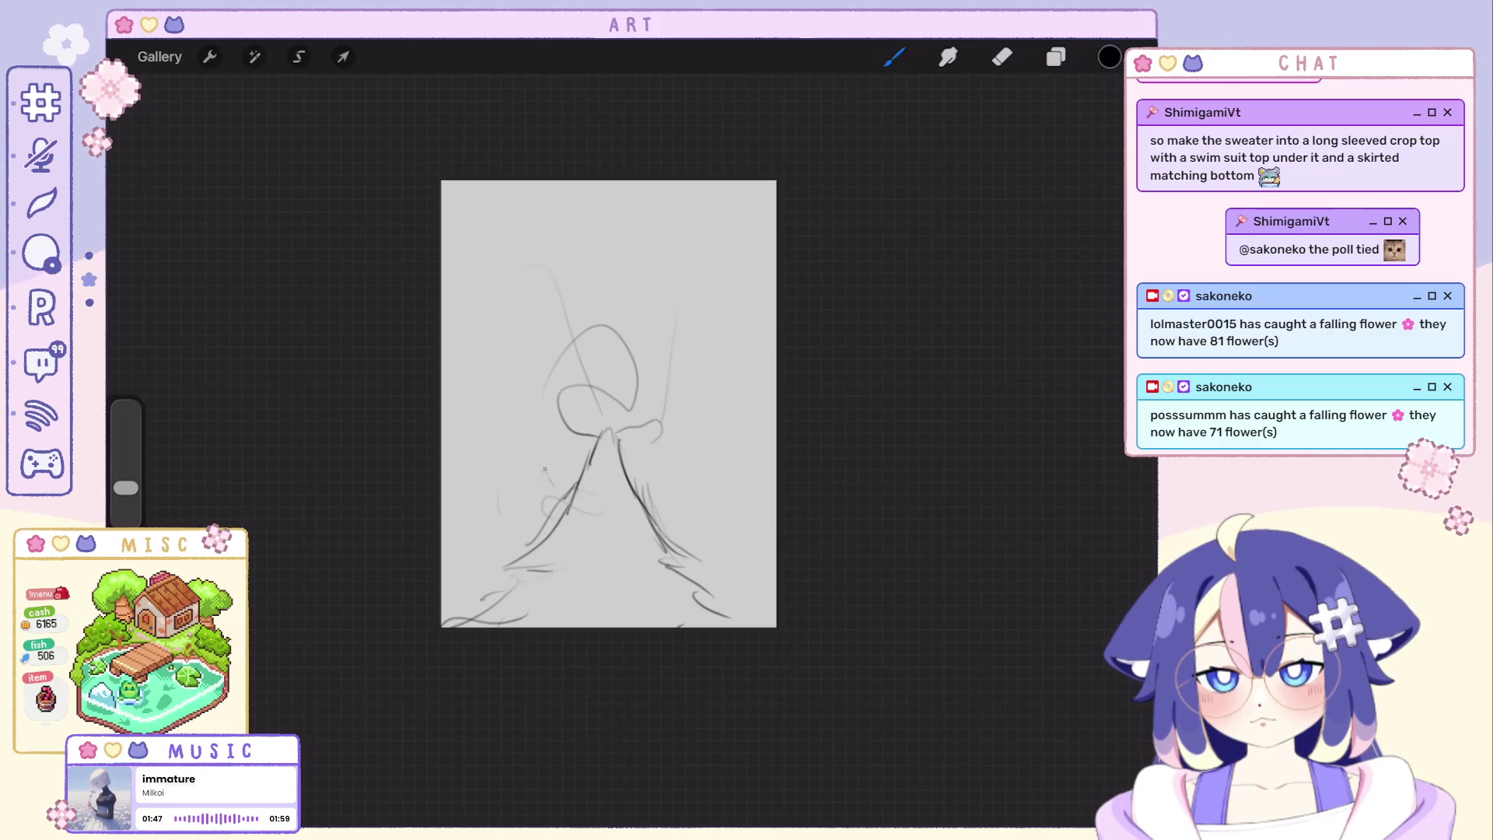
{"action": "key", "text": "ctrl+z"}
{"action": "key", "text": "ctrl+z"}
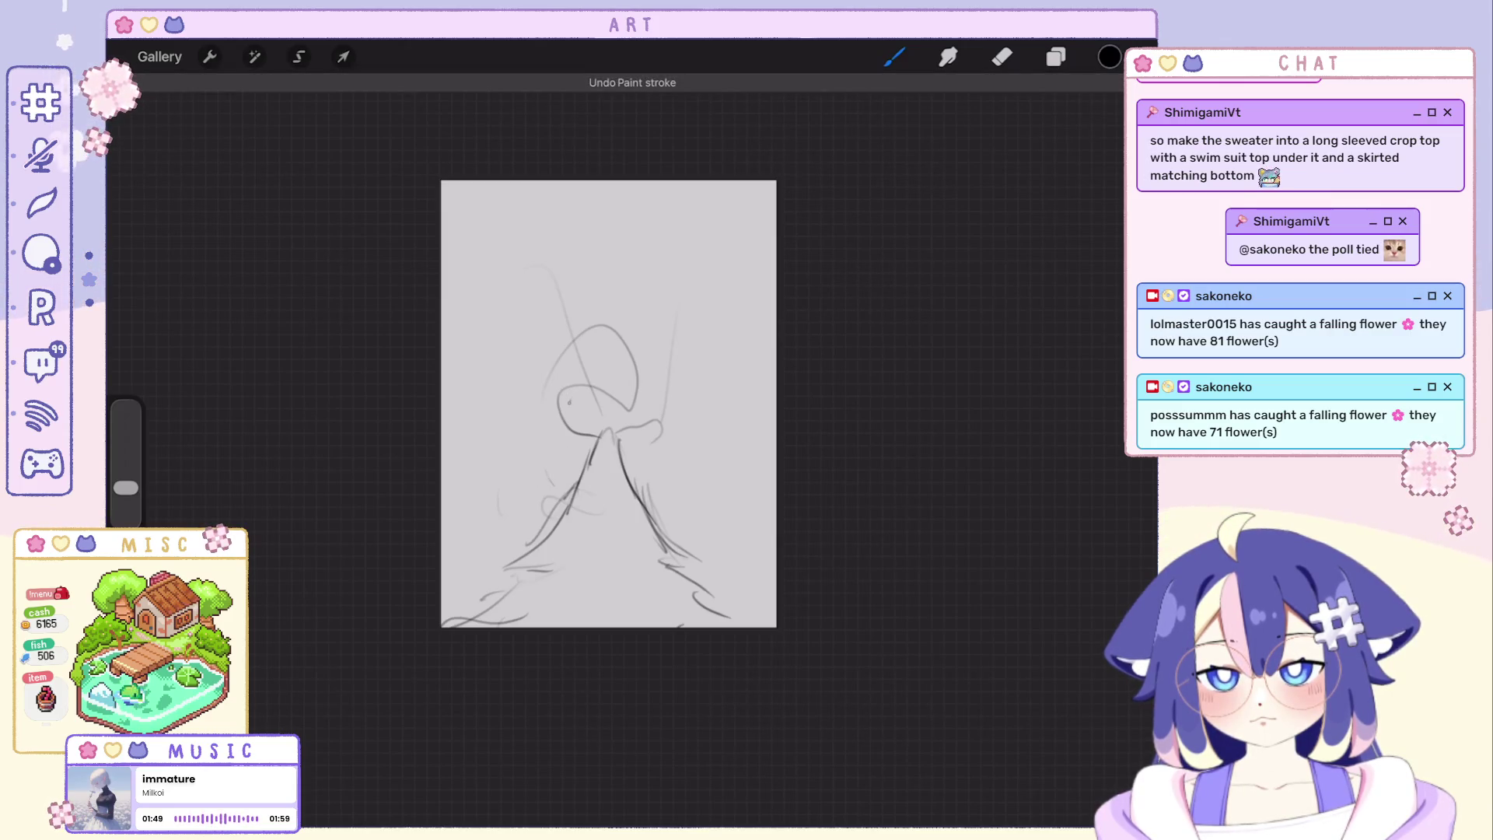
{"action": "left_click", "coordinate": [1056, 56]}
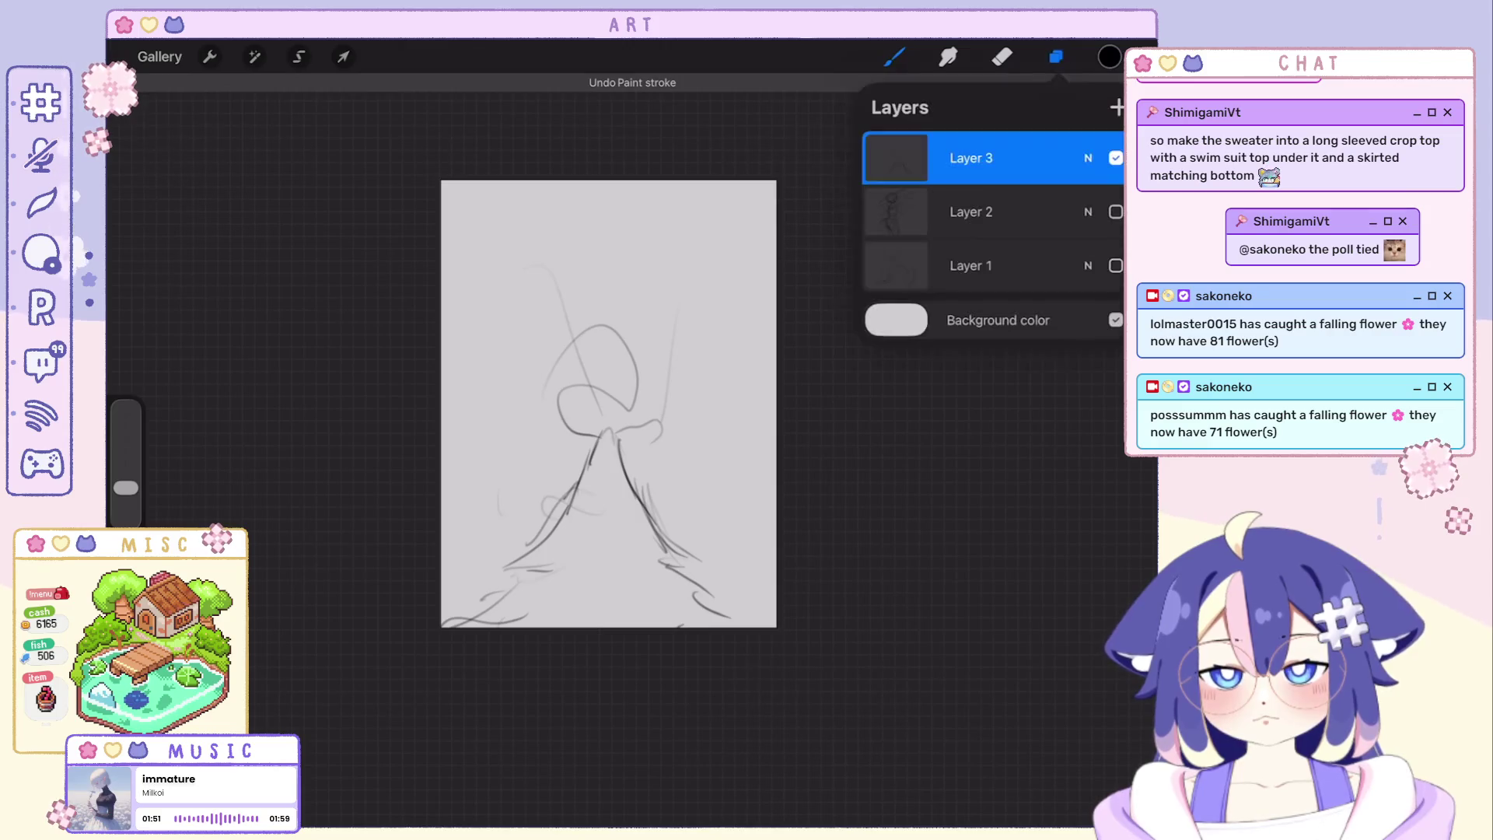
Hide Layer 3, add Layer 4, and sketch a looped head with an arc above and first torso strokes.
{"action": "left_click", "coordinate": [1116, 157]}
{"action": "left_click", "coordinate": [1117, 107]}
{"action": "mouse_move", "coordinate": [569, 420]}
{"action": "left_mouse_down"}
{"action": "mouse_move", "coordinate": [638, 441]}
{"action": "mouse_move", "coordinate": [628, 404]}
{"action": "left_mouse_up"}
{"action": "mouse_move", "coordinate": [503, 329]}
{"action": "left_mouse_down"}
{"action": "mouse_move", "coordinate": [603, 333]}
{"action": "mouse_move", "coordinate": [590, 371]}
{"action": "mouse_move", "coordinate": [574, 372]}
{"action": "left_mouse_up"}
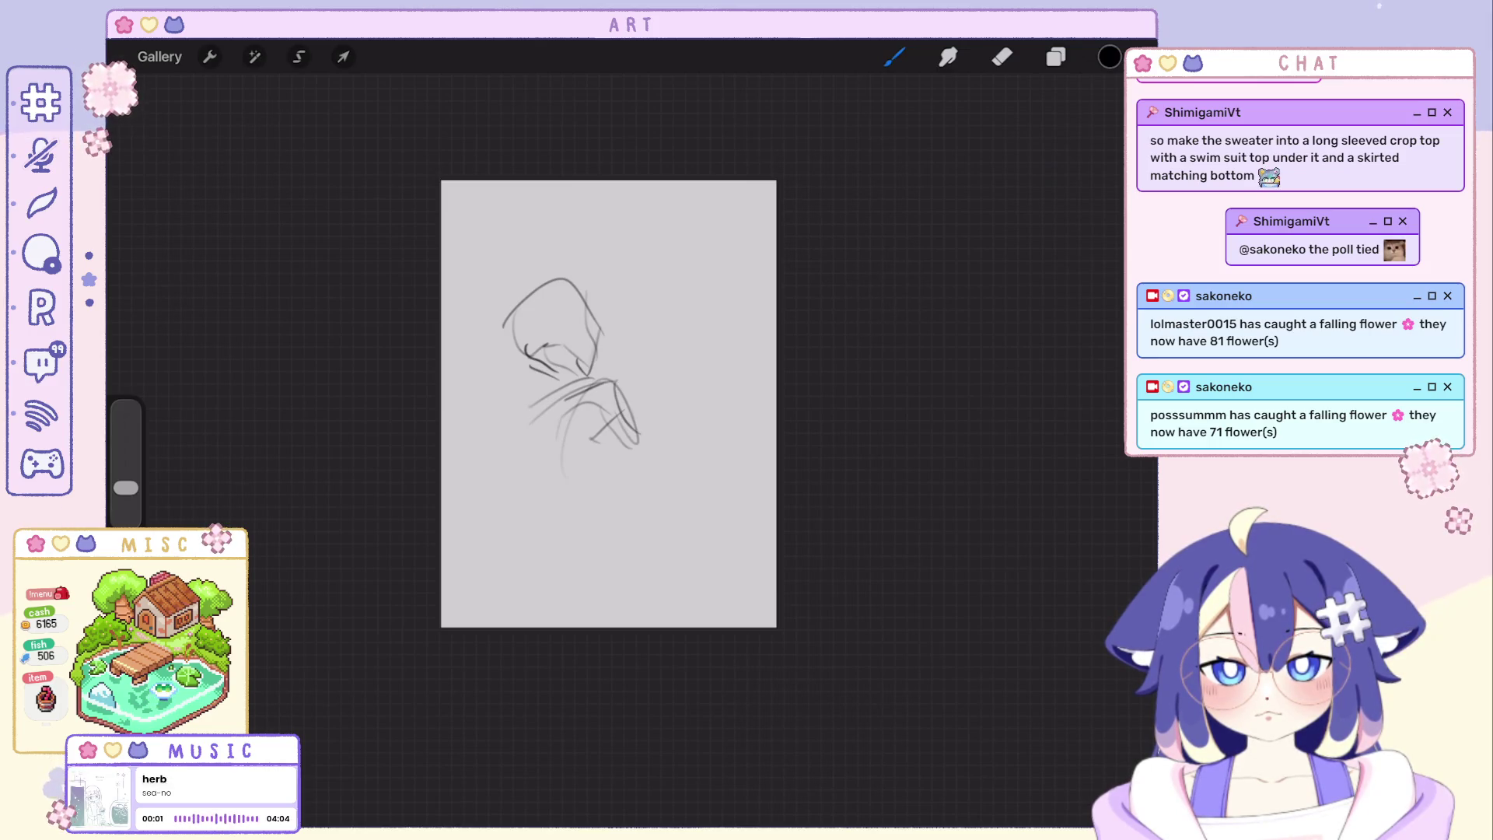
{"action": "left_click_drag", "start_coordinate": [549, 499], "coordinate": [597, 483]}
{"action": "left_click_drag", "start_coordinate": [542, 282], "coordinate": [525, 356]}
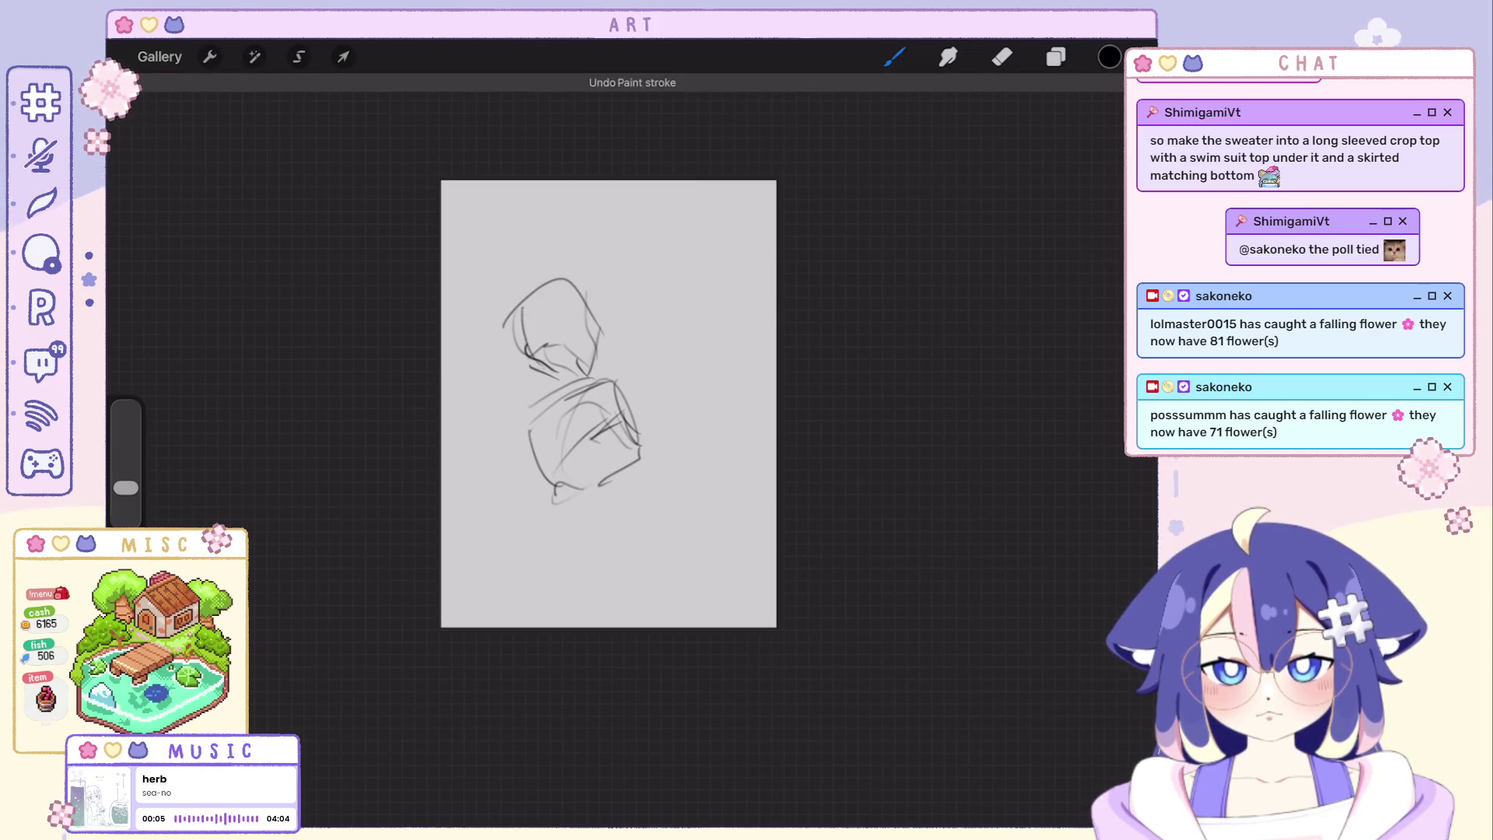
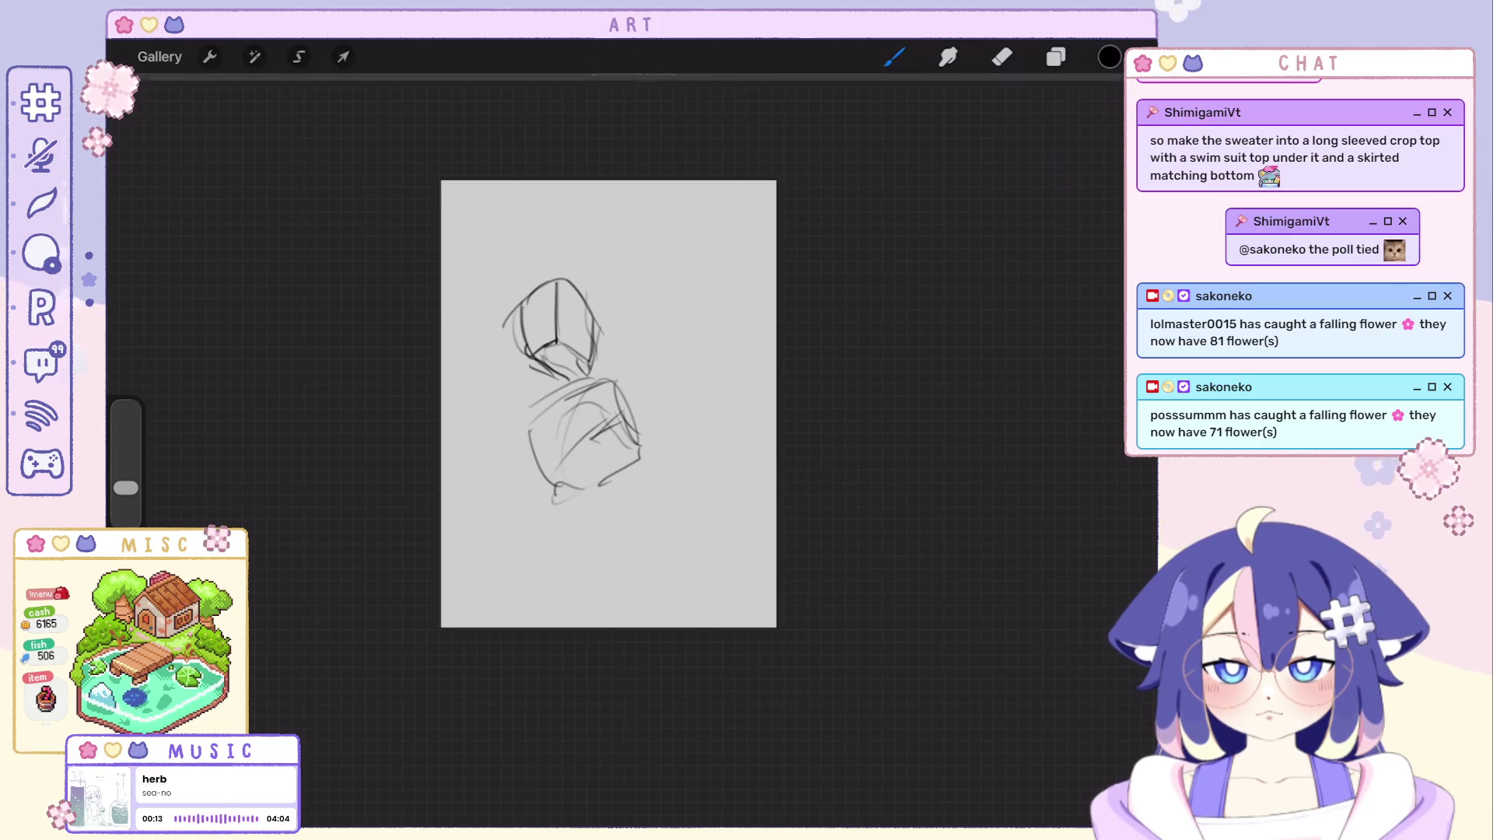
Try a short neck stroke, undo it with earlier strokes, and tilt the canvas to a new angle.
{"action": "left_click_drag", "start_coordinate": [576, 357], "coordinate": [588, 371]}
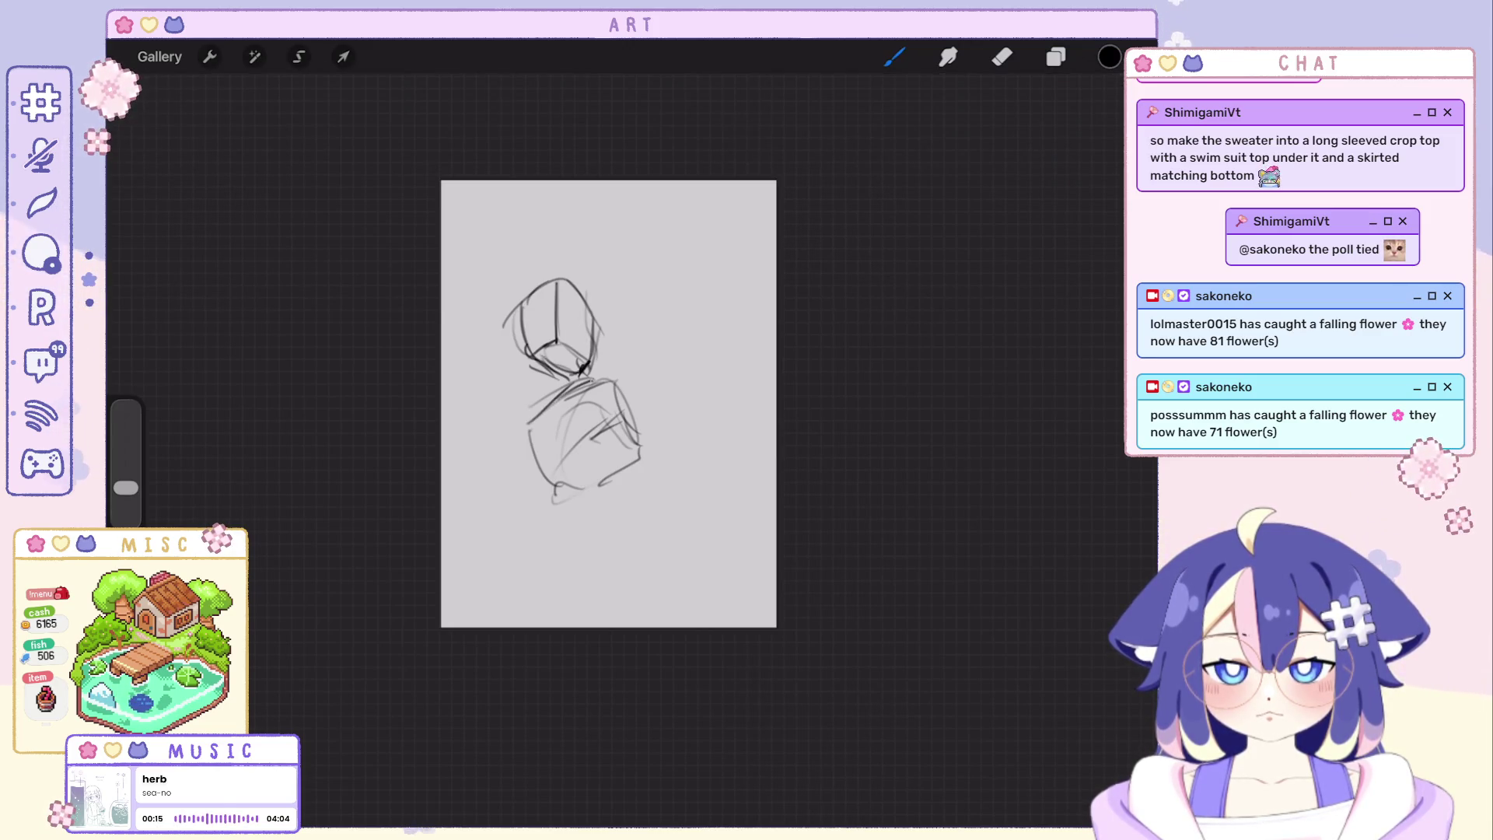
{"action": "key", "text": "ctrl+z"}
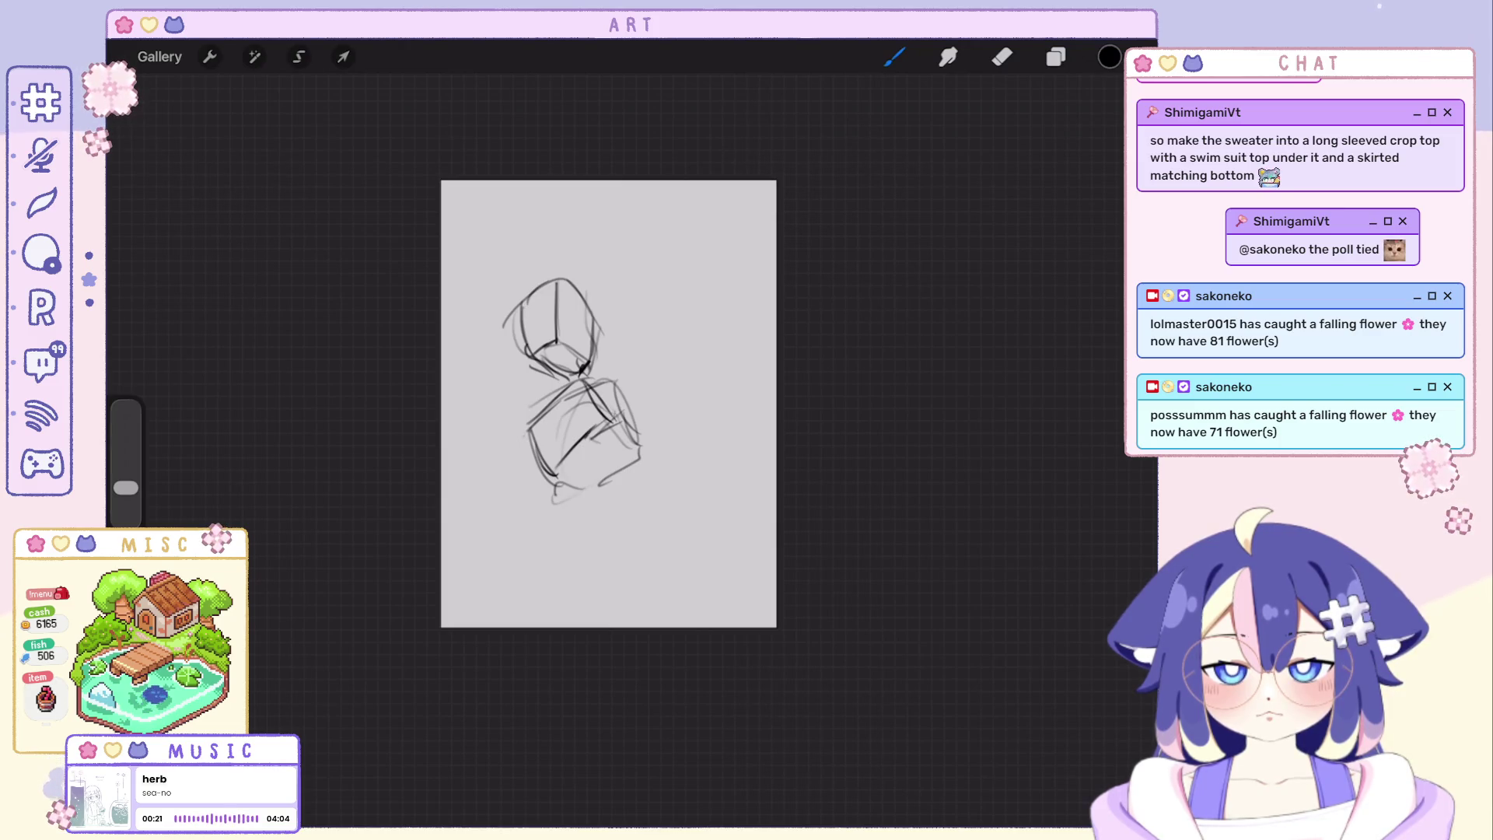
{"action": "key", "text": "ctrl+z"}
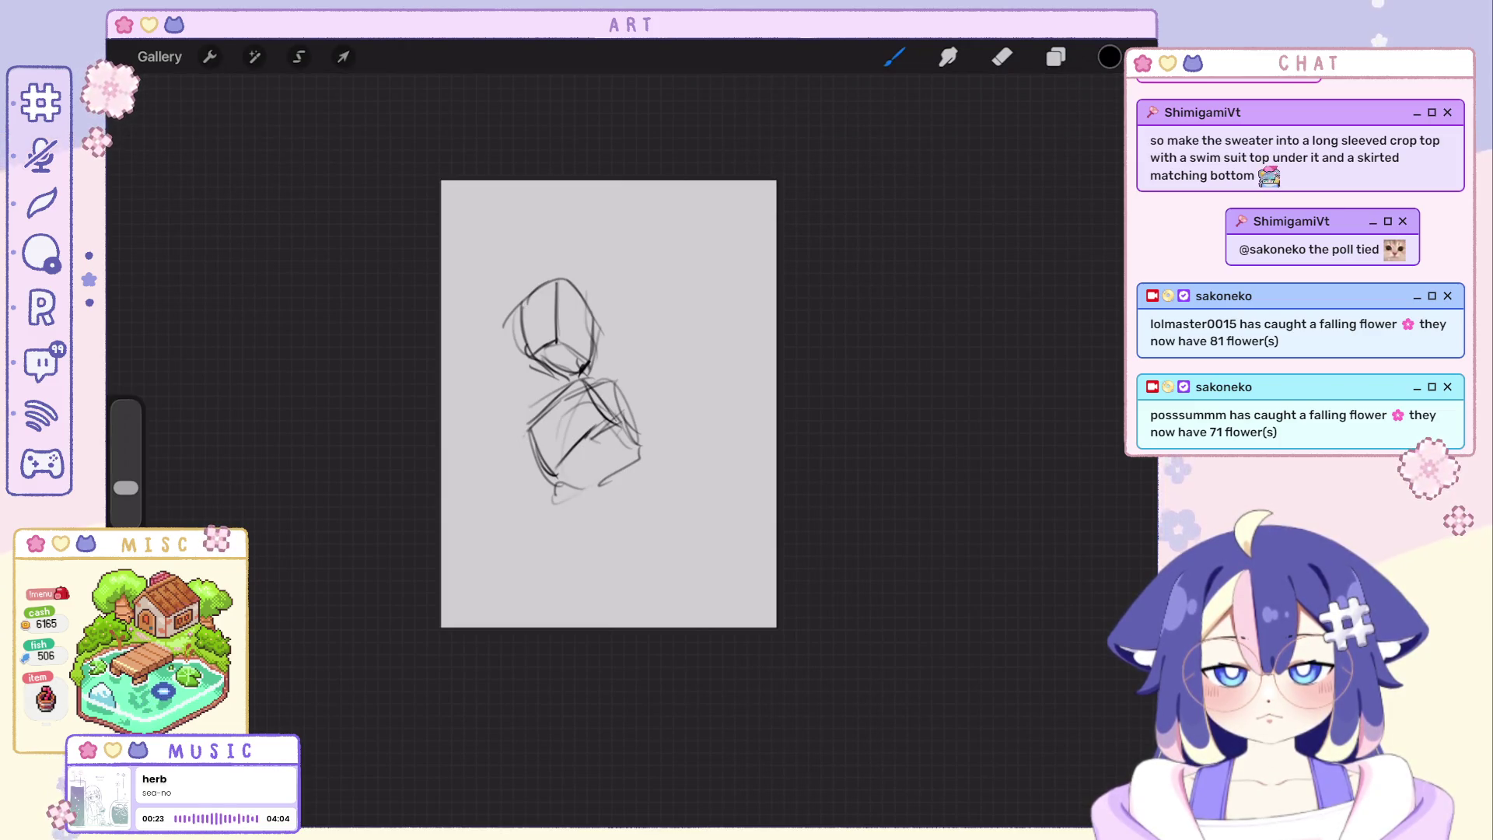
{"action": "key", "text": "ctrl+z"}
{"action": "key", "text": "ctrl+z"}
{"action": "left_click_drag", "start_coordinate": [608, 403], "coordinate": [583, 320]}
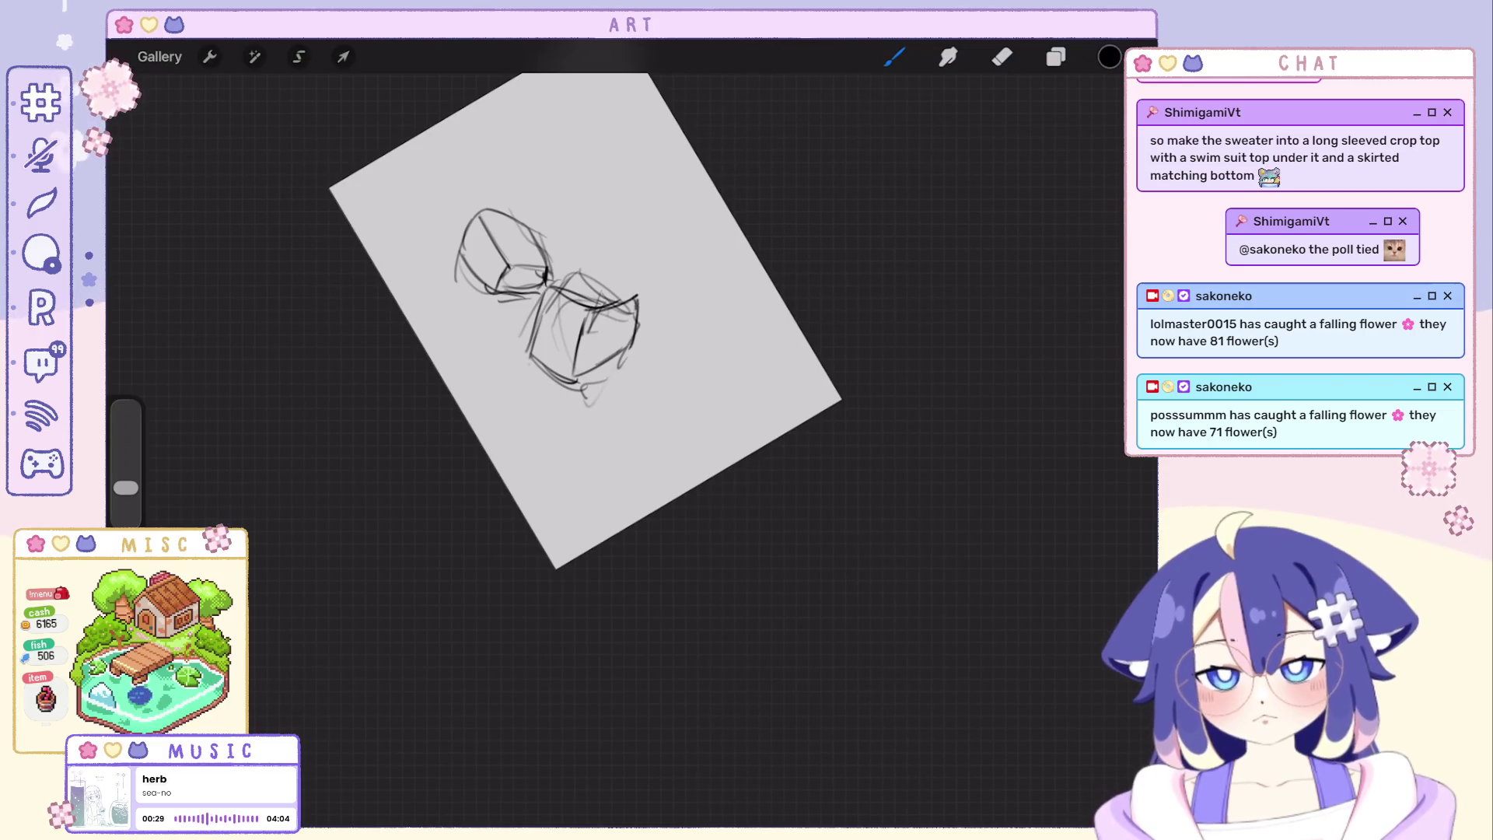
{"action": "left_click_drag", "start_coordinate": [584, 321], "coordinate": [529, 408]}
Attempt a diagonal torso stroke, undo back several strokes, and start a long new line down the figure.
{"action": "left_click_drag", "start_coordinate": [529, 376], "coordinate": [548, 446]}
{"action": "scroll", "coordinate": [583, 385], "scroll_direction": "up", "scroll_amount": 2}
{"action": "key", "text": "ctrl+z"}
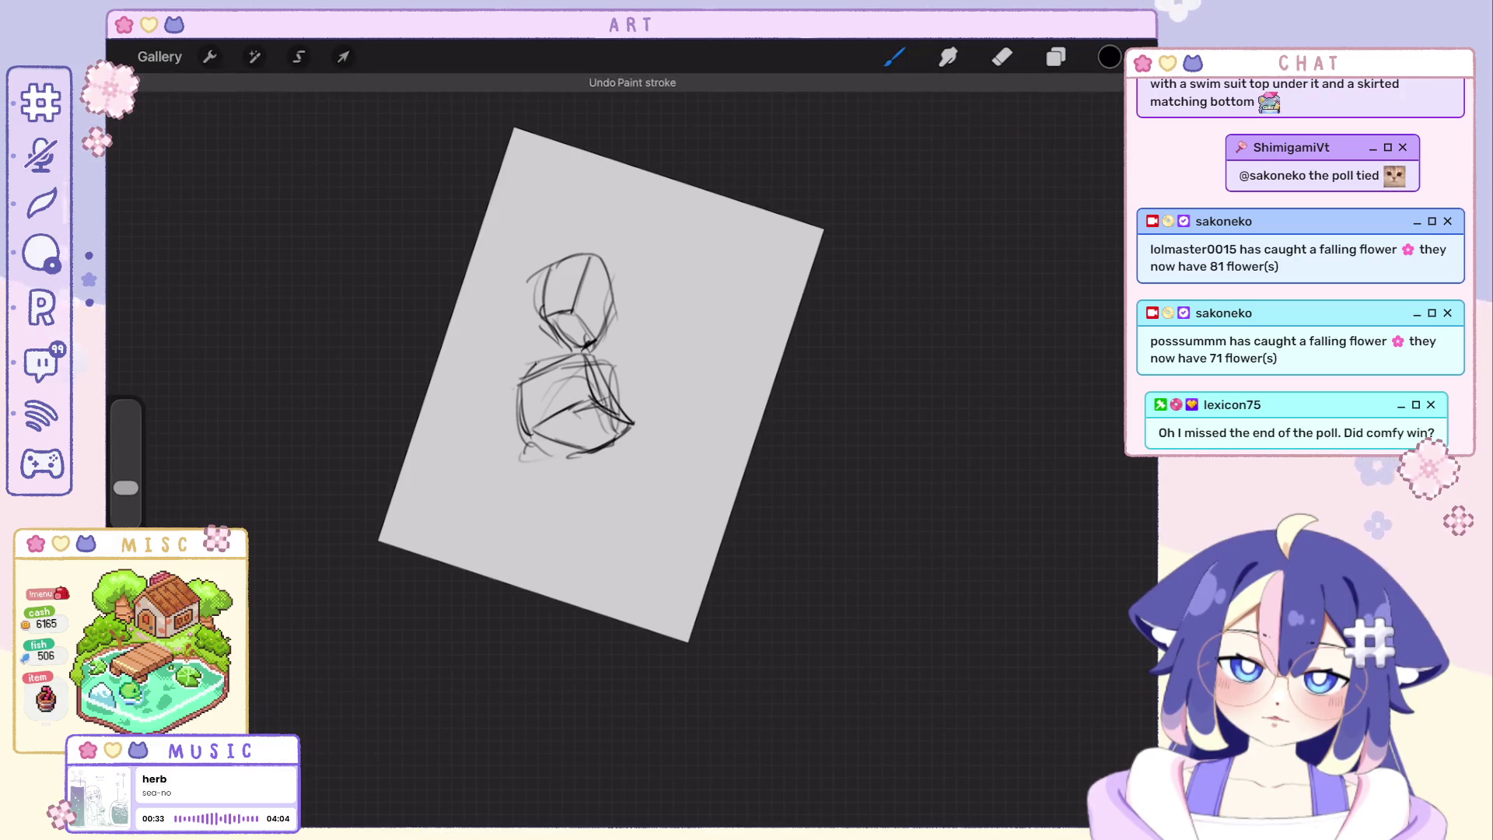
{"action": "key", "text": "ctrl+z"}
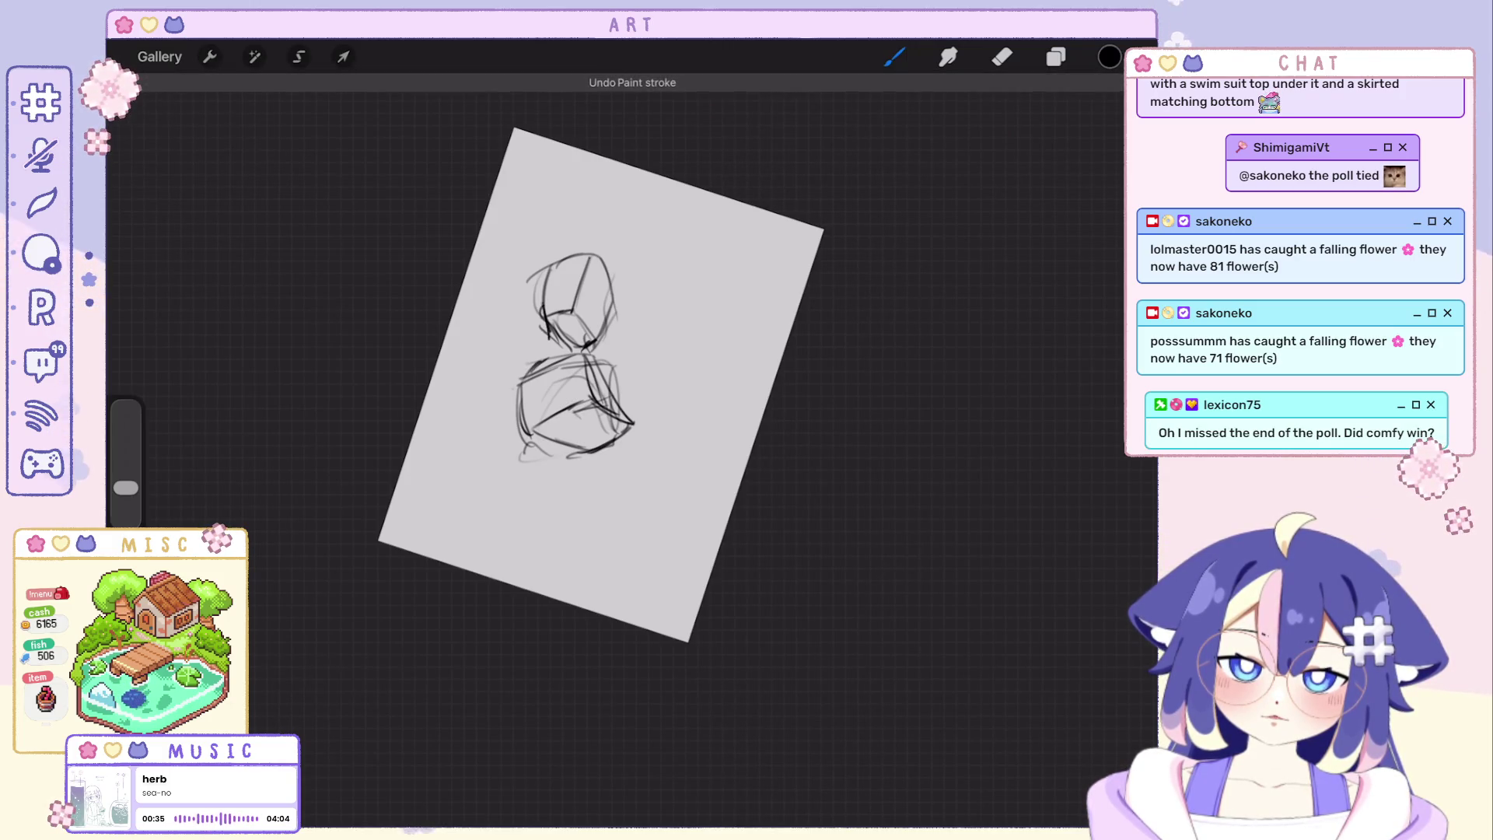
{"action": "key", "text": "ctrl+z"}
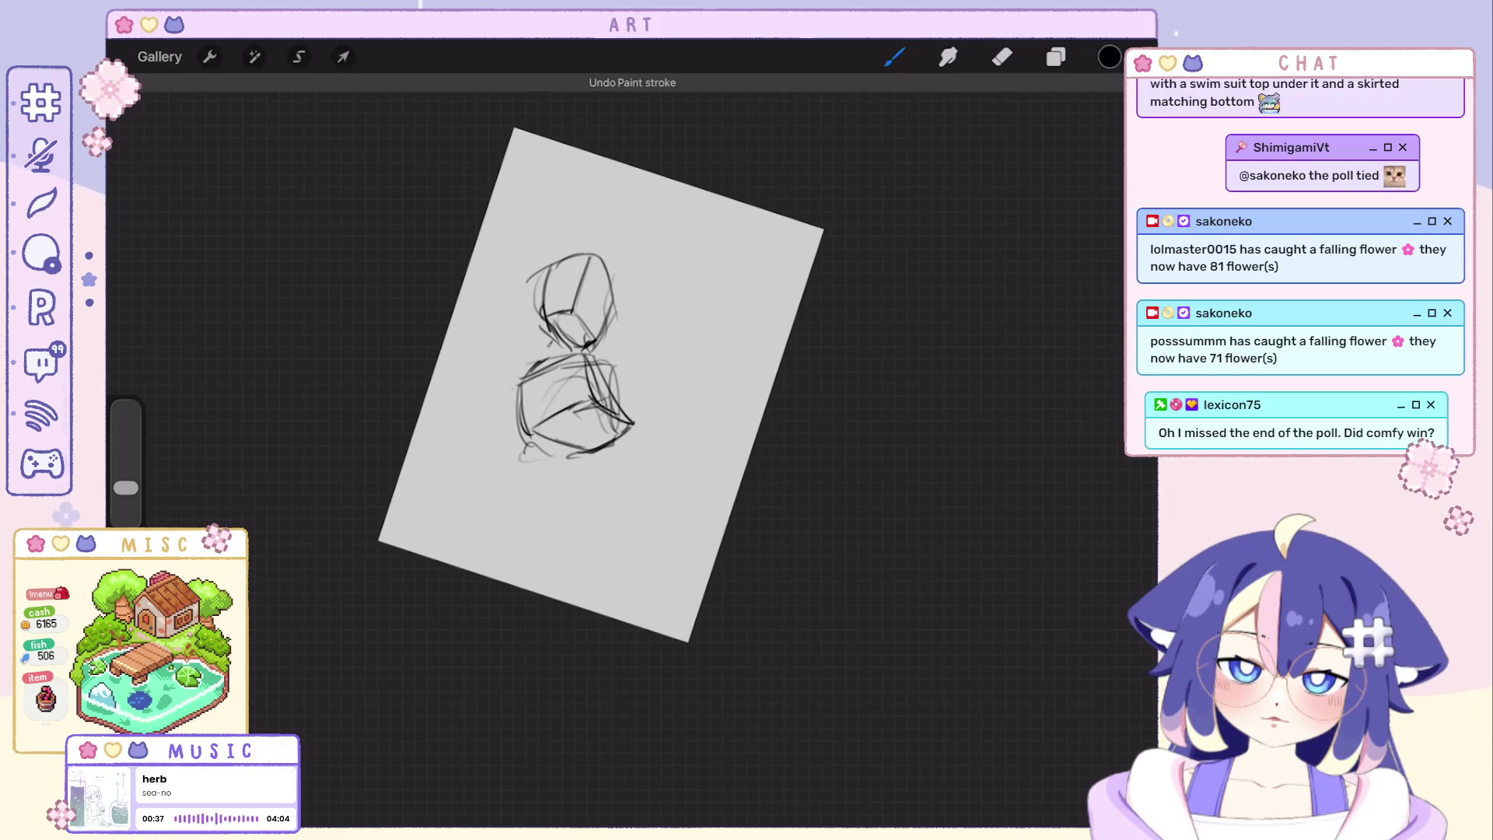
{"action": "key", "text": "ctrl+z"}
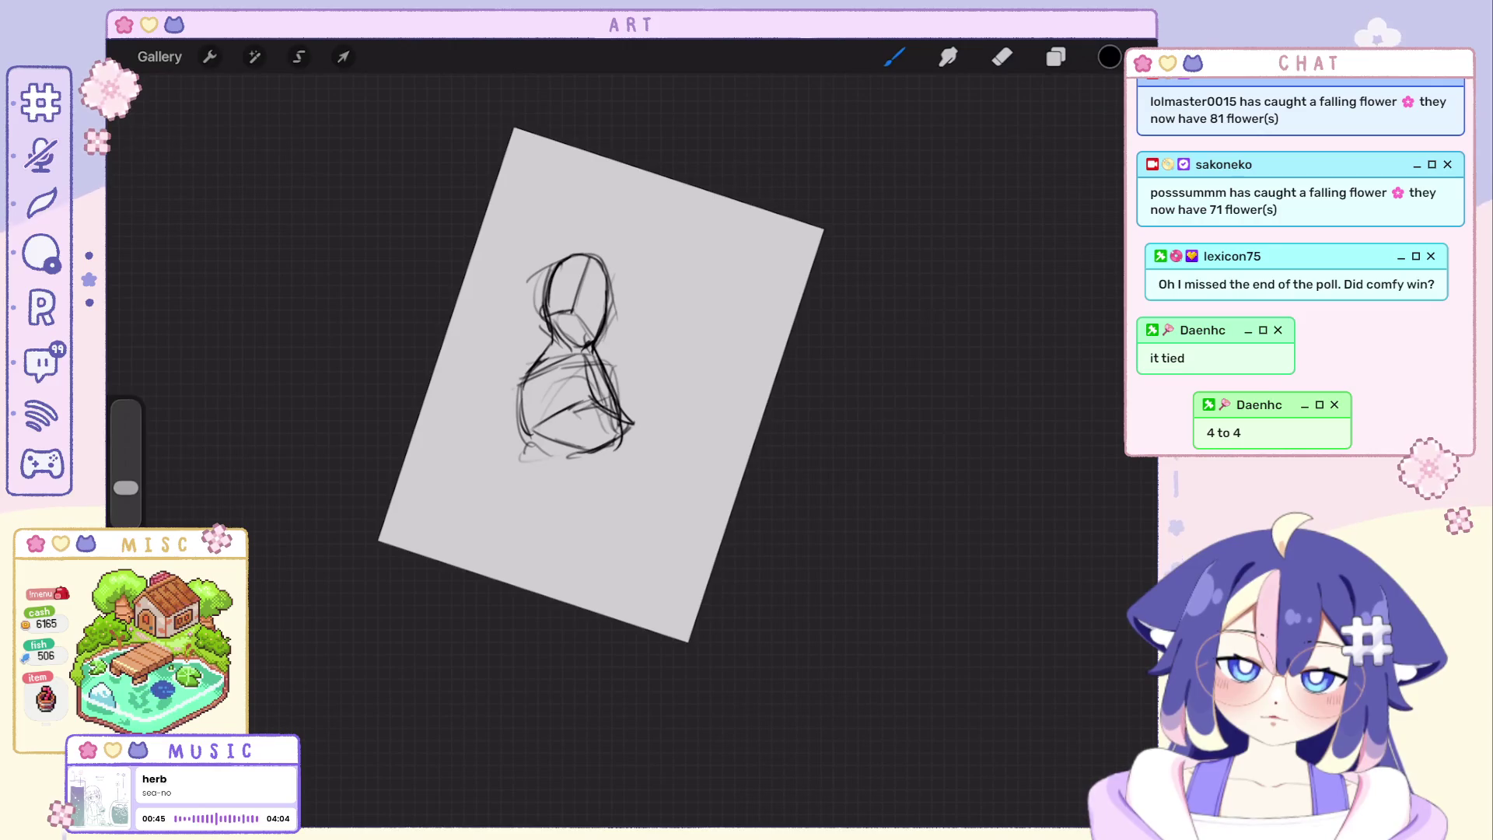
{"action": "key", "text": "ctrl+z"}
{"action": "left_click_drag", "start_coordinate": [551, 371], "coordinate": [658, 614]}
Retry until a long leg line runs down the canvas beside the torso.
{"action": "key", "text": "ctrl+z"}
{"action": "key", "text": "ctrl+z"}
{"action": "left_click_drag", "start_coordinate": [558, 374], "coordinate": [647, 629]}
{"action": "key", "text": "ctrl+z"}
{"action": "left_click_drag", "start_coordinate": [559, 374], "coordinate": [647, 628]}
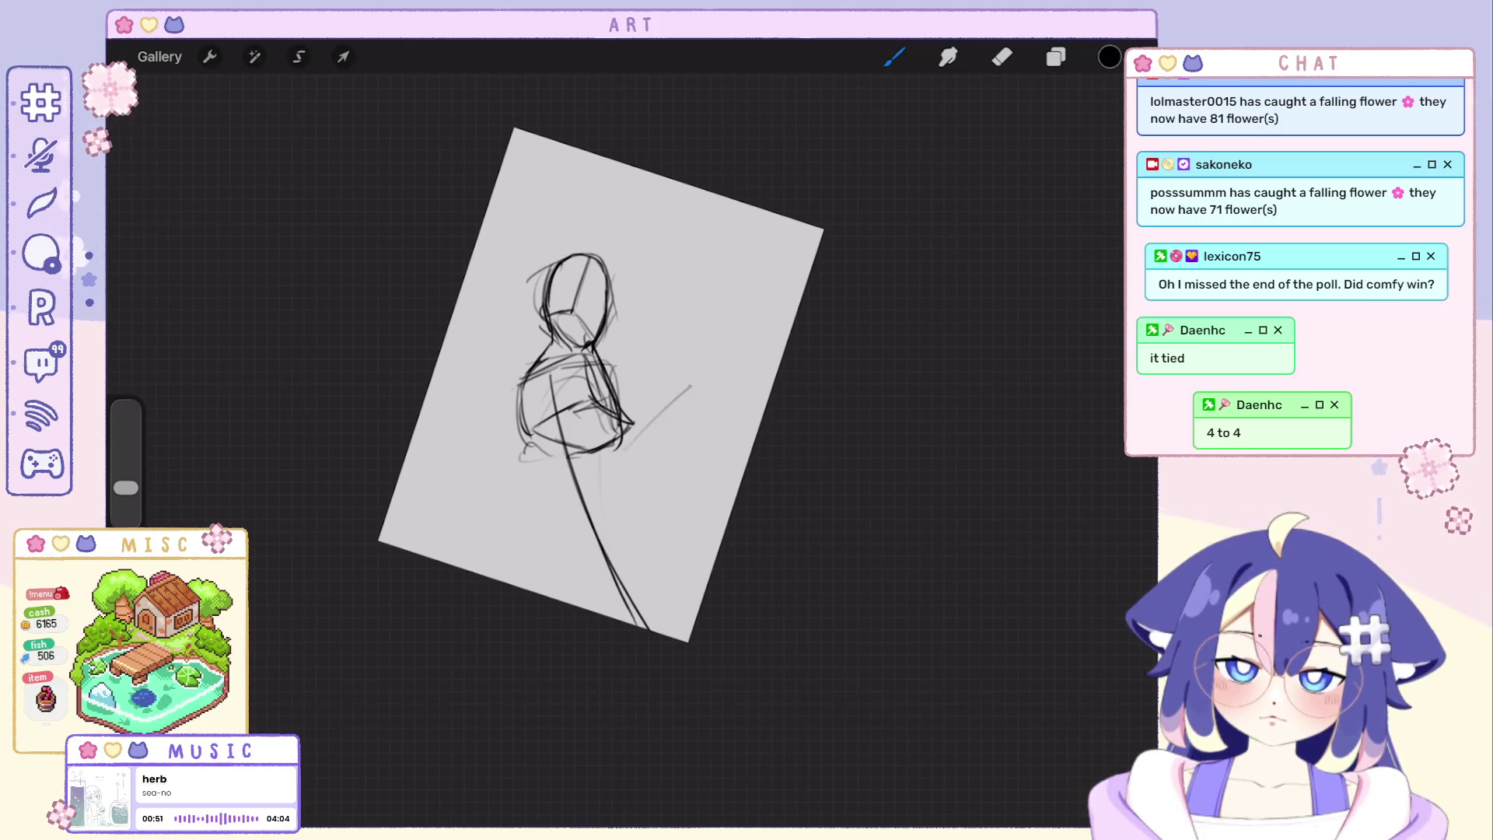
{"action": "key", "text": "ctrl+z"}
{"action": "mouse_move", "coordinate": [629, 415]}
{"action": "left_mouse_down"}
{"action": "mouse_move", "coordinate": [742, 395]}
{"action": "mouse_move", "coordinate": [654, 632]}
{"action": "left_mouse_up"}
{"action": "key", "text": "ctrl+z"}
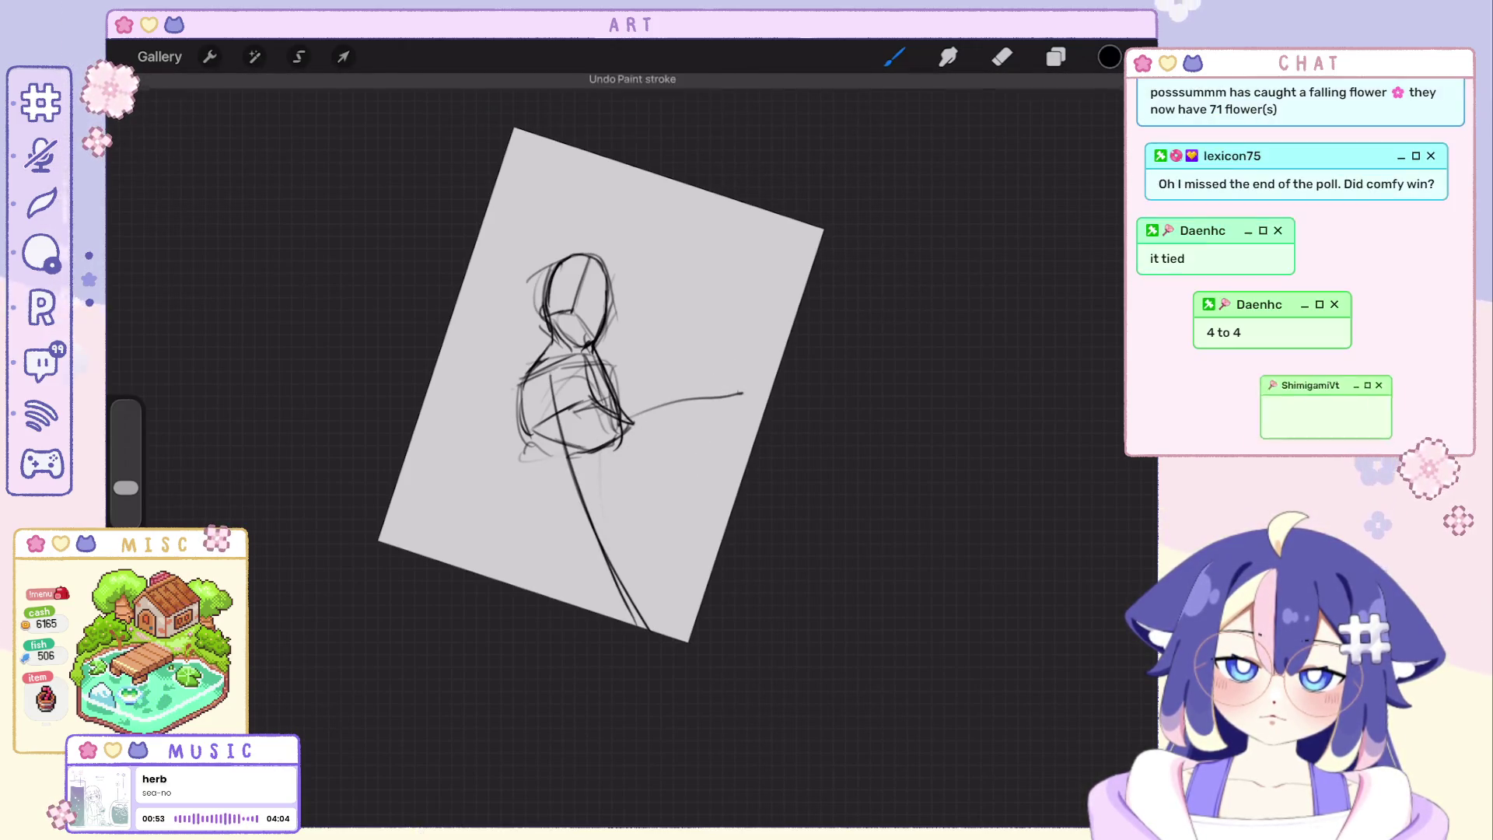
{"action": "key", "text": "ctrl+z"}
{"action": "left_click_drag", "start_coordinate": [632, 416], "coordinate": [660, 629]}
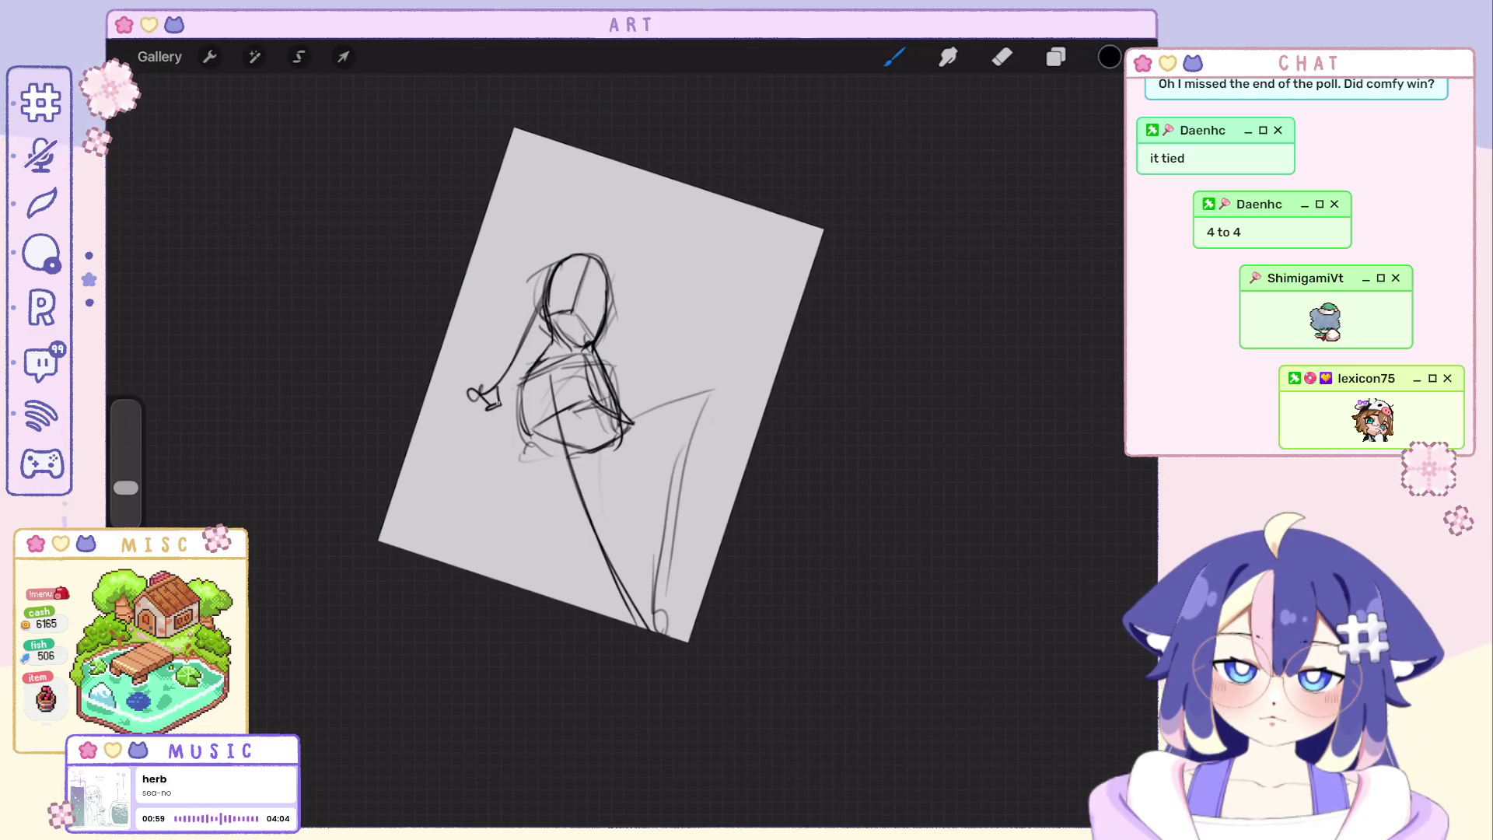
Rework the hand and head strokes, redraw the head as a full round outline, then hide Layer 4's sketch.
{"action": "key", "text": "ctrl+z"}
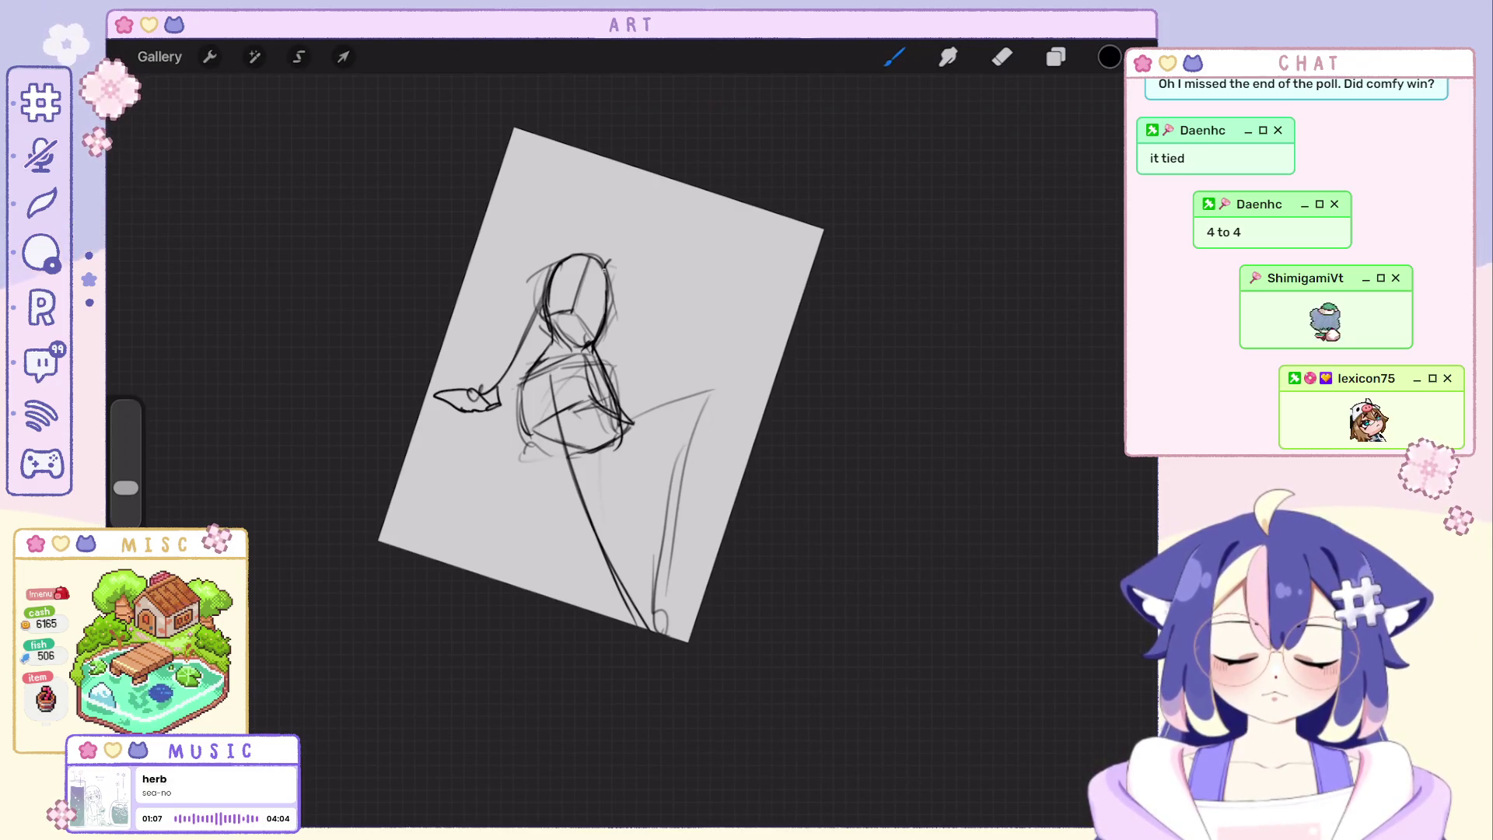
{"action": "key", "text": "ctrl+shift+z"}
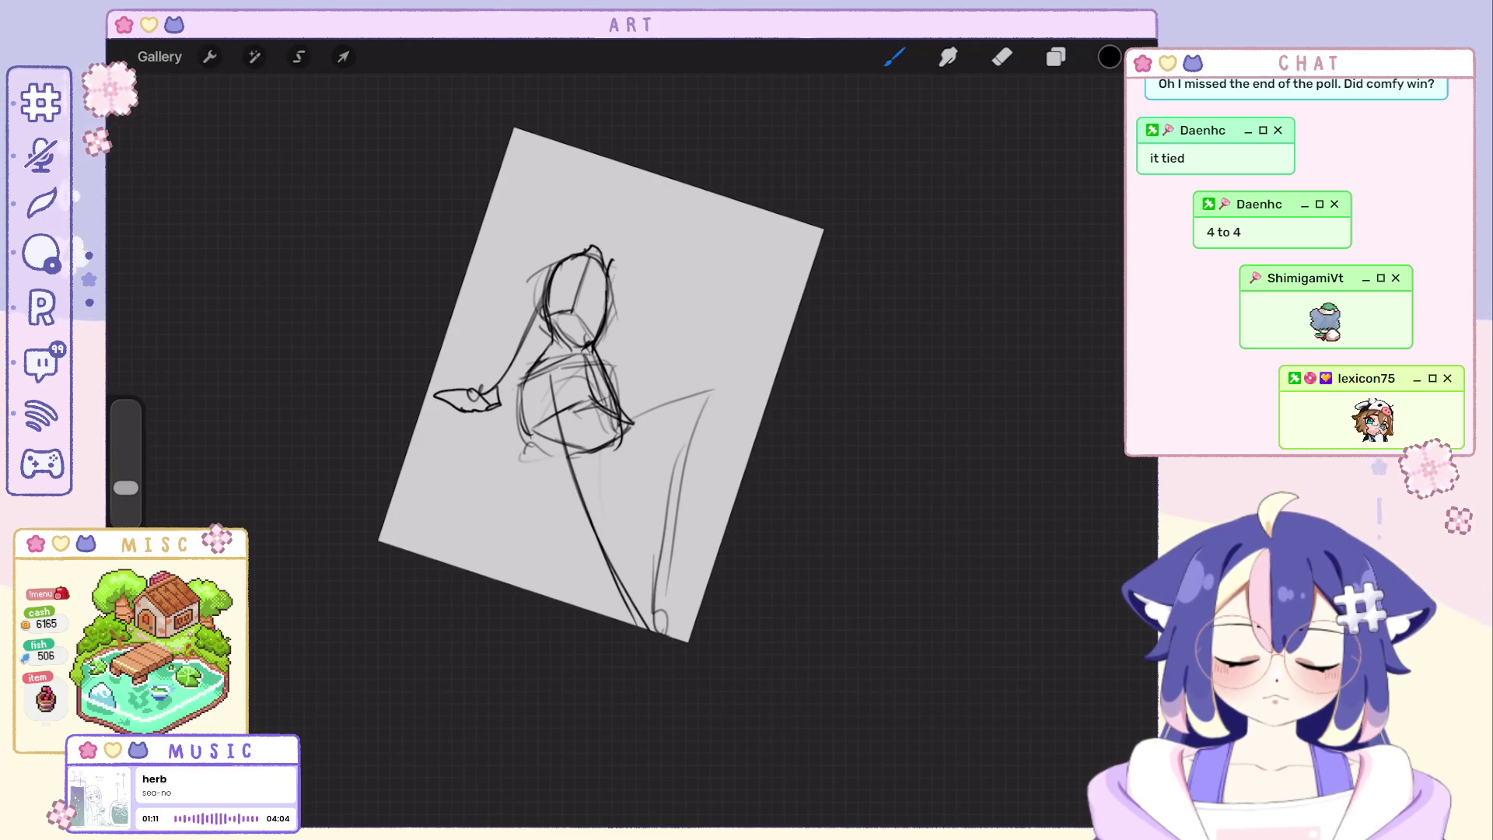
{"action": "left_click_drag", "start_coordinate": [618, 249], "coordinate": [645, 229]}
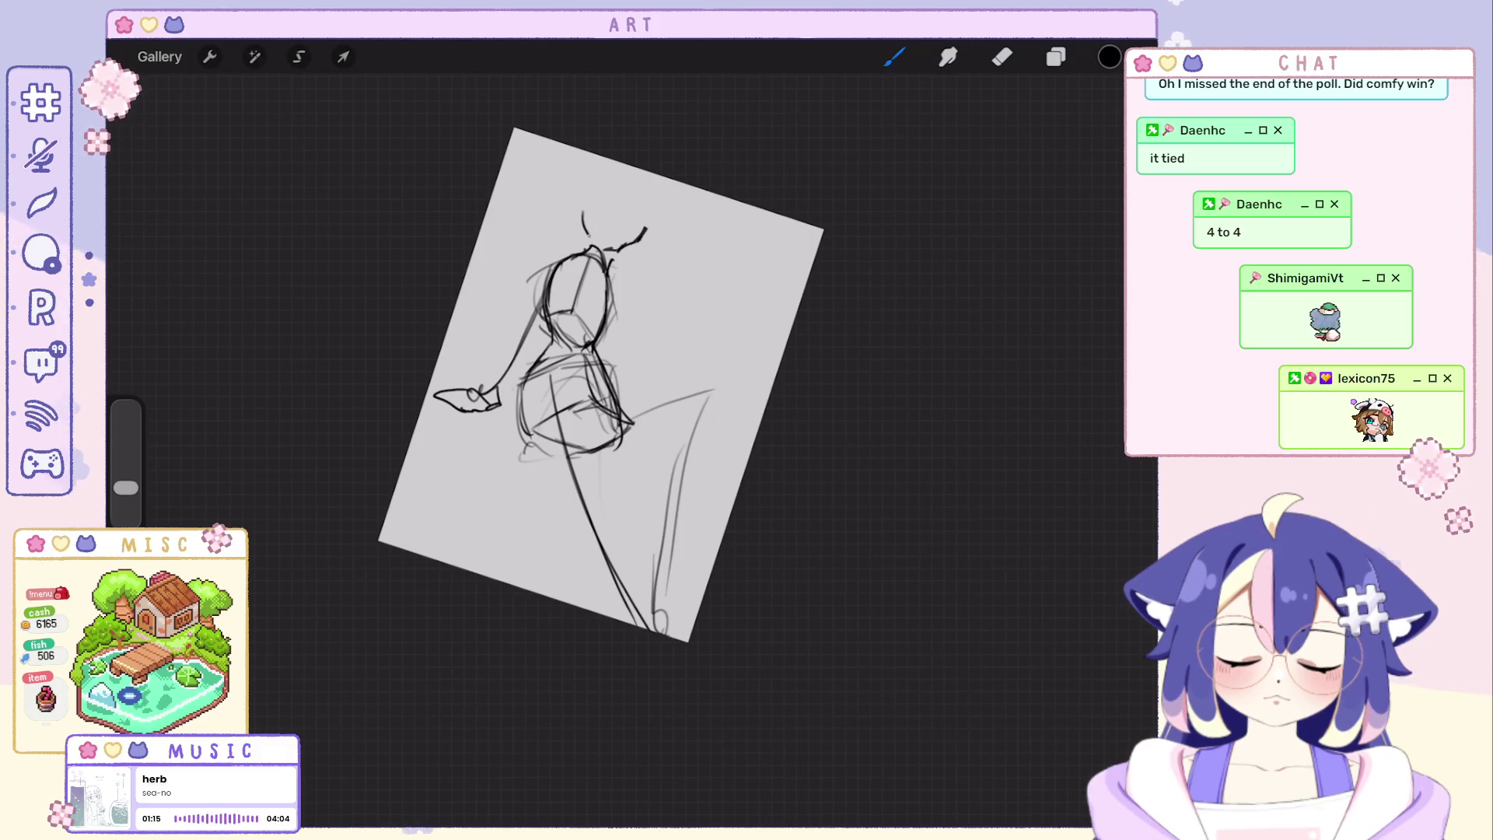
{"action": "key", "text": "ctrl+z"}
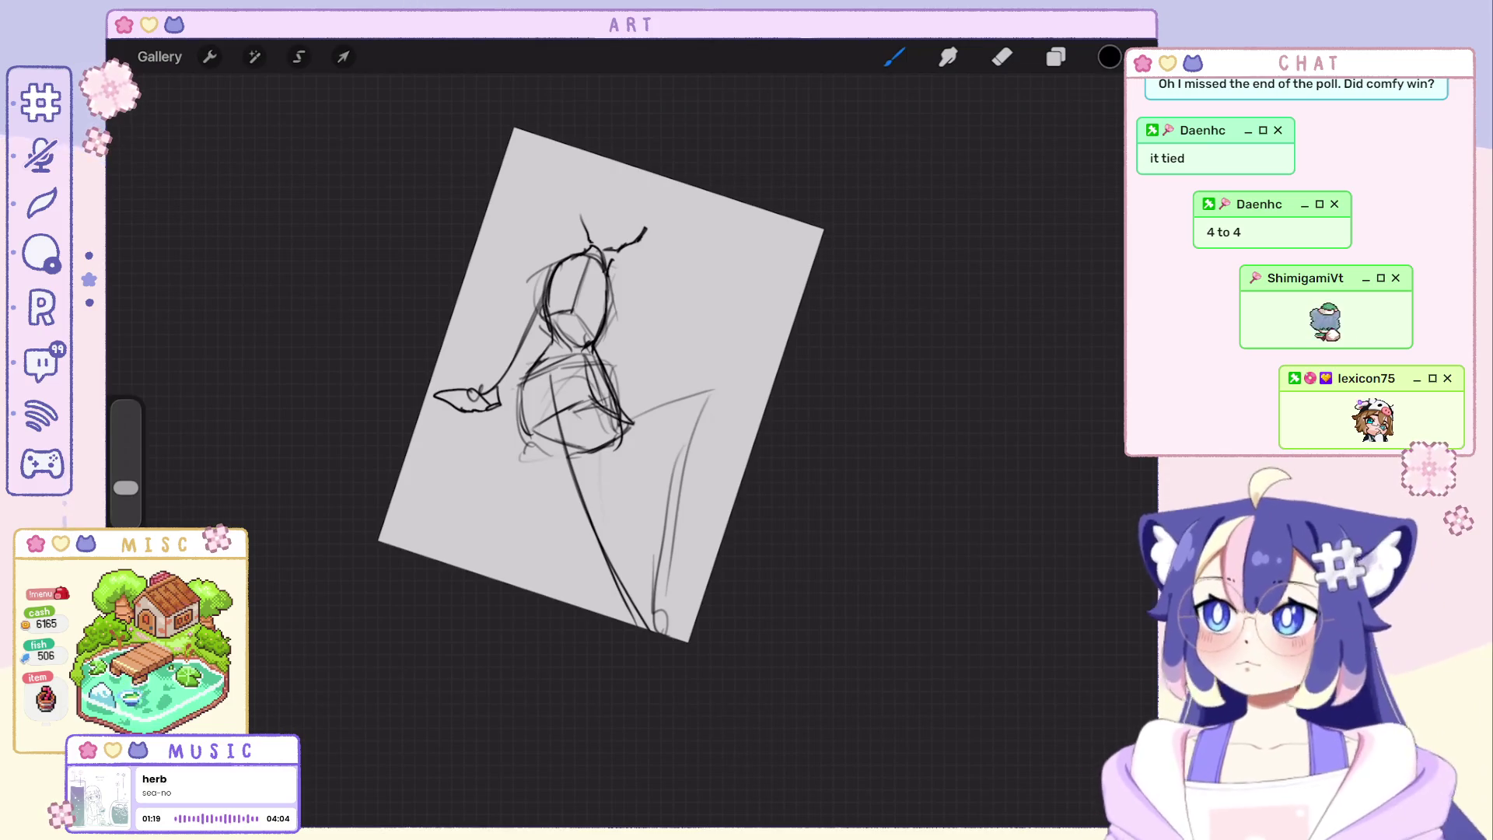
{"action": "key", "text": "ctrl+z"}
{"action": "mouse_move", "coordinate": [581, 231]}
{"action": "left_mouse_down"}
{"action": "mouse_move", "coordinate": [644, 219]}
{"action": "mouse_move", "coordinate": [572, 231]}
{"action": "left_mouse_up"}
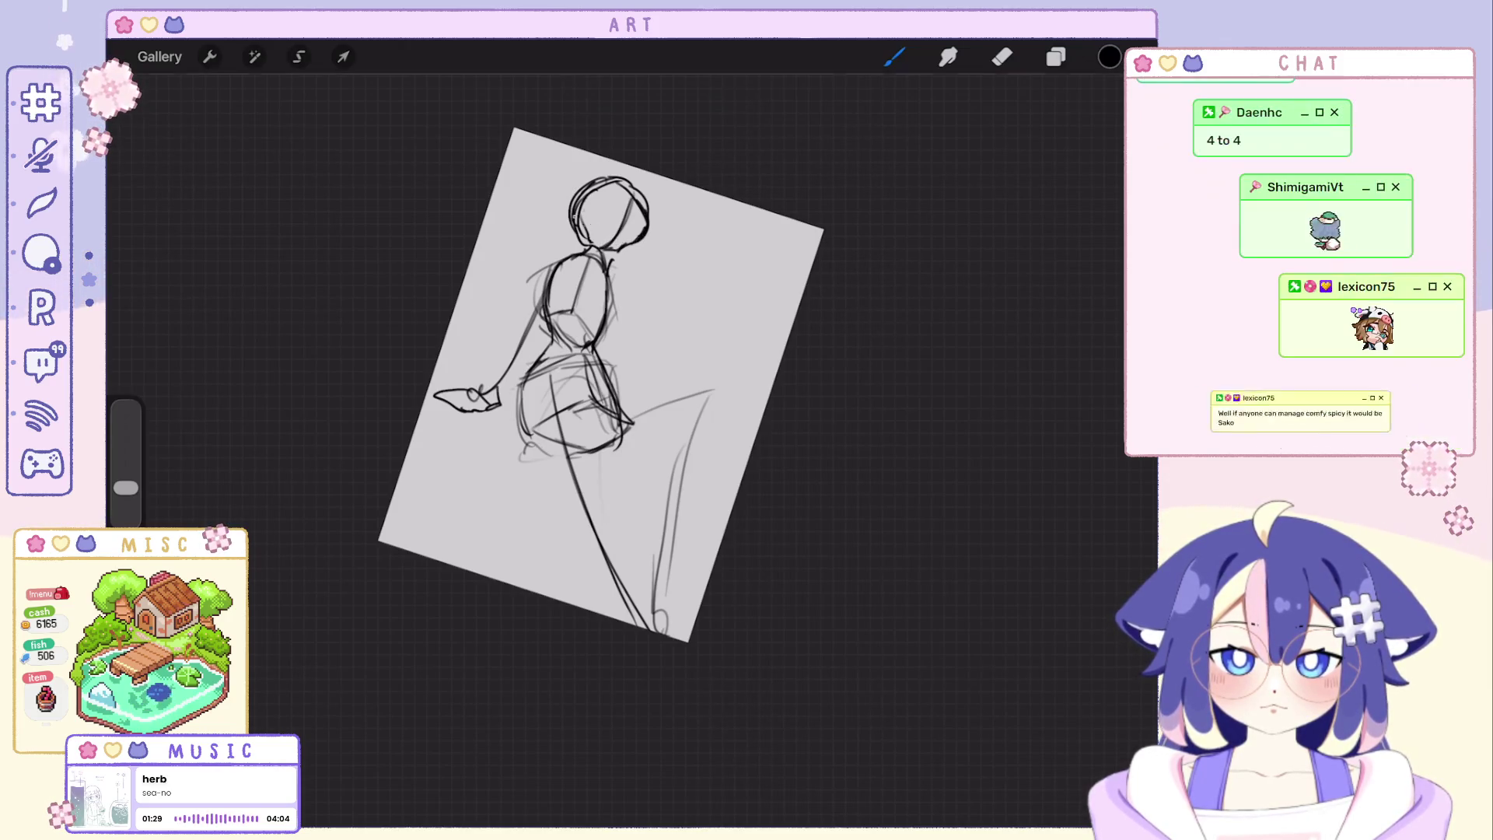
{"action": "left_click", "coordinate": [1056, 56]}
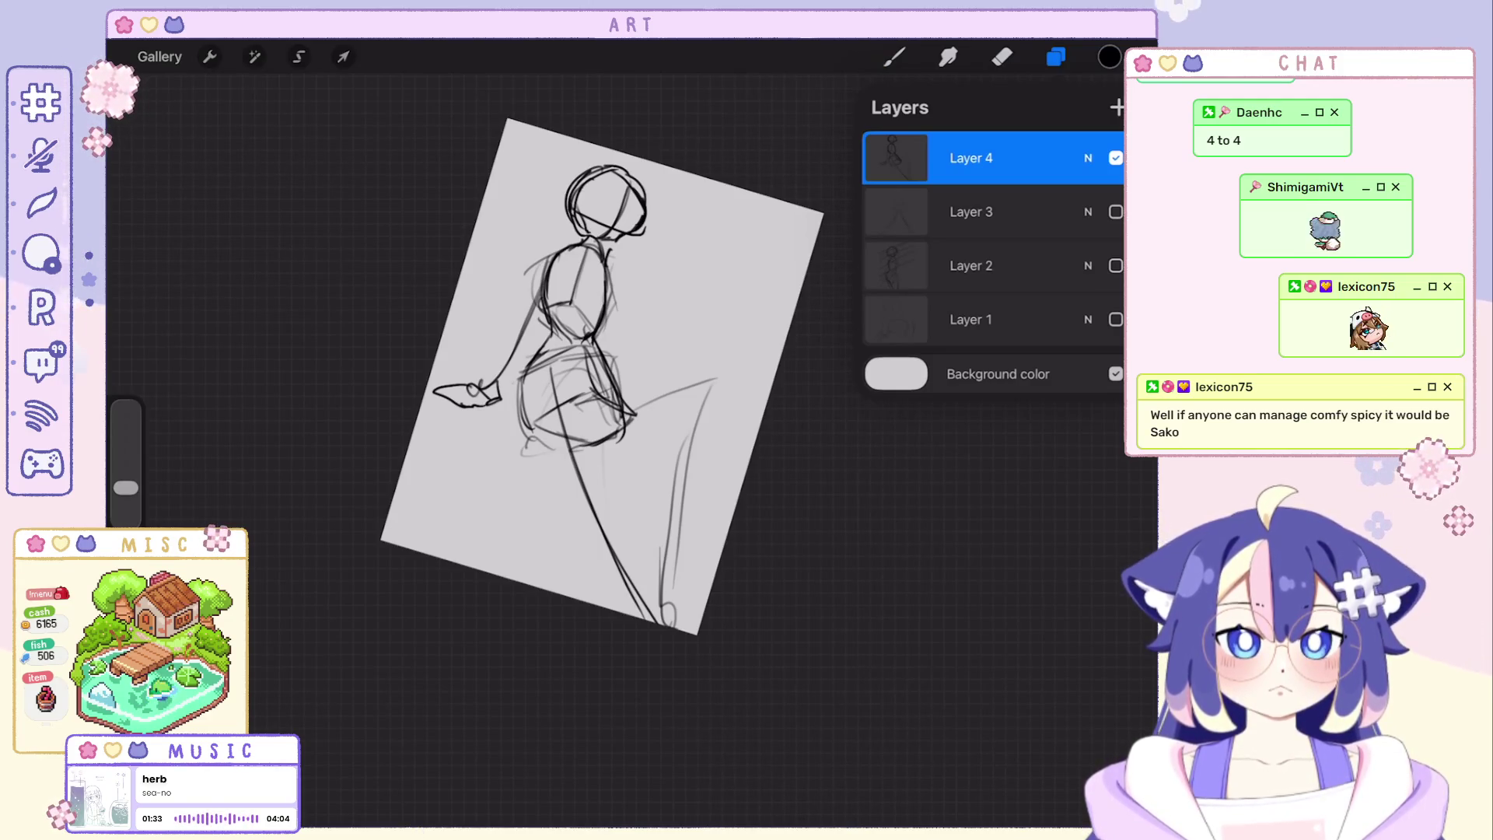
{"action": "left_click", "coordinate": [1116, 157]}
Resume drawing, discard trial loop and head-circle strokes, and rotate the blank canvas upright.
{"action": "left_click", "coordinate": [895, 56]}
{"action": "mouse_move", "coordinate": [568, 288]}
{"action": "left_mouse_down"}
{"action": "mouse_move", "coordinate": [753, 214]}
{"action": "mouse_move", "coordinate": [556, 319]}
{"action": "left_mouse_up"}
{"action": "left_click_drag", "start_coordinate": [602, 376], "coordinate": [570, 330]}
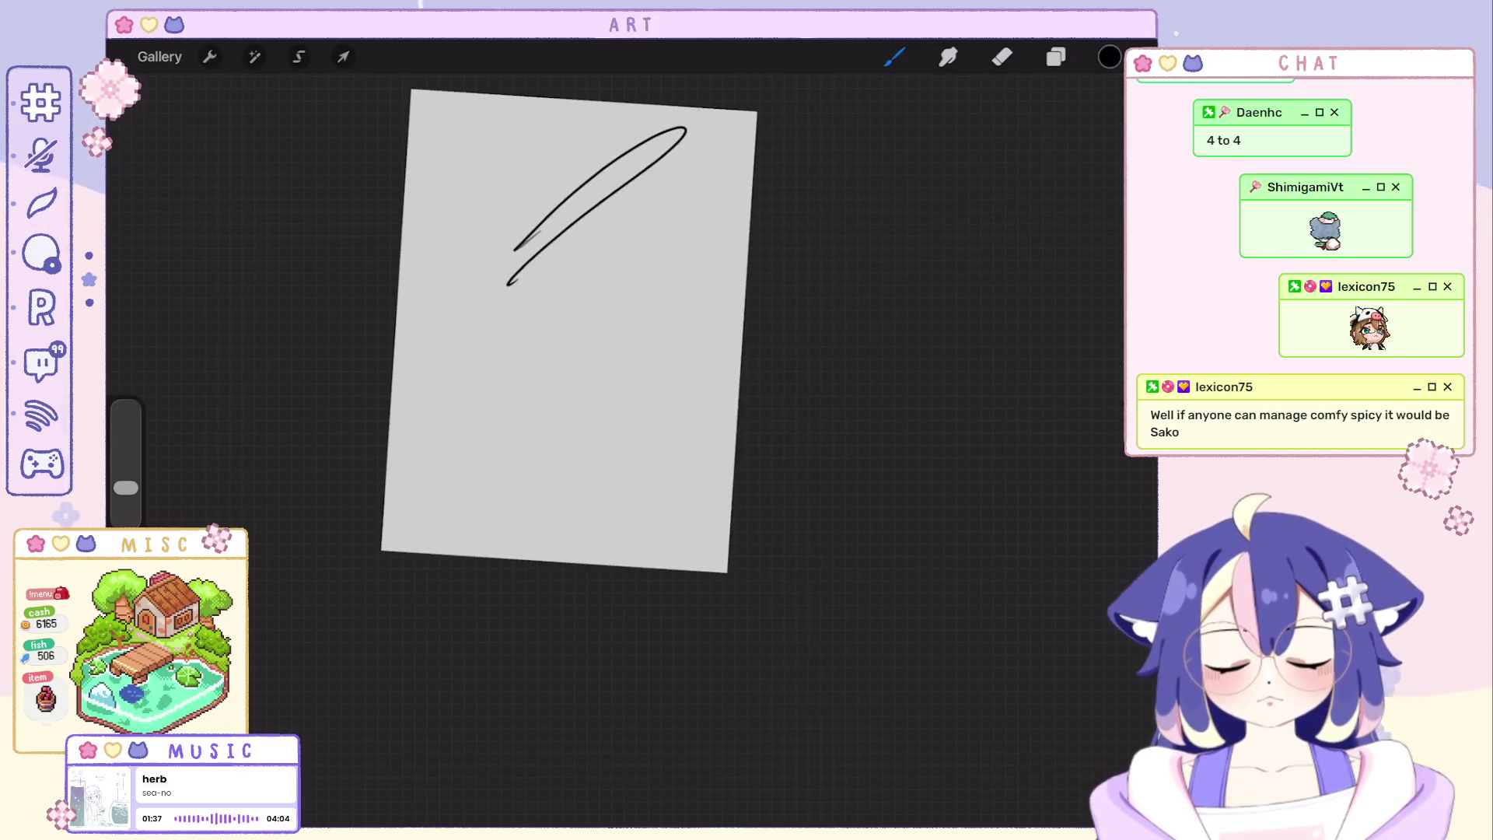
{"action": "key", "text": "ctrl+z"}
{"action": "mouse_move", "coordinate": [531, 193]}
{"action": "left_mouse_down"}
{"action": "mouse_move", "coordinate": [619, 280]}
{"action": "mouse_move", "coordinate": [513, 262]}
{"action": "left_mouse_up"}
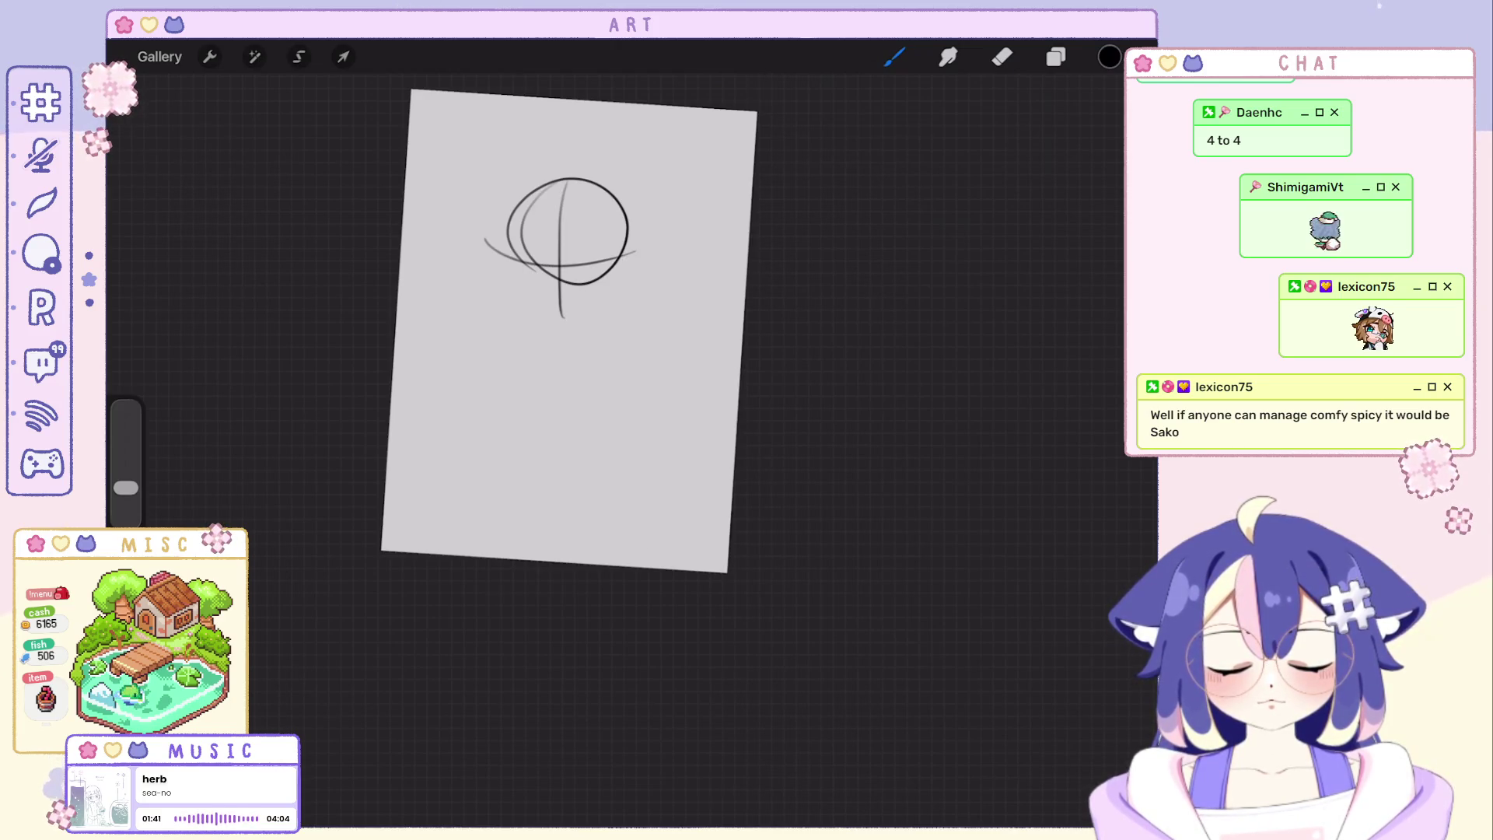
{"action": "key", "text": "ctrl+z"}
{"action": "key", "text": "ctrl+z"}
{"action": "key", "text": "ctrl+z"}
{"action": "key", "text": "ctrl+z"}
{"action": "mouse_move", "coordinate": [570, 330]}
{"action": "left_mouse_down"}
{"action": "mouse_move", "coordinate": [491, 341]}
{"action": "mouse_move", "coordinate": [469, 325]}
{"action": "left_mouse_up"}
{"action": "key", "text": "ctrl+z"}
Sketch curved ear strokes with a small loop, leveling the canvas and undoing weak attempts.
{"action": "mouse_move", "coordinate": [403, 184]}
{"action": "left_mouse_down"}
{"action": "mouse_move", "coordinate": [358, 360]}
{"action": "mouse_move", "coordinate": [385, 286]}
{"action": "left_mouse_up"}
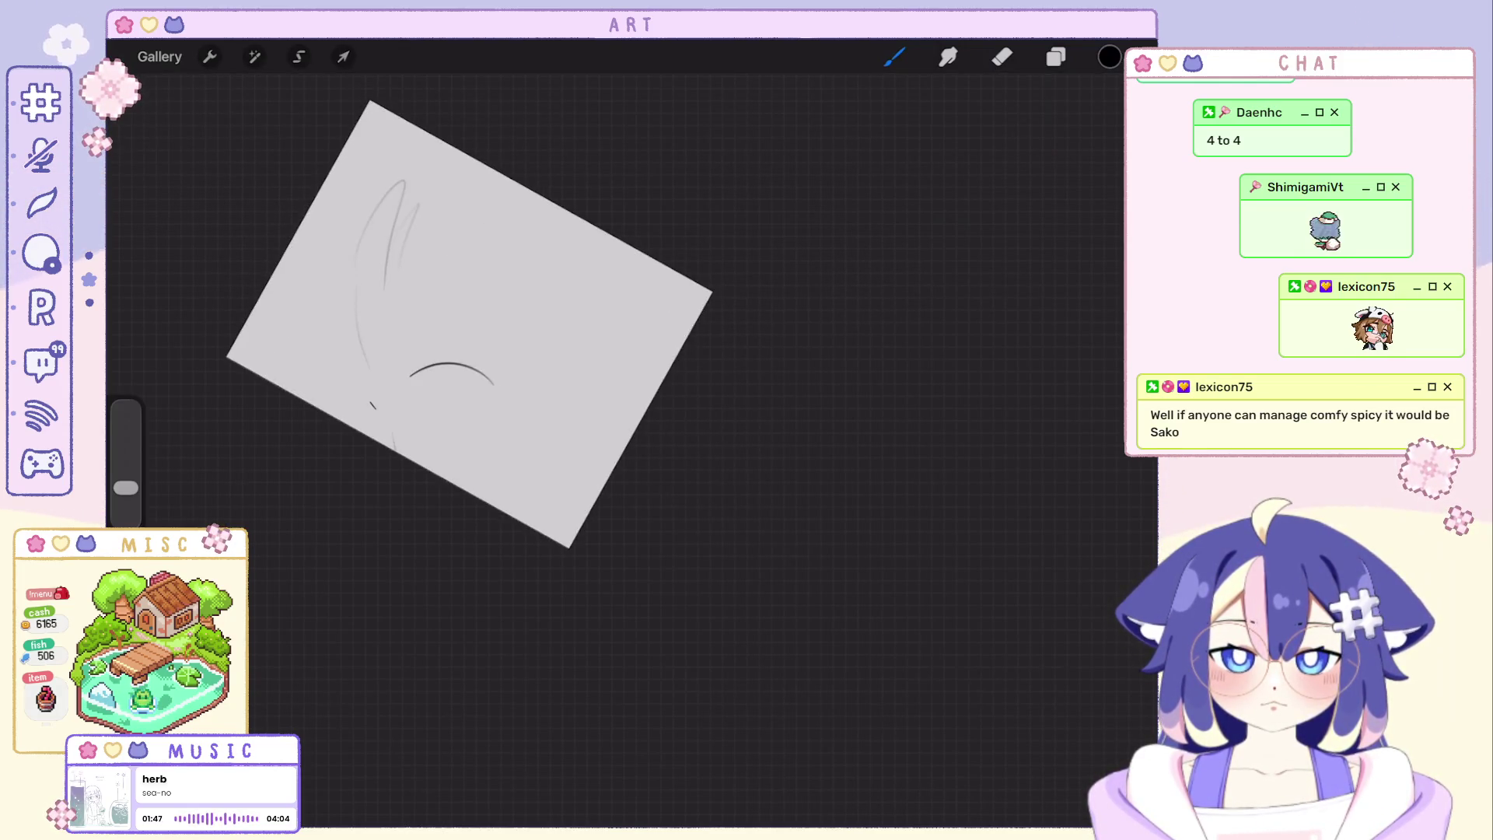
{"action": "key", "text": "ctrl+z"}
{"action": "left_click_drag", "start_coordinate": [521, 451], "coordinate": [504, 412]}
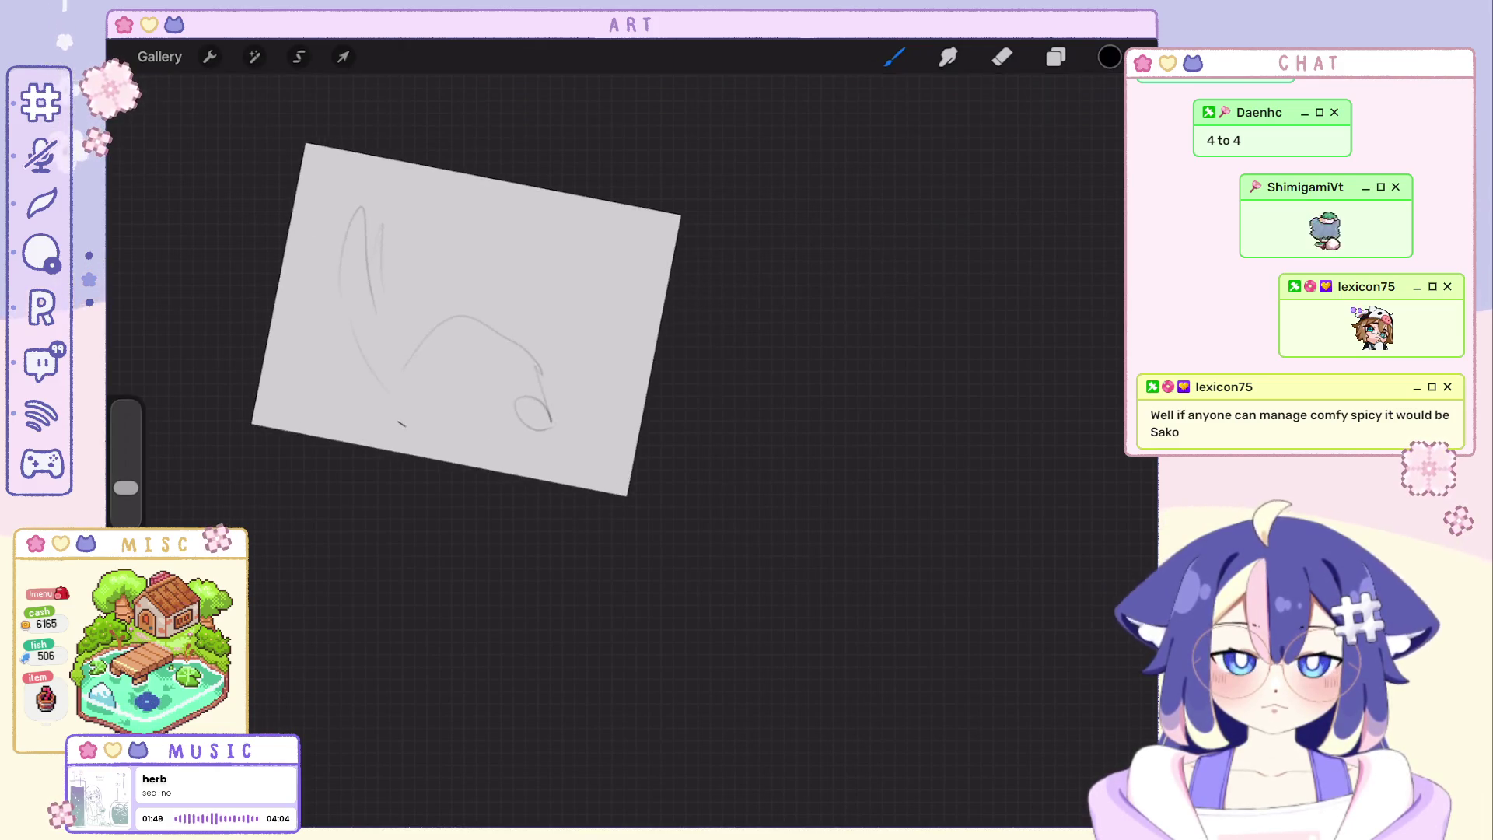
{"action": "left_click_drag", "start_coordinate": [467, 327], "coordinate": [538, 303]}
{"action": "left_click_drag", "start_coordinate": [421, 233], "coordinate": [429, 347]}
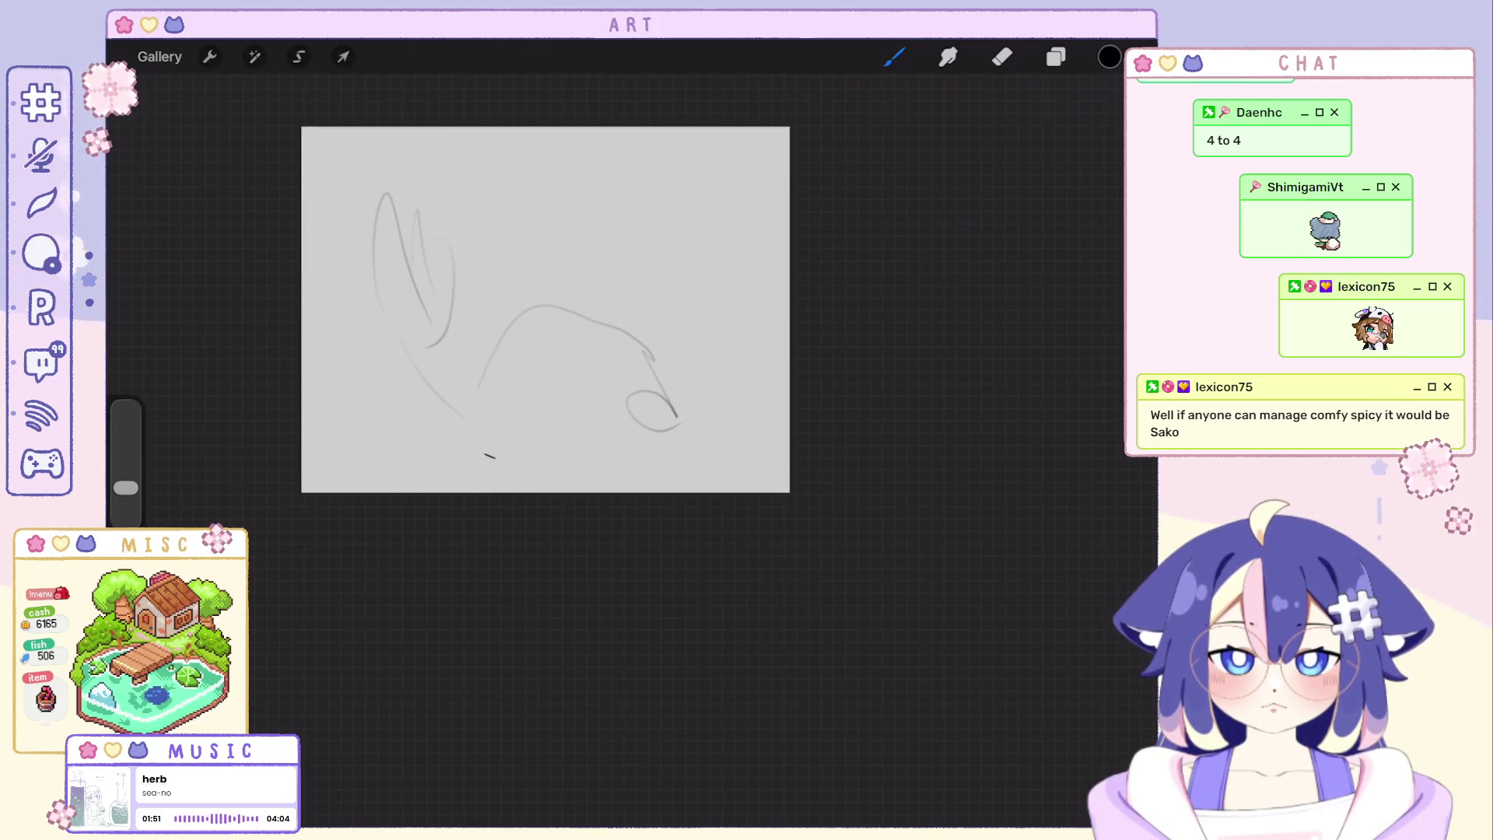
{"action": "key", "text": "ctrl+z"}
{"action": "left_click_drag", "start_coordinate": [431, 234], "coordinate": [447, 321]}
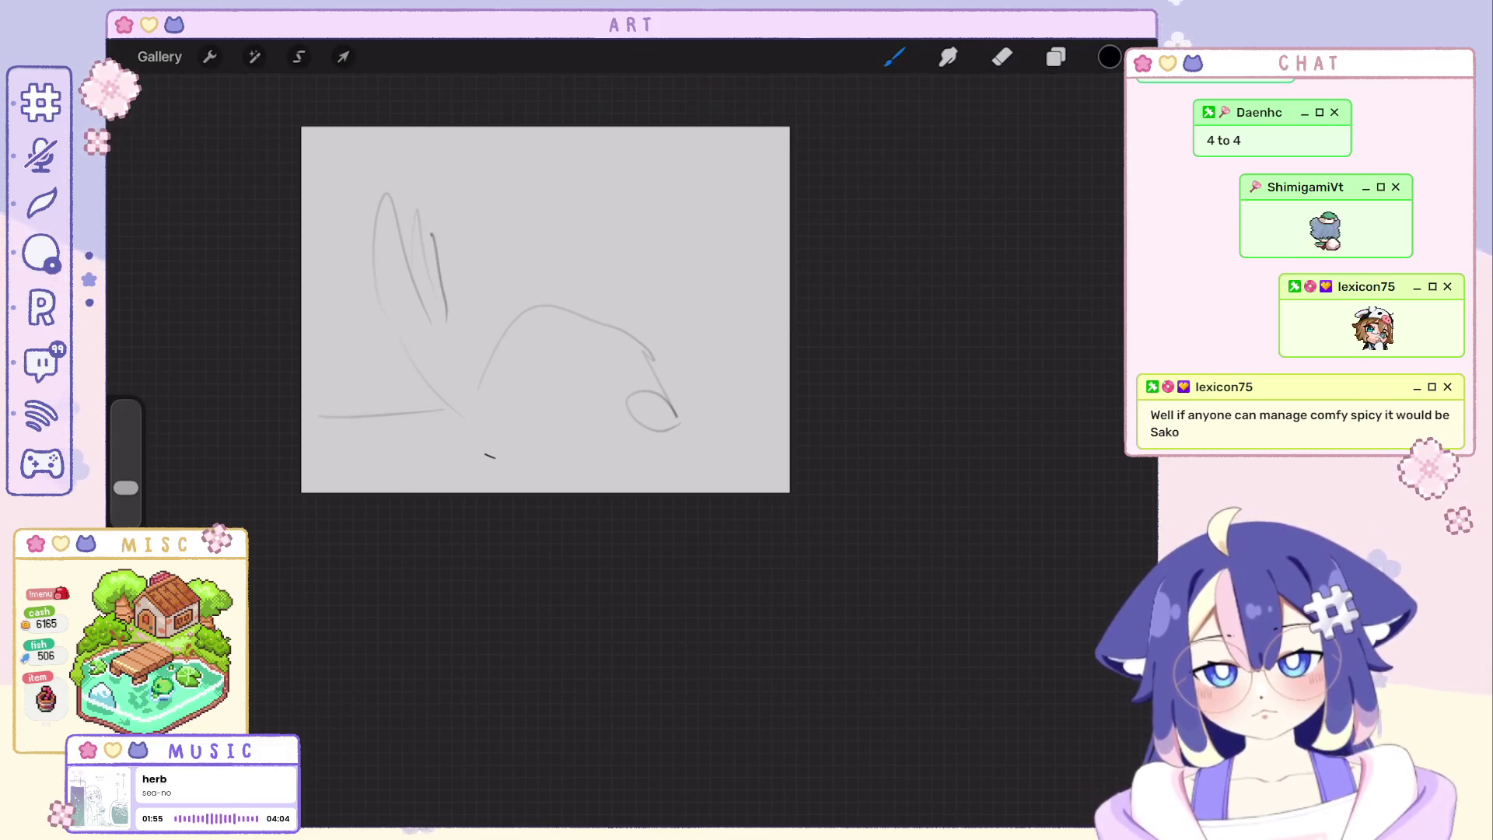
{"action": "key", "text": "ctrl+z"}
Draw a long diagonal ground line with a hook at its right end and a short curve at lower left.
{"action": "mouse_move", "coordinate": [348, 453]}
{"action": "left_mouse_down"}
{"action": "mouse_move", "coordinate": [794, 287]}
{"action": "mouse_move", "coordinate": [630, 341]}
{"action": "left_mouse_up"}
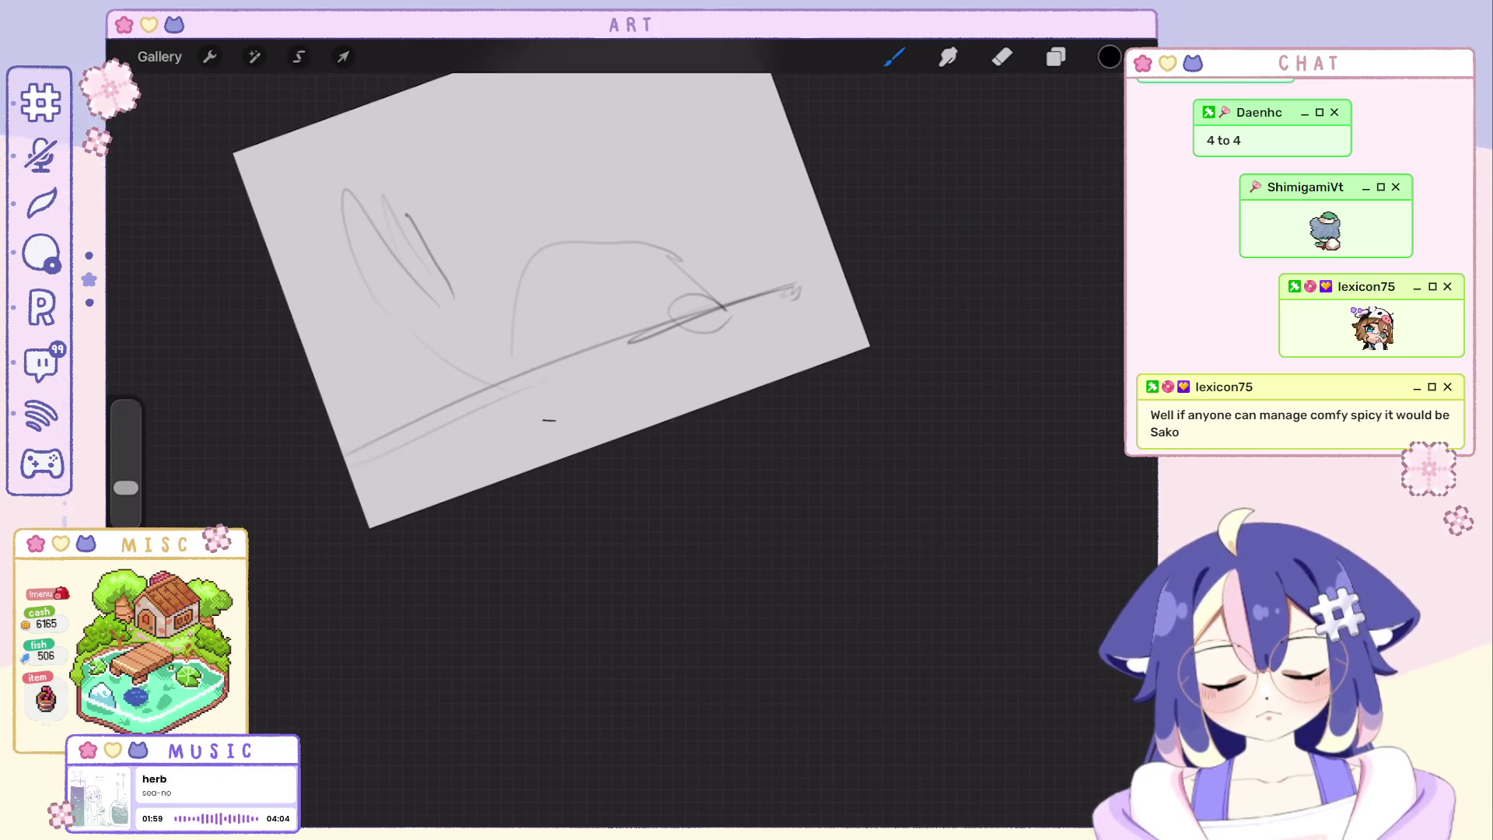
{"action": "key", "text": "ctrl+z"}
{"action": "left_click_drag", "start_coordinate": [798, 288], "coordinate": [806, 308]}
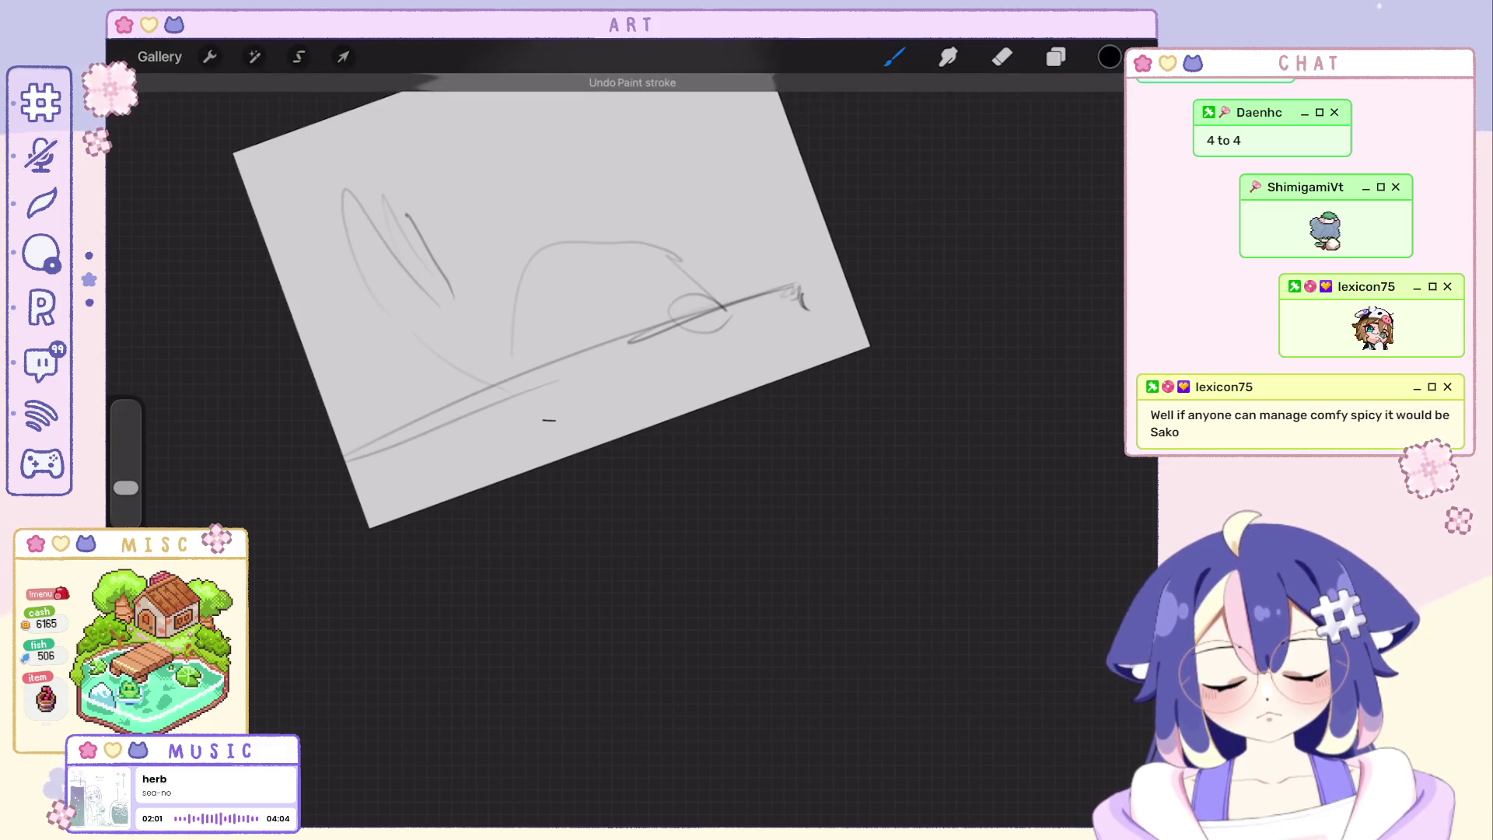
{"action": "key", "text": "ctrl+z"}
{"action": "left_click_drag", "start_coordinate": [417, 372], "coordinate": [369, 426]}
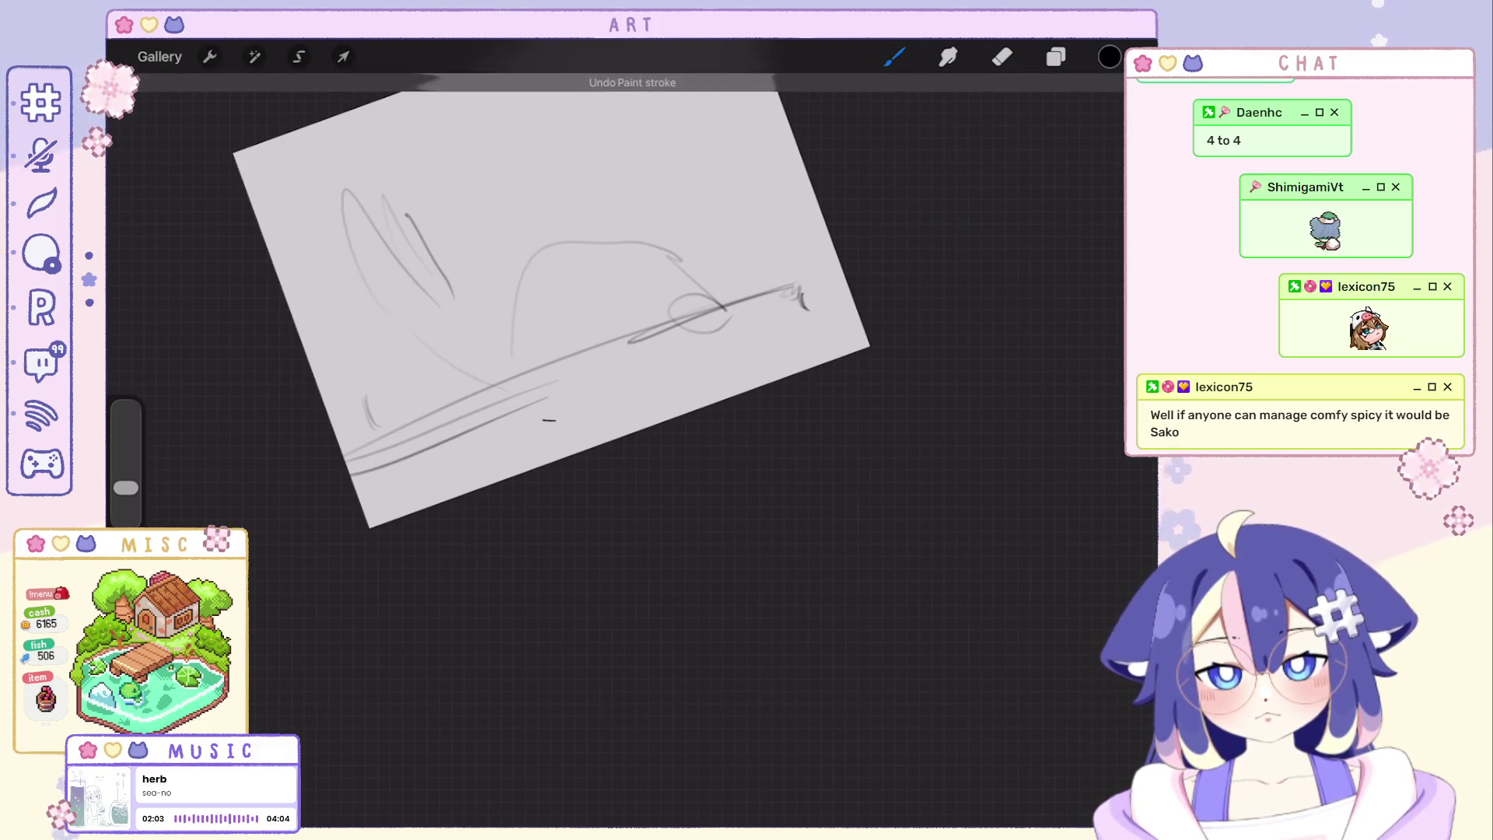
{"action": "key", "text": "ctrl+z"}
{"action": "mouse_move", "coordinate": [397, 375]}
{"action": "left_mouse_down"}
{"action": "mouse_move", "coordinate": [383, 433]}
{"action": "mouse_move", "coordinate": [432, 402]}
{"action": "left_mouse_up"}
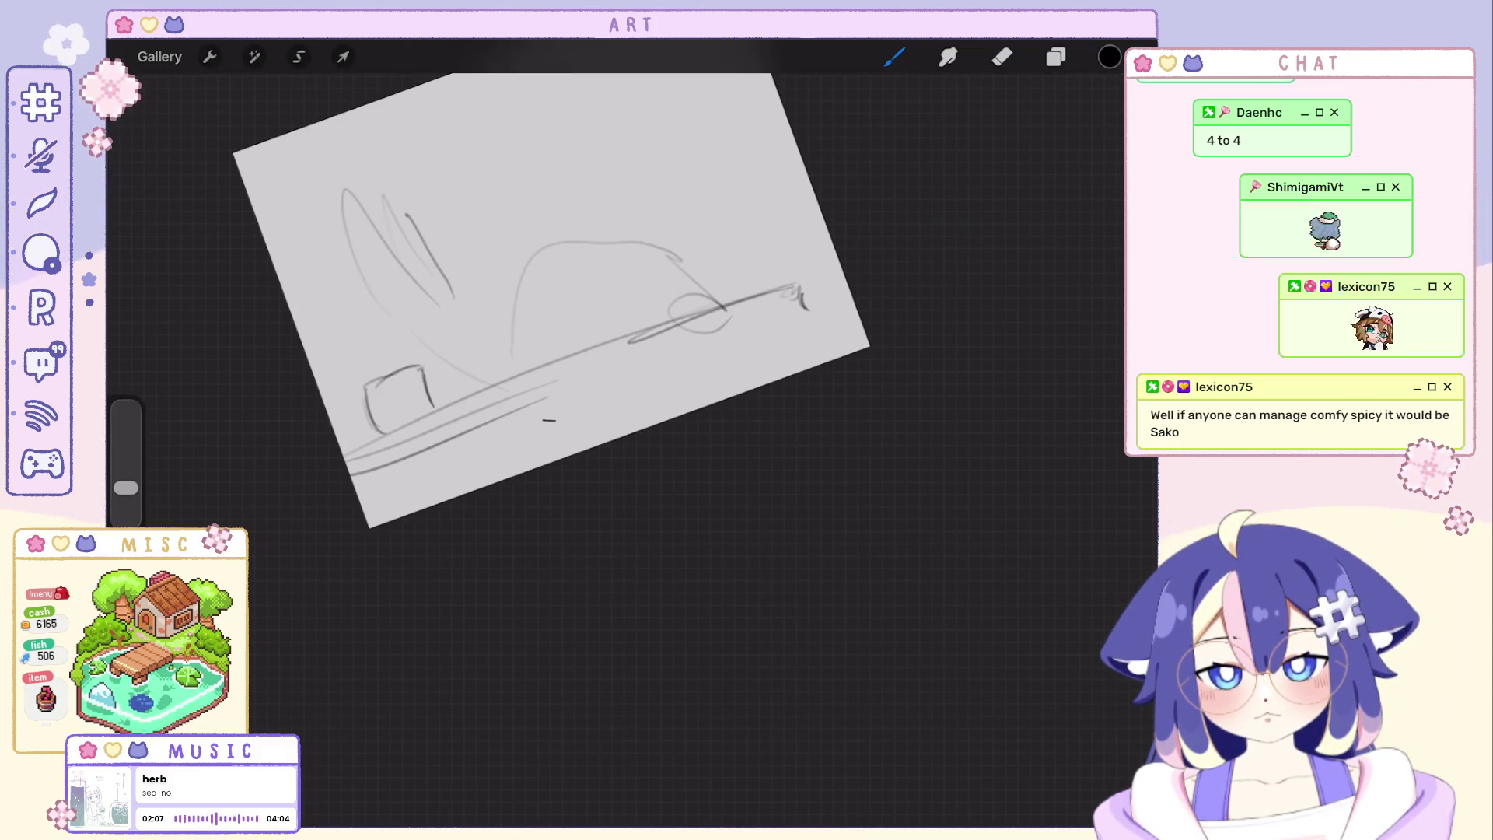
{"action": "key", "text": "ctrl+z"}
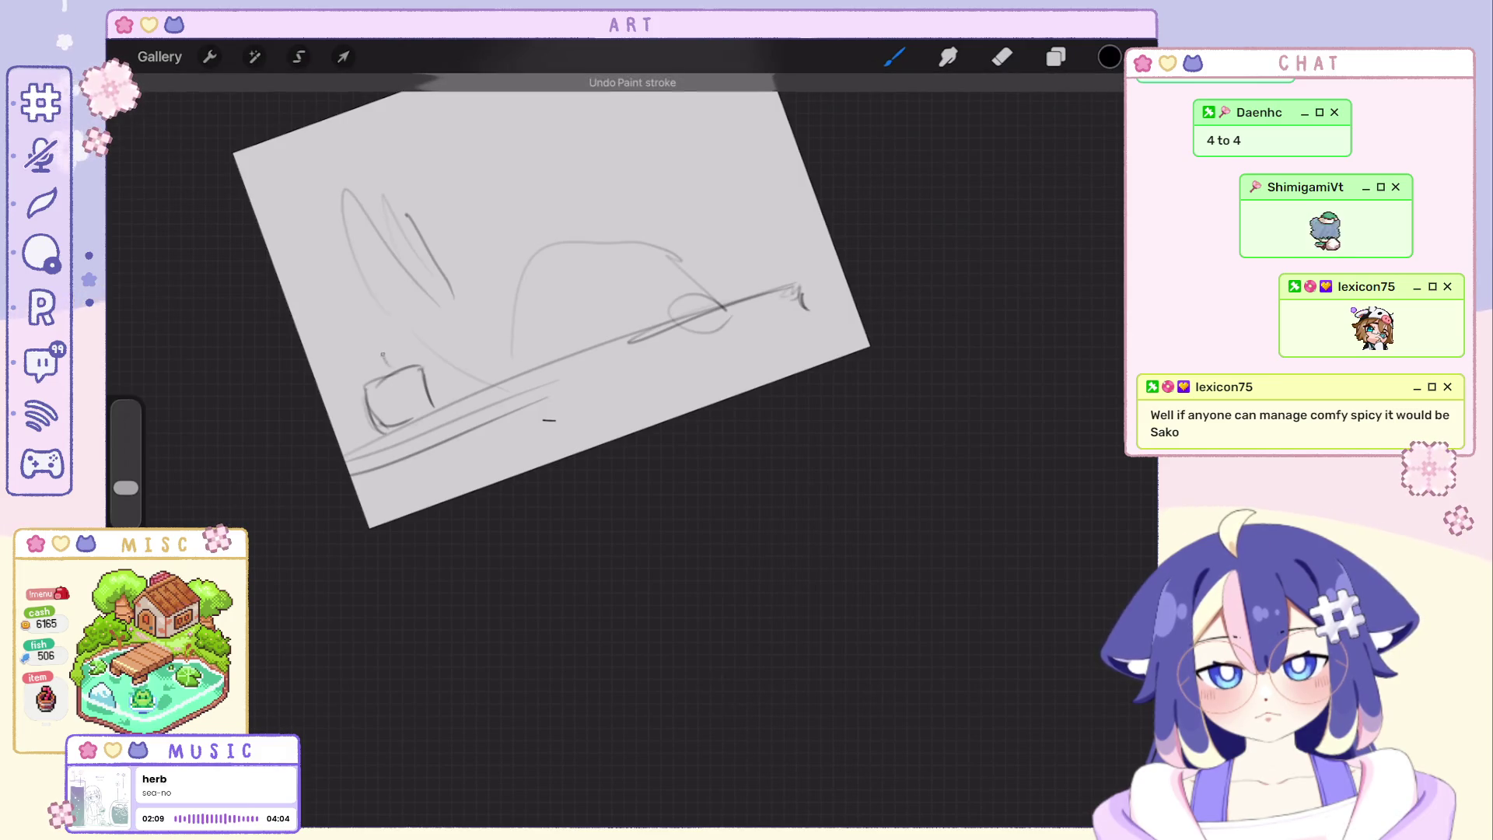
{"action": "key", "text": "ctrl+z"}
{"action": "key", "text": "ctrl+z"}
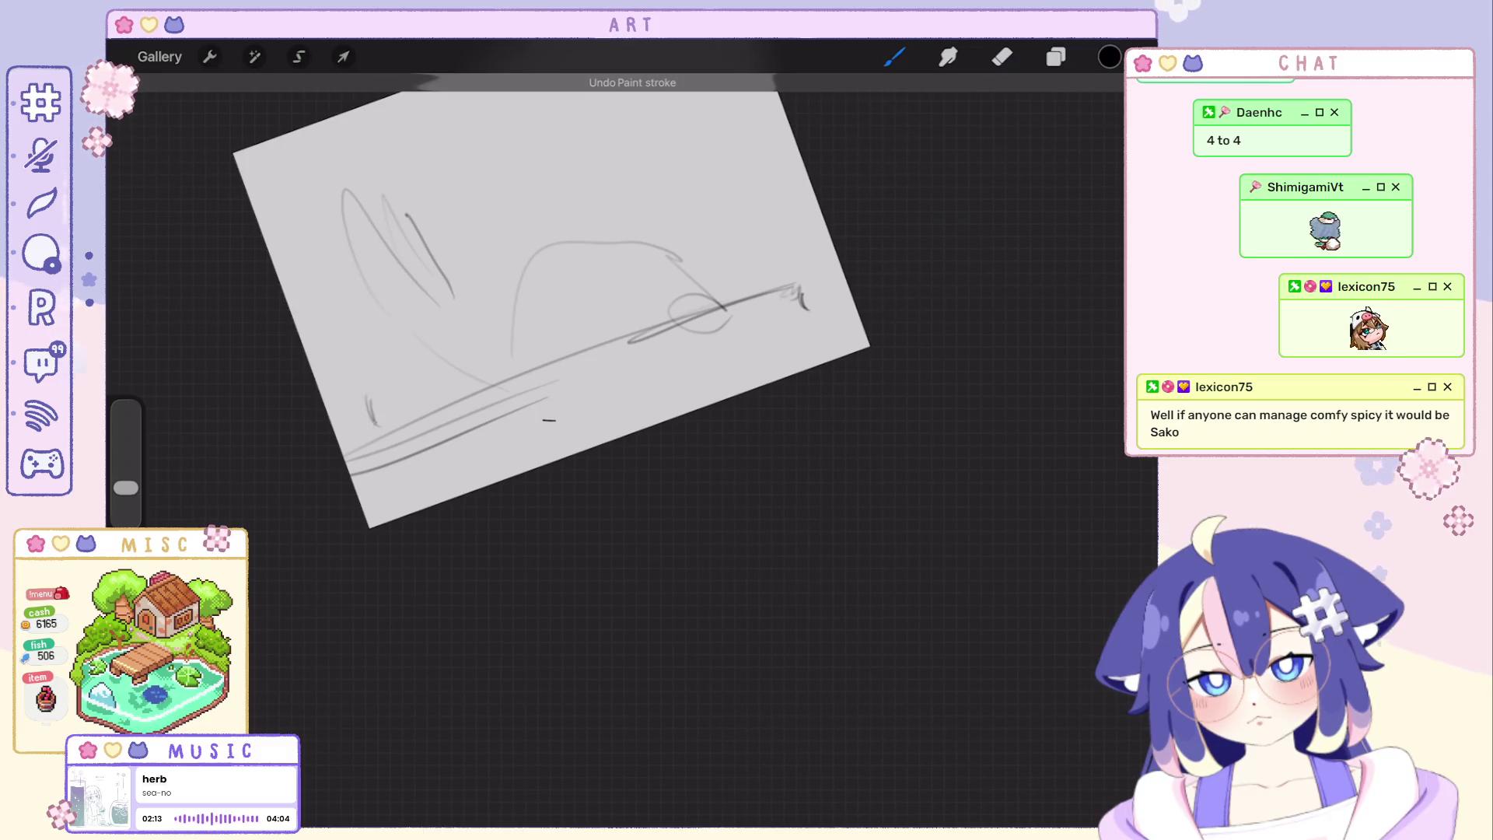
{"action": "left_click_drag", "start_coordinate": [371, 395], "coordinate": [382, 430]}
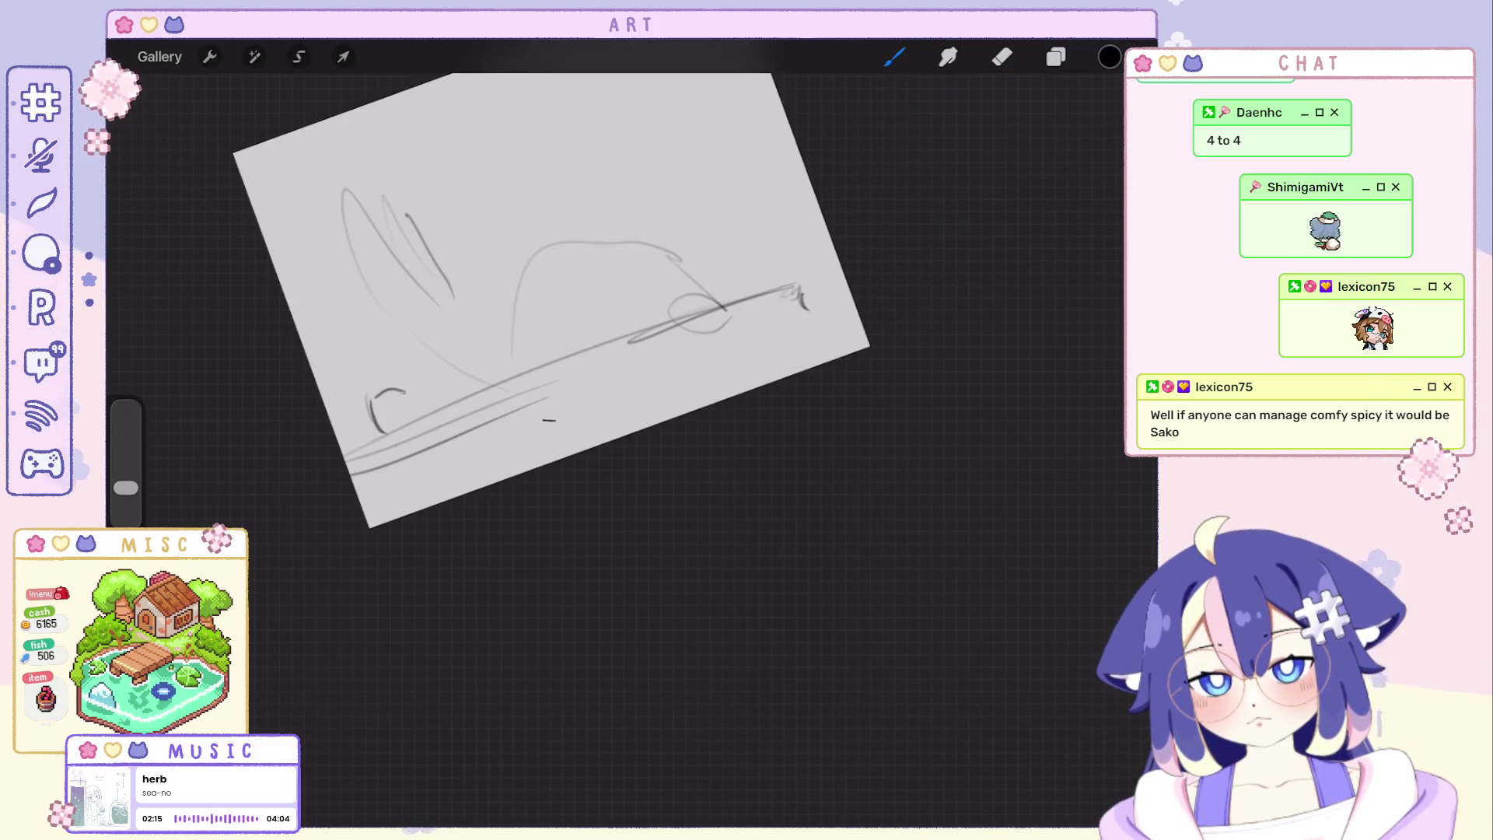
Straighten and shrink the view, then hide the earlier sketch layers in the layers list.
{"action": "mouse_move", "coordinate": [548, 298]}
{"action": "left_mouse_down"}
{"action": "mouse_move", "coordinate": [490, 315]}
{"action": "mouse_move", "coordinate": [566, 363]}
{"action": "left_mouse_up"}
{"action": "left_click", "coordinate": [1056, 56]}
{"action": "left_click", "coordinate": [1115, 265]}
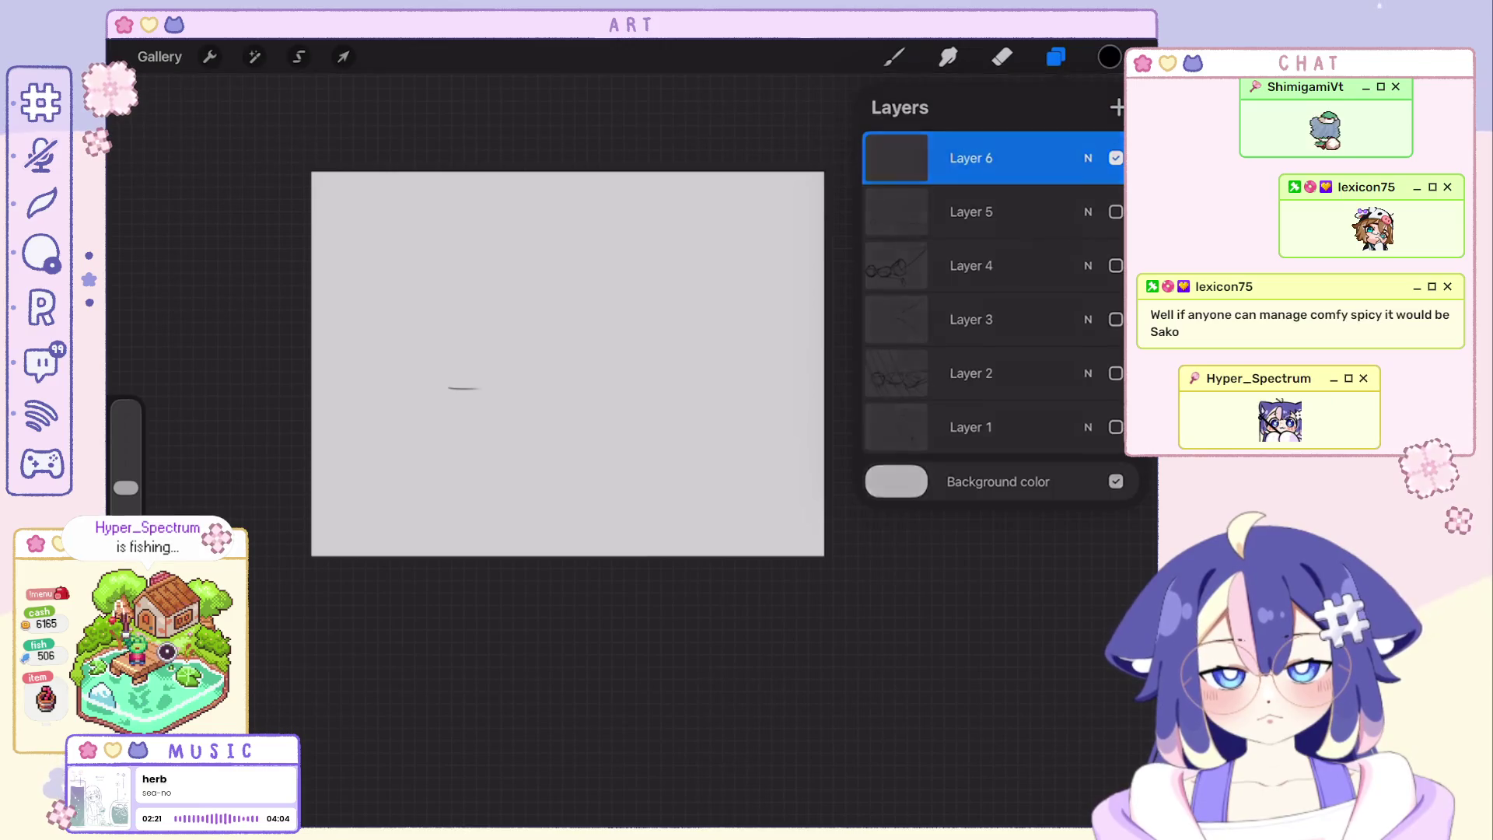
Enlarge the view and rough in rounded head shapes, settling on a larger oval at the left.
{"action": "left_click", "coordinate": [1055, 56]}
{"action": "left_click_drag", "start_coordinate": [467, 240], "coordinate": [402, 339]}
{"action": "left_click_drag", "start_coordinate": [560, 361], "coordinate": [466, 443]}
{"action": "left_click_drag", "start_coordinate": [443, 280], "coordinate": [490, 351]}
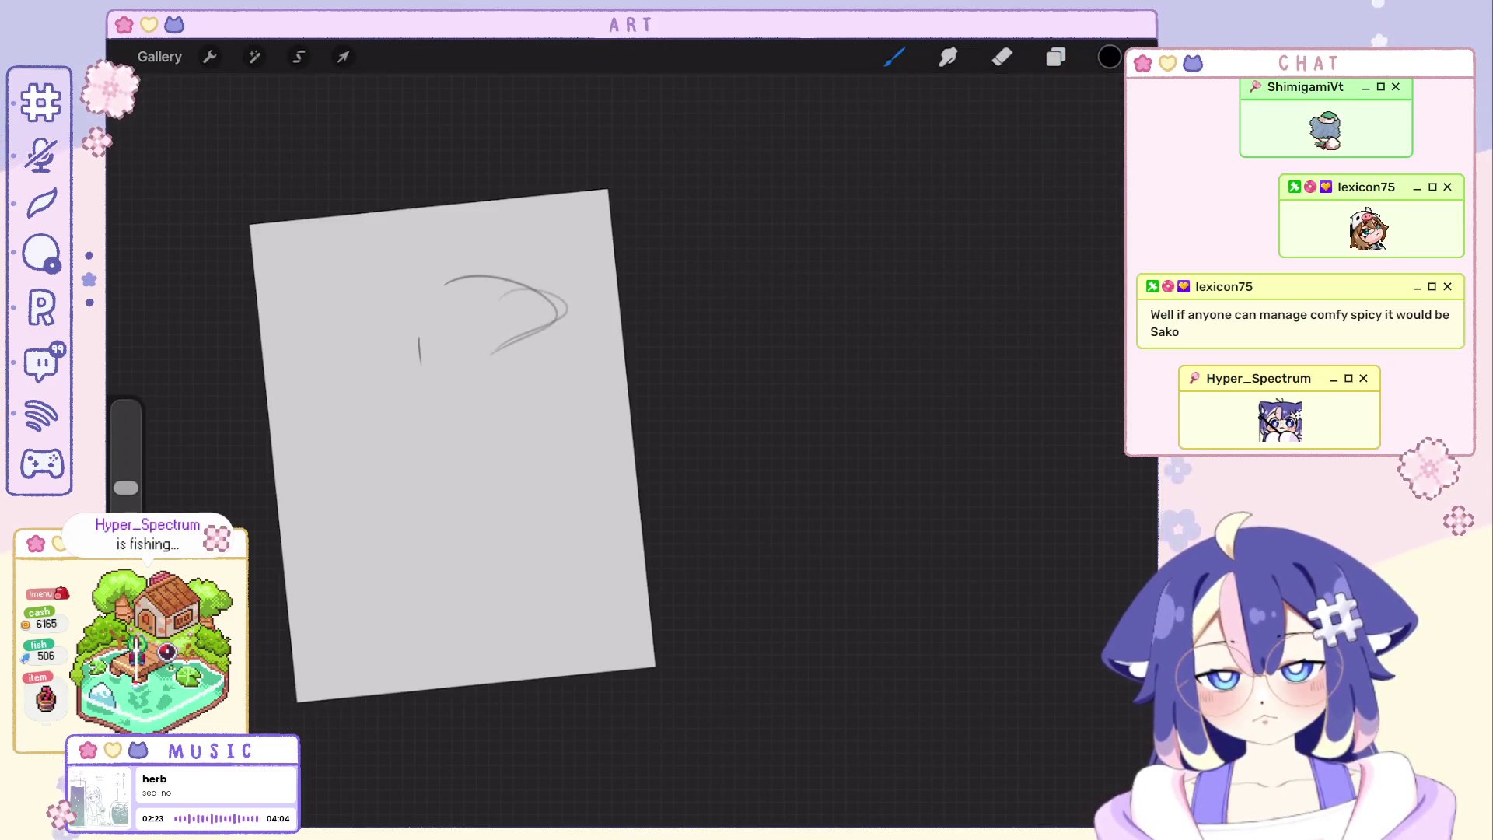
{"action": "key", "text": "ctrl+z"}
{"action": "key", "text": "ctrl+z"}
{"action": "mouse_move", "coordinate": [376, 260]}
{"action": "left_mouse_down"}
{"action": "mouse_move", "coordinate": [351, 386]}
{"action": "mouse_move", "coordinate": [384, 406]}
{"action": "left_mouse_up"}
{"action": "key", "text": "ctrl+z"}
{"action": "mouse_move", "coordinate": [385, 353]}
{"action": "left_mouse_down"}
{"action": "mouse_move", "coordinate": [416, 449]}
{"action": "mouse_move", "coordinate": [350, 444]}
{"action": "mouse_move", "coordinate": [396, 504]}
{"action": "left_mouse_up"}
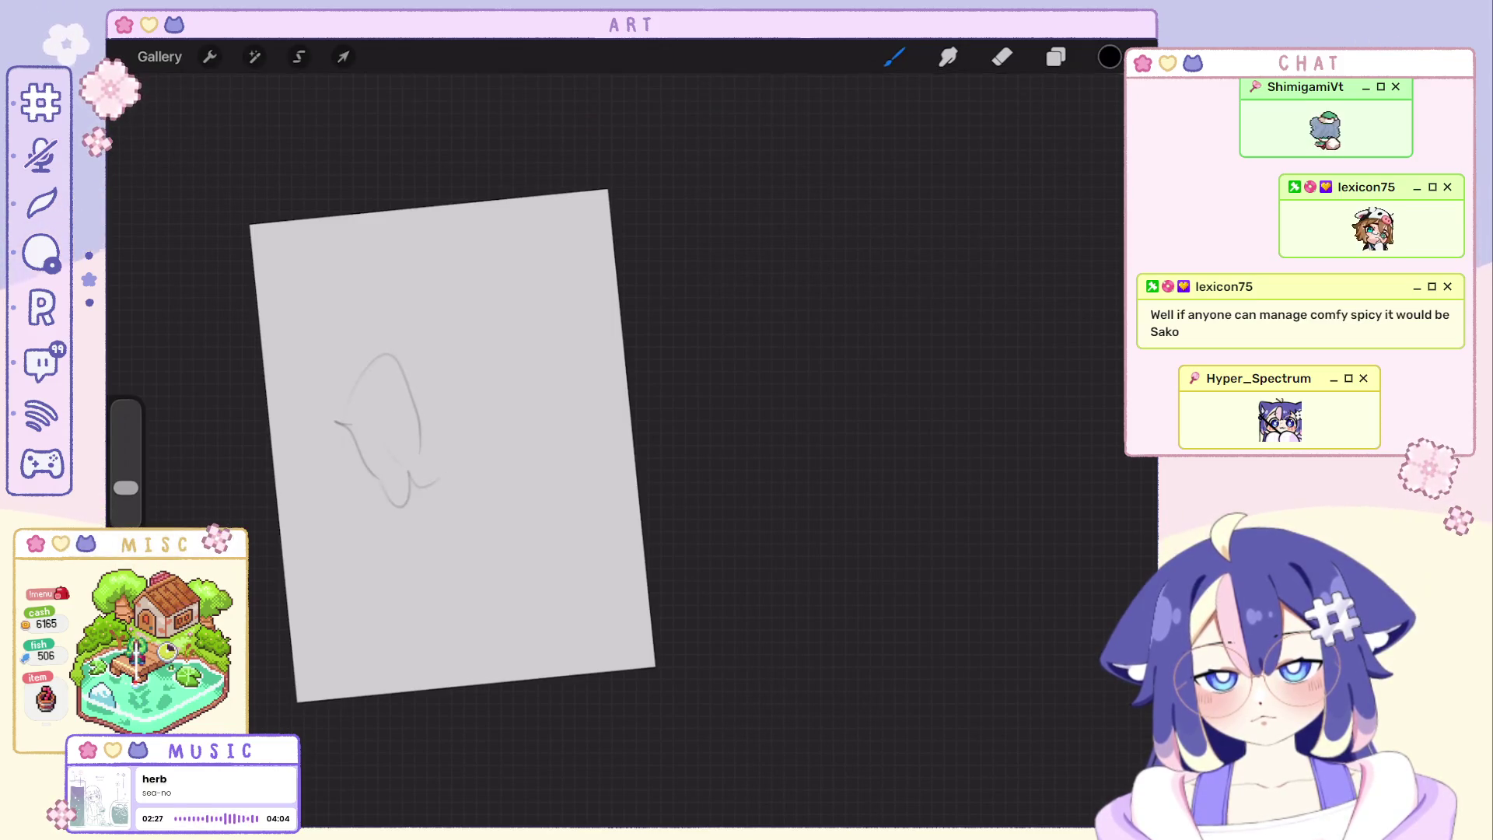
{"action": "key", "text": "ctrl+z"}
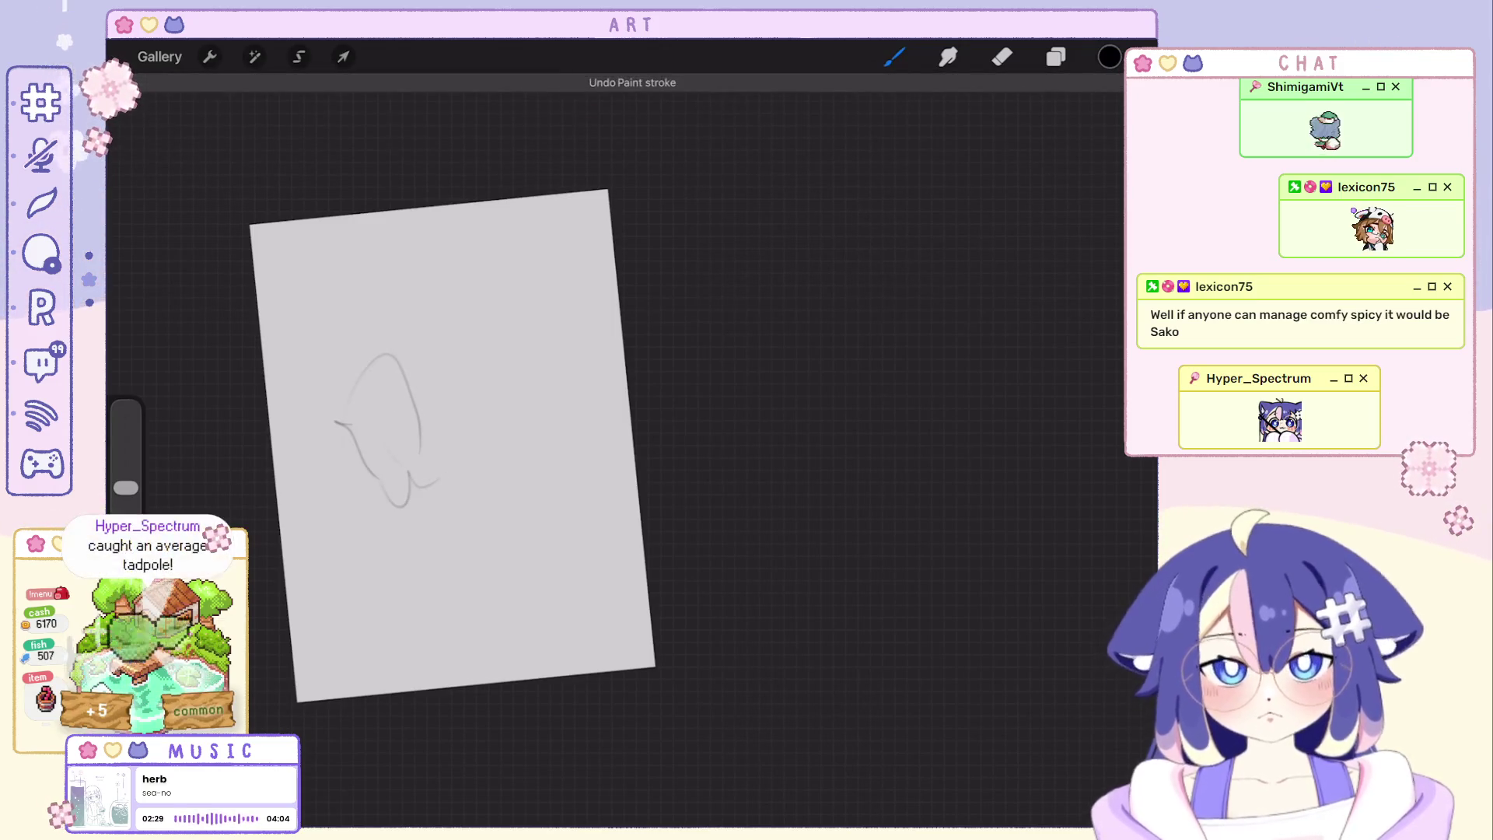
Add a short right-hand line, a small pointed ear shape, and a line heading down-right from the head.
{"action": "left_click_drag", "start_coordinate": [485, 321], "coordinate": [467, 371]}
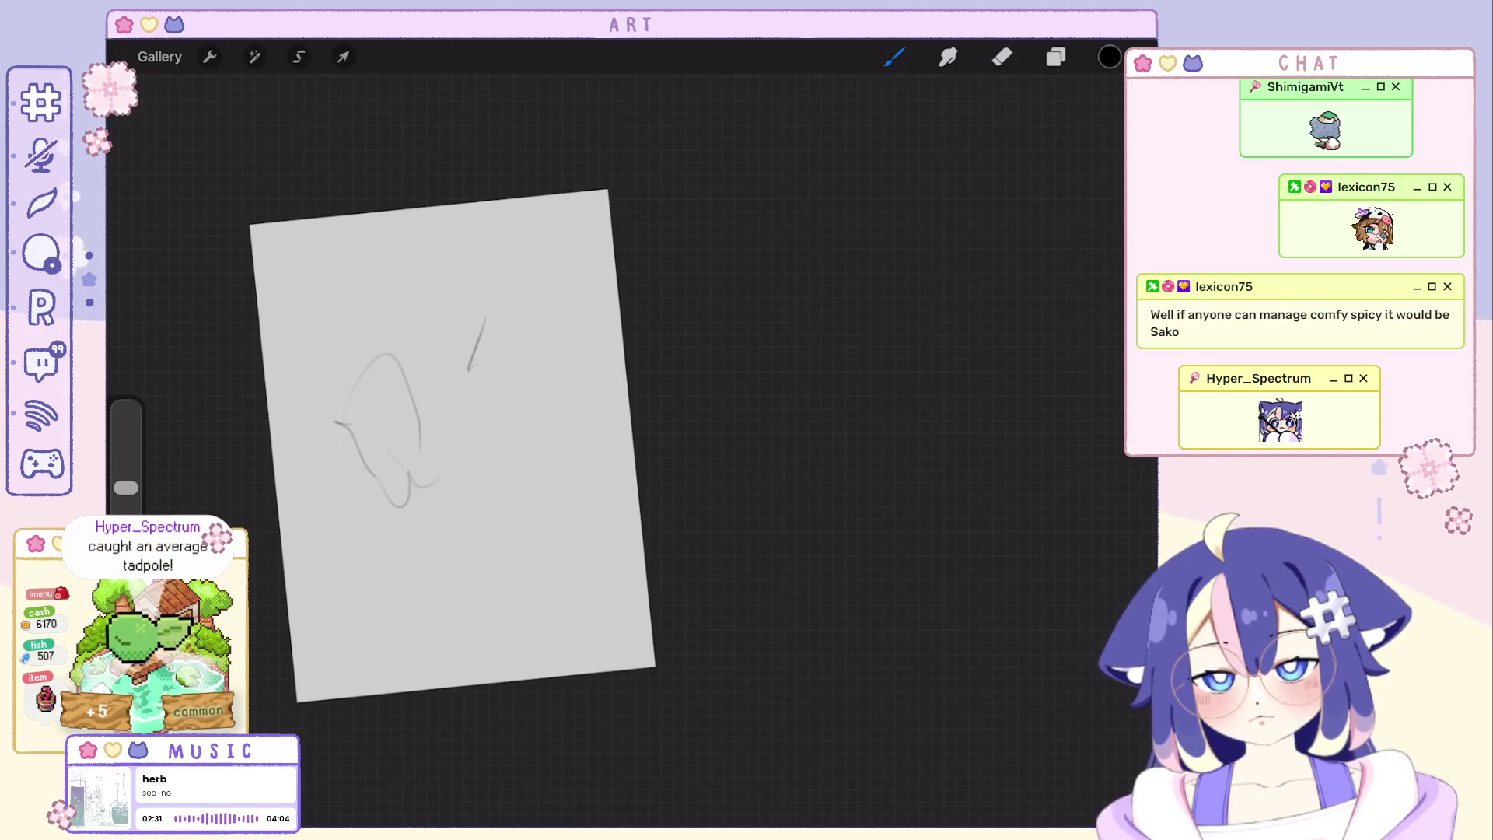
{"action": "left_click_drag", "start_coordinate": [406, 252], "coordinate": [466, 309]}
{"action": "key", "text": "ctrl+z"}
{"action": "mouse_move", "coordinate": [420, 259]}
{"action": "left_mouse_down"}
{"action": "mouse_move", "coordinate": [413, 306]}
{"action": "mouse_move", "coordinate": [443, 314]}
{"action": "left_mouse_up"}
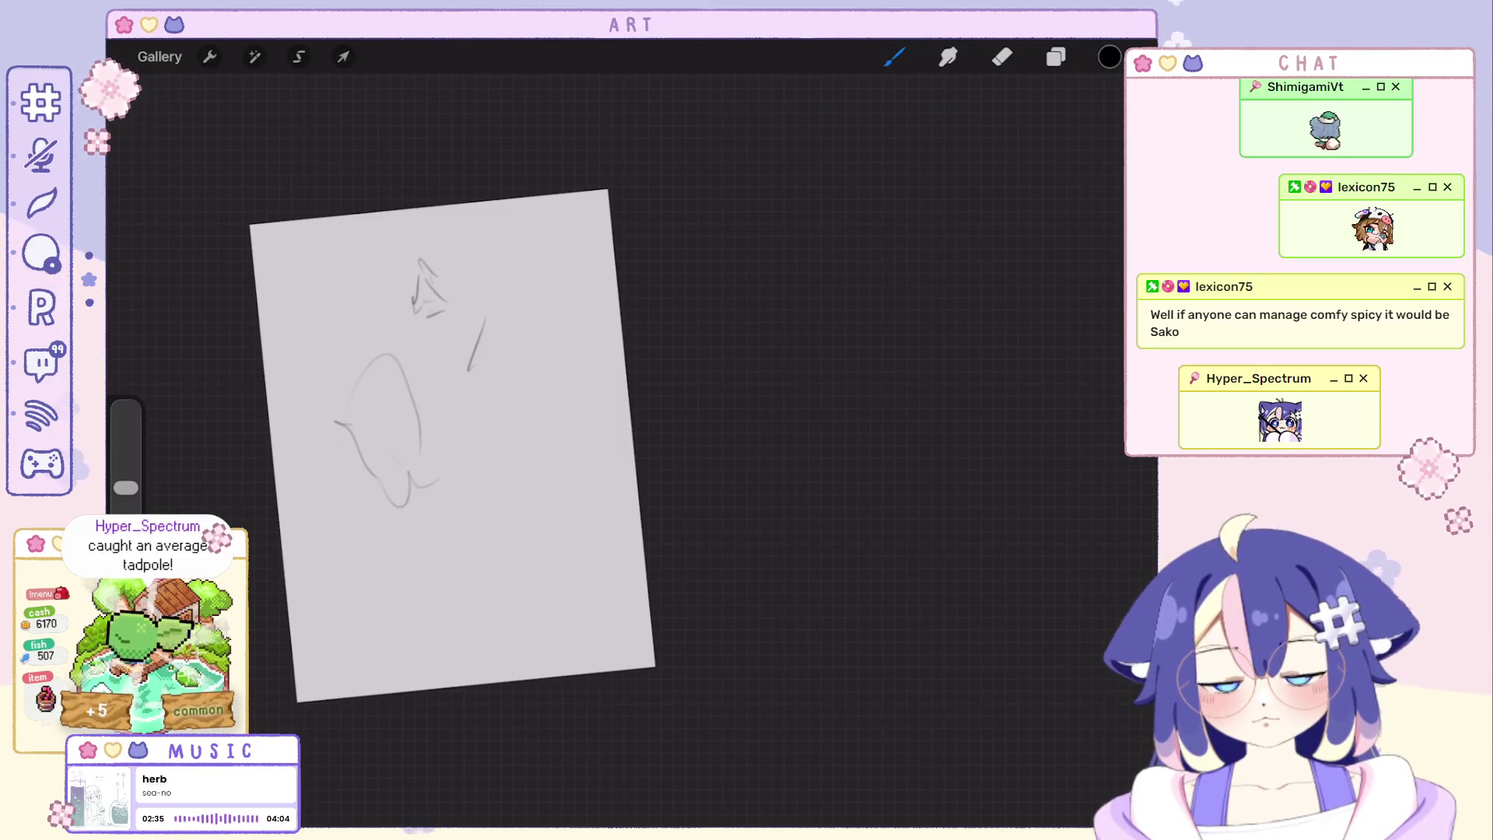
{"action": "left_click_drag", "start_coordinate": [426, 292], "coordinate": [504, 347]}
{"action": "key", "text": "ctrl+z"}
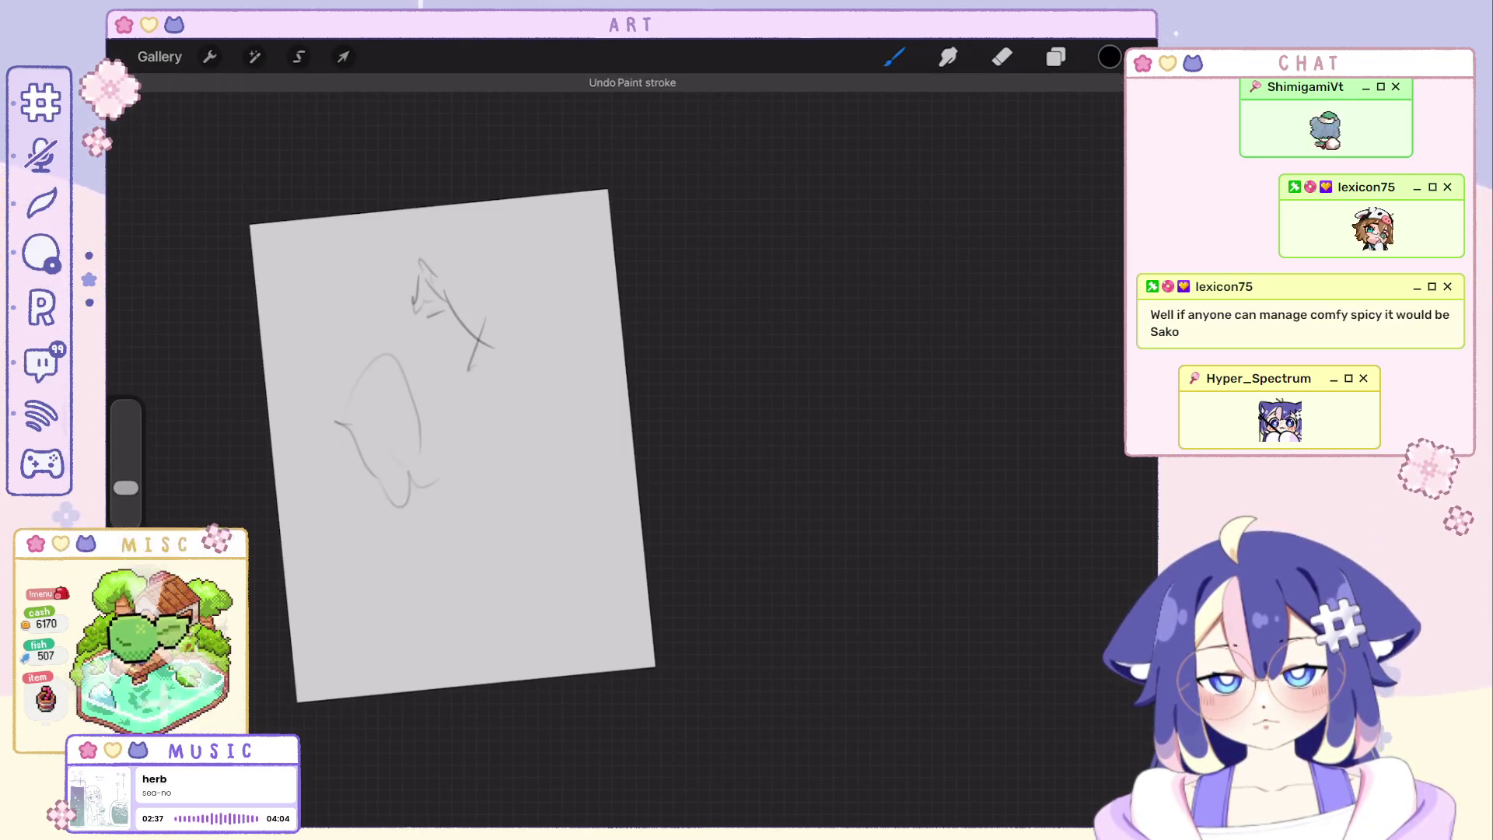
{"action": "key", "text": "ctrl+z"}
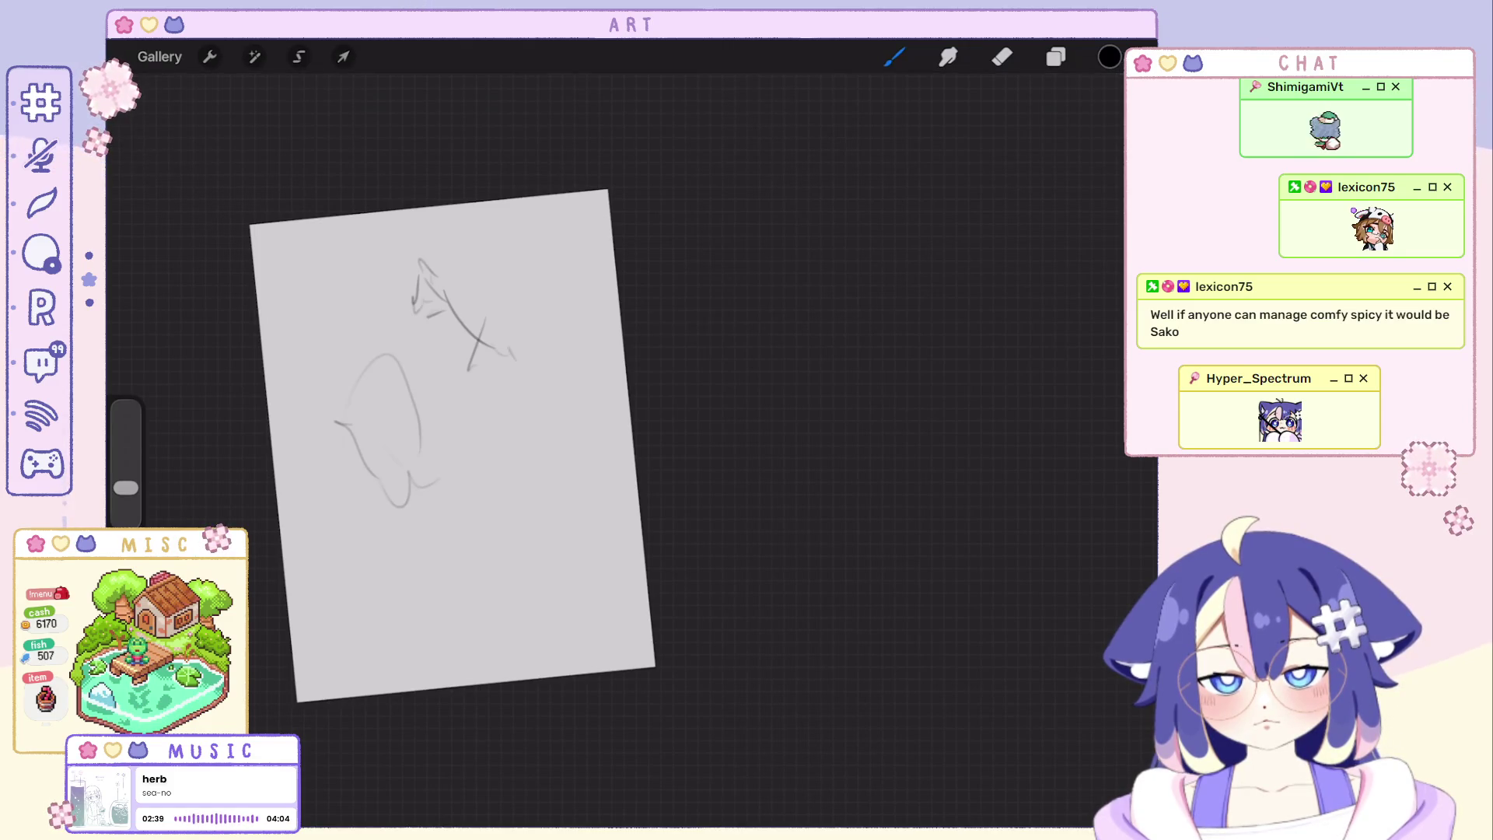
Work curves onto the right shape, then give the left shape an inner curve and a short stroke below.
{"action": "mouse_move", "coordinate": [451, 374]}
{"action": "left_mouse_down"}
{"action": "mouse_move", "coordinate": [478, 350]}
{"action": "mouse_move", "coordinate": [519, 454]}
{"action": "left_mouse_up"}
{"action": "key", "text": "ctrl+z"}
{"action": "left_click_drag", "start_coordinate": [476, 380], "coordinate": [446, 484]}
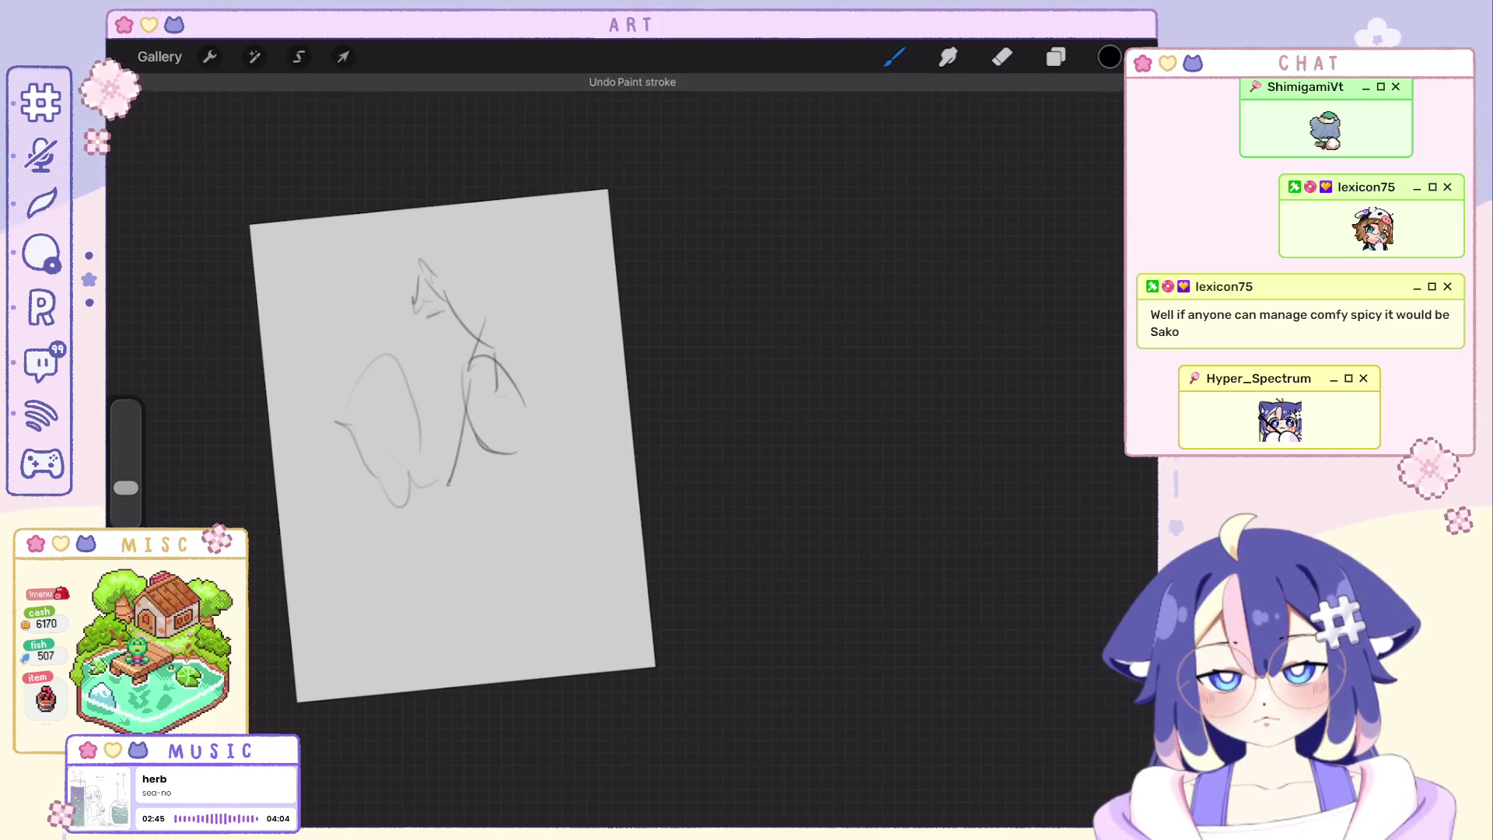
{"action": "key", "text": "ctrl+z"}
{"action": "left_click_drag", "start_coordinate": [467, 373], "coordinate": [420, 466]}
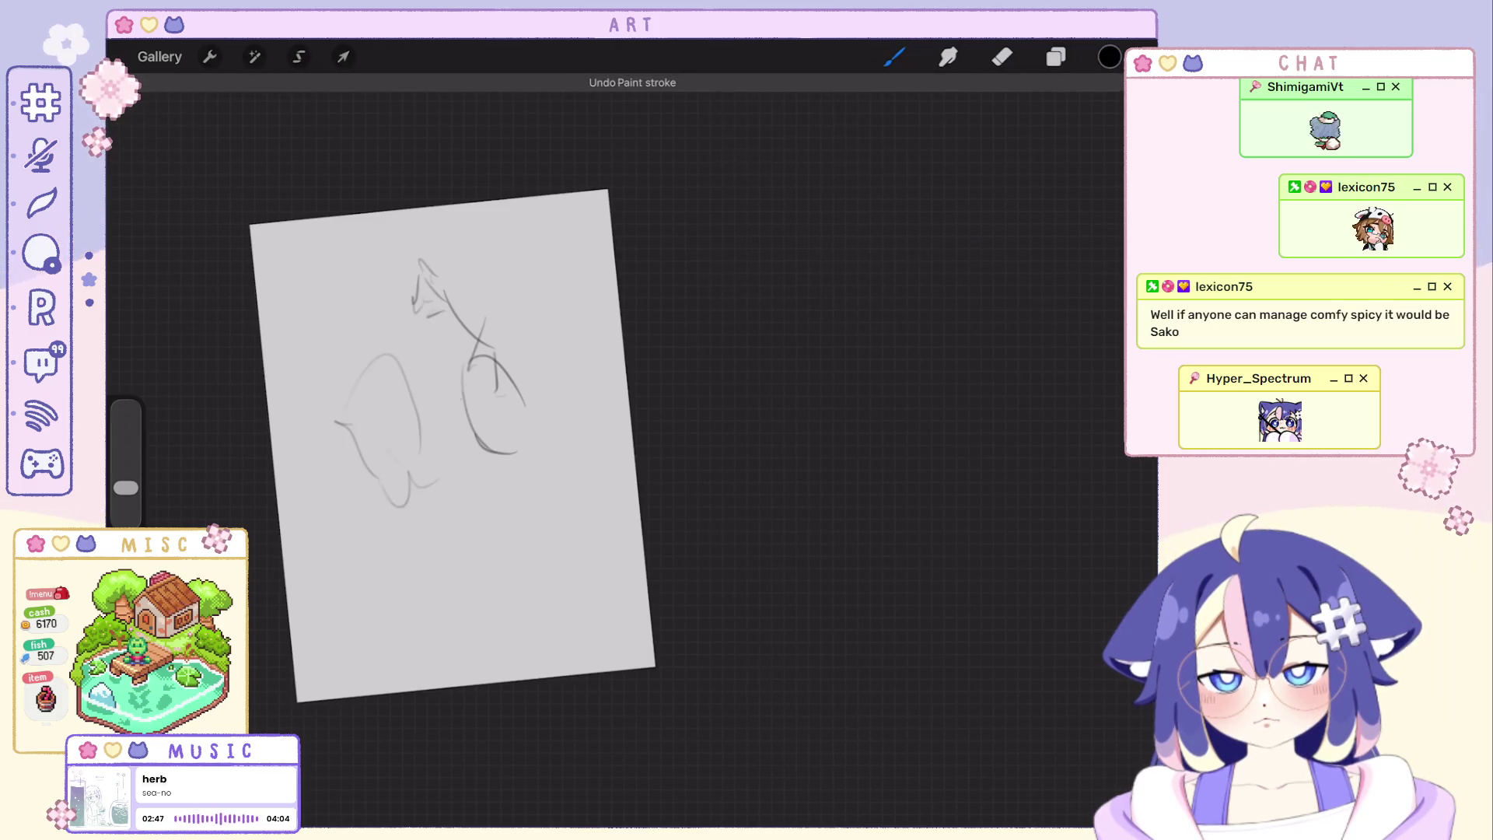
{"action": "key", "text": "ctrl+z"}
{"action": "left_click_drag", "start_coordinate": [368, 423], "coordinate": [391, 409]}
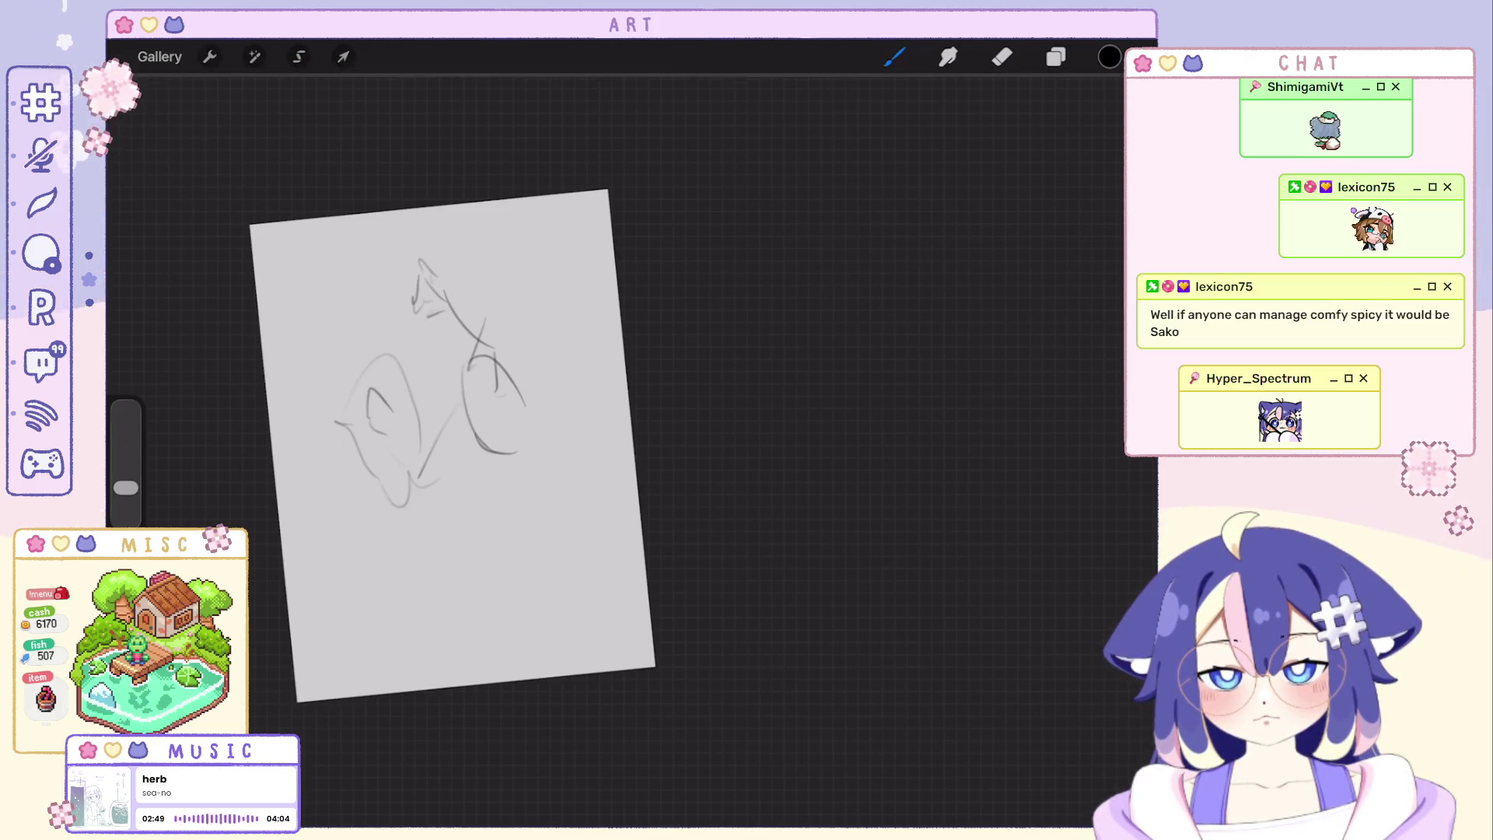
{"action": "left_click_drag", "start_coordinate": [403, 496], "coordinate": [417, 539]}
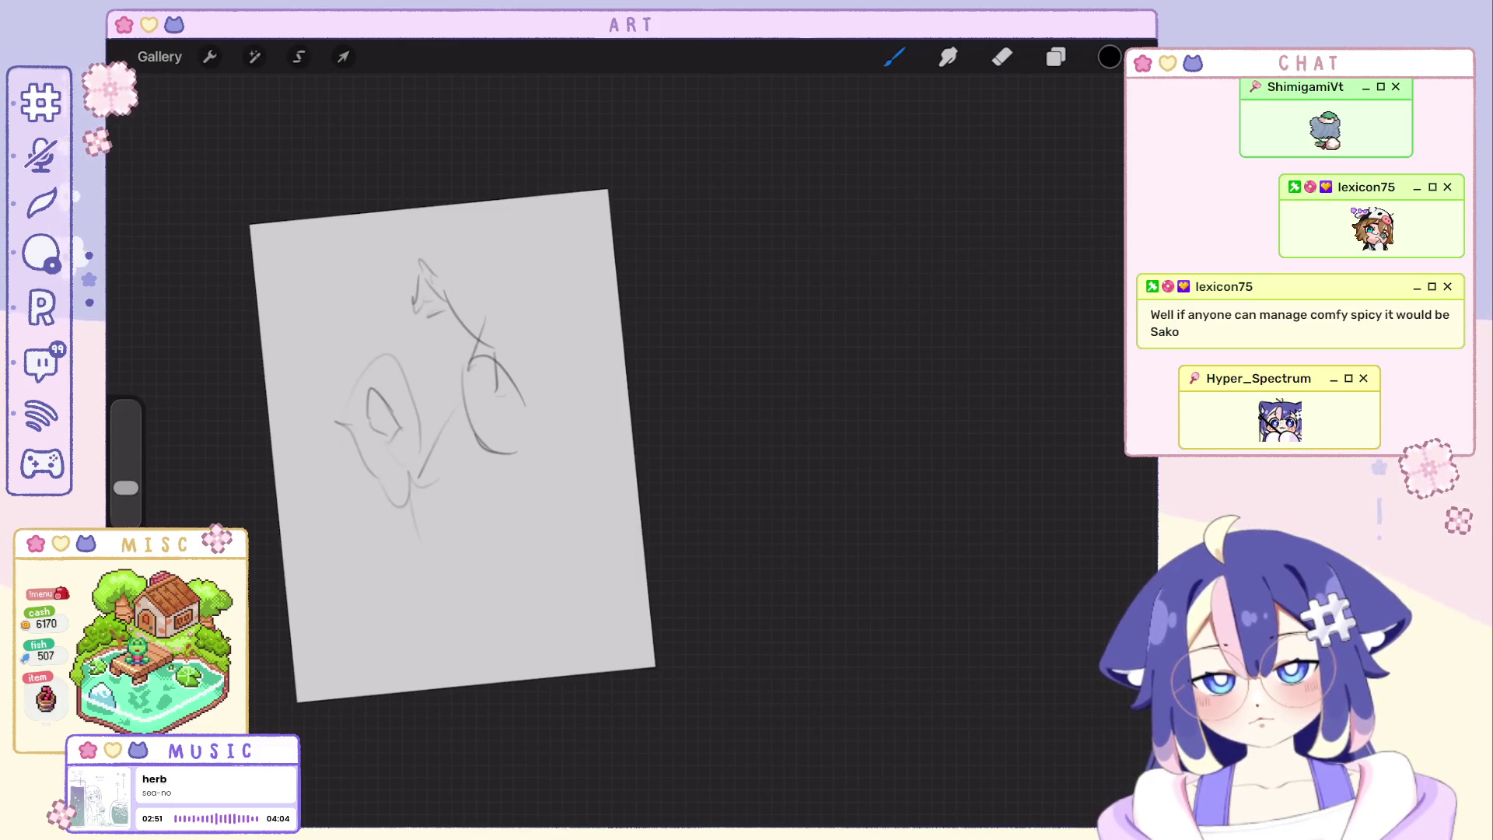
Try a parallel stroke beside the diagonal line, undo it, and bring up the layers list.
{"action": "left_click_drag", "start_coordinate": [453, 446], "coordinate": [523, 472]}
{"action": "mouse_move", "coordinate": [571, 376]}
{"action": "left_mouse_down"}
{"action": "mouse_move", "coordinate": [519, 439]}
{"action": "mouse_move", "coordinate": [495, 506]}
{"action": "mouse_move", "coordinate": [495, 473]}
{"action": "left_mouse_up"}
{"action": "key", "text": "ctrl+z"}
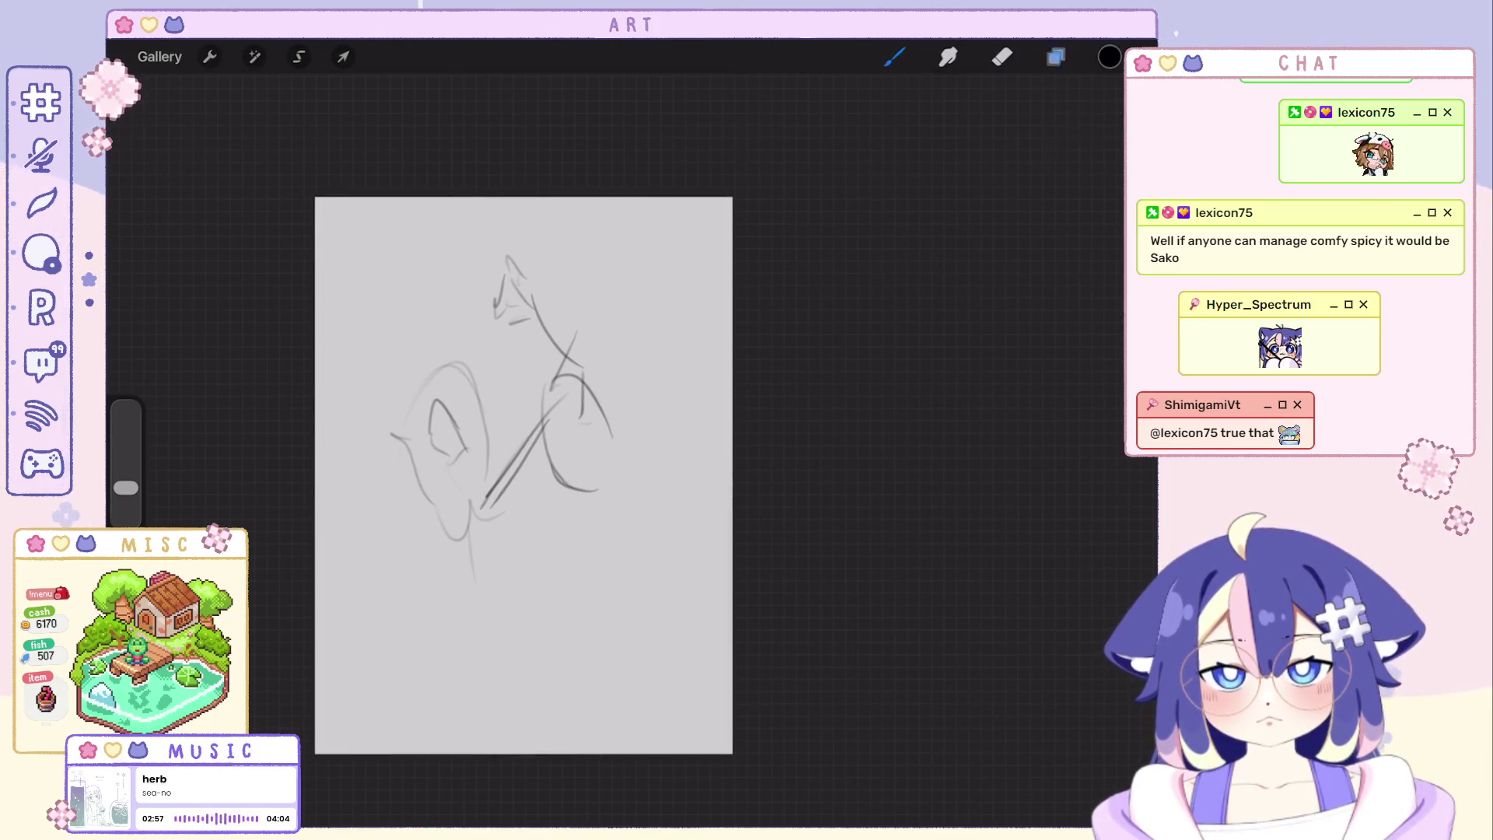
{"action": "left_click", "coordinate": [1057, 56]}
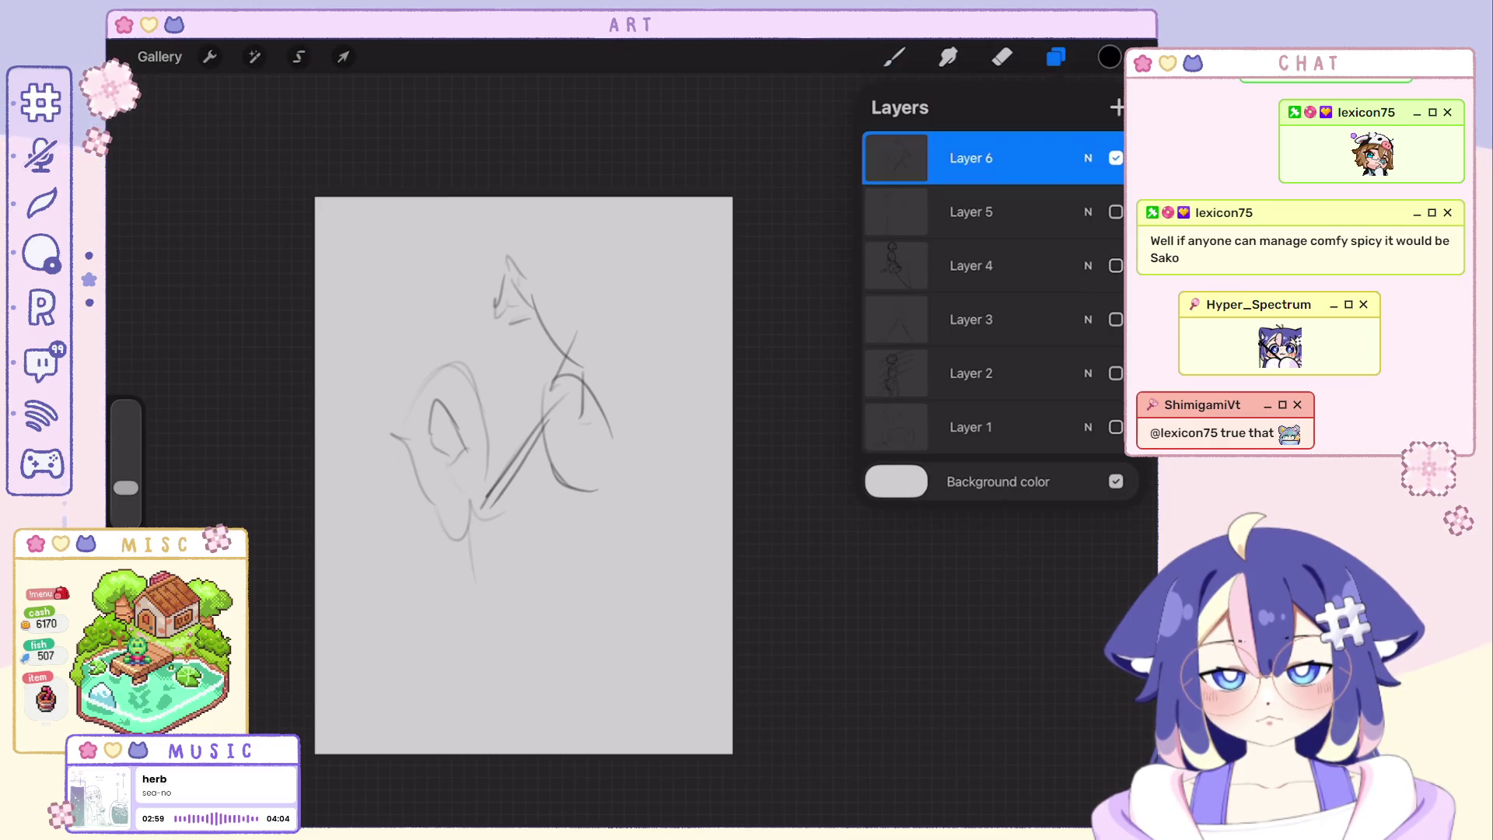
Add Layer 7 above the sketch and hide Layer 6 before returning to the canvas.
{"action": "left_click", "coordinate": [1115, 157]}
{"action": "left_click", "coordinate": [1116, 108]}
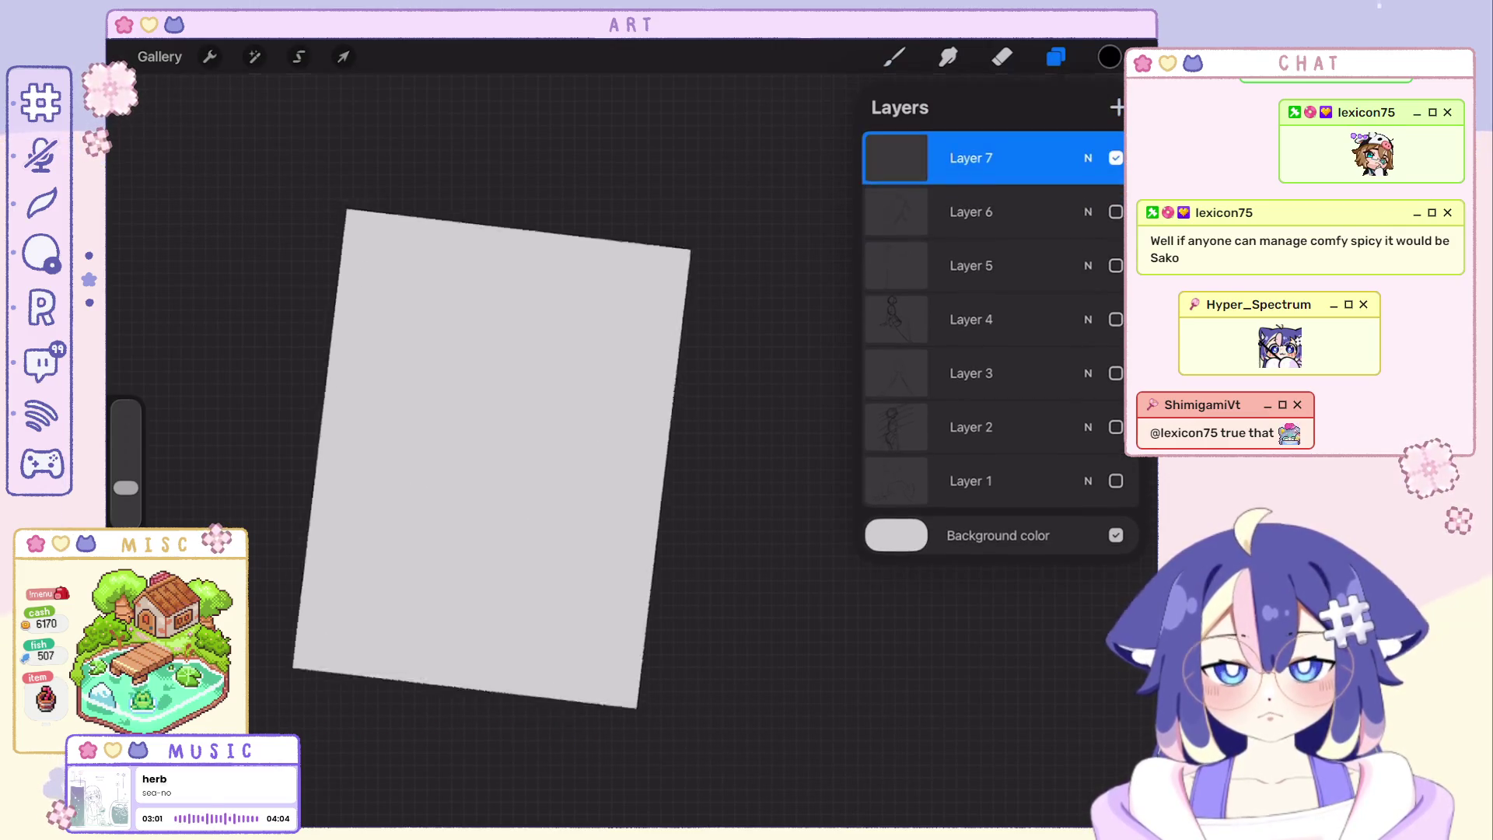
{"action": "left_click", "coordinate": [501, 333]}
Draw a large arc and extend it downward into the left figure's head shape.
{"action": "mouse_move", "coordinate": [504, 363]}
{"action": "left_mouse_down"}
{"action": "mouse_move", "coordinate": [584, 336]}
{"action": "mouse_move", "coordinate": [537, 274]}
{"action": "left_mouse_up"}
{"action": "key", "text": "ctrl+z"}
{"action": "key", "text": "ctrl+z"}
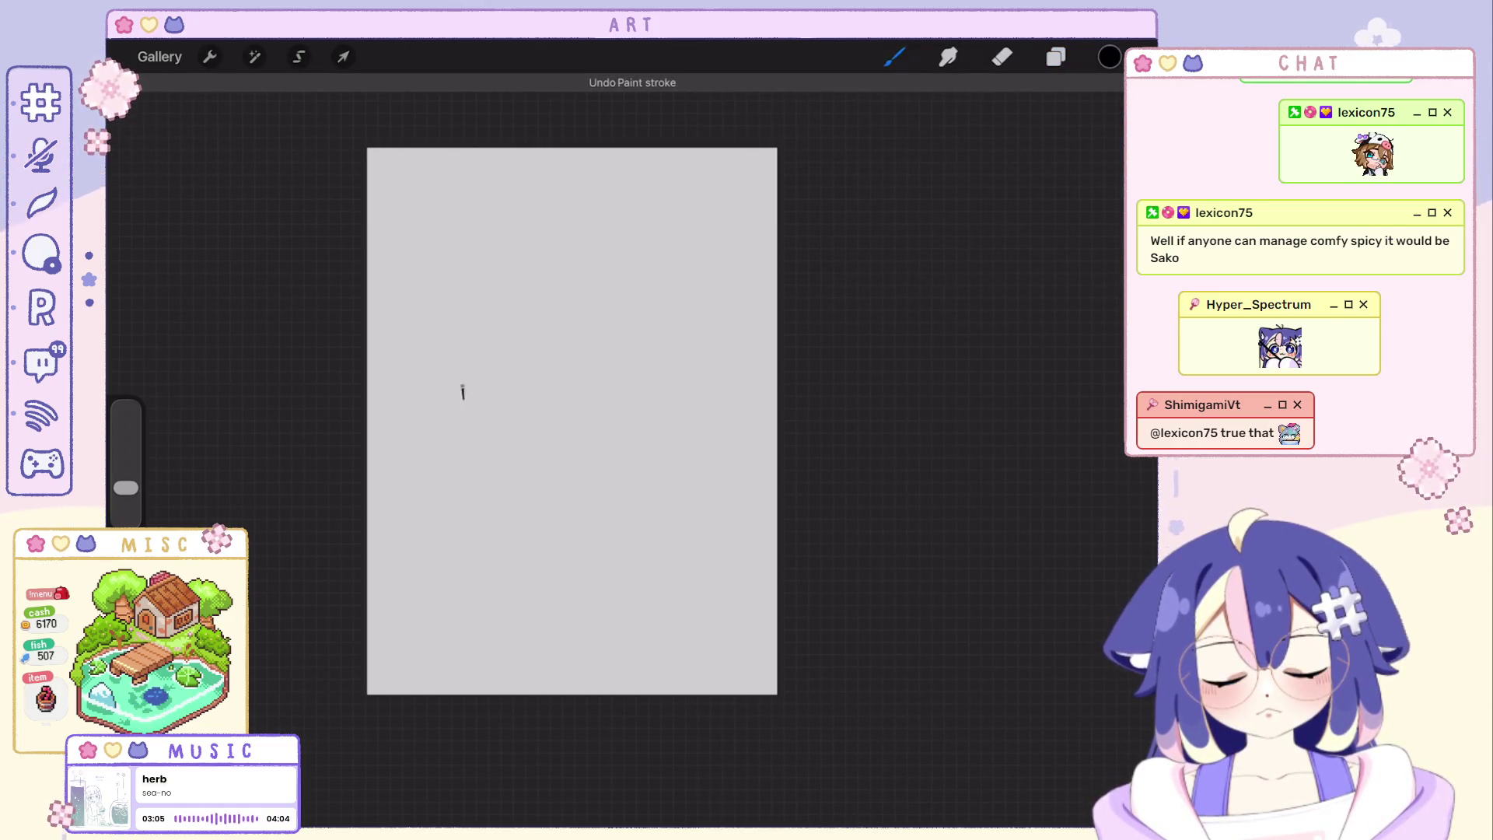
{"action": "mouse_move", "coordinate": [448, 348]}
{"action": "left_mouse_down"}
{"action": "mouse_move", "coordinate": [536, 341]}
{"action": "mouse_move", "coordinate": [525, 430]}
{"action": "left_mouse_up"}
{"action": "left_click_drag", "start_coordinate": [535, 344], "coordinate": [548, 480]}
Sketch diagonal strokes down the left body and a curve inside its head outline.
{"action": "mouse_move", "coordinate": [453, 564]}
{"action": "left_mouse_down"}
{"action": "mouse_move", "coordinate": [565, 574]}
{"action": "mouse_move", "coordinate": [566, 691]}
{"action": "left_mouse_up"}
{"action": "key", "text": "ctrl+z"}
{"action": "left_click_drag", "start_coordinate": [455, 466], "coordinate": [542, 636]}
{"action": "key", "text": "ctrl+z"}
{"action": "left_click_drag", "start_coordinate": [465, 483], "coordinate": [530, 644]}
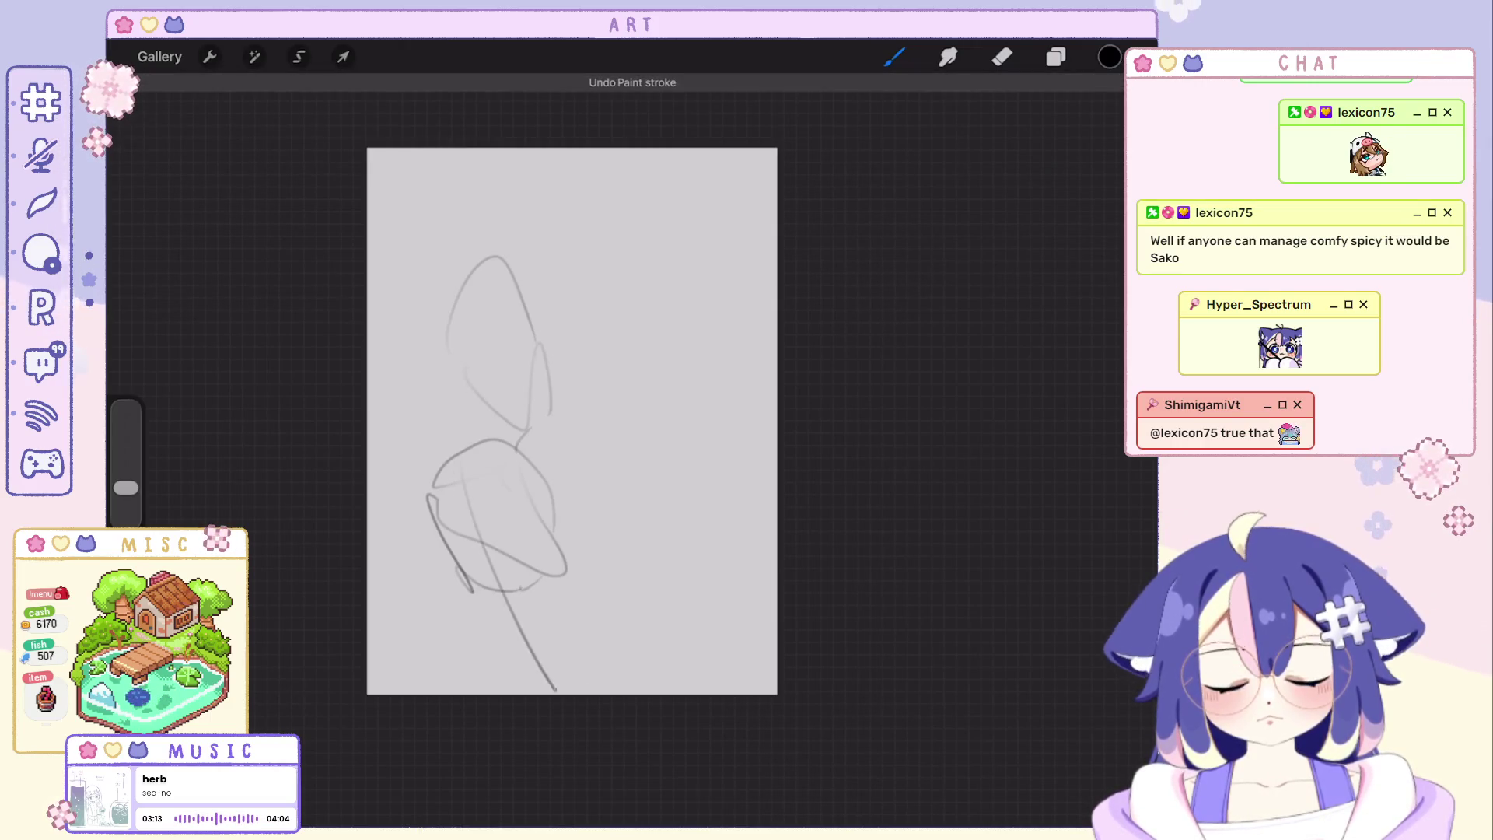
{"action": "left_click_drag", "start_coordinate": [495, 548], "coordinate": [558, 694]}
{"action": "key", "text": "ctrl+z"}
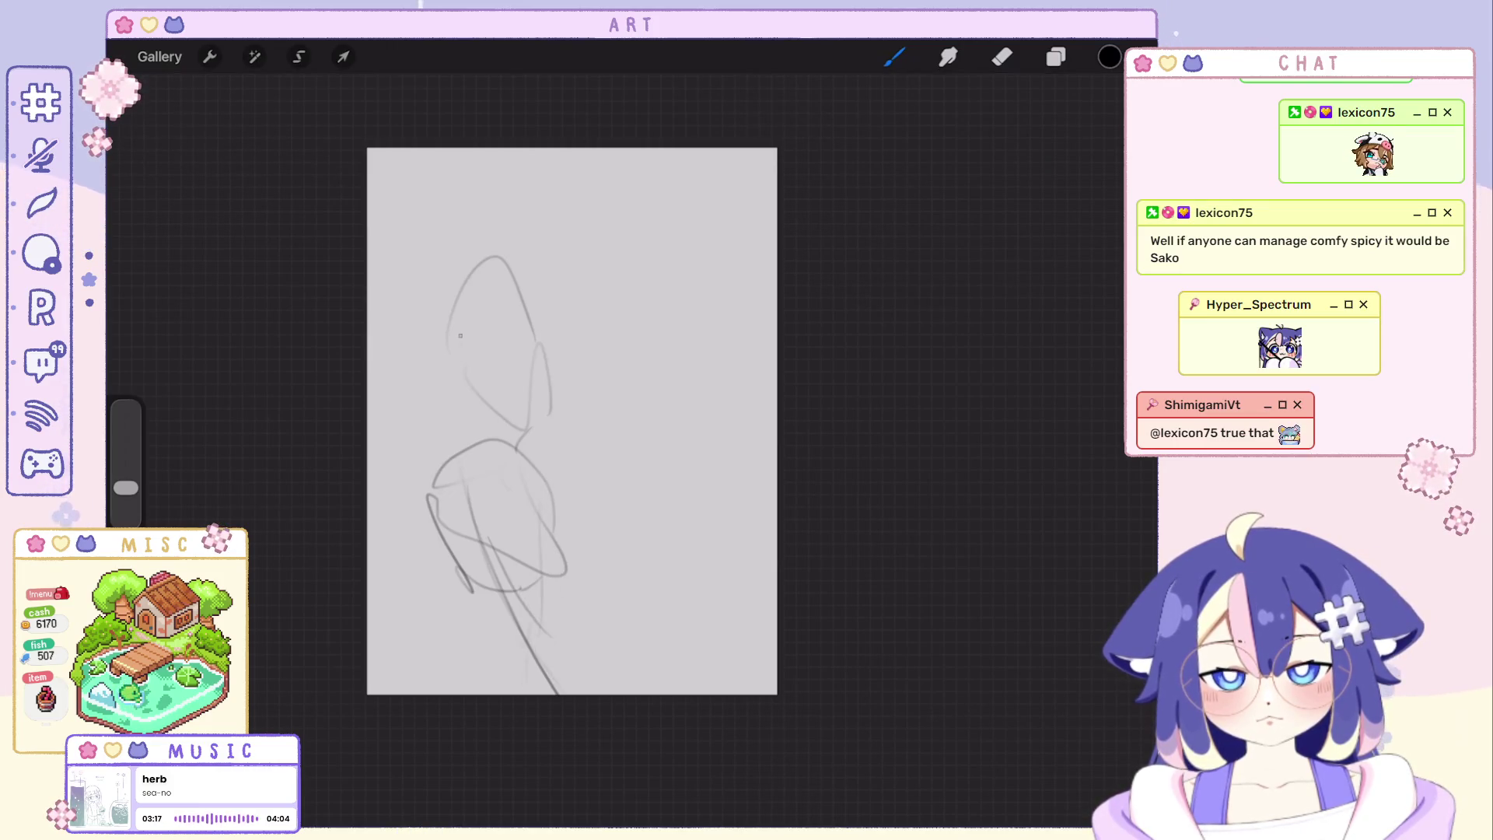
{"action": "left_click_drag", "start_coordinate": [473, 411], "coordinate": [531, 324]}
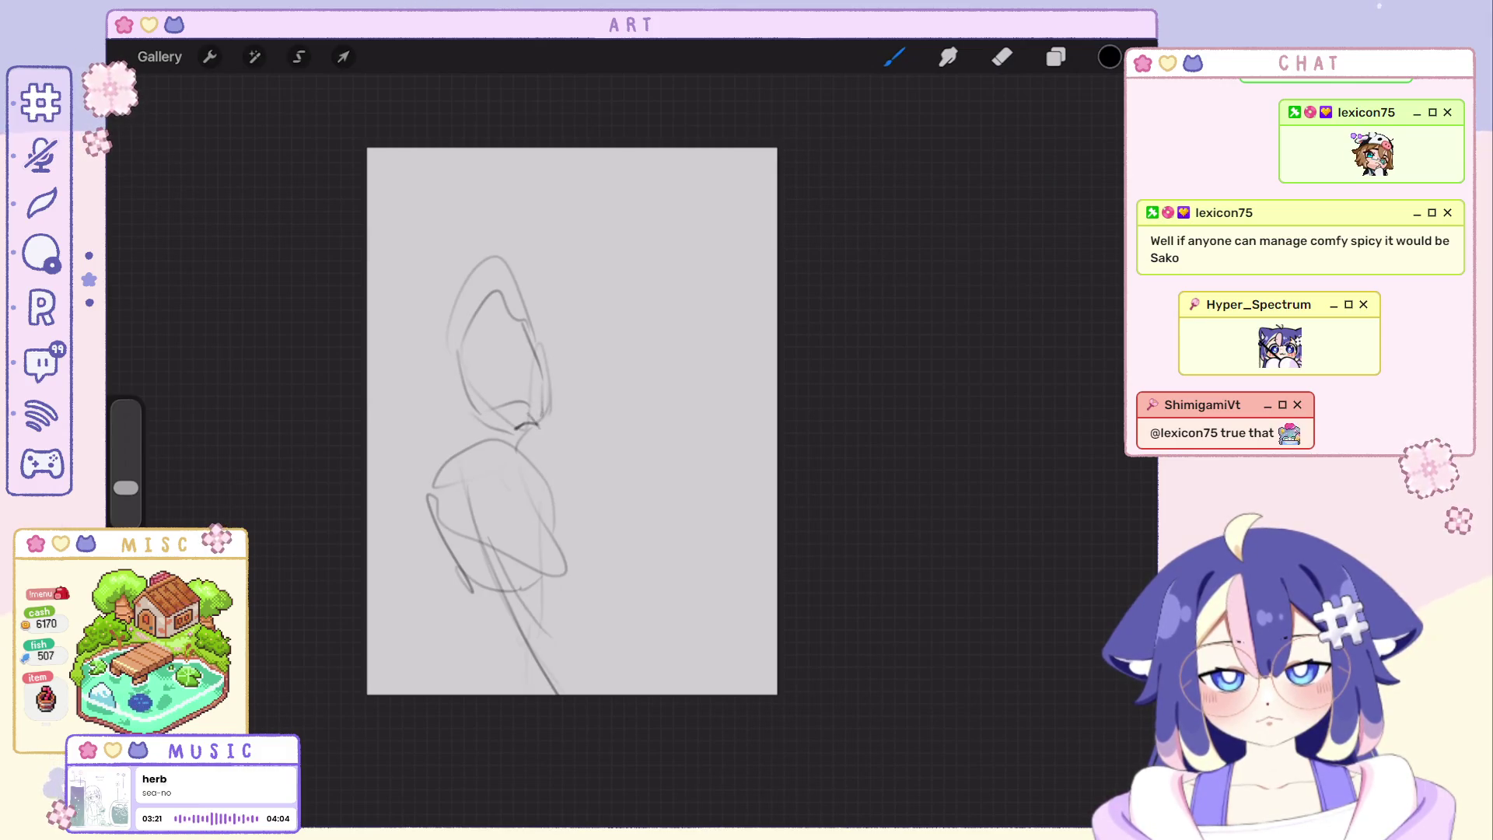
Outline the right figure's head darker and run a long stroke down from it.
{"action": "left_click_drag", "start_coordinate": [593, 297], "coordinate": [634, 385]}
{"action": "key", "text": "ctrl+z"}
{"action": "mouse_move", "coordinate": [544, 354]}
{"action": "left_mouse_down"}
{"action": "mouse_move", "coordinate": [566, 310]}
{"action": "mouse_move", "coordinate": [544, 402]}
{"action": "left_mouse_up"}
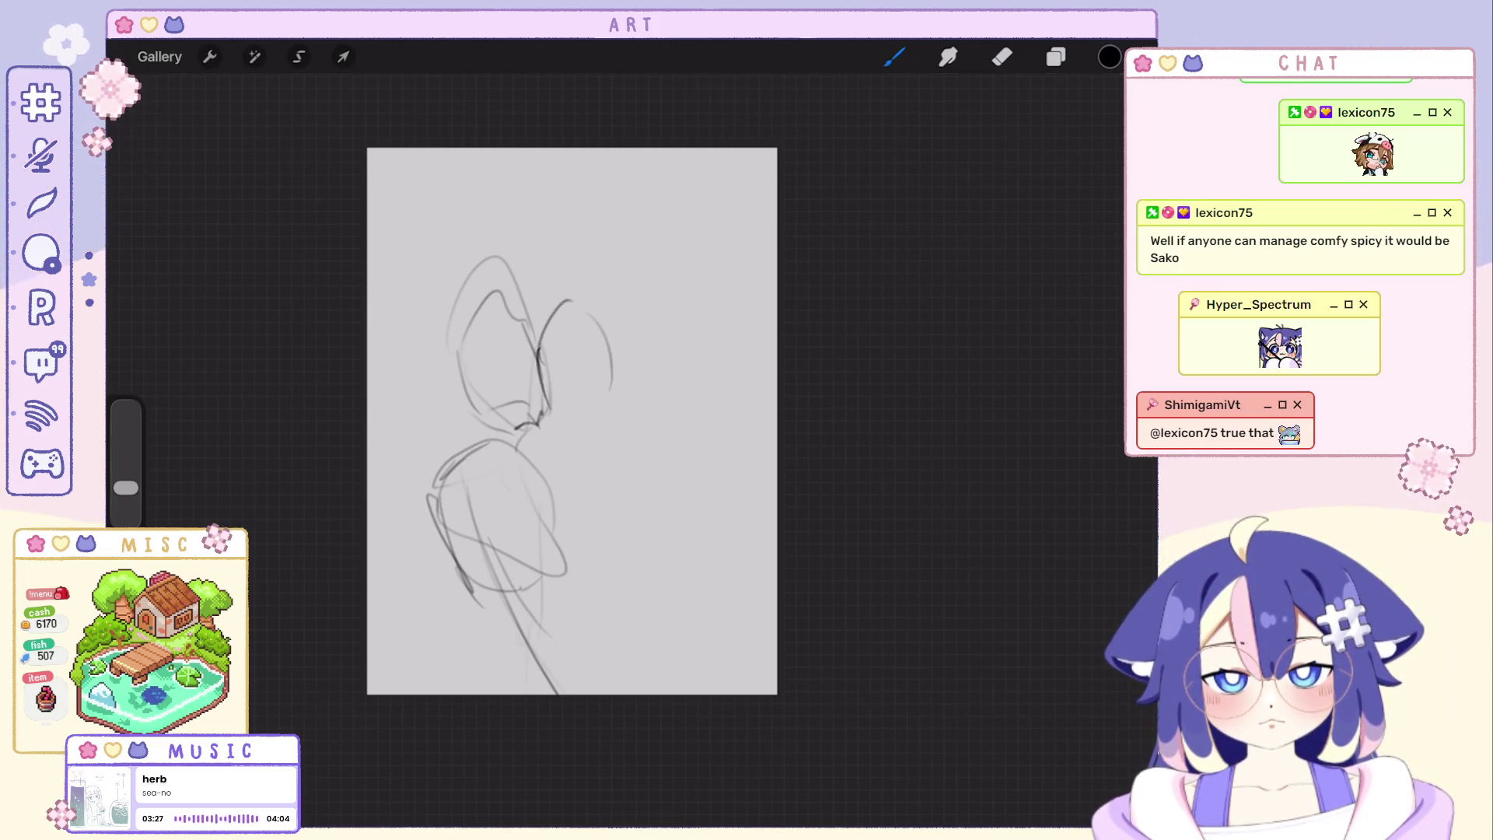
{"action": "key", "text": "ctrl+z"}
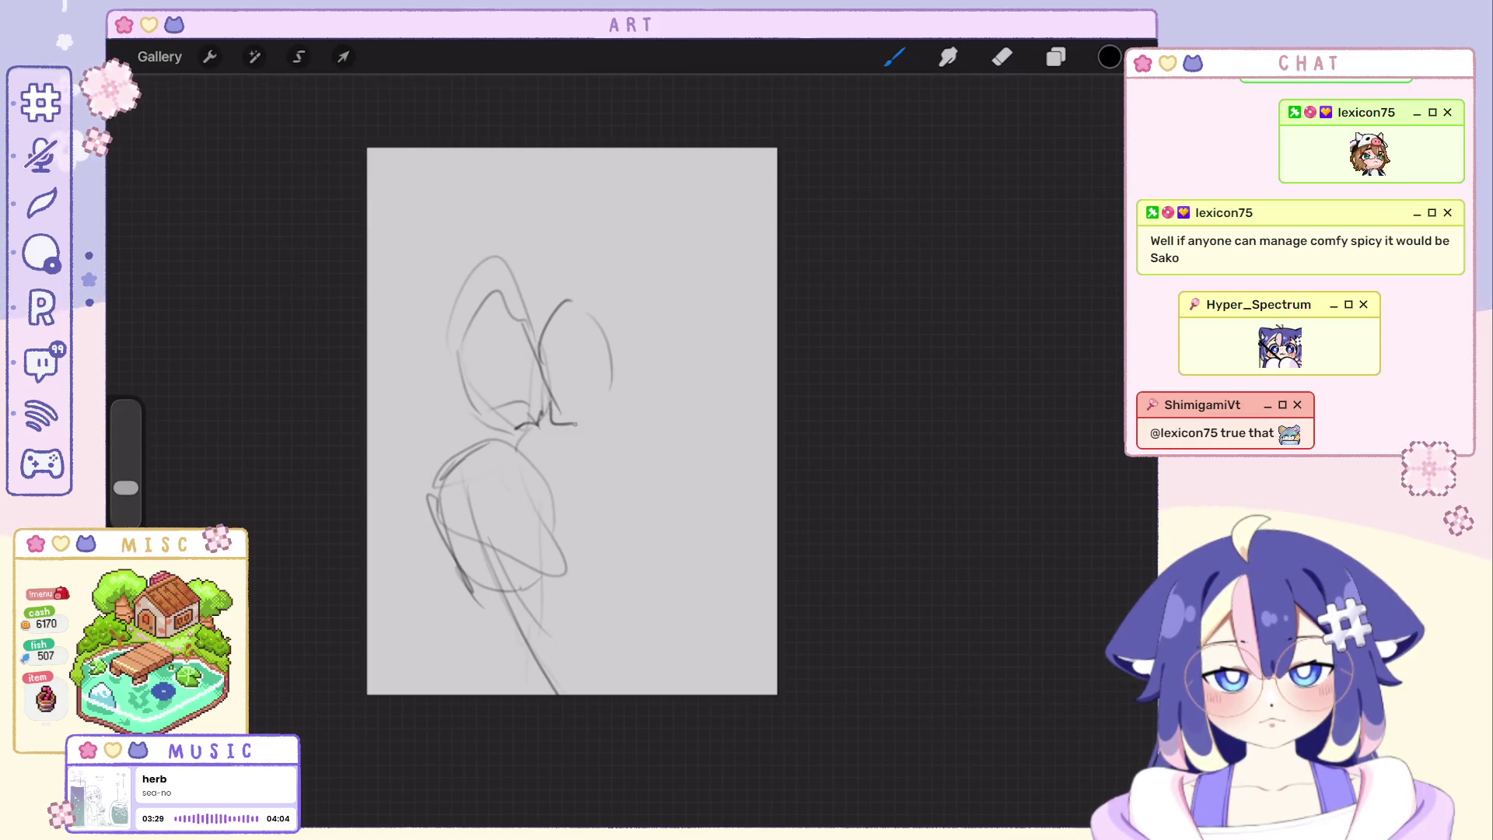
{"action": "left_click_drag", "start_coordinate": [569, 301], "coordinate": [548, 423]}
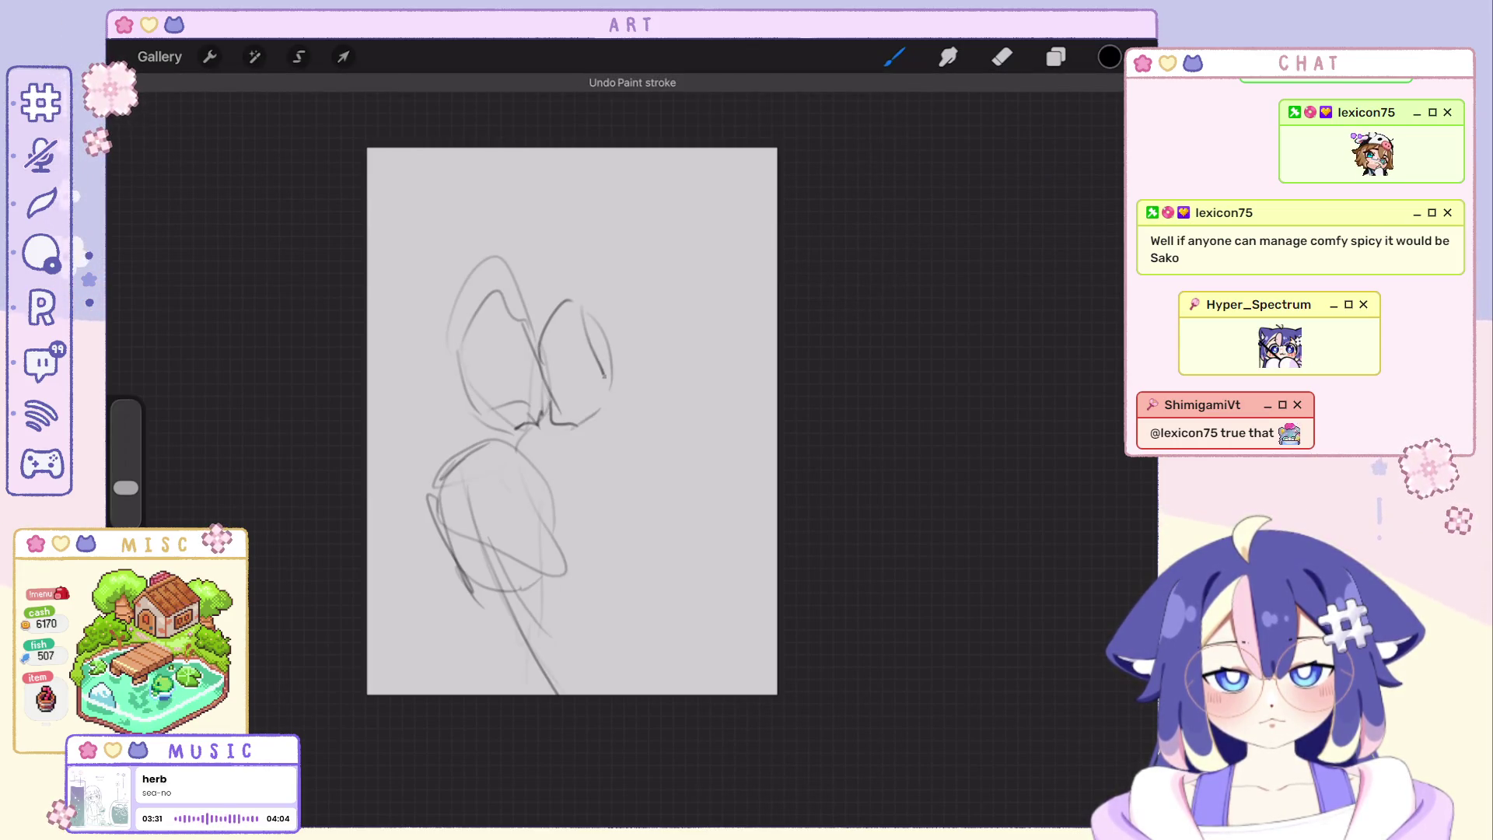
{"action": "left_click_drag", "start_coordinate": [572, 306], "coordinate": [625, 534]}
{"action": "key", "text": "ctrl+z"}
{"action": "left_click_drag", "start_coordinate": [571, 306], "coordinate": [619, 519]}
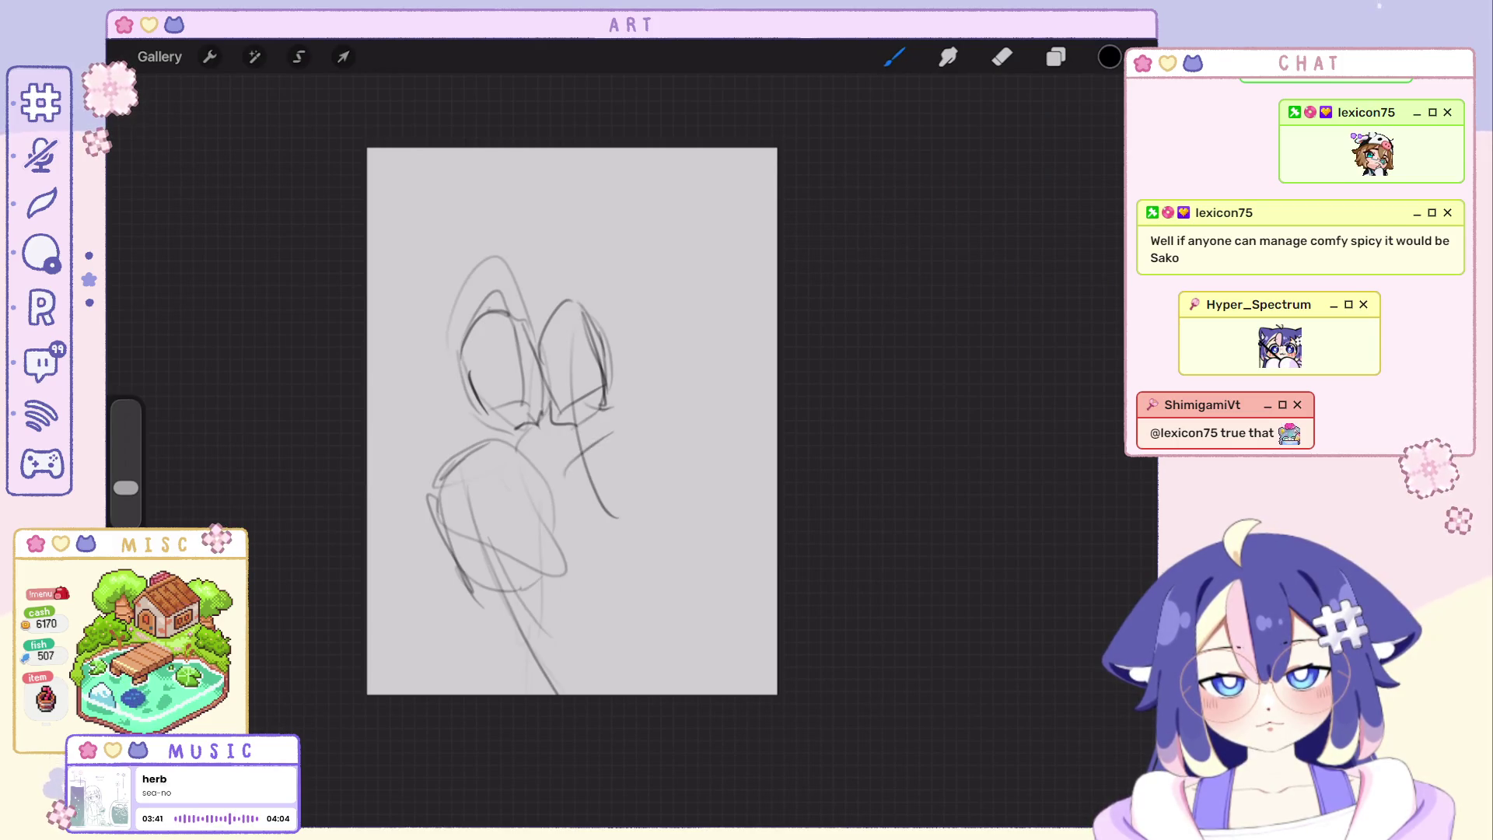
Sketch curves for the right body's side and bottom, undoing the last one.
{"action": "left_click_drag", "start_coordinate": [584, 435], "coordinate": [663, 496]}
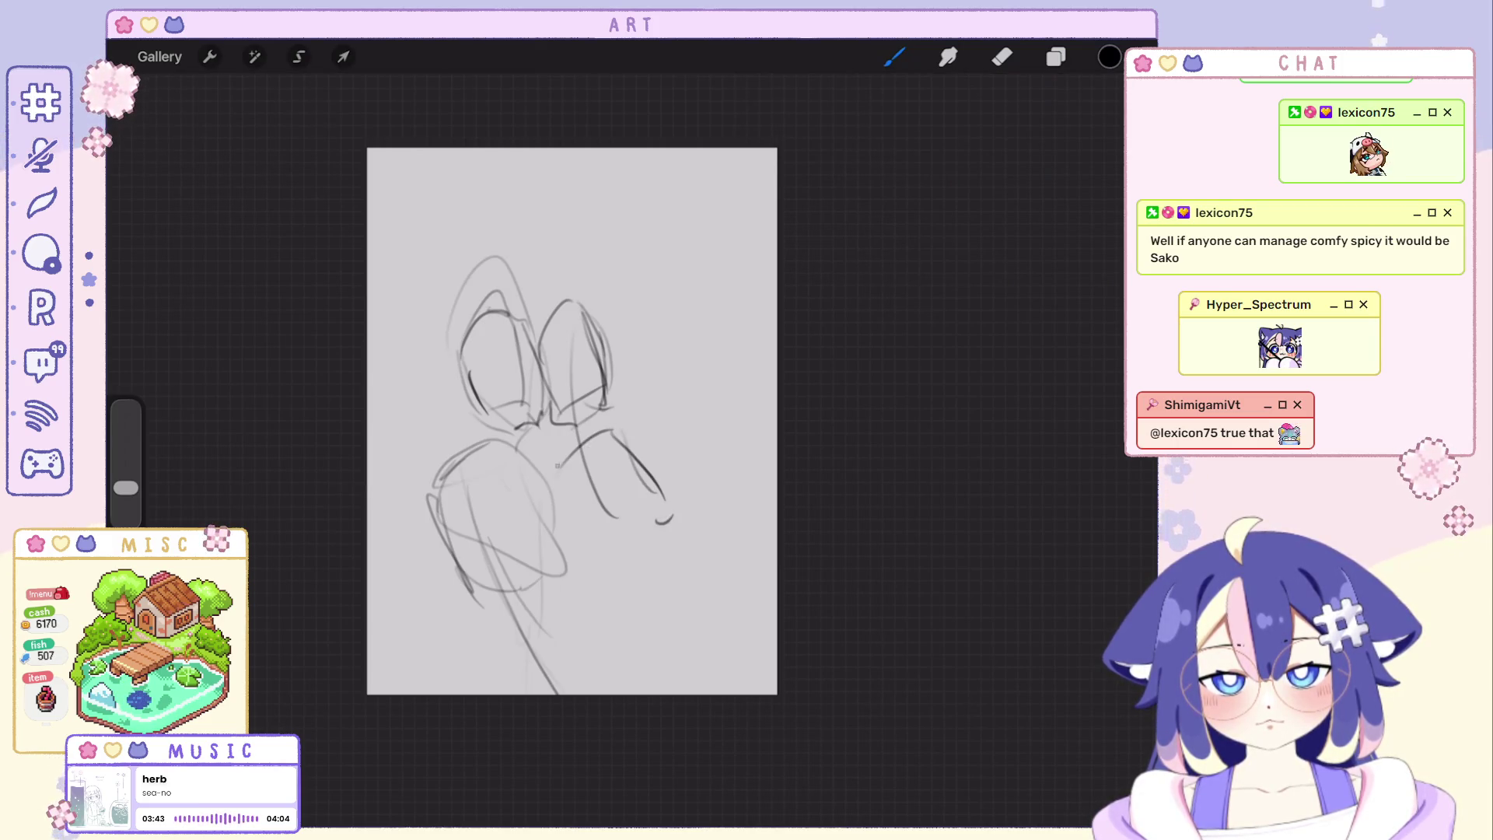
{"action": "left_click_drag", "start_coordinate": [581, 434], "coordinate": [650, 537]}
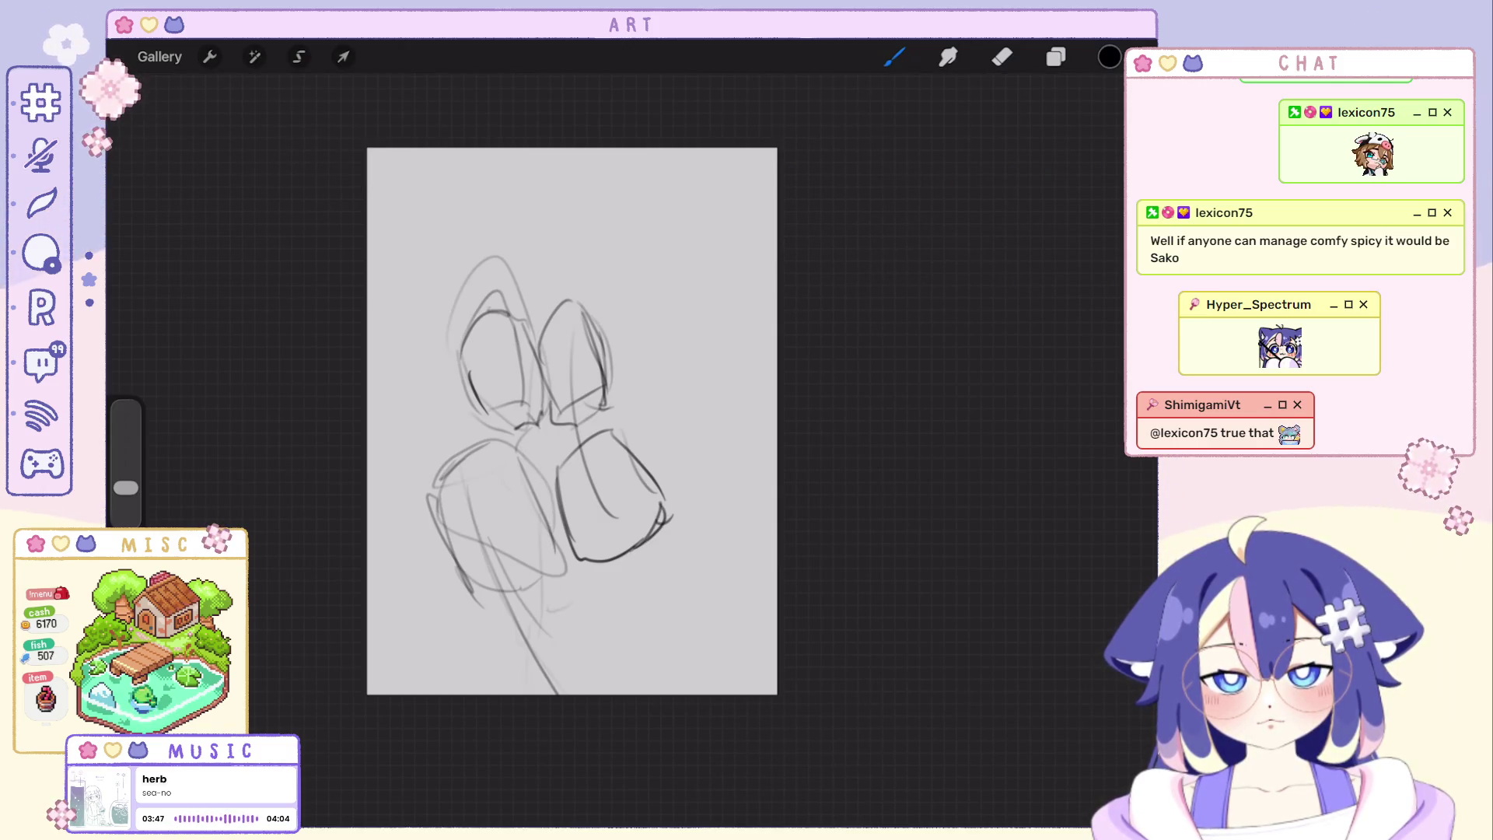
{"action": "key", "text": "ctrl+z"}
{"action": "key", "text": "ctrl+z"}
{"action": "key", "text": "ctrl+z"}
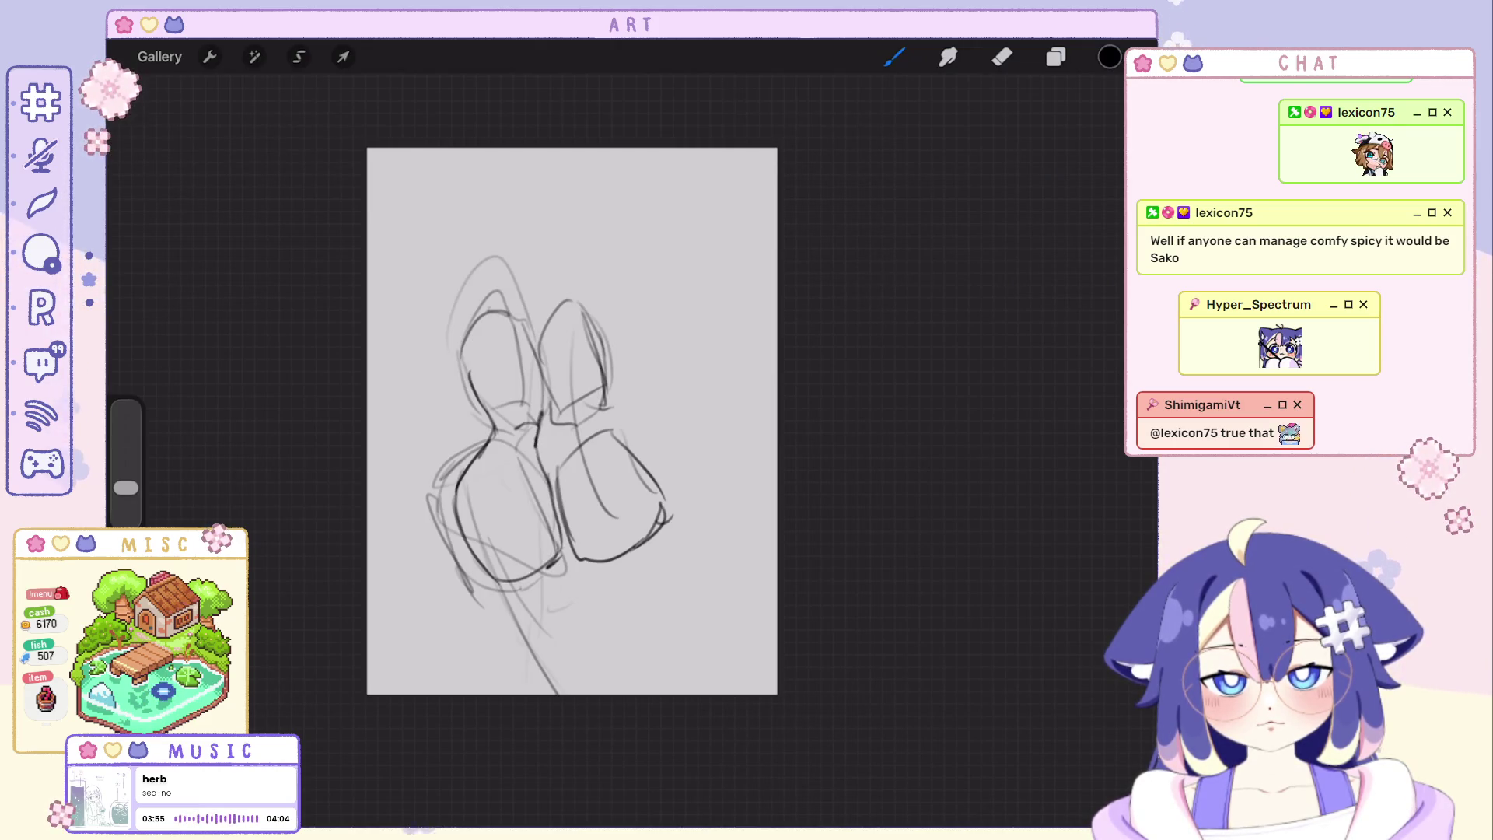
Test strokes between the figures, on the right edge and down to the canvas bottom, undoing each.
{"action": "left_click_drag", "start_coordinate": [558, 422], "coordinate": [563, 490]}
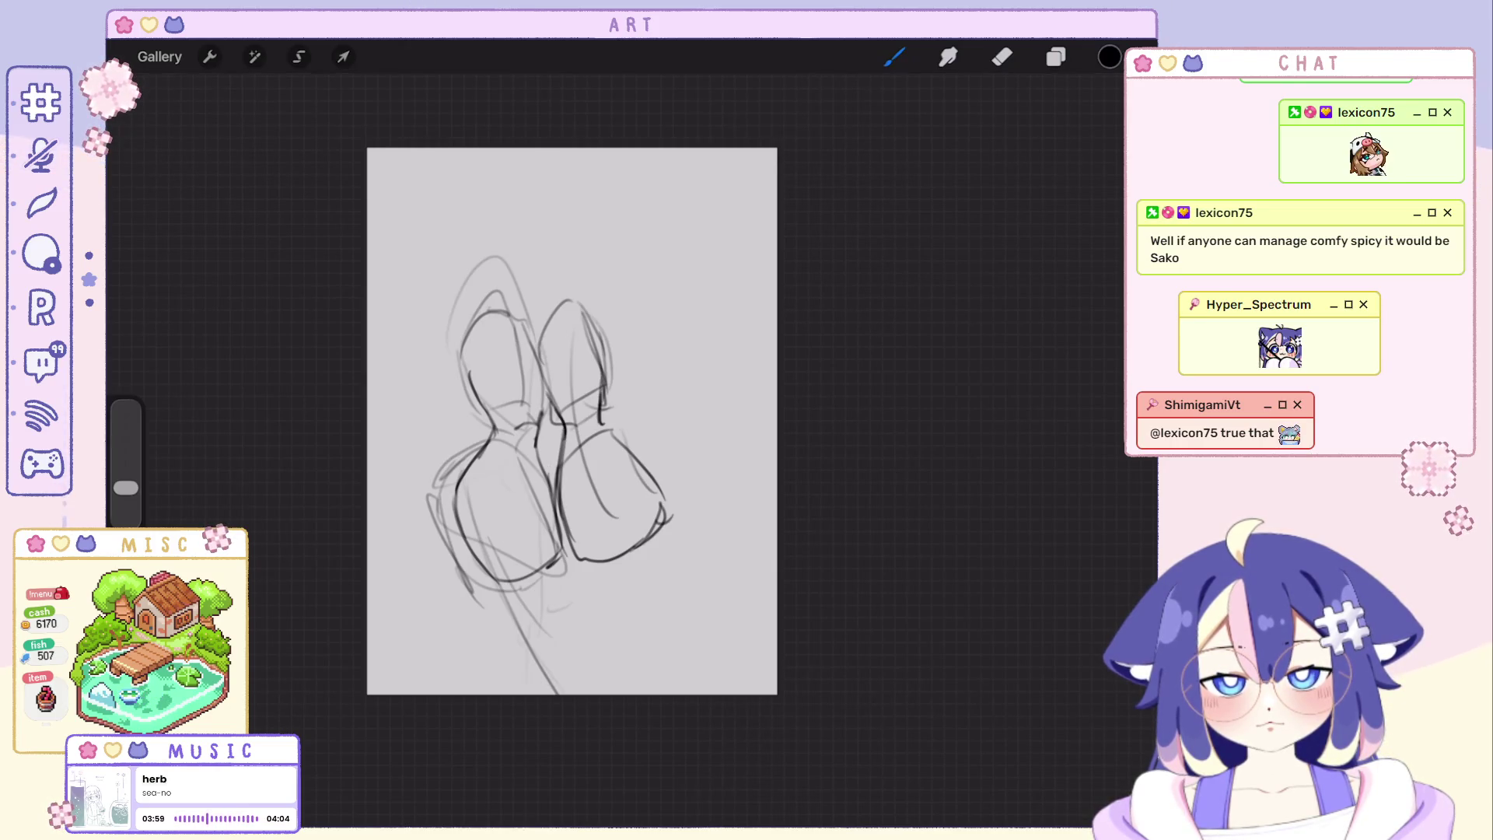
{"action": "key", "text": "ctrl+z"}
{"action": "left_click_drag", "start_coordinate": [599, 344], "coordinate": [603, 404]}
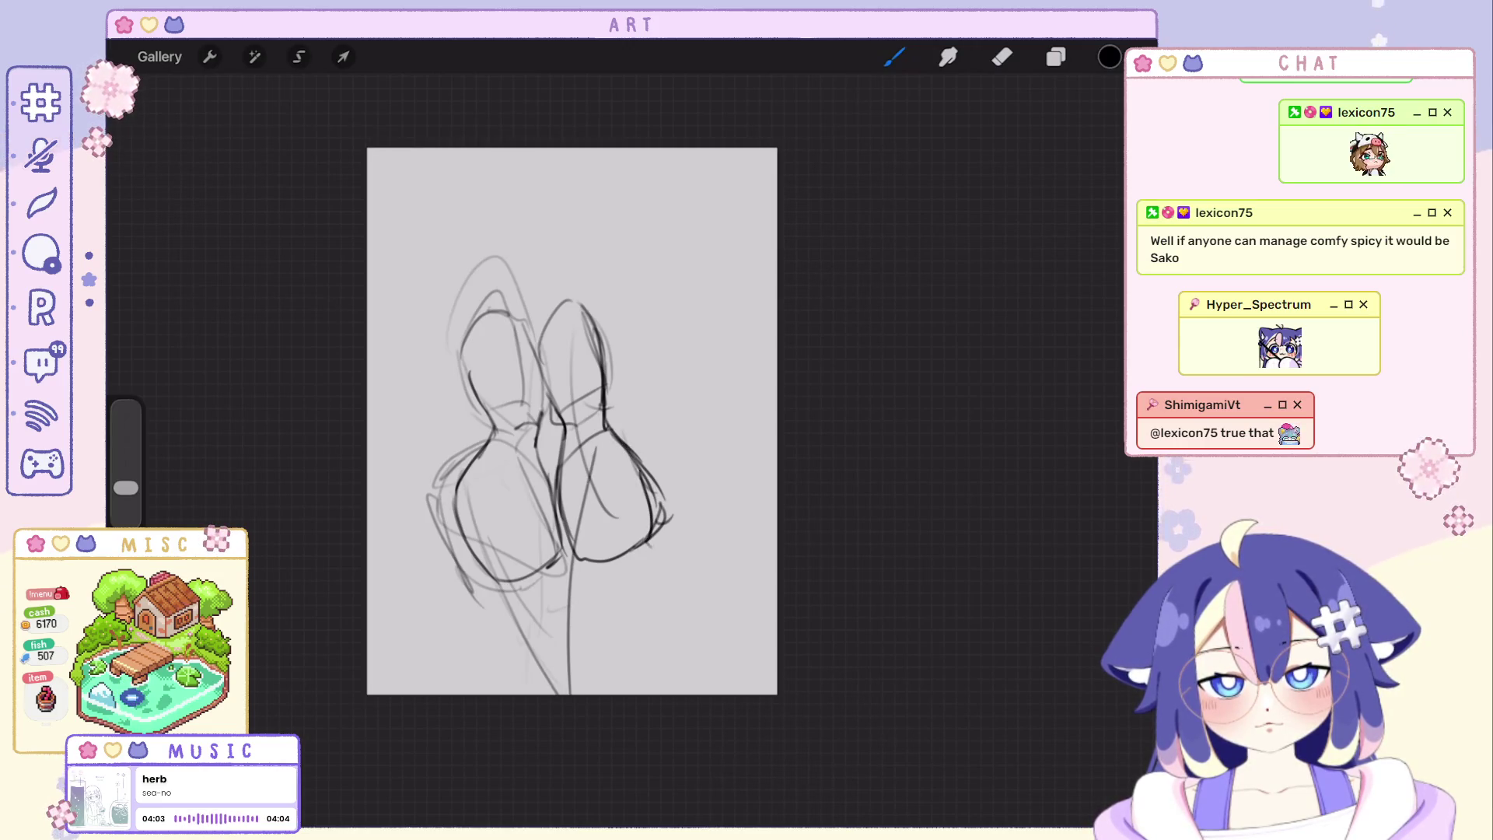
{"action": "key", "text": "ctrl+z"}
{"action": "left_click_drag", "start_coordinate": [612, 471], "coordinate": [479, 693]}
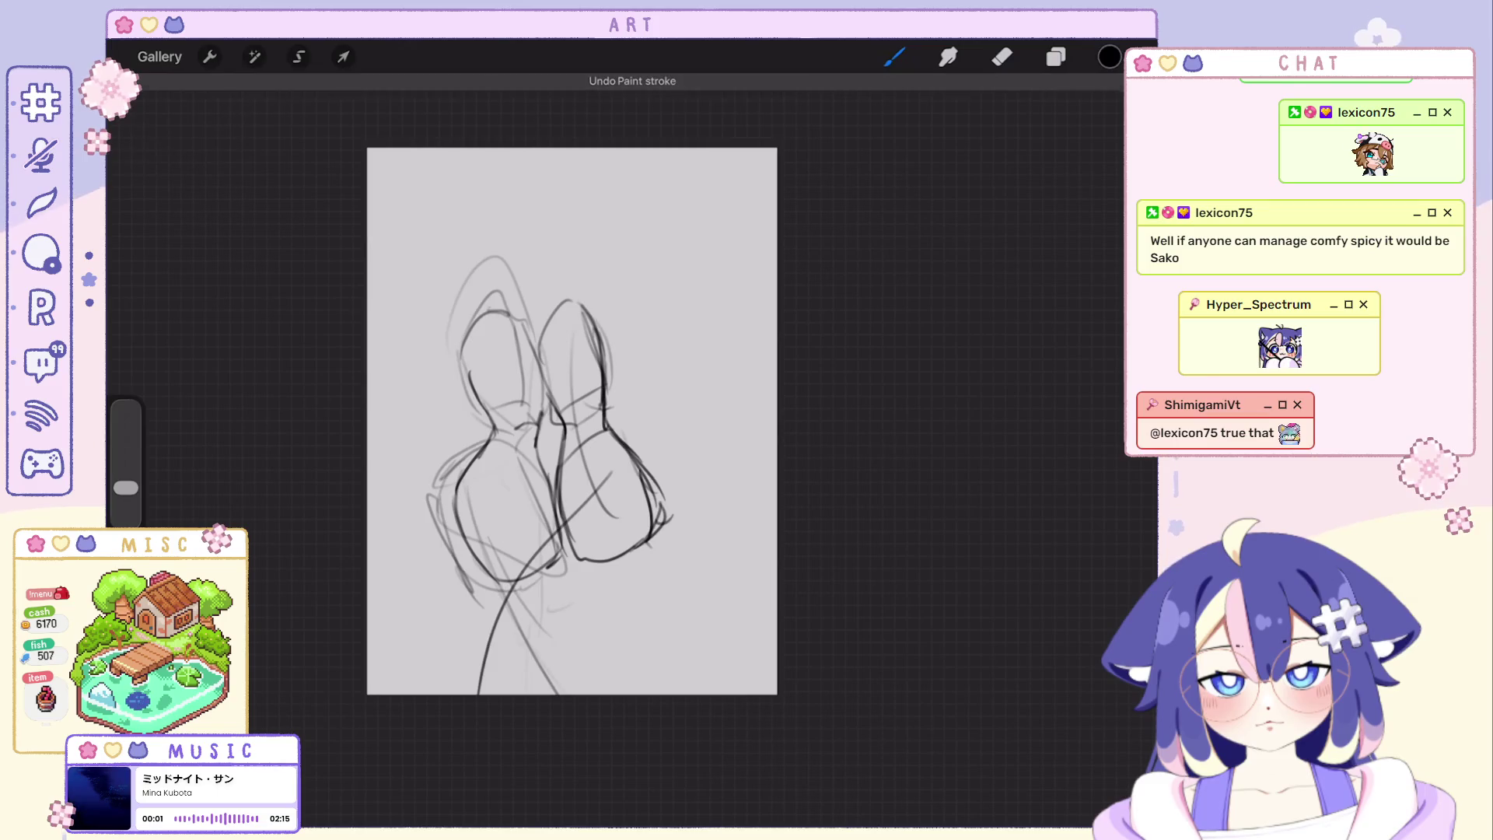
{"action": "key", "text": "ctrl+z"}
{"action": "left_click_drag", "start_coordinate": [513, 554], "coordinate": [451, 602]}
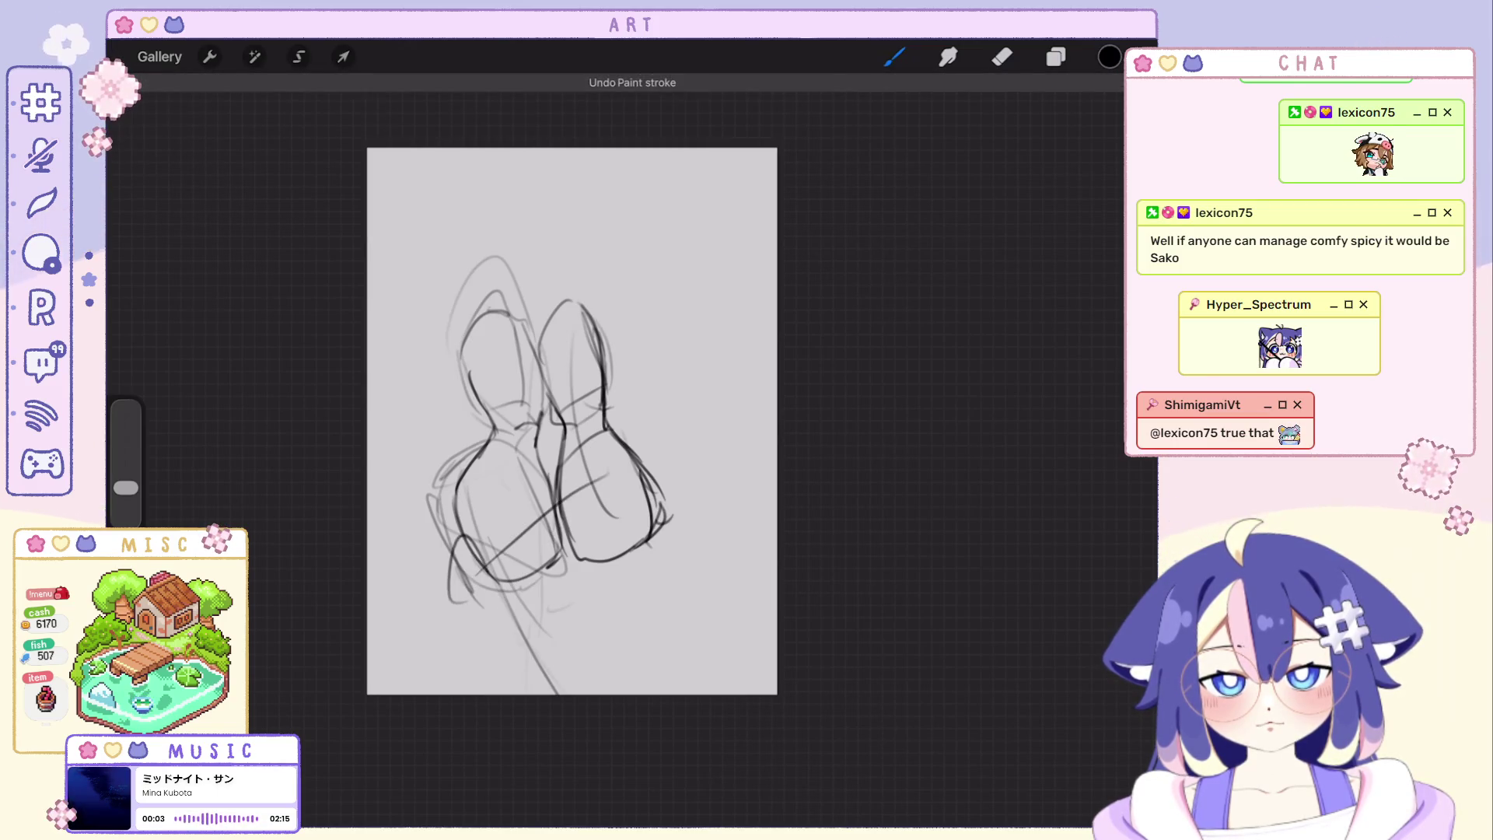
{"action": "key", "text": "ctrl+z"}
{"action": "left_click_drag", "start_coordinate": [600, 467], "coordinate": [479, 677]}
{"action": "key", "text": "ctrl+z"}
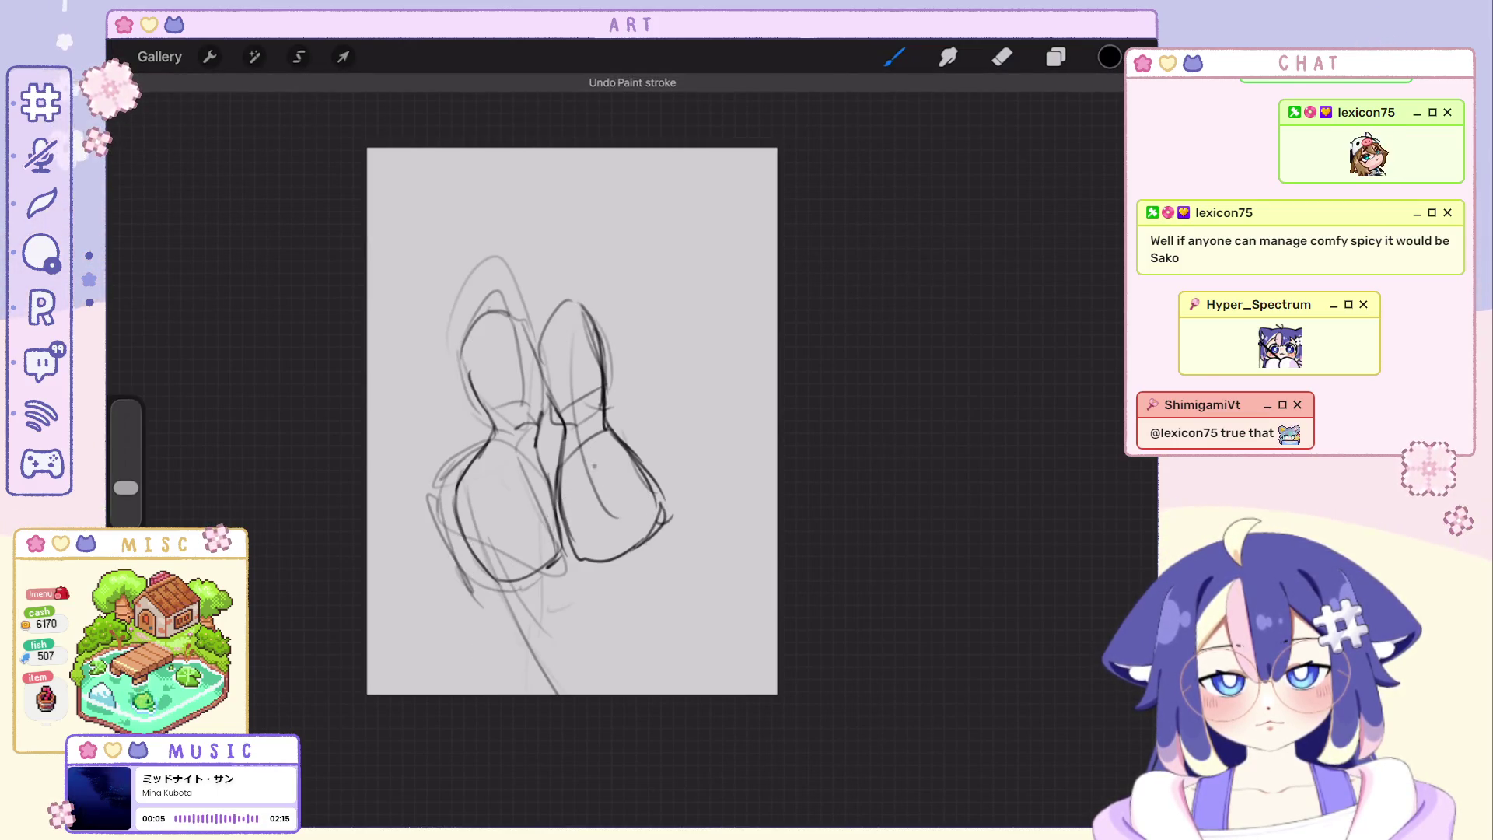
Rotate the canvas and try a long stroke down the lower body, then undo it.
{"action": "mouse_move", "coordinate": [572, 420]}
{"action": "left_mouse_down"}
{"action": "mouse_move", "coordinate": [541, 441]}
{"action": "mouse_move", "coordinate": [514, 385]}
{"action": "mouse_move", "coordinate": [511, 402]}
{"action": "left_mouse_up"}
{"action": "key", "text": "ctrl+z"}
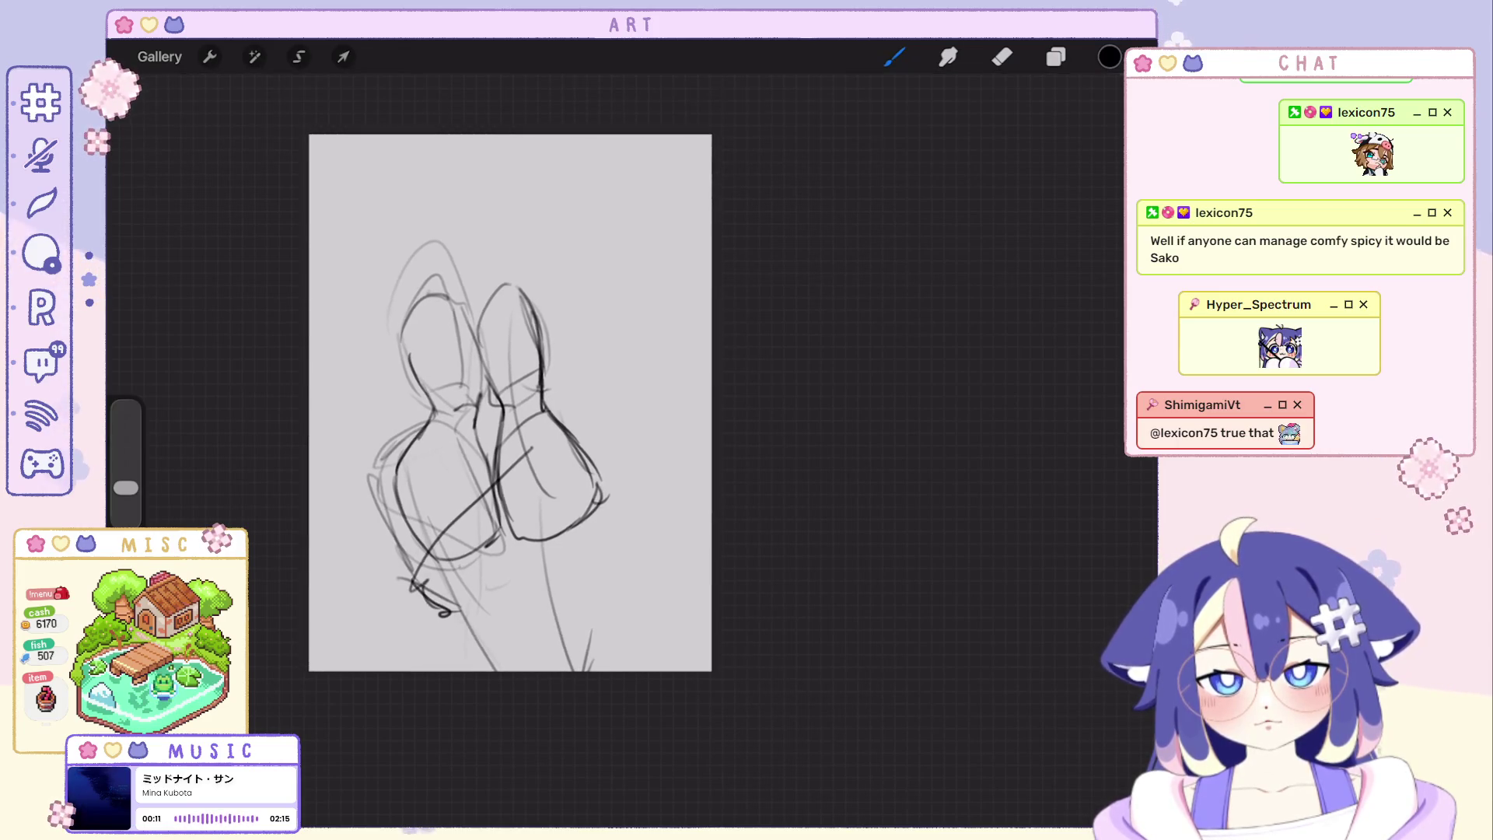
{"action": "left_click_drag", "start_coordinate": [435, 446], "coordinate": [478, 666]}
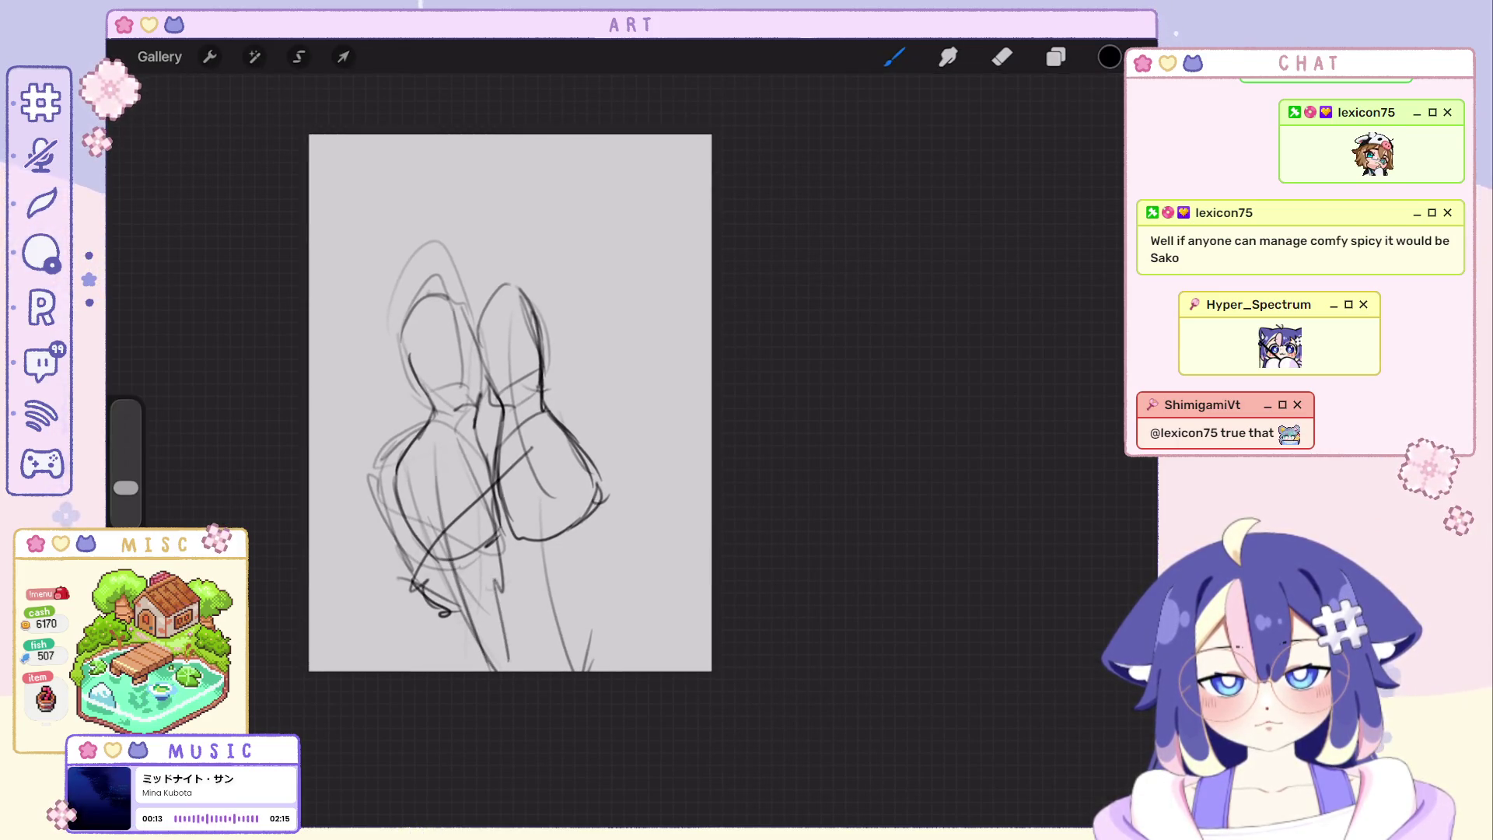
{"action": "scroll", "coordinate": [510, 403], "scroll_direction": "up", "scroll_amount": 2}
{"action": "key", "text": "ctrl+z"}
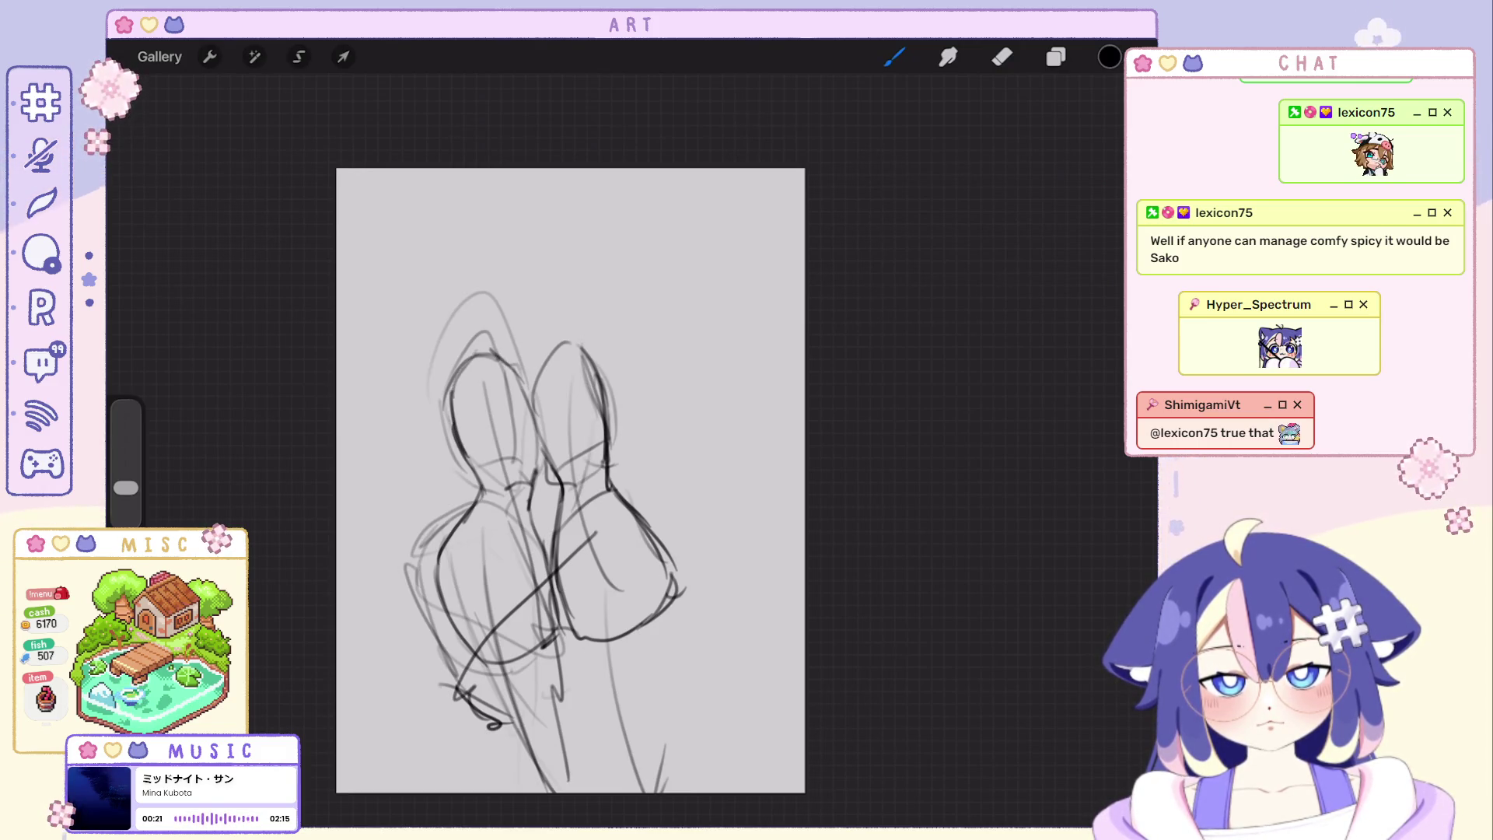
{"action": "mouse_move", "coordinate": [571, 482]}
{"action": "left_mouse_down"}
{"action": "mouse_move", "coordinate": [506, 429]}
{"action": "mouse_move", "coordinate": [584, 467]}
{"action": "left_mouse_up"}
Undo and redo recent strokes to keep the short shoulder stroke and settle the head's outer arc.
{"action": "key", "text": "ctrl+z"}
{"action": "key", "text": "ctrl+shift+z"}
{"action": "key", "text": "ctrl+z"}
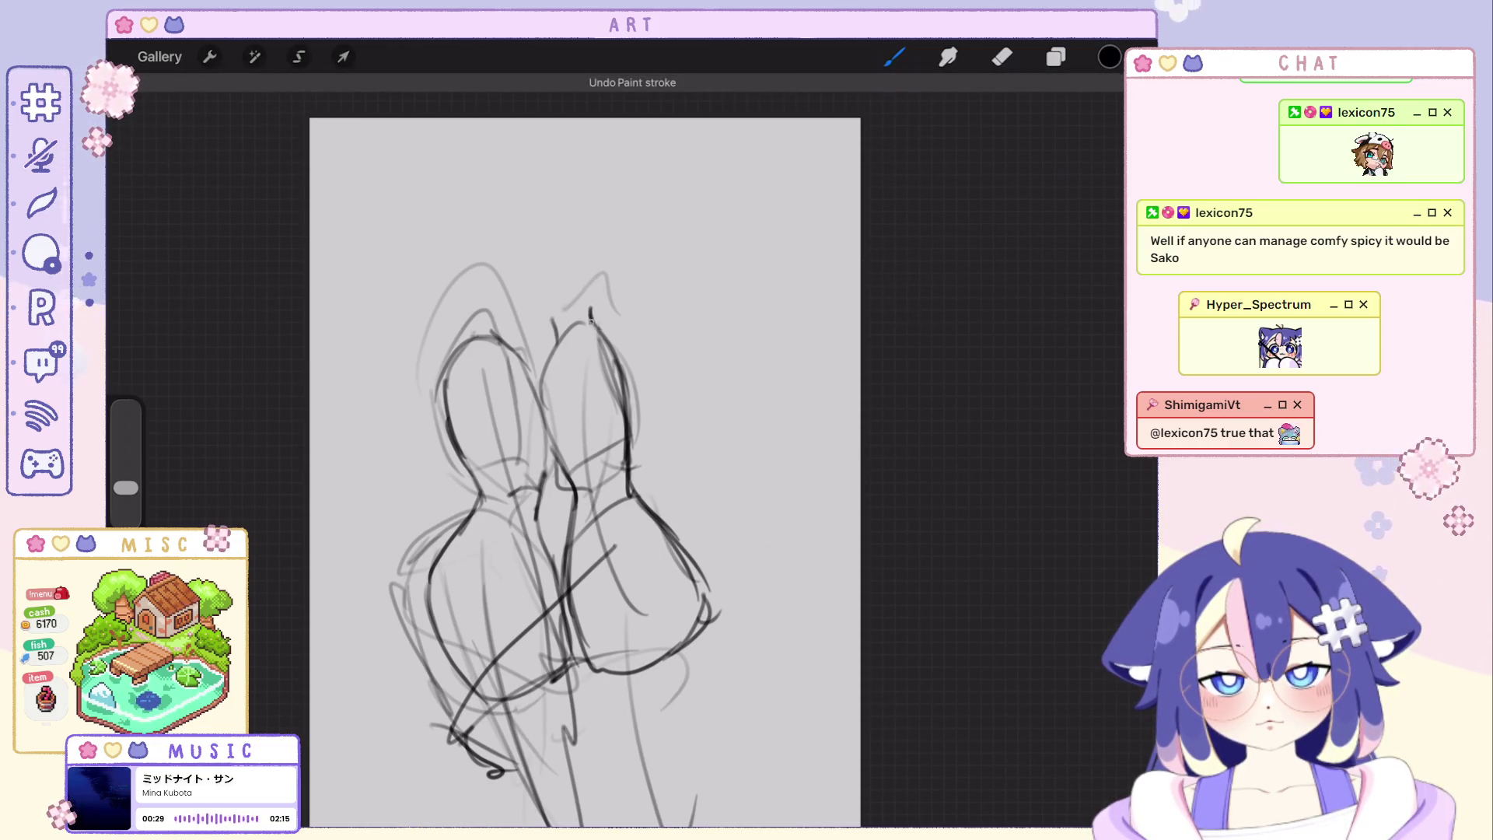
{"action": "key", "text": "ctrl+z"}
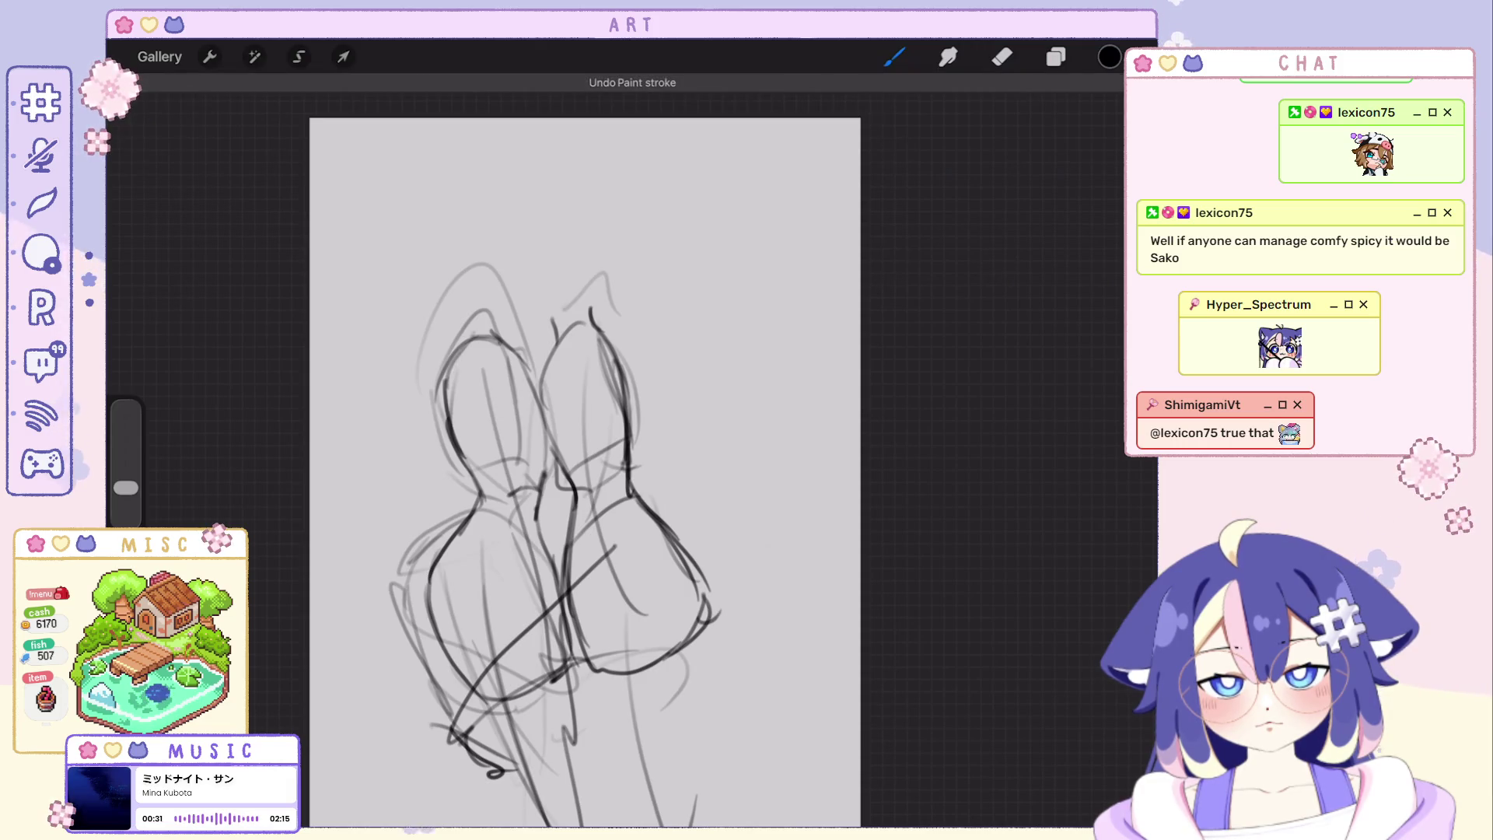
{"action": "key", "text": "ctrl+shift+z"}
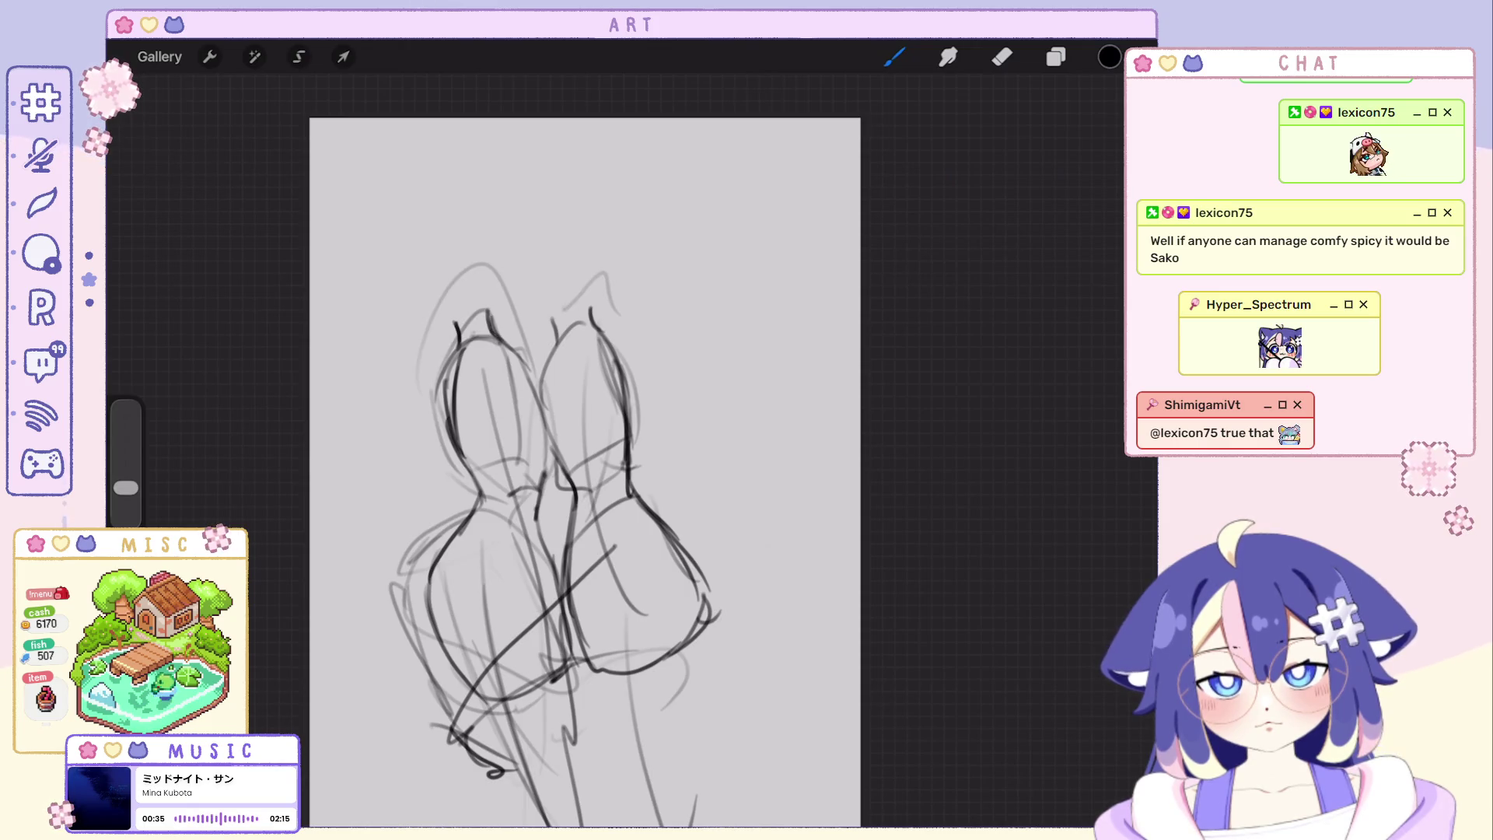
{"action": "key", "text": "ctrl+z"}
{"action": "key", "text": "ctrl+shift+z"}
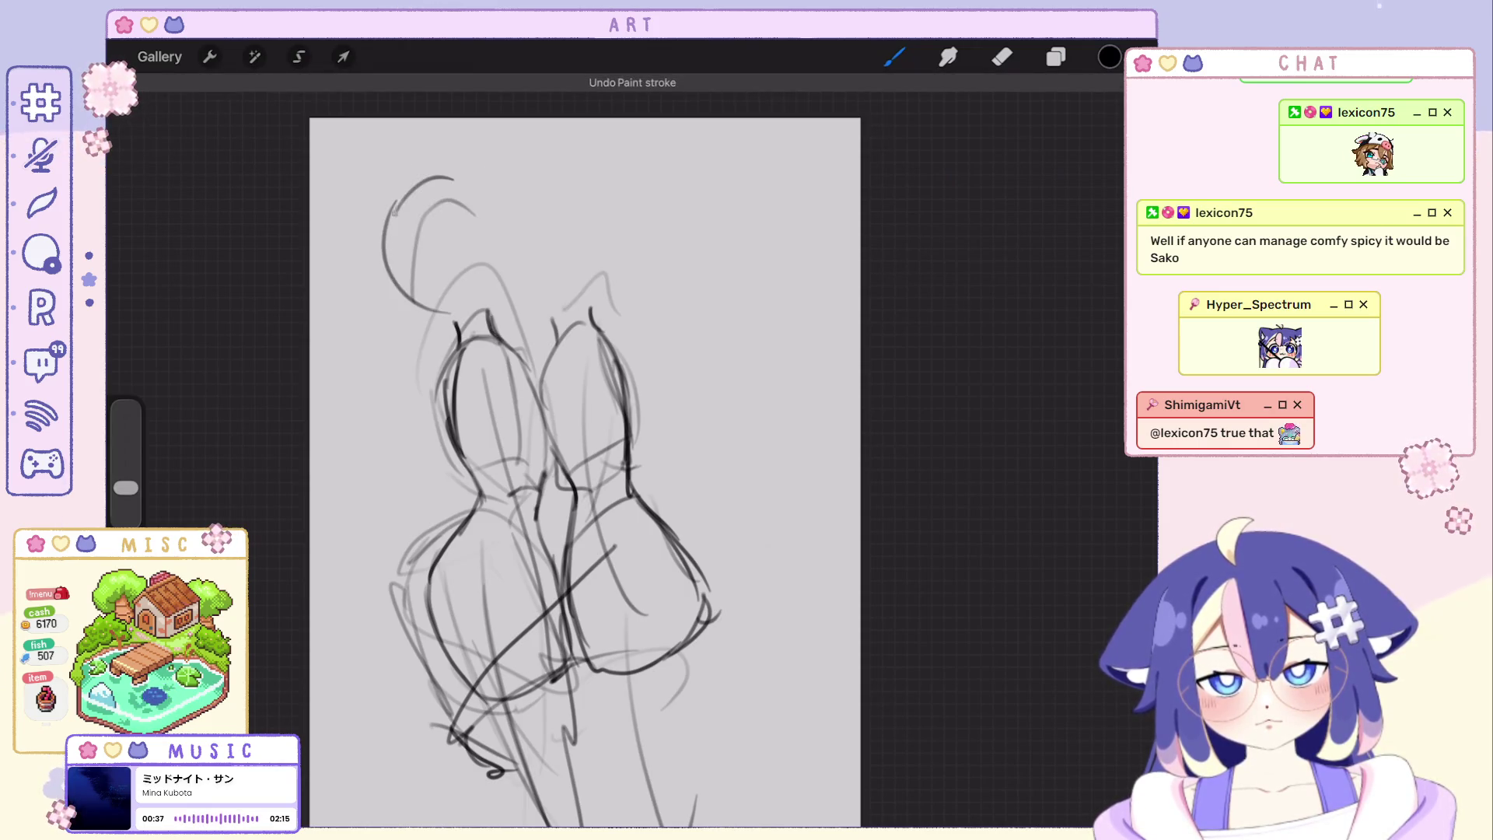
Close the left figure's head into a circle with a cross guide line and a firmer left edge.
{"action": "key", "text": "ctrl+z"}
{"action": "left_click_drag", "start_coordinate": [415, 181], "coordinate": [414, 306]}
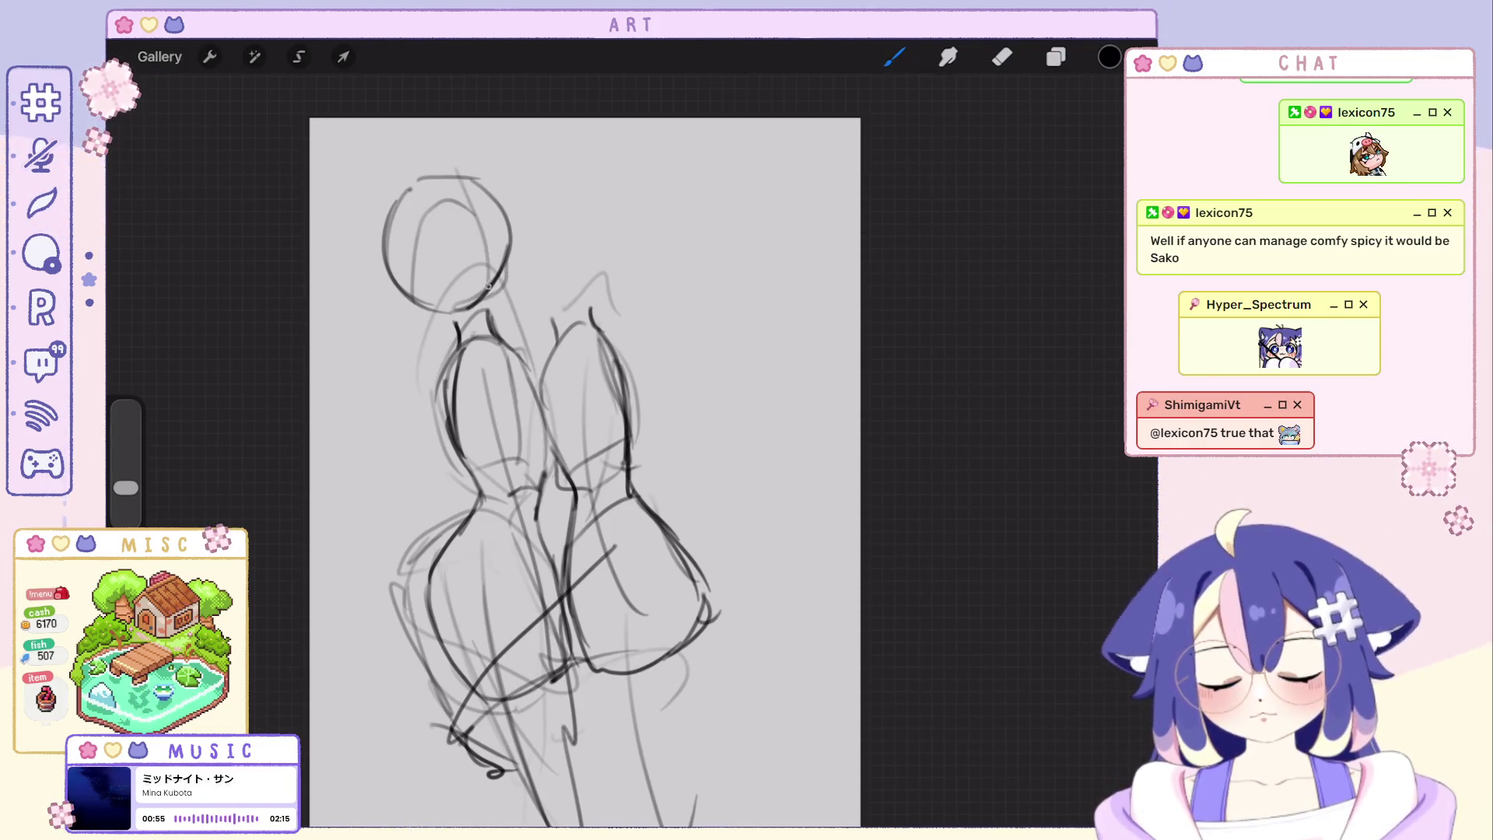
{"action": "left_click_drag", "start_coordinate": [423, 278], "coordinate": [510, 249]}
{"action": "left_click_drag", "start_coordinate": [389, 205], "coordinate": [384, 280]}
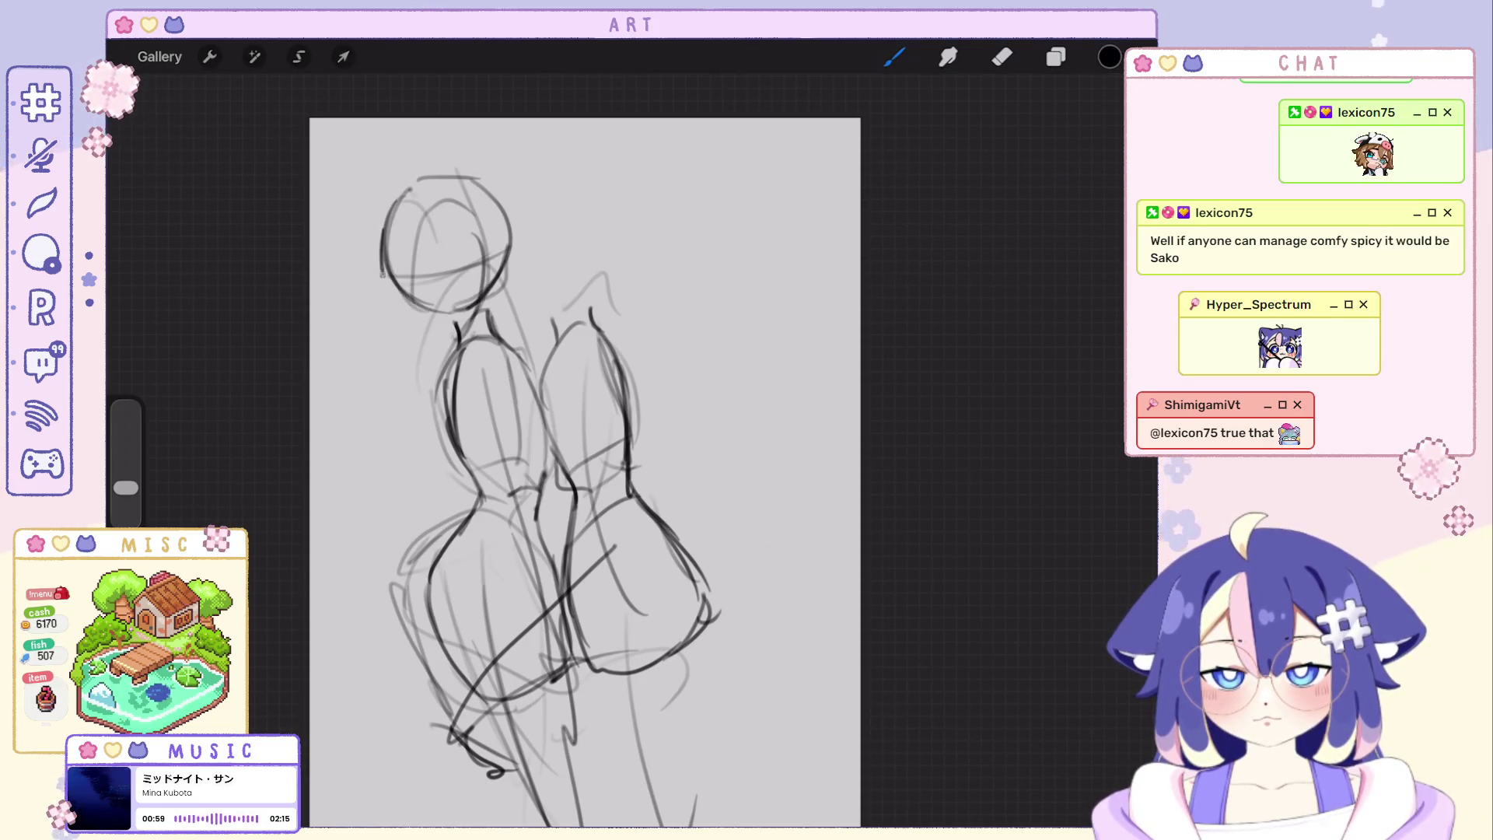
{"action": "scroll", "coordinate": [568, 473], "scroll_direction": "down", "scroll_amount": 1}
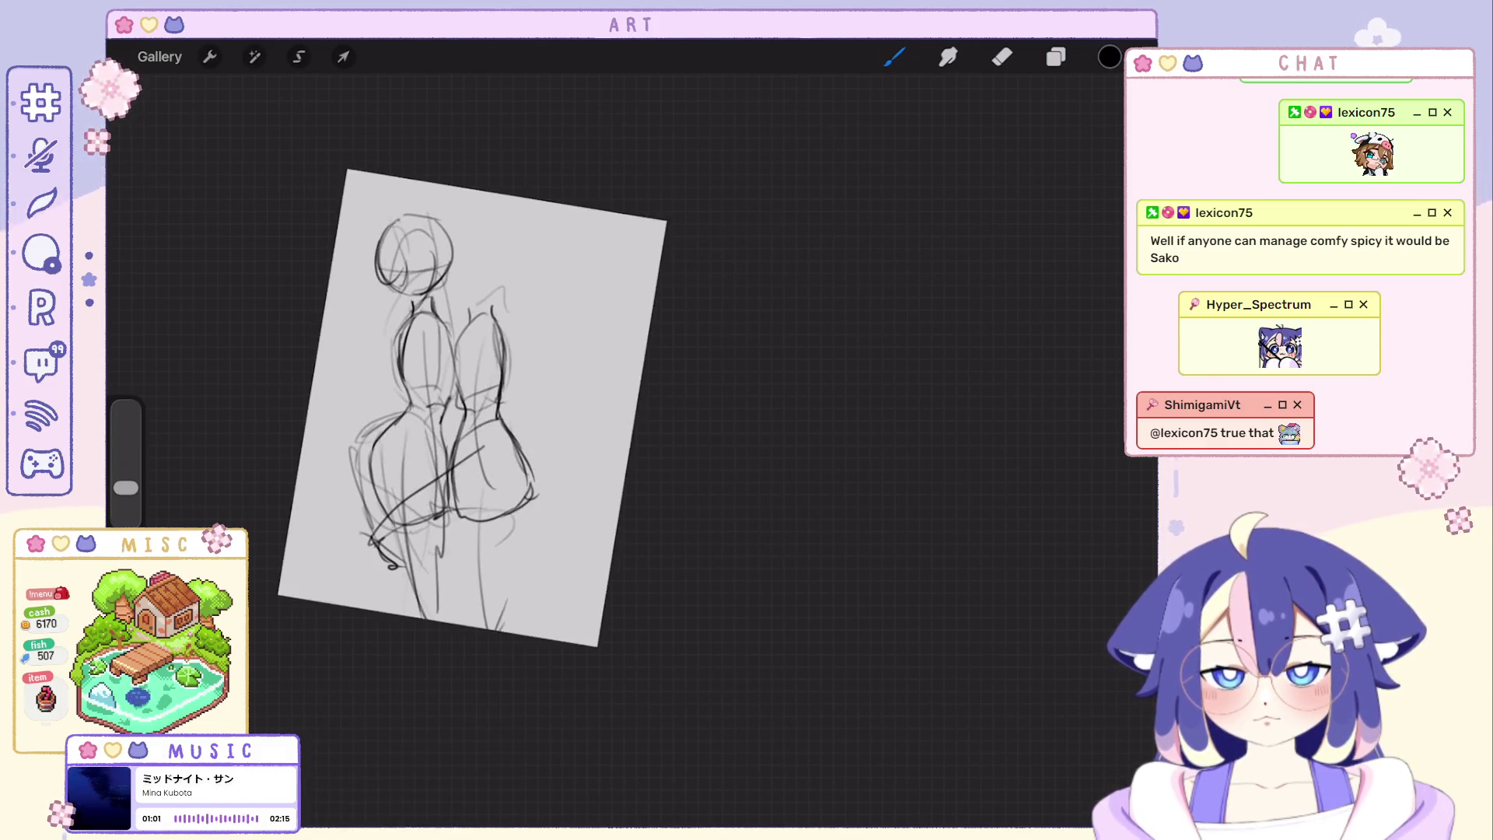
Undo and redo the short strokes around the neck and shoulder until they sit cleanly.
{"action": "key", "text": "ctrl+z"}
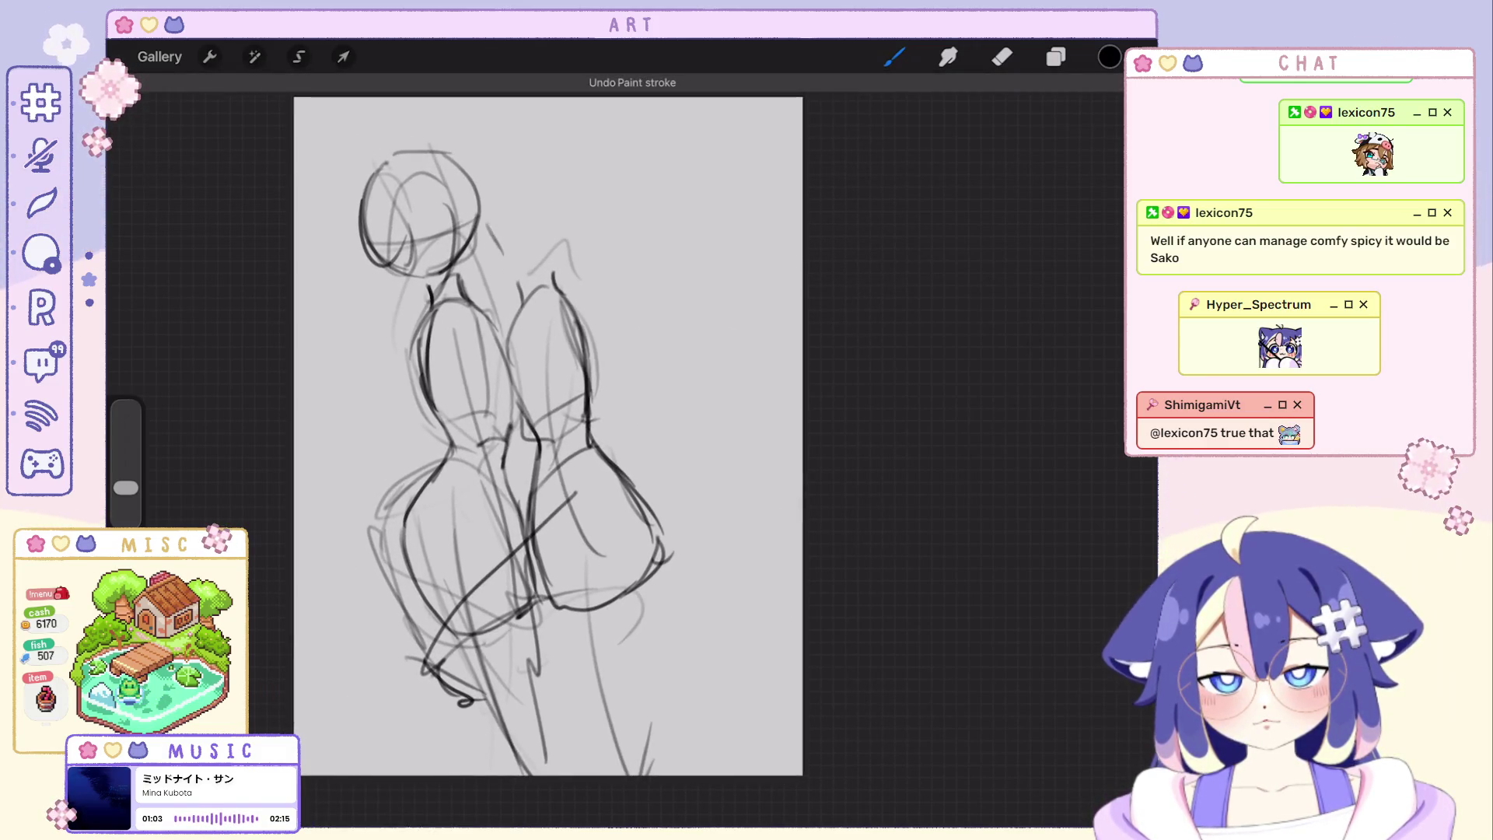
{"action": "key", "text": "ctrl+z"}
{"action": "key", "text": "ctrl+z"}
{"action": "key", "text": "ctrl+z"}
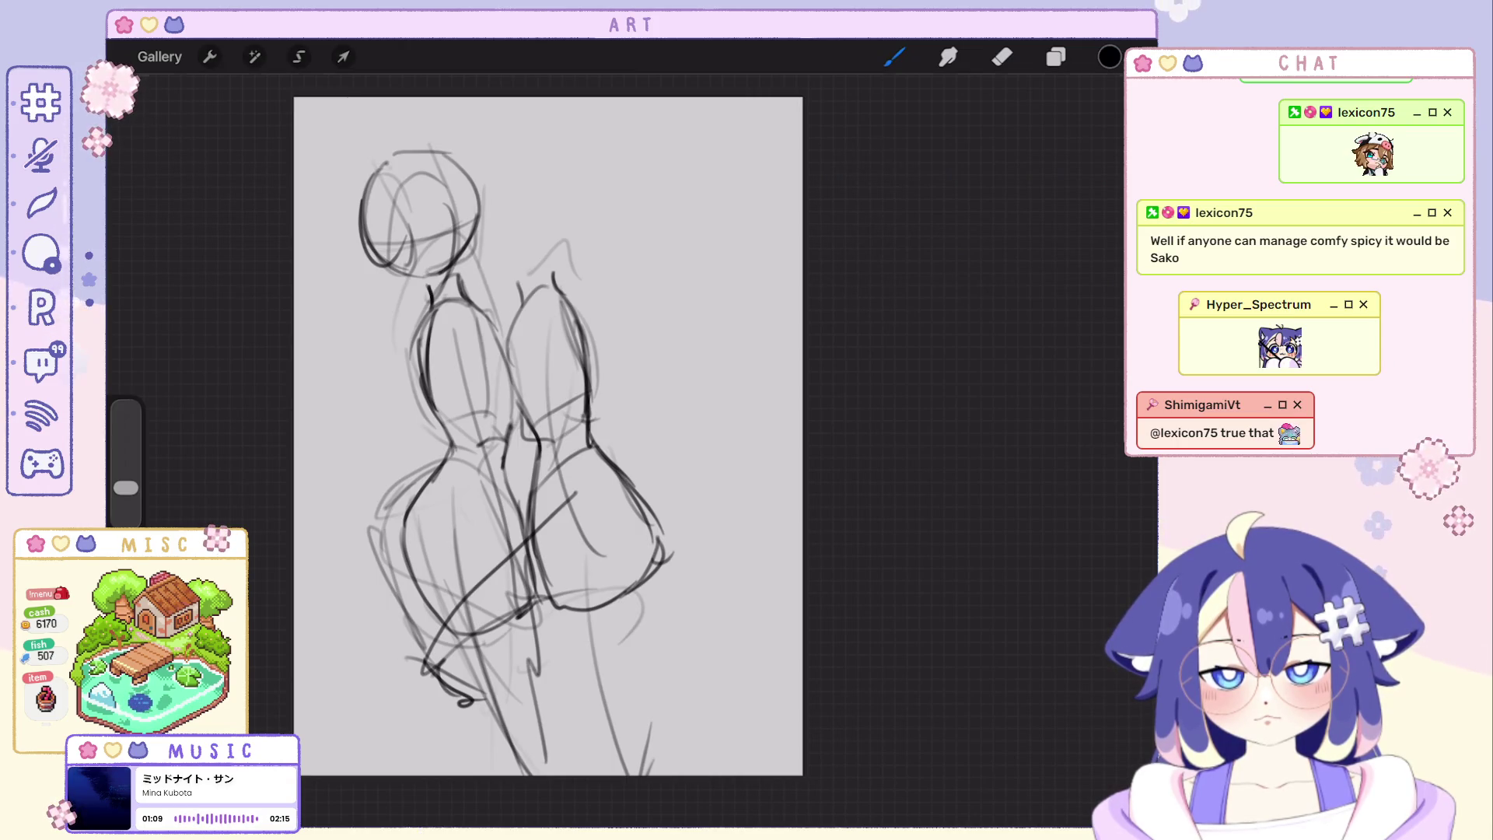
{"action": "key", "text": "ctrl+z"}
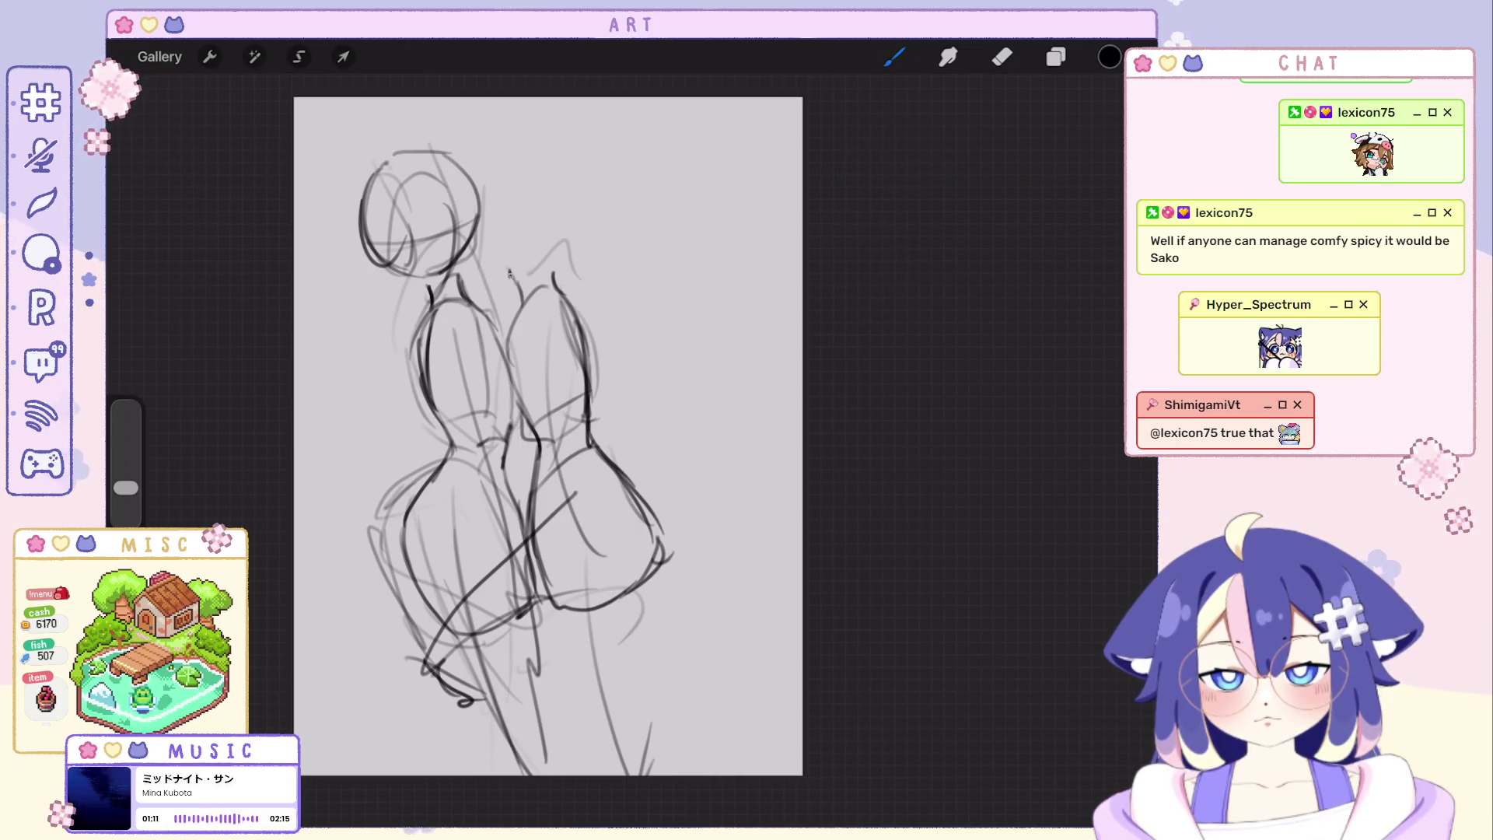
{"action": "key", "text": "ctrl+shift+z"}
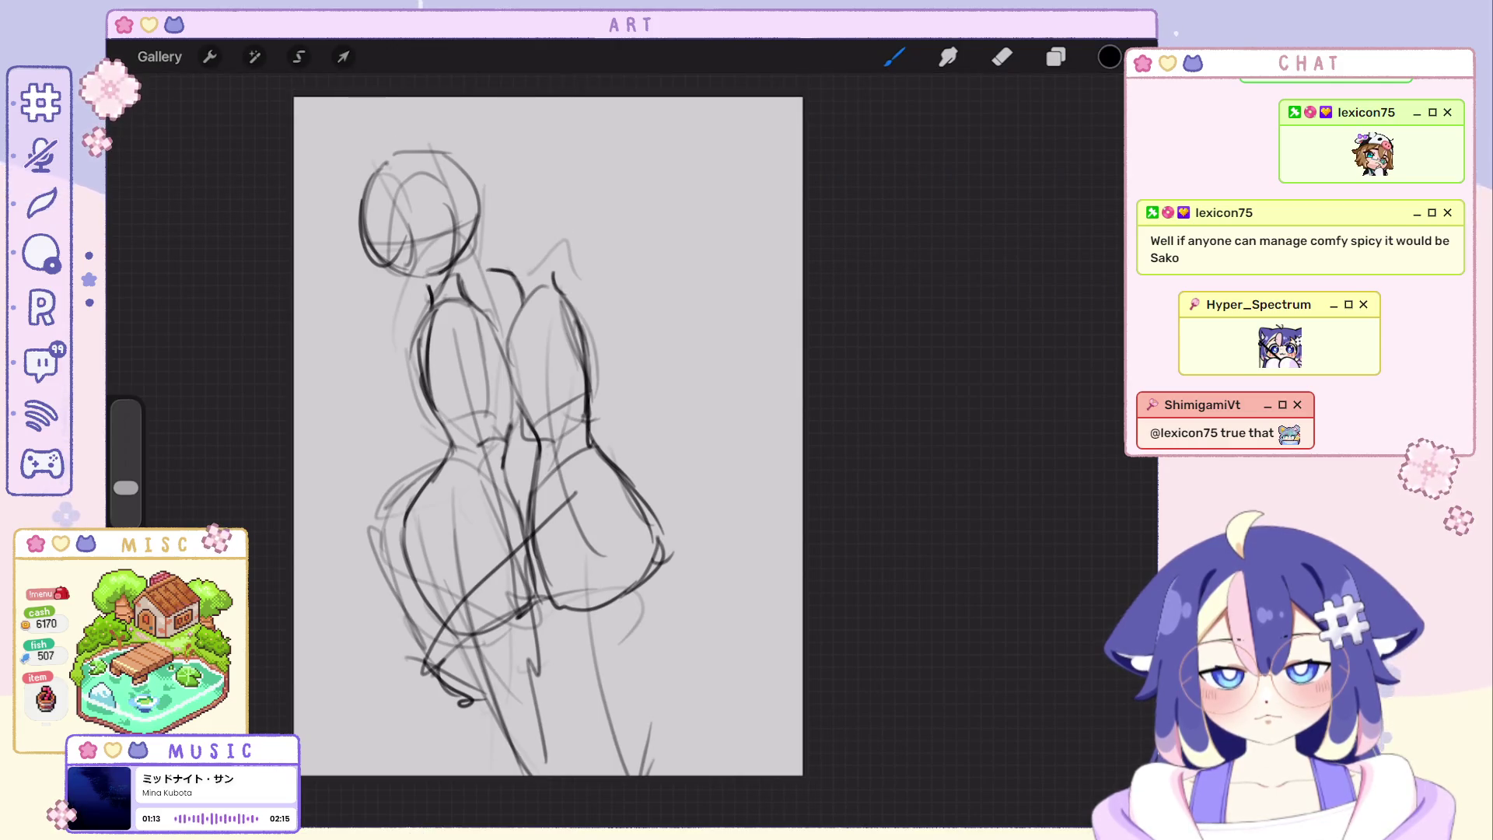
{"action": "key", "text": "ctrl+z"}
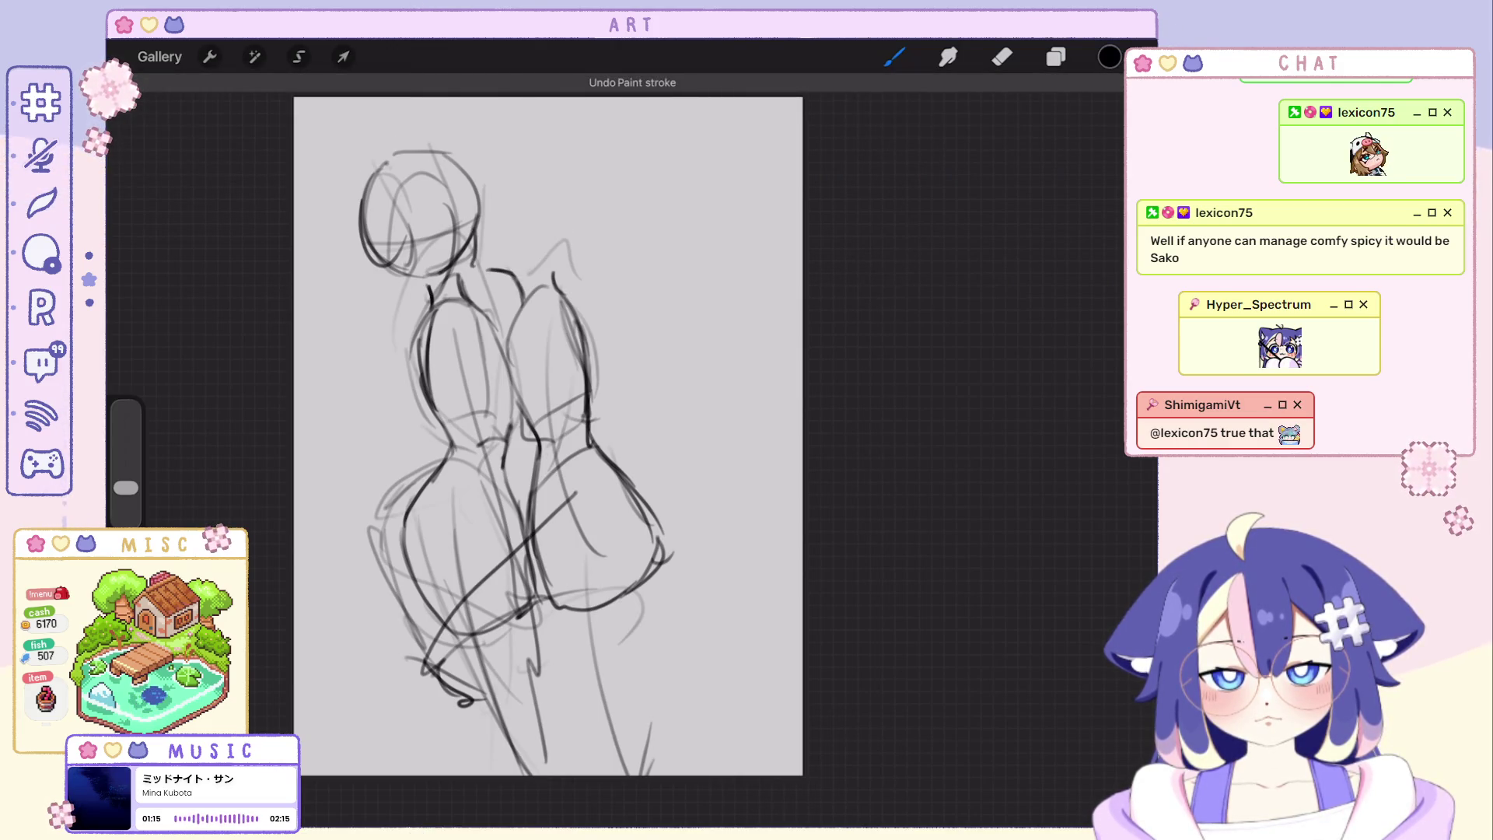
{"action": "key", "text": "ctrl+shift+z"}
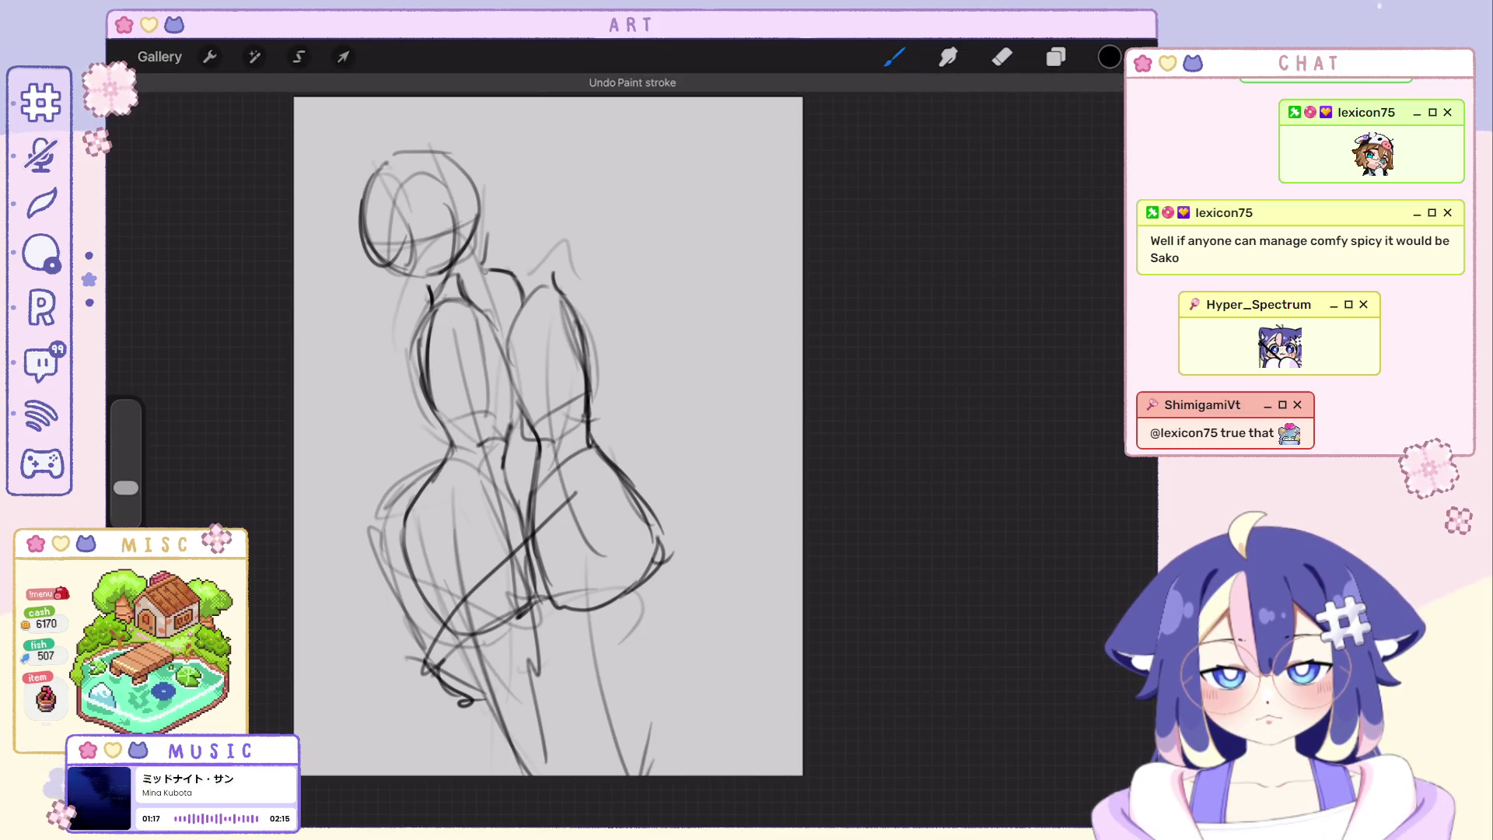
{"action": "key", "text": "ctrl+z"}
{"action": "scroll", "coordinate": [549, 436], "scroll_direction": "up", "scroll_amount": 2}
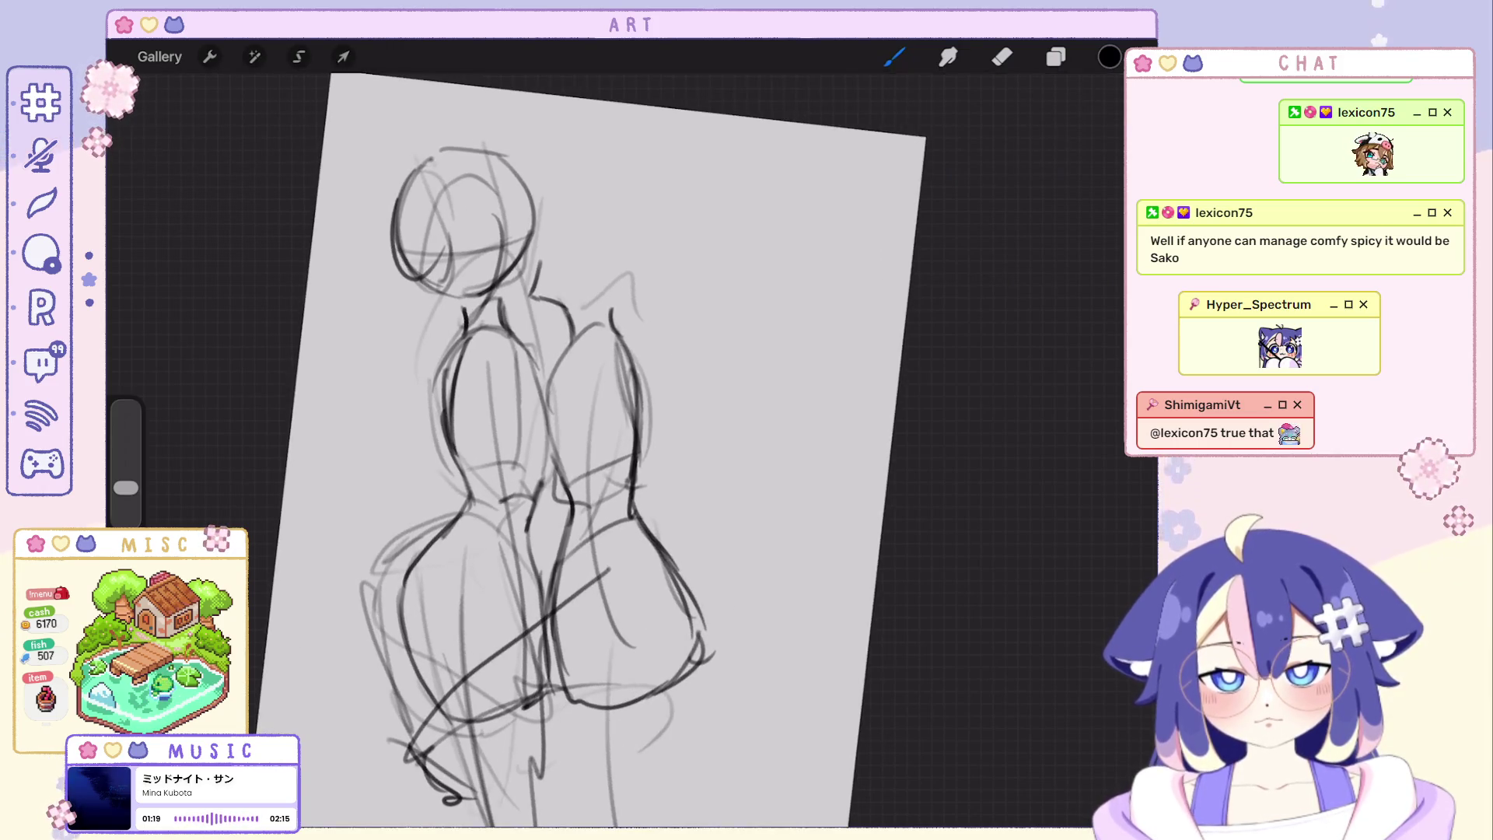
{"action": "key", "text": "ctrl+z"}
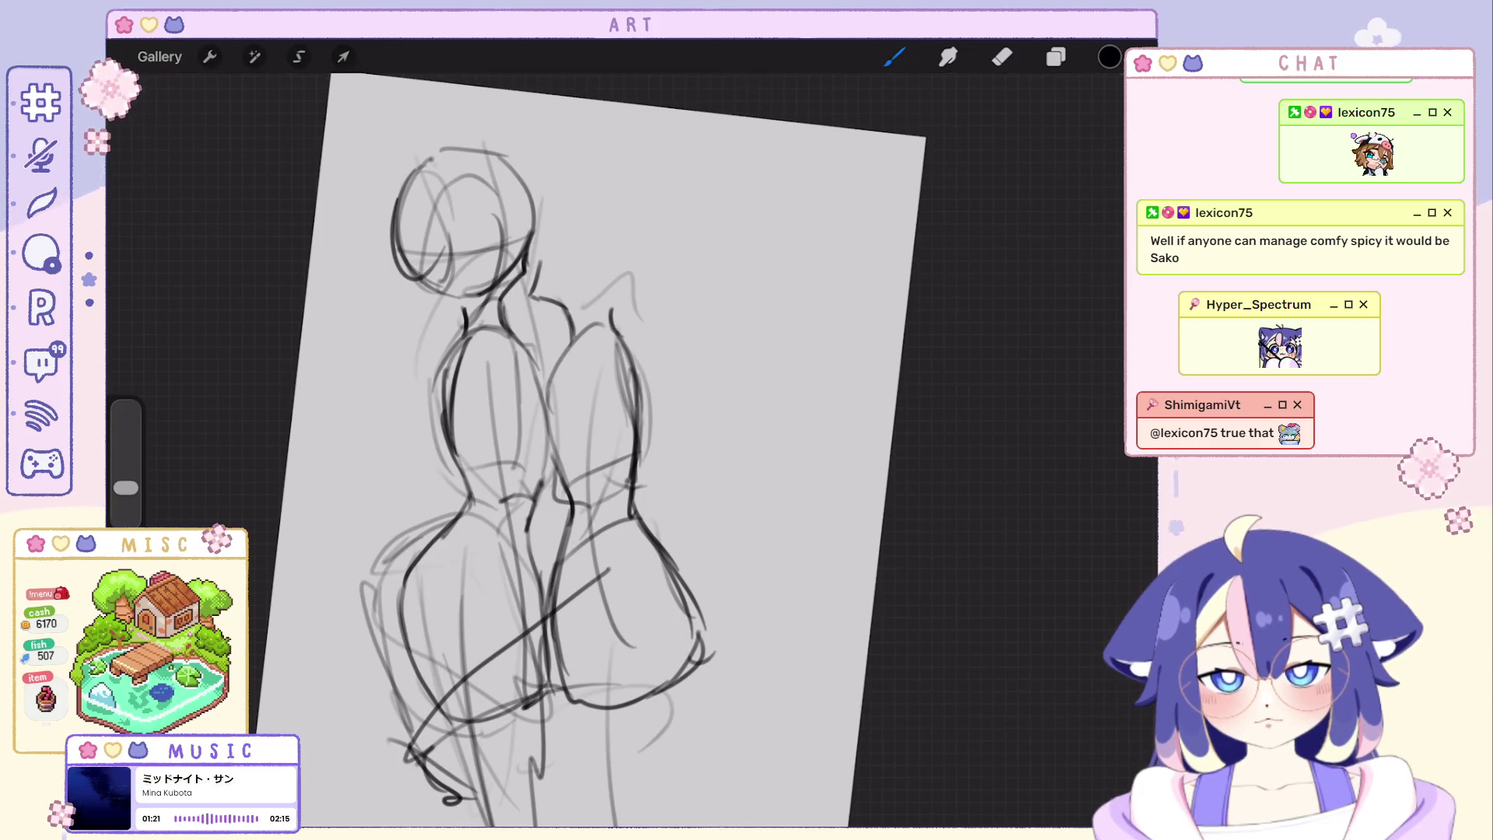
{"action": "key", "text": "ctrl+z"}
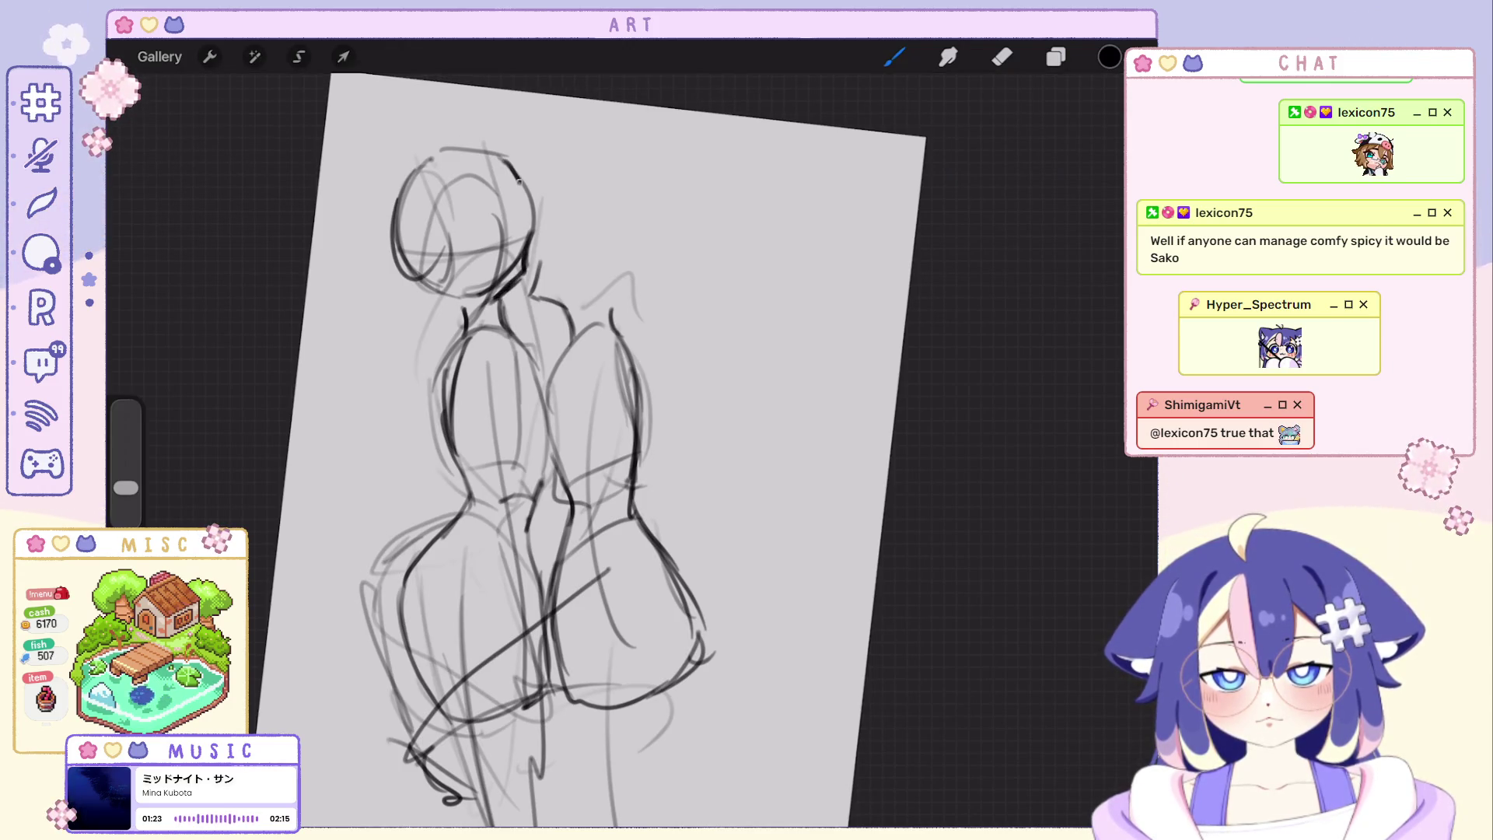
{"action": "key", "text": "ctrl+z"}
{"action": "key", "text": "ctrl+z"}
Try a darker arc over the head, undo it, and begin a freehand selection around the head.
{"action": "left_click_drag", "start_coordinate": [416, 177], "coordinate": [527, 227]}
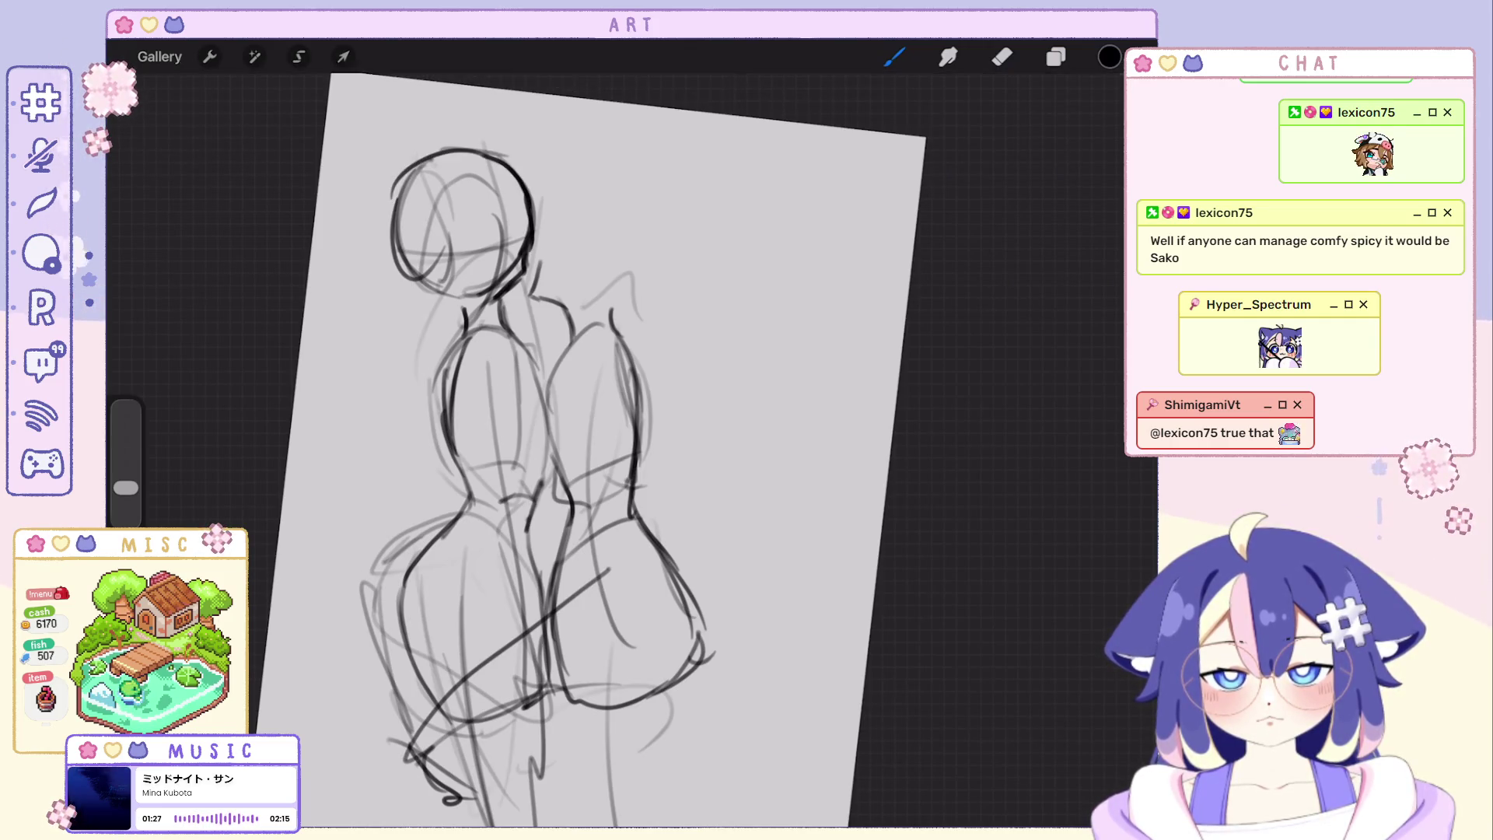
{"action": "key", "text": "ctrl+z"}
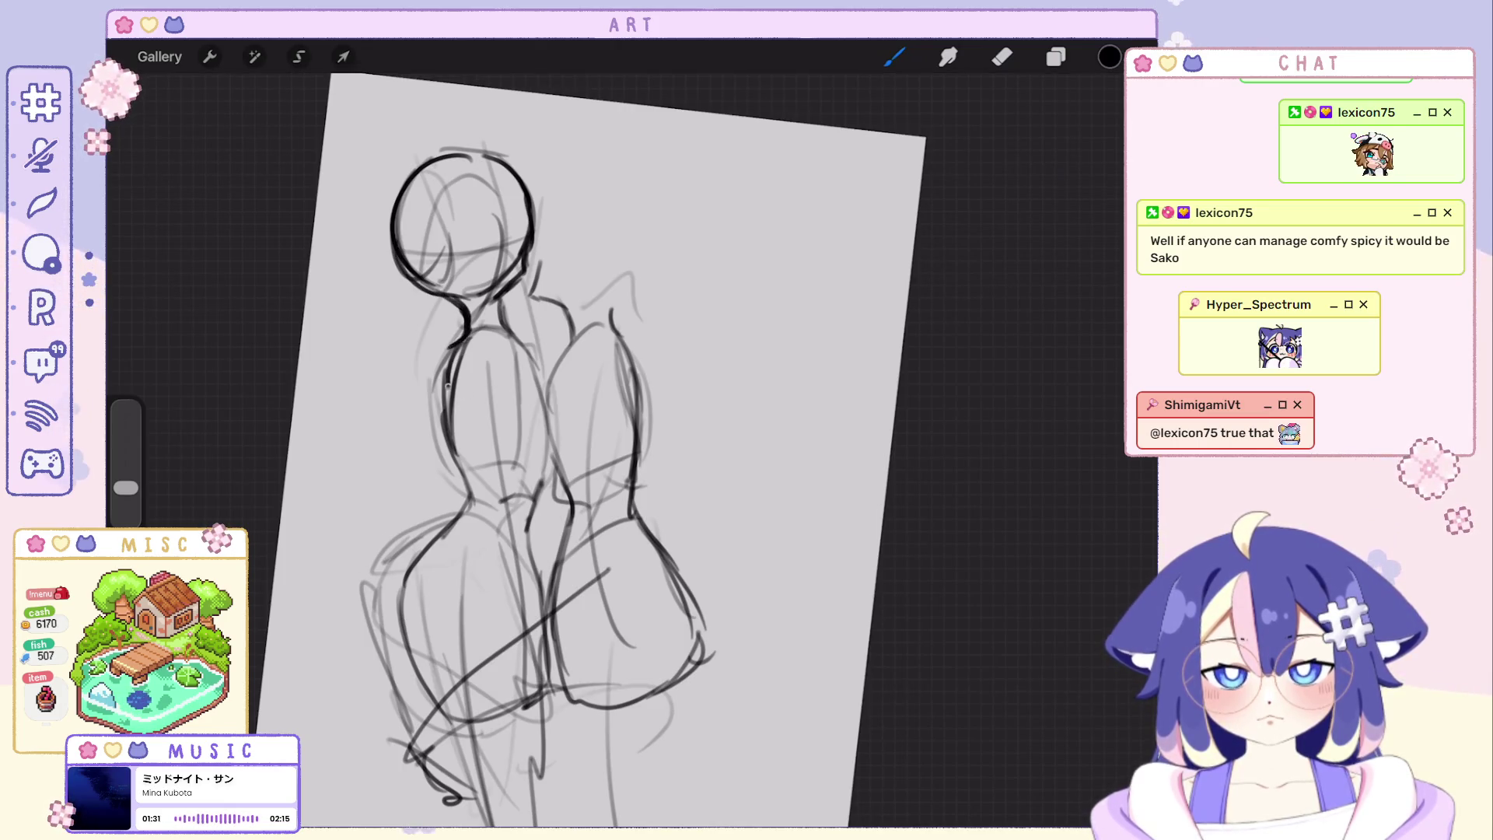
{"action": "scroll", "coordinate": [584, 455], "scroll_direction": "down", "scroll_amount": 3}
{"action": "key", "text": "ctrl+z"}
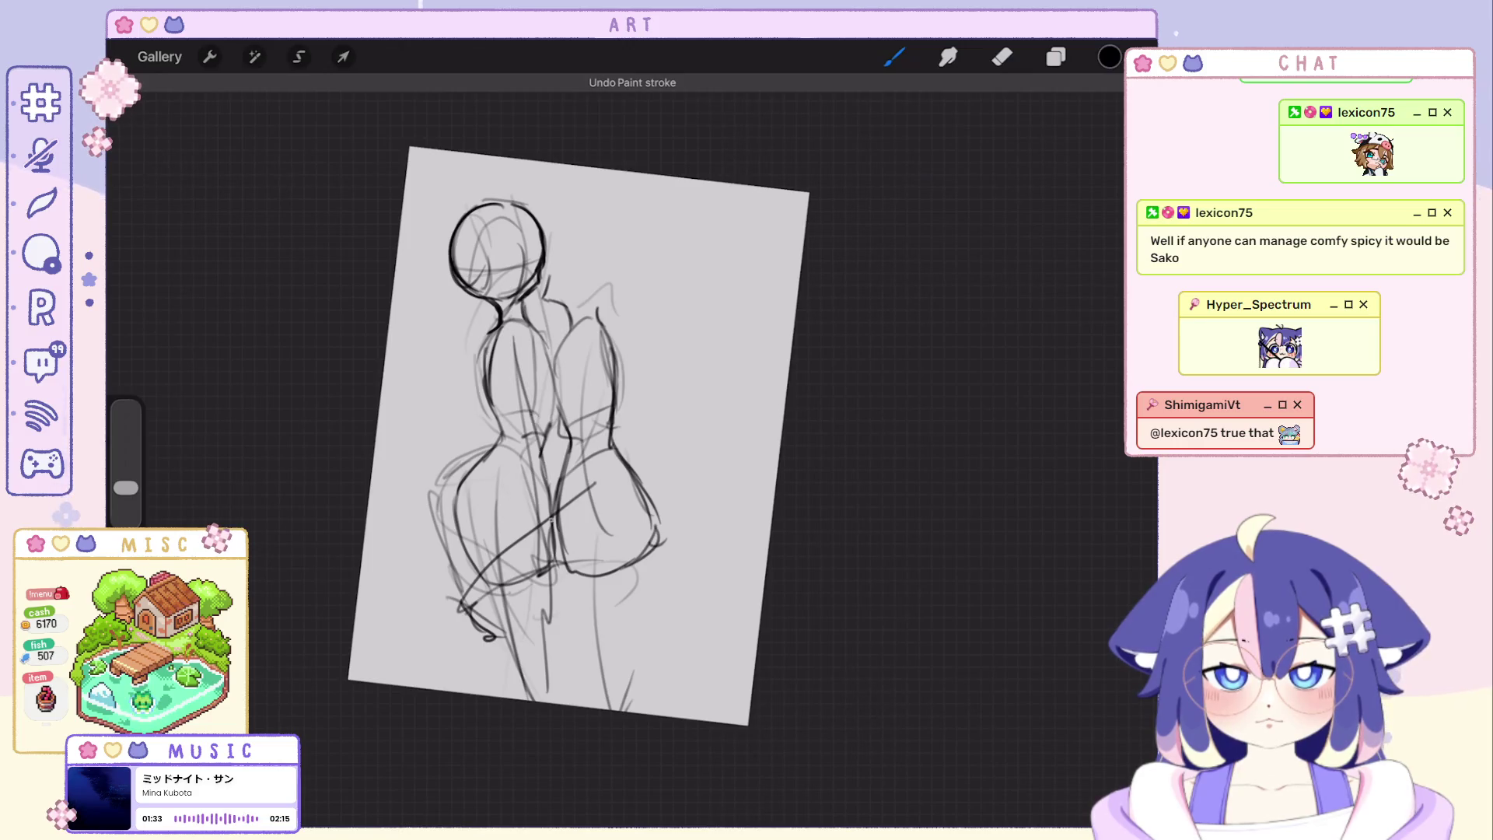
{"action": "scroll", "coordinate": [584, 455], "scroll_direction": "up", "scroll_amount": 3}
{"action": "key", "text": "s"}
{"action": "left_click", "coordinate": [588, 794]}
{"action": "left_click_drag", "start_coordinate": [505, 196], "coordinate": [476, 250]}
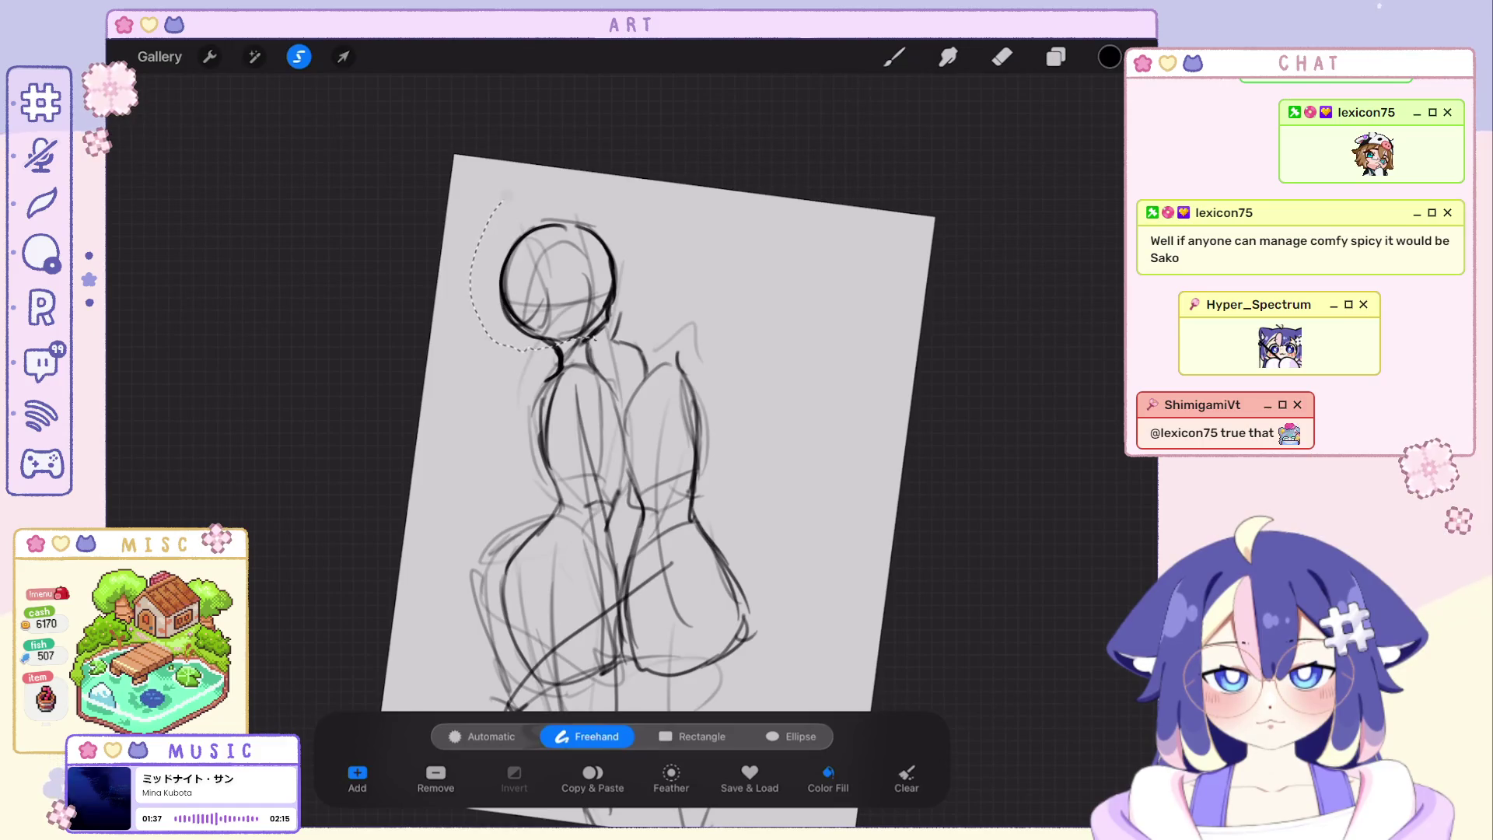
Lasso the left head, rescale it uniformly, then sketch a first curve above the right figure's shoulder.
{"action": "mouse_move", "coordinate": [549, 348]}
{"action": "left_mouse_down"}
{"action": "mouse_move", "coordinate": [511, 187]}
{"action": "mouse_move", "coordinate": [504, 201]}
{"action": "left_mouse_up"}
{"action": "left_click", "coordinate": [343, 57]}
{"action": "left_click", "coordinate": [605, 735]}
{"action": "left_click", "coordinate": [894, 57]}
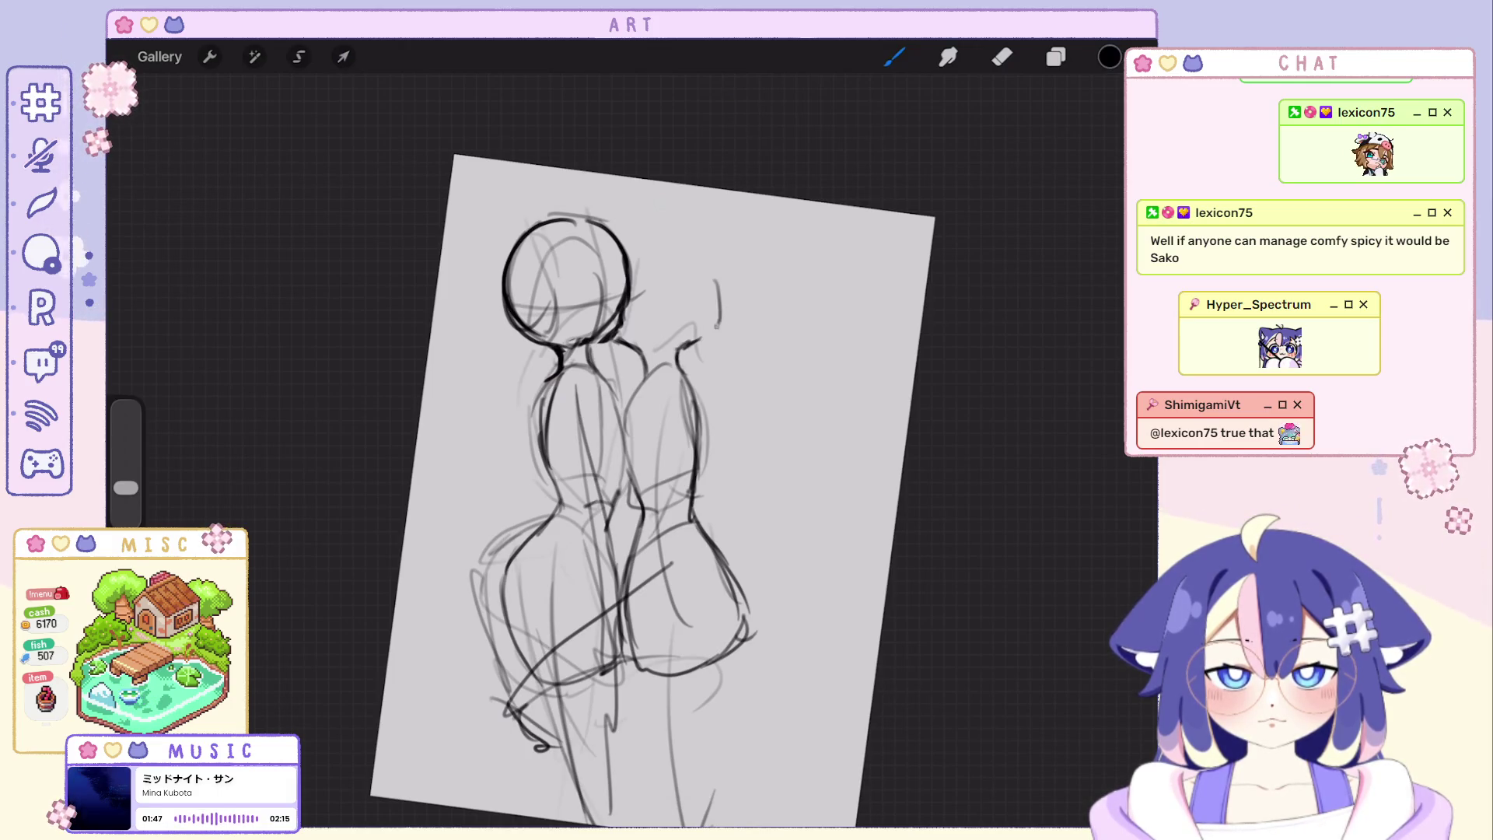
{"action": "key", "text": "ctrl+z"}
{"action": "left_click_drag", "start_coordinate": [679, 345], "coordinate": [719, 308]}
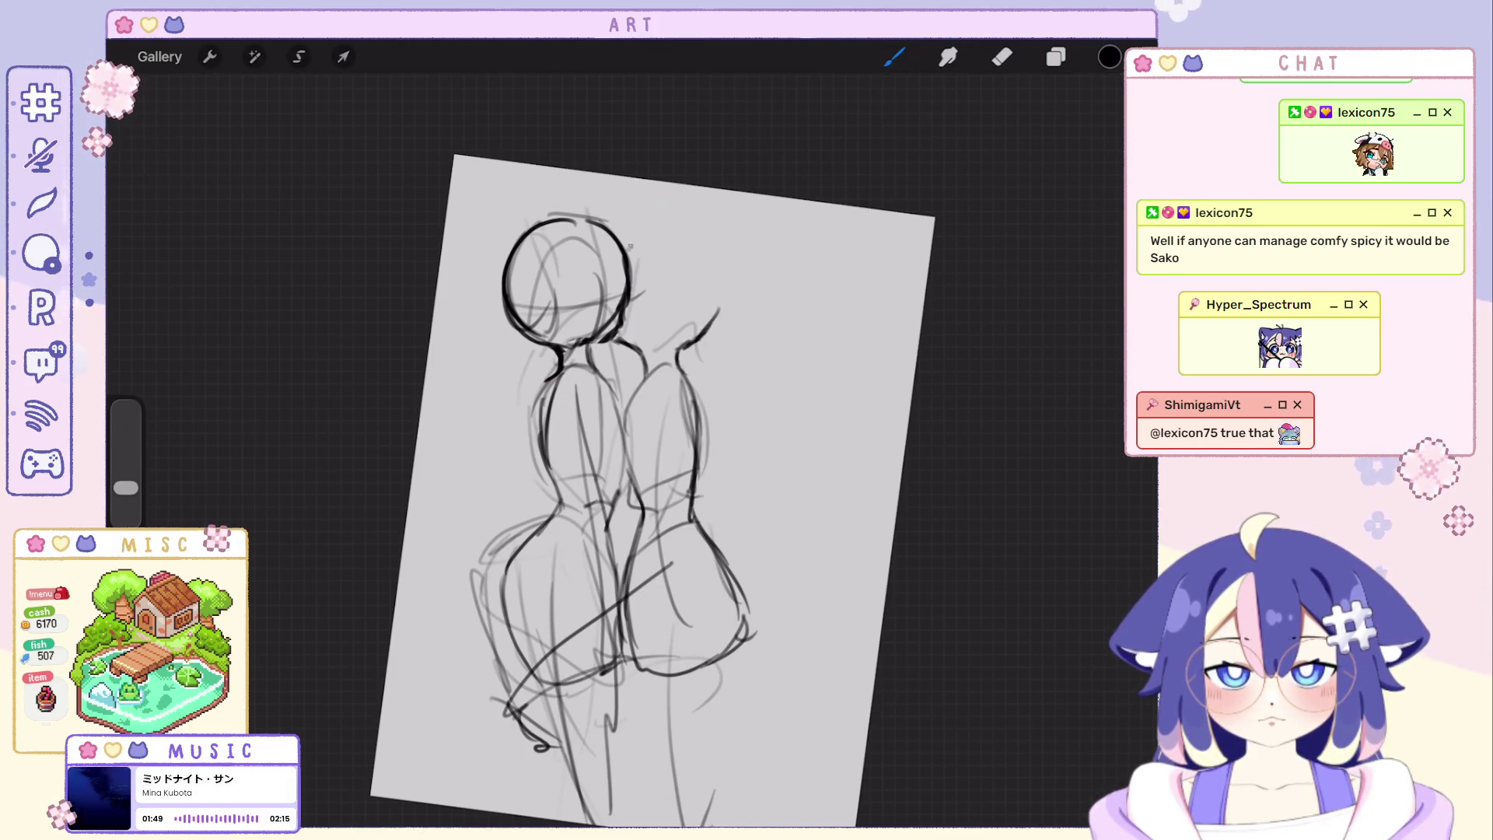
Sketch the right figure's head curve and lengthen the line inside it.
{"action": "key", "text": "ctrl+z"}
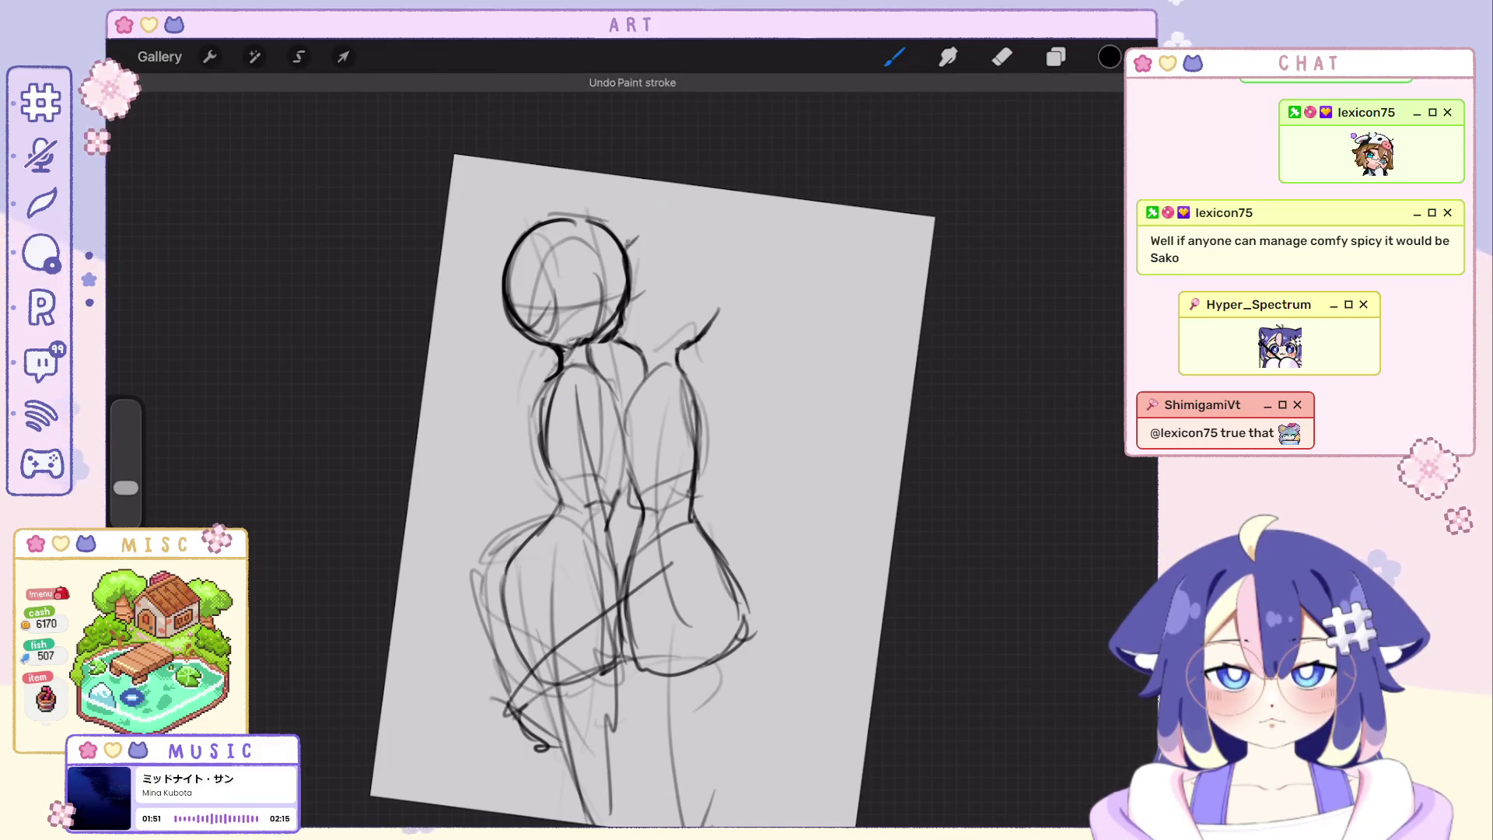
{"action": "left_click_drag", "start_coordinate": [624, 245], "coordinate": [672, 224]}
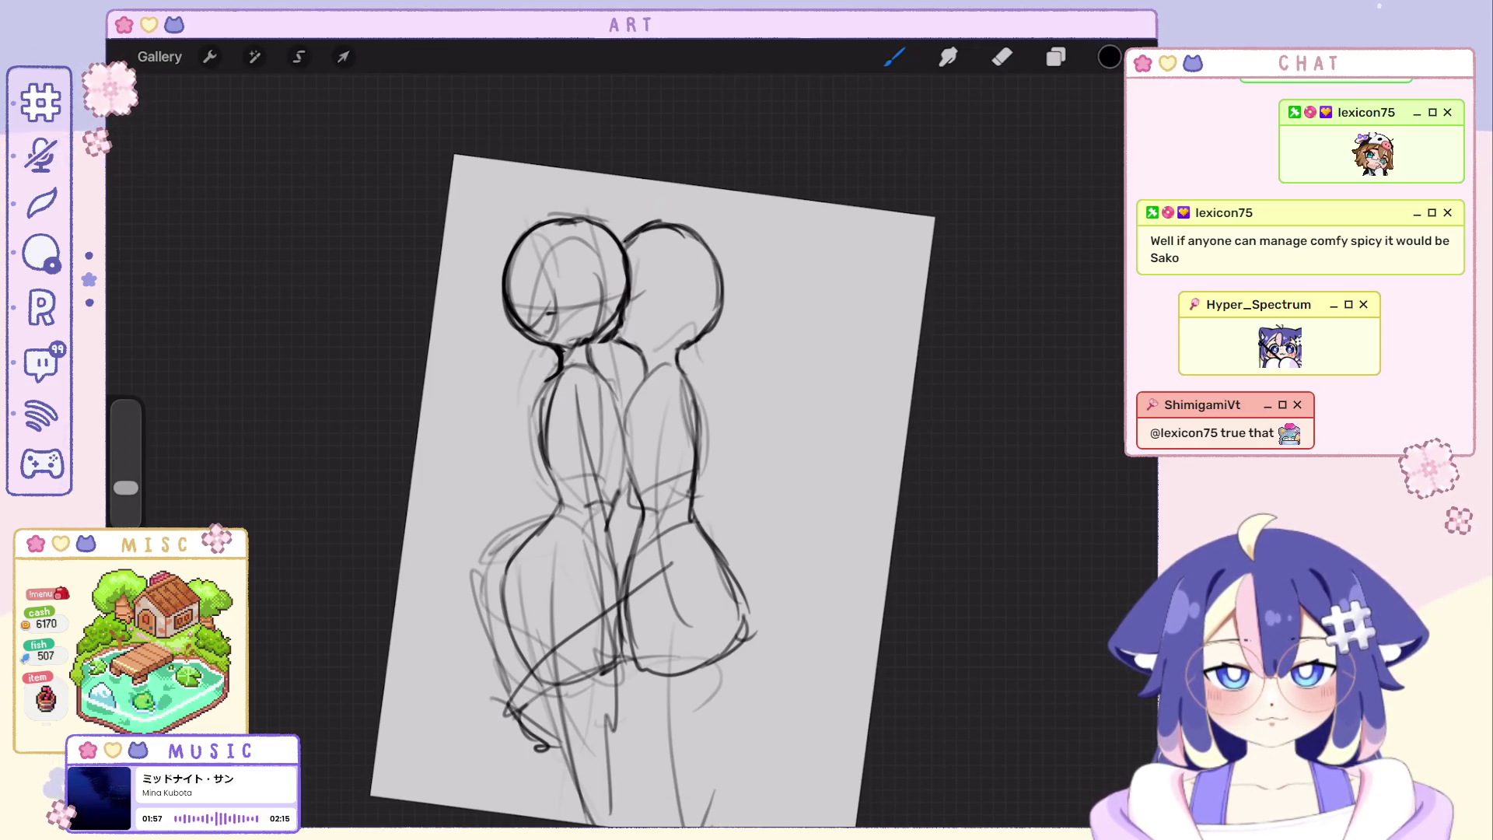
{"action": "scroll", "coordinate": [700, 466], "scroll_direction": "up", "scroll_amount": 3}
{"action": "key", "text": "ctrl+z"}
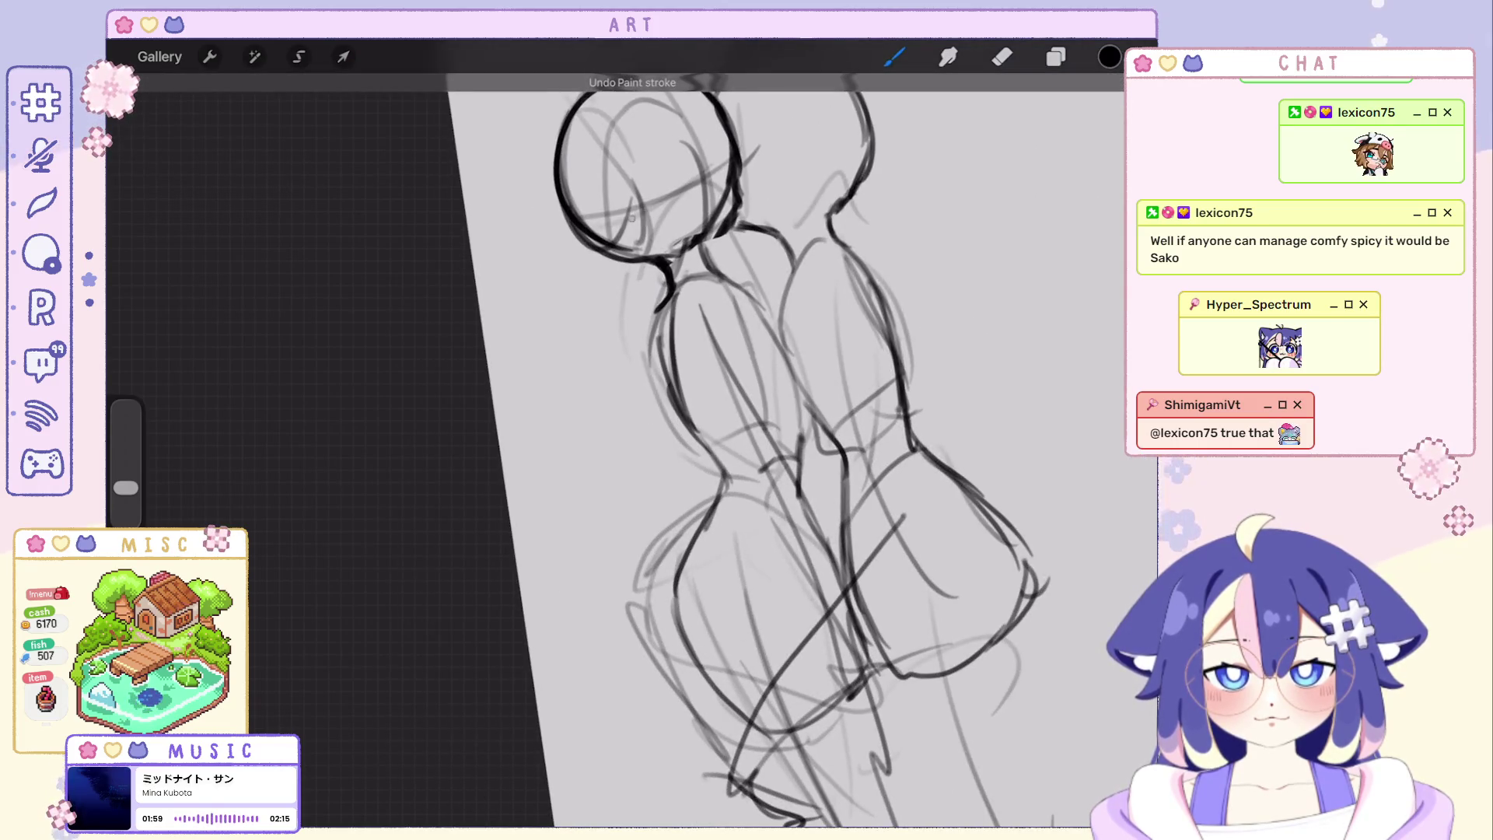
{"action": "left_click_drag", "start_coordinate": [633, 211], "coordinate": [668, 200]}
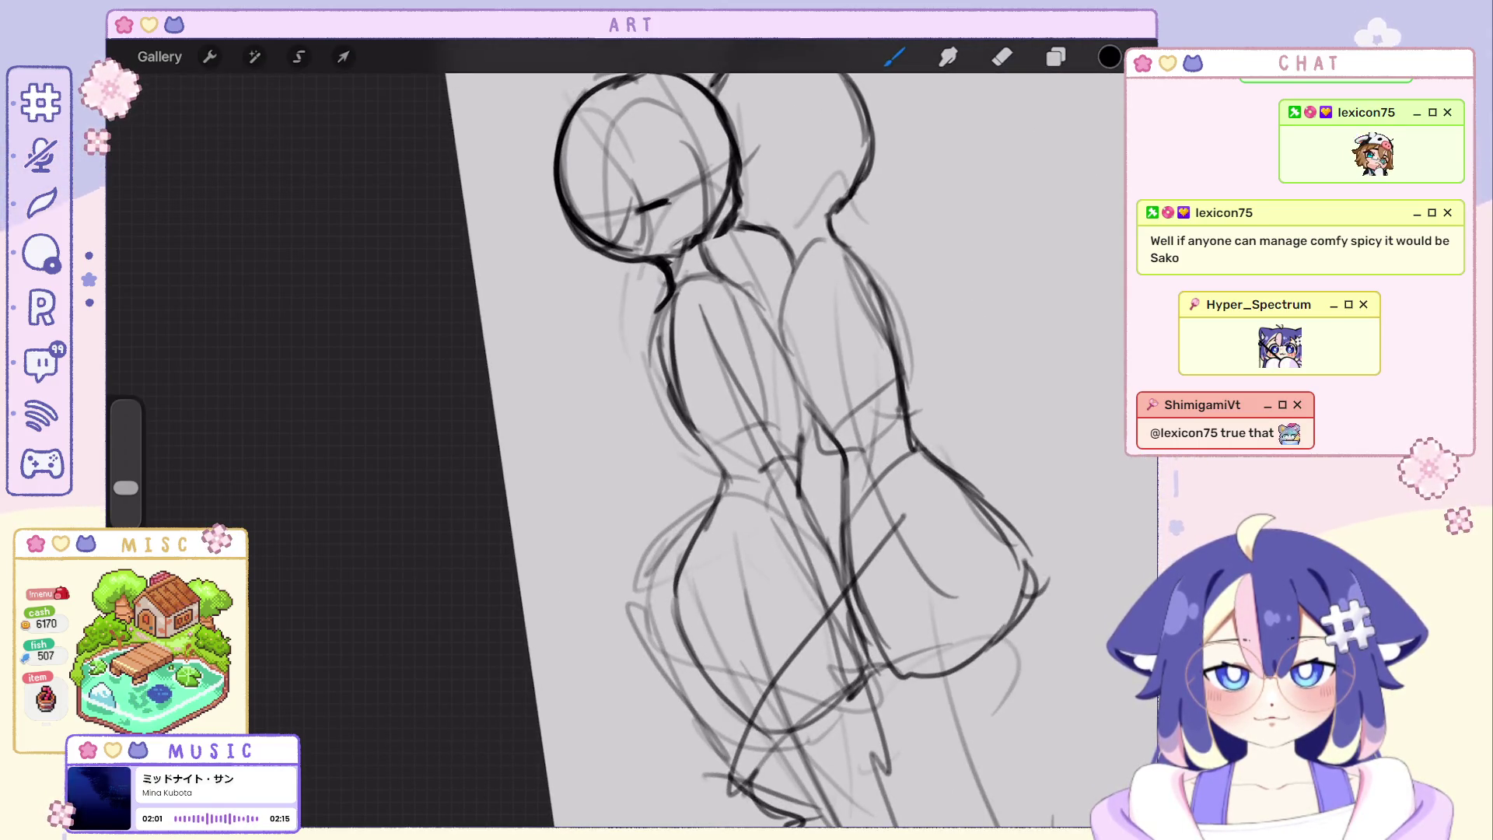
{"action": "scroll", "coordinate": [631, 467], "scroll_direction": "down", "scroll_amount": 3}
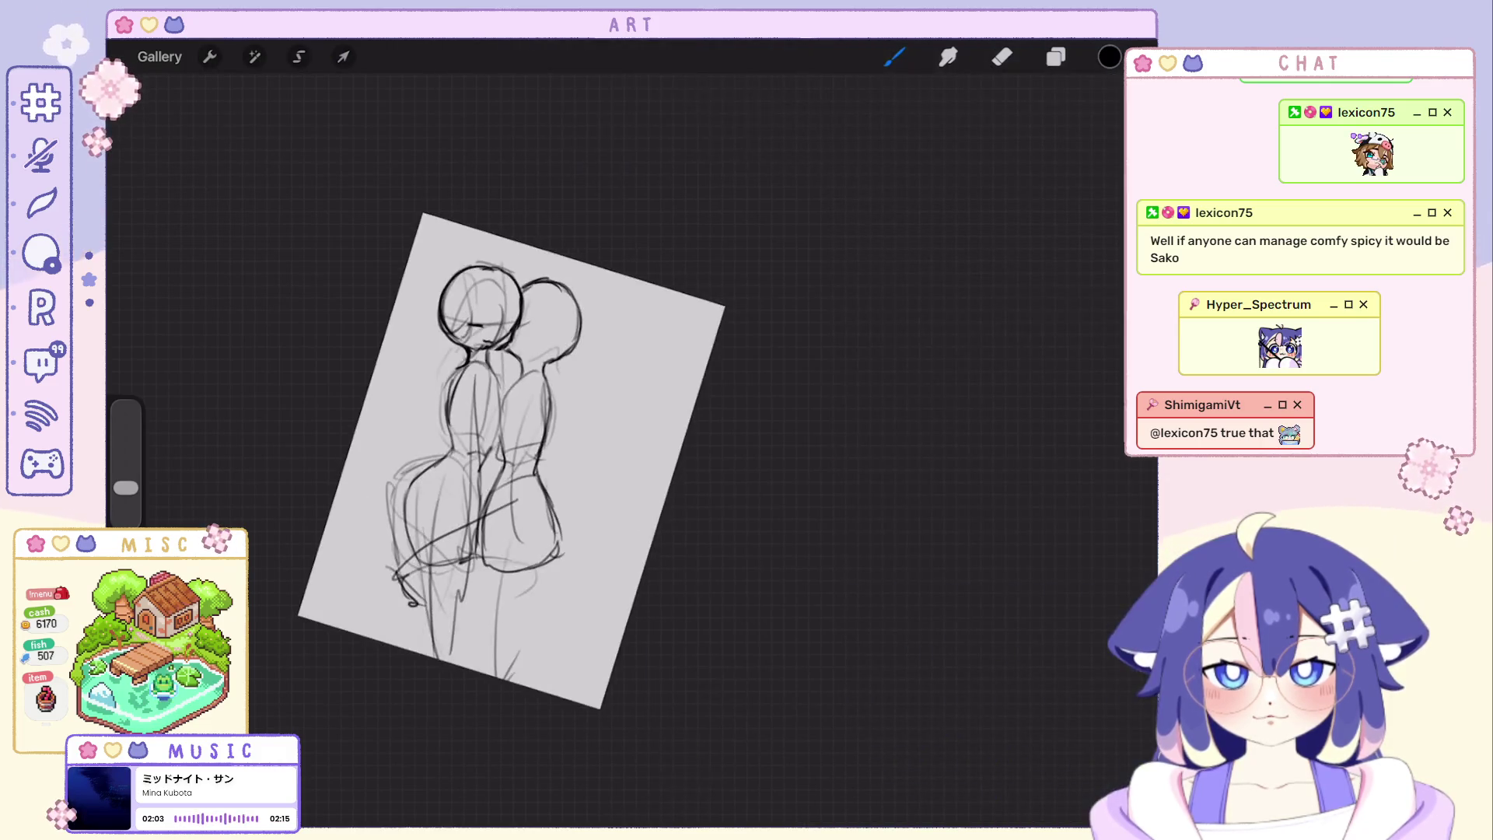
{"action": "scroll", "coordinate": [688, 466], "scroll_direction": "up", "scroll_amount": 2}
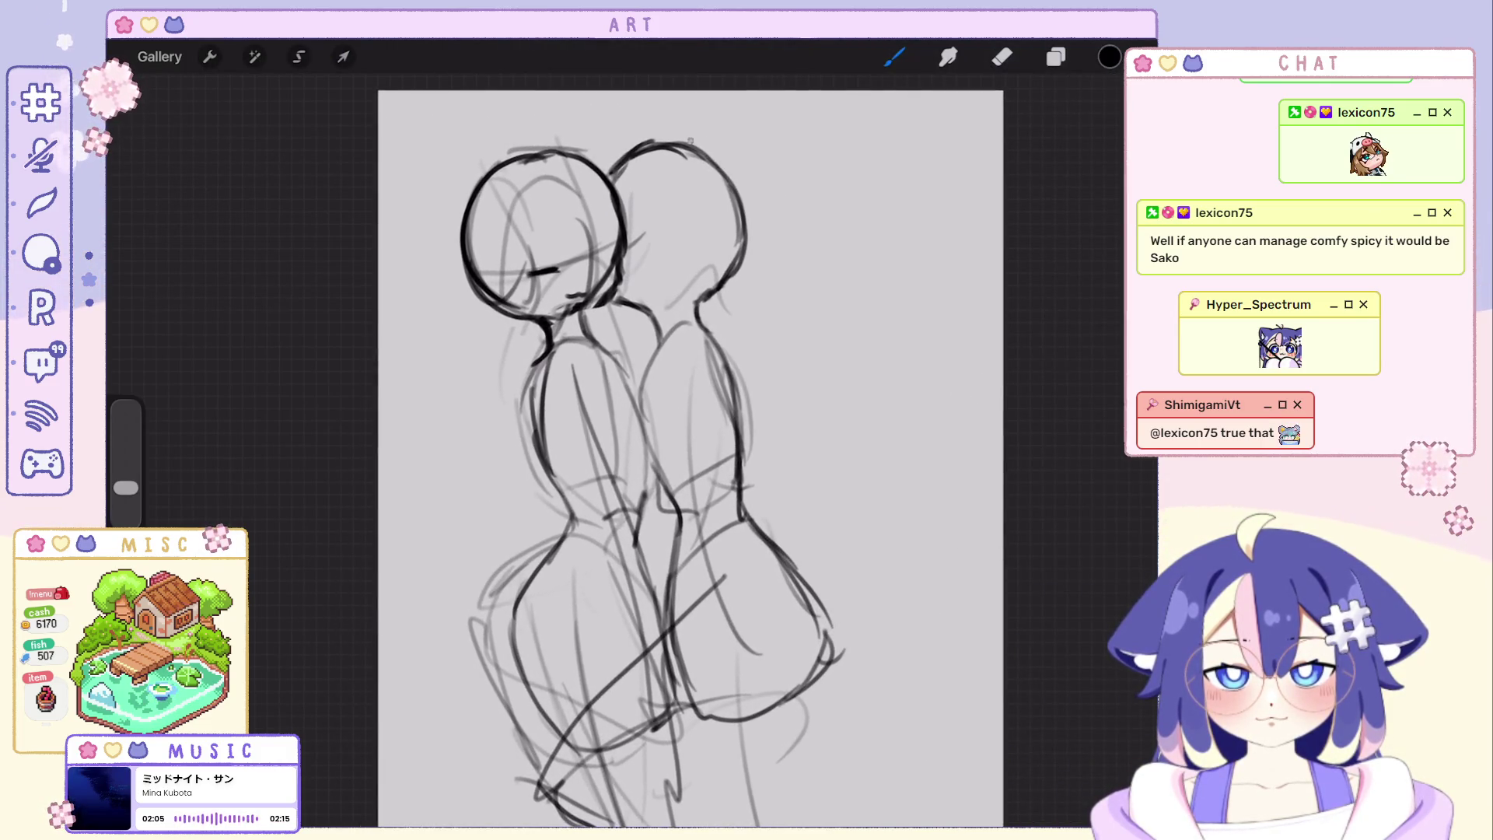
Draw a pointed ear on the right head, redrawing it wider and undoing stray strokes.
{"action": "left_click_drag", "start_coordinate": [691, 148], "coordinate": [747, 216]}
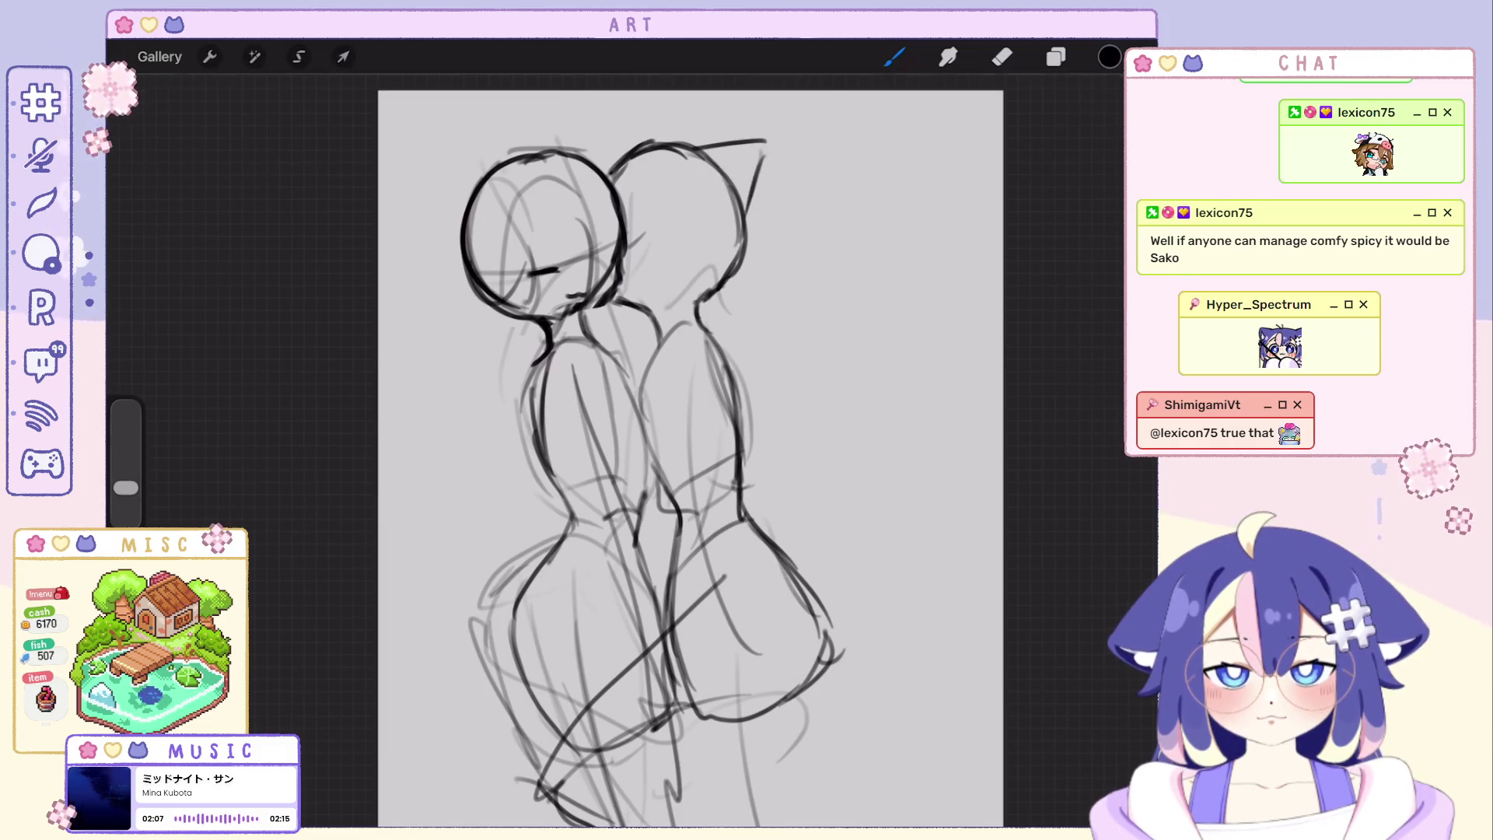
{"action": "key", "text": "ctrl+z"}
{"action": "left_click_drag", "start_coordinate": [700, 147], "coordinate": [748, 220]}
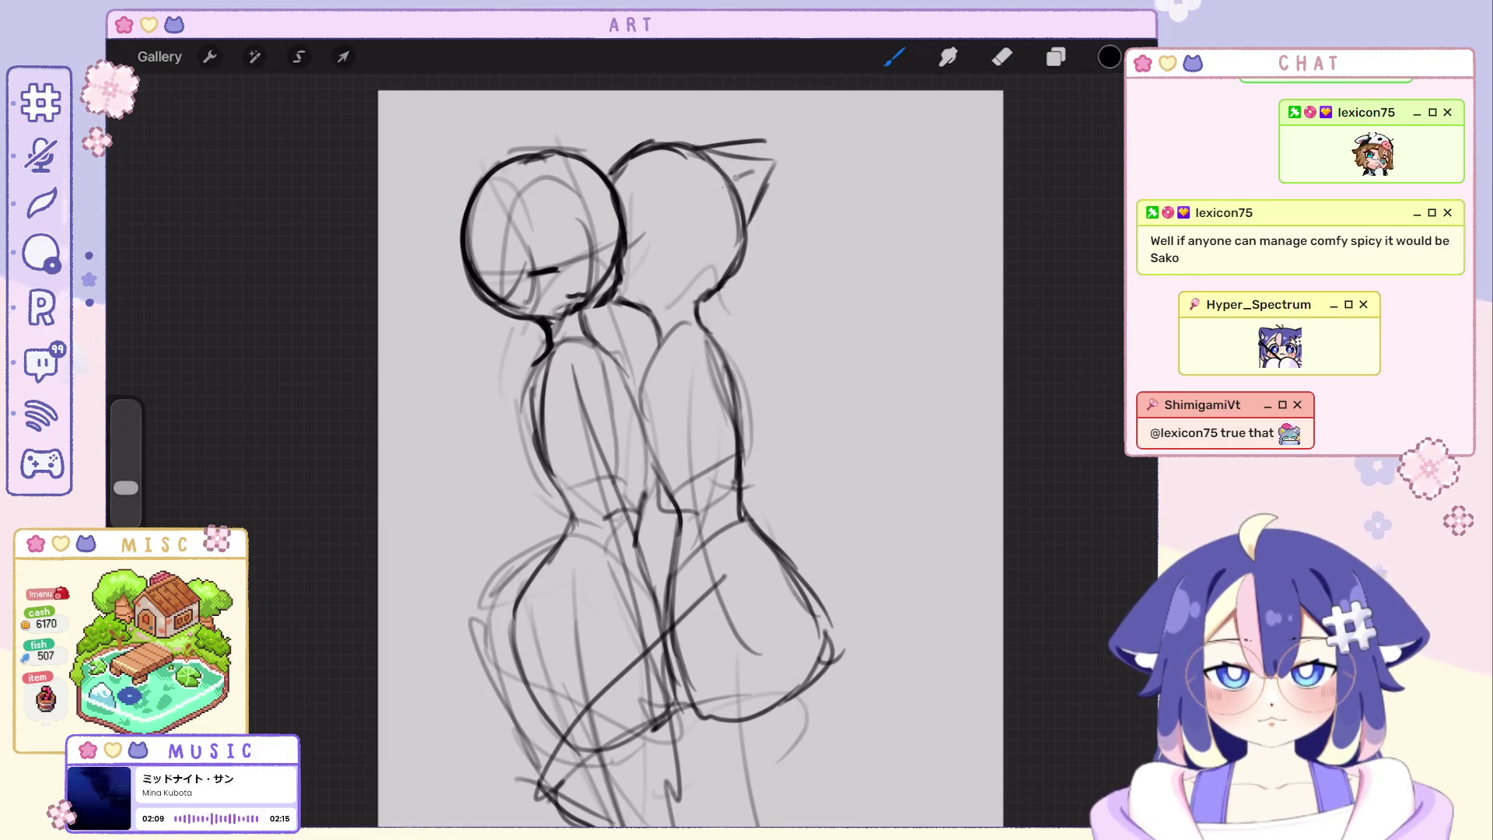
{"action": "scroll", "coordinate": [689, 455], "scroll_direction": "down", "scroll_amount": 2}
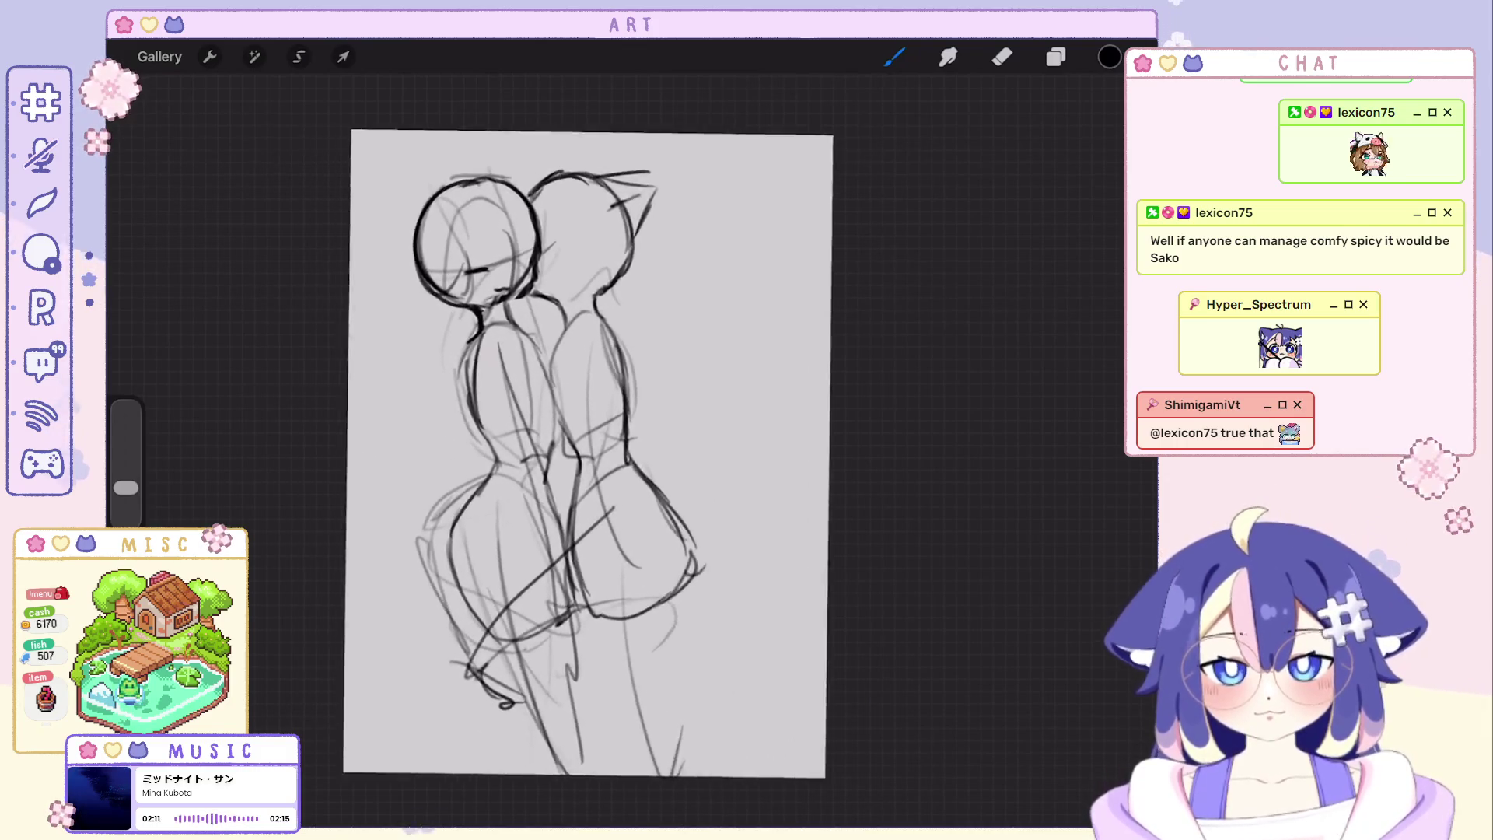
{"action": "scroll", "coordinate": [636, 484], "scroll_direction": "up", "scroll_amount": 2}
{"action": "key", "text": "ctrl+z"}
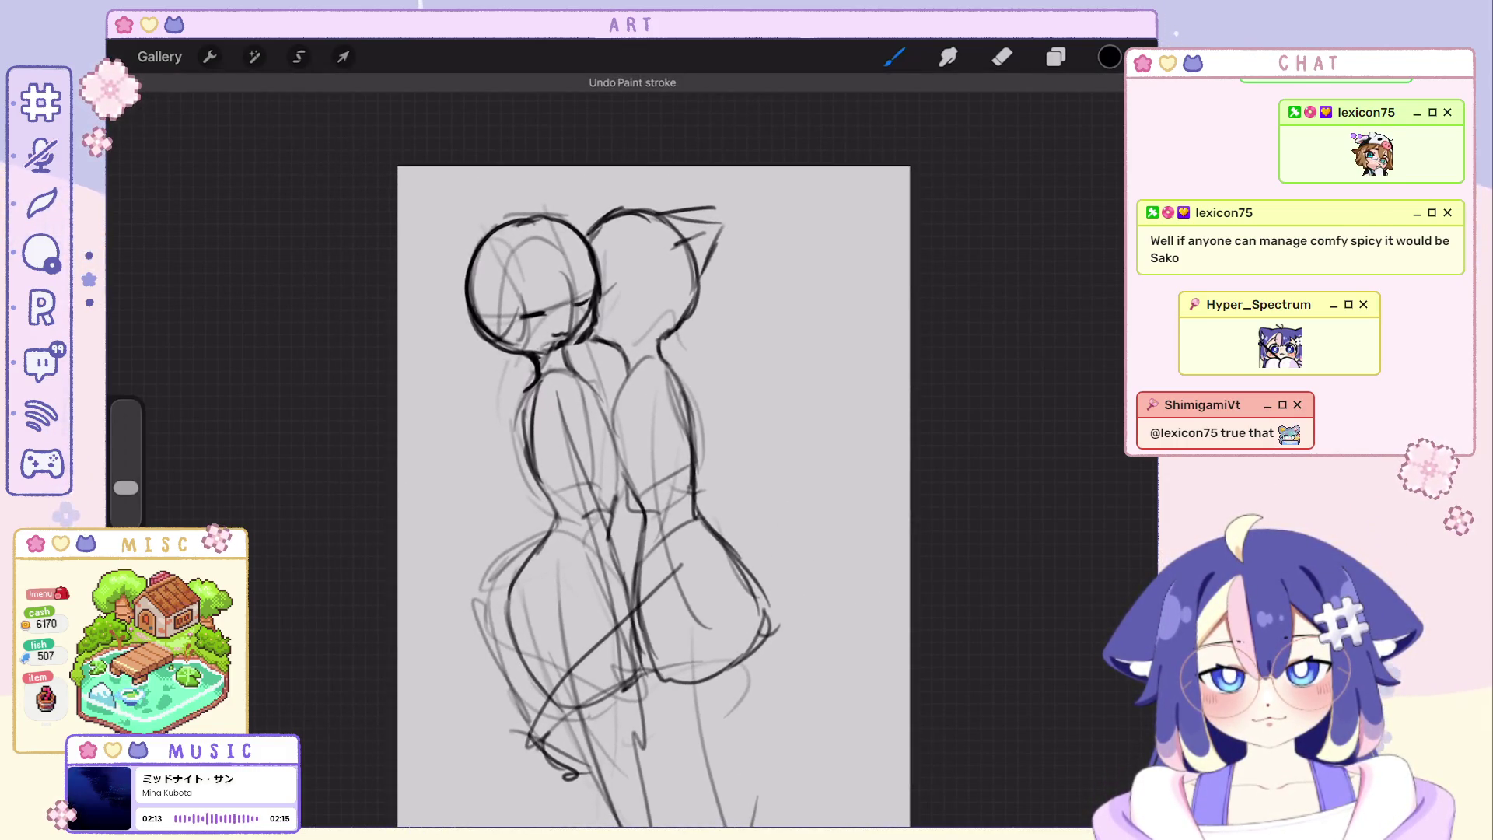
{"action": "key", "text": "ctrl+z"}
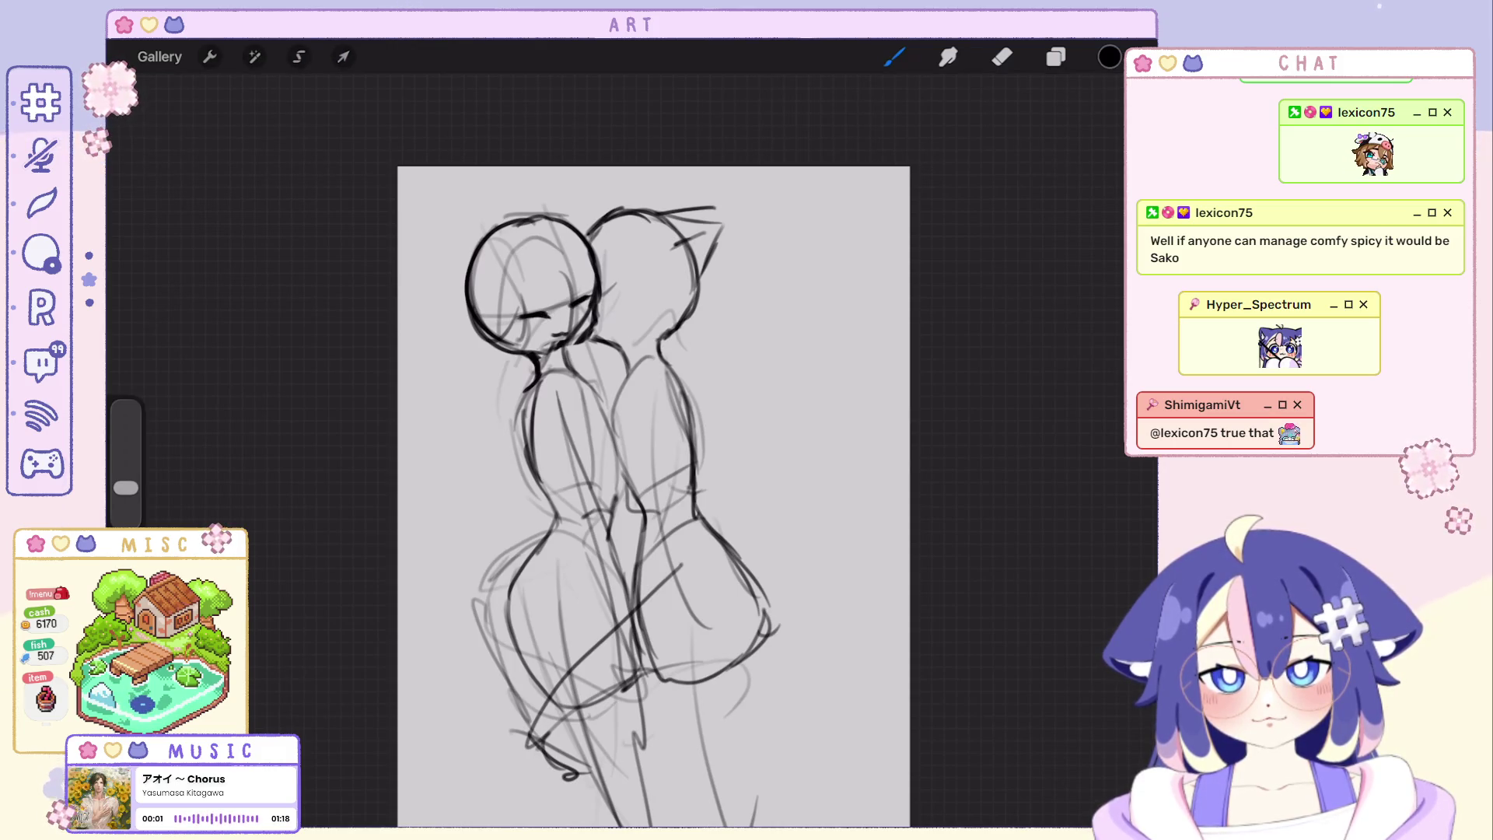
{"action": "scroll", "coordinate": [653, 496], "scroll_direction": "down", "scroll_amount": 2}
{"action": "scroll", "coordinate": [641, 444], "scroll_direction": "up", "scroll_amount": 2}
{"action": "scroll", "coordinate": [599, 268], "scroll_direction": "up", "scroll_amount": 1}
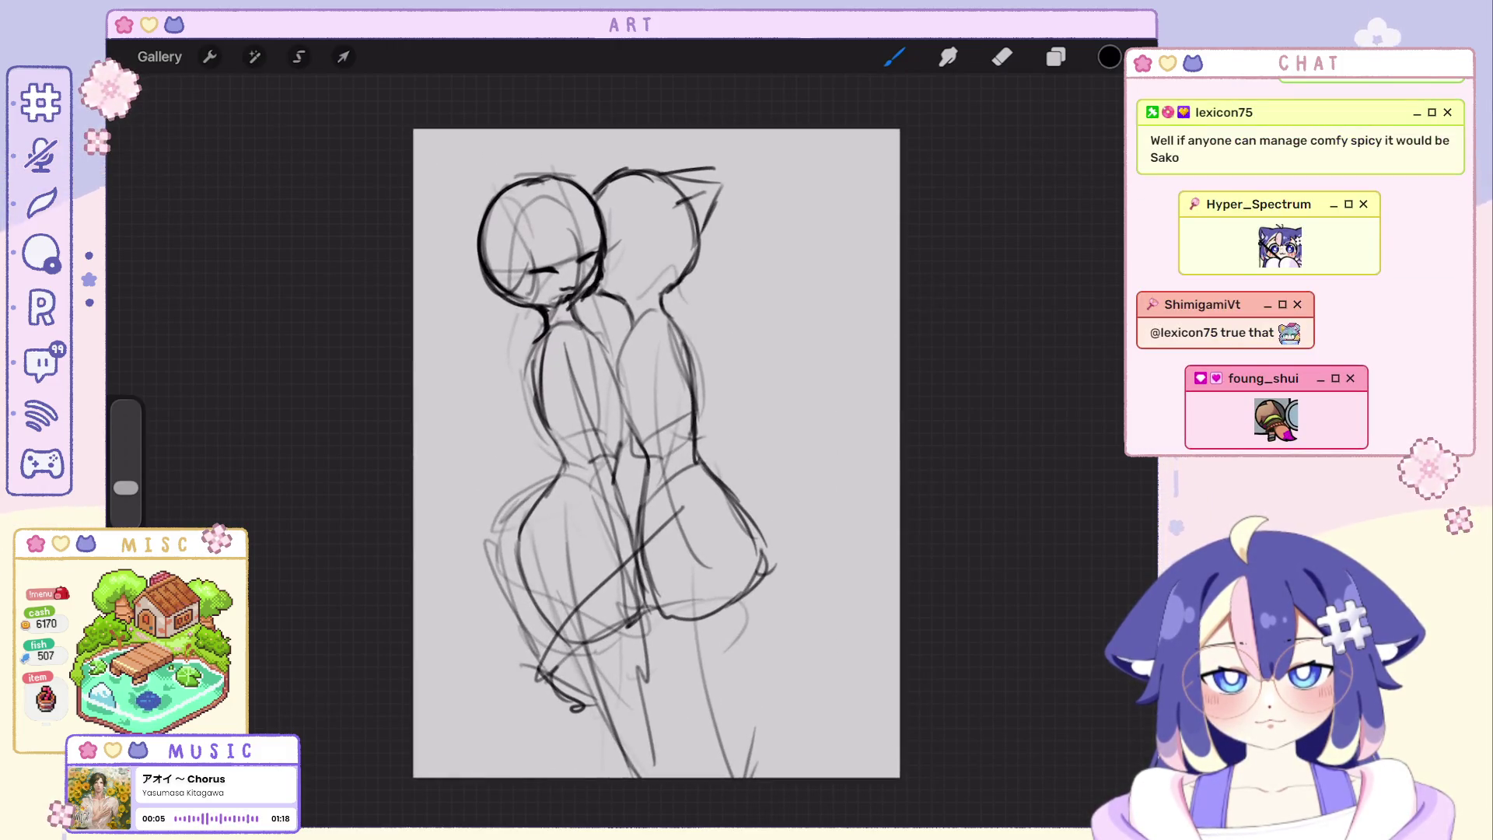
{"action": "key", "text": "ctrl+z"}
{"action": "scroll", "coordinate": [575, 301], "scroll_direction": "down", "scroll_amount": 2}
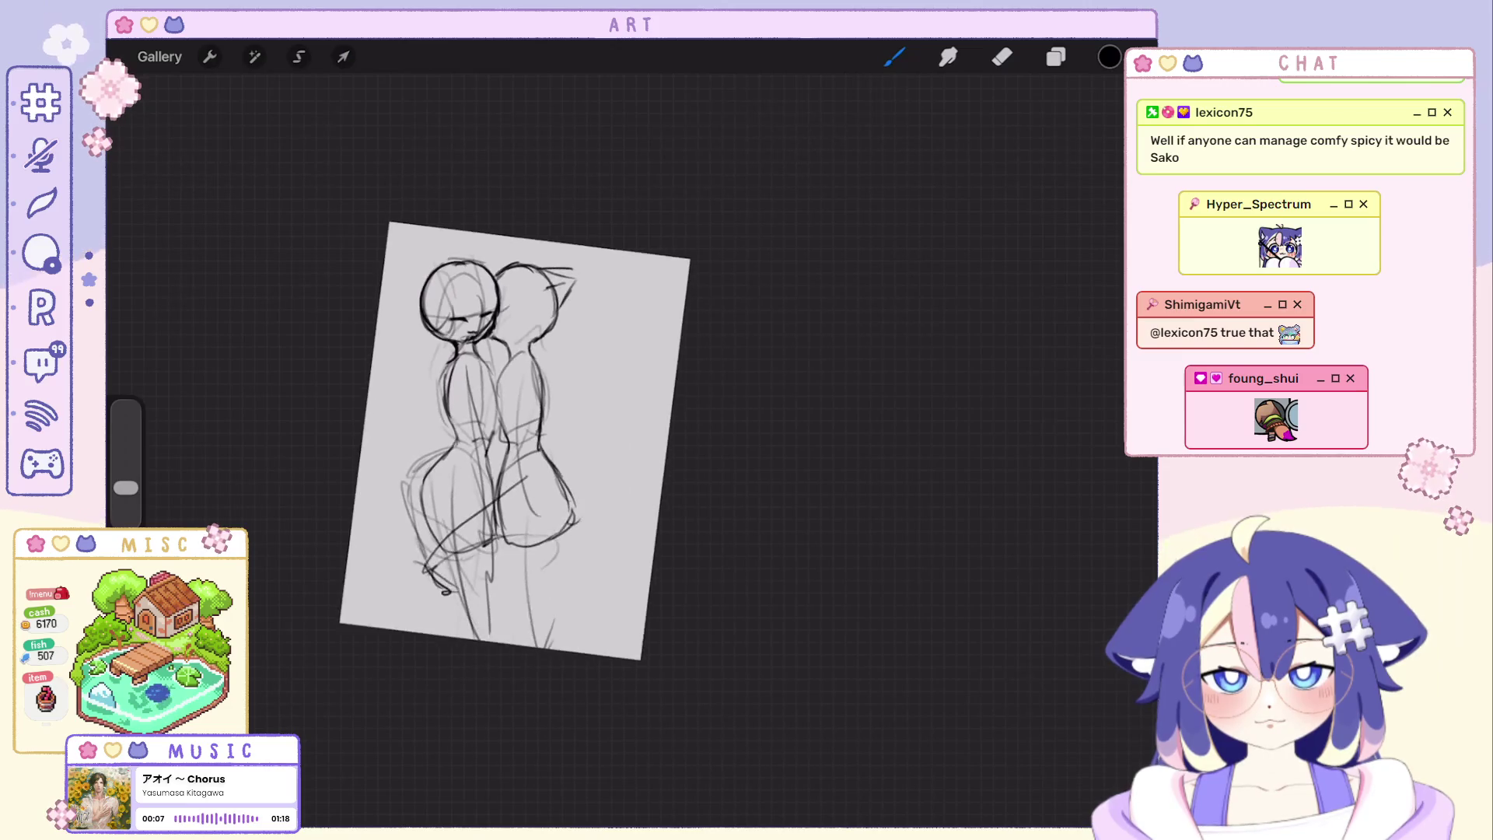
{"action": "scroll", "coordinate": [478, 282], "scroll_direction": "up", "scroll_amount": 2}
{"action": "key", "text": "ctrl+z"}
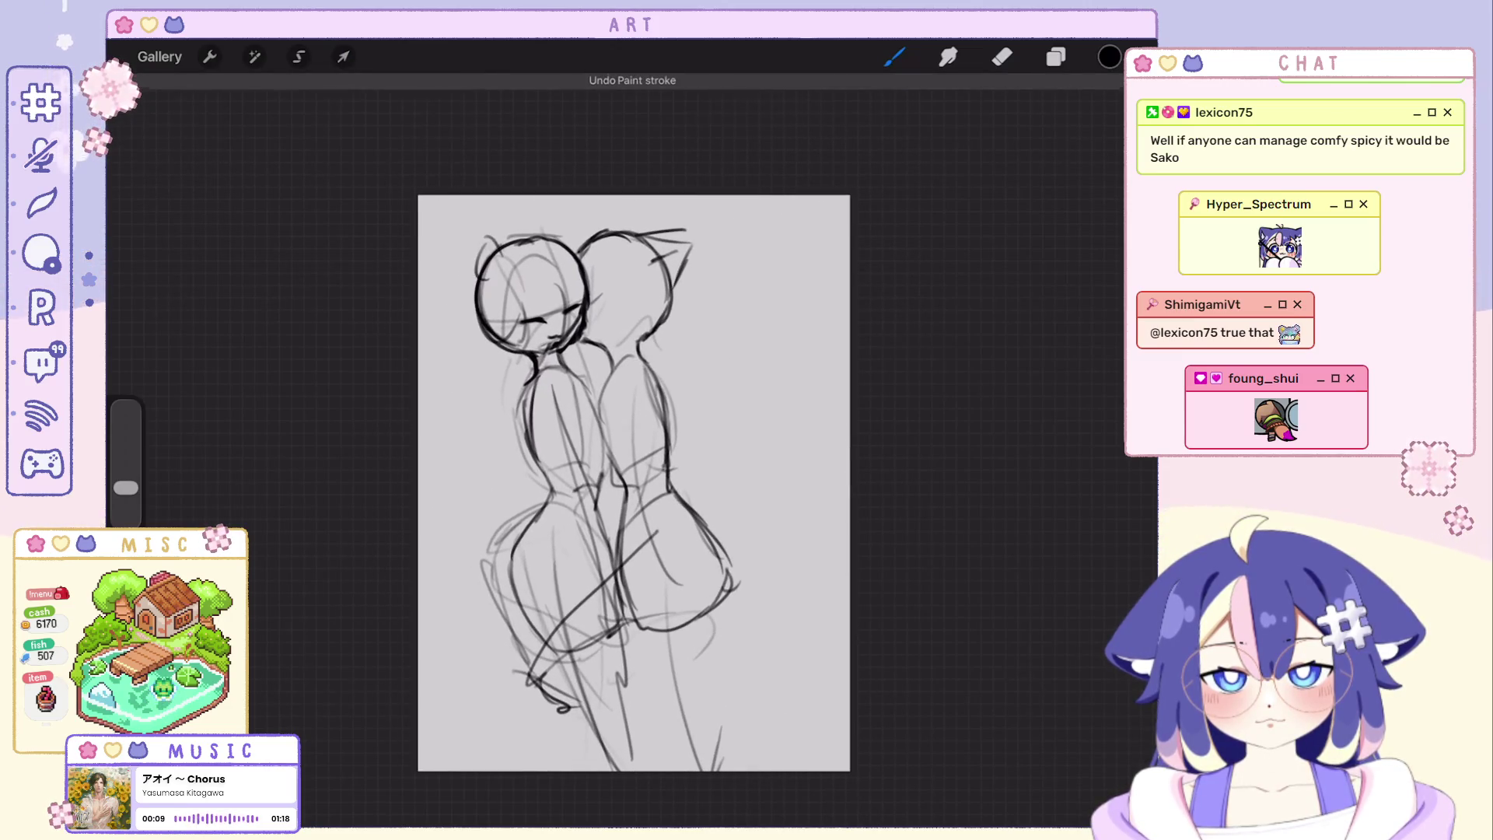
{"action": "key", "text": "ctrl+shift+z"}
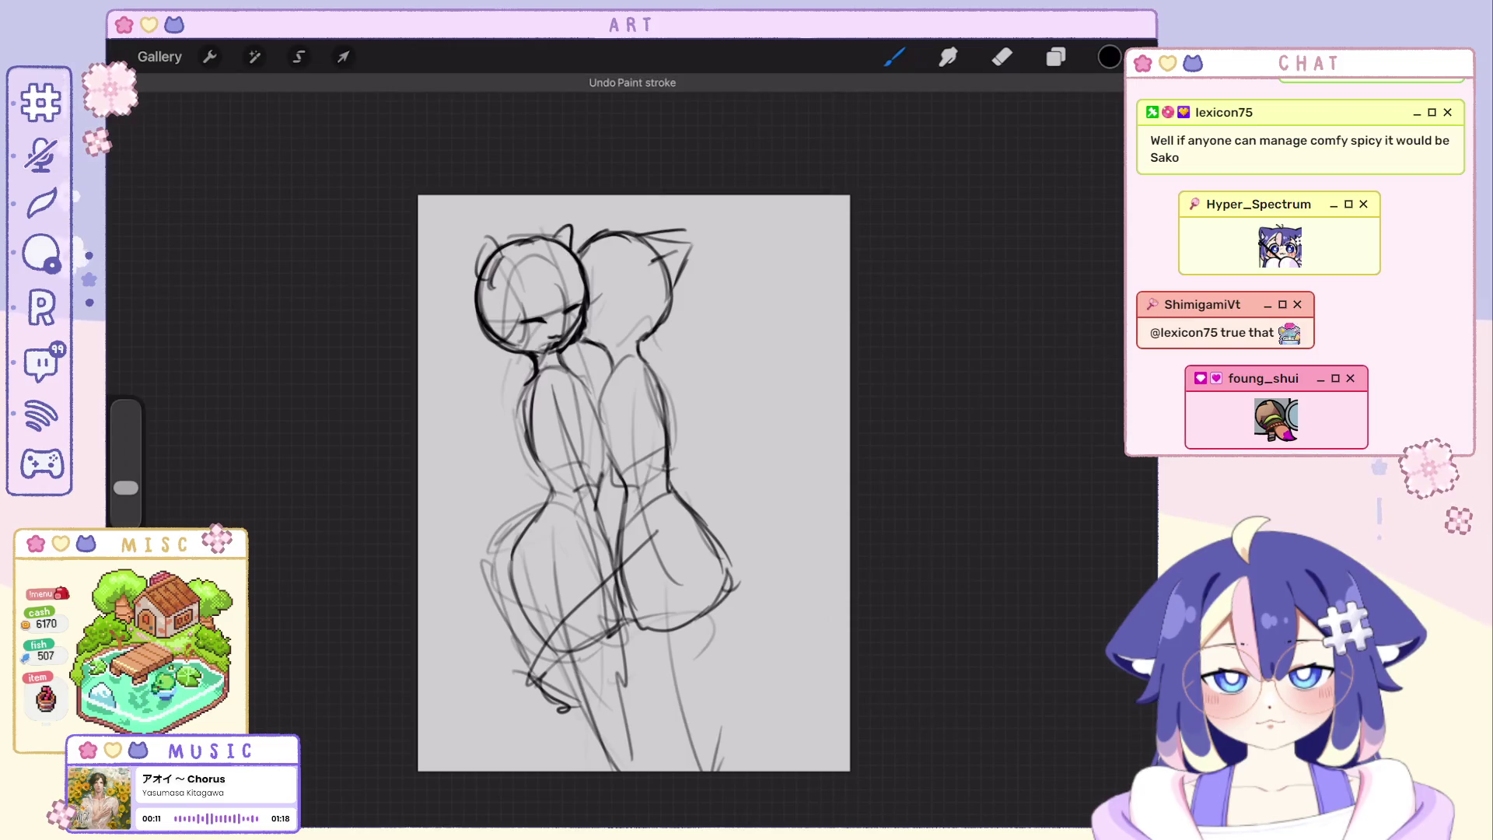
{"action": "scroll", "coordinate": [636, 479], "scroll_direction": "down", "scroll_amount": 1}
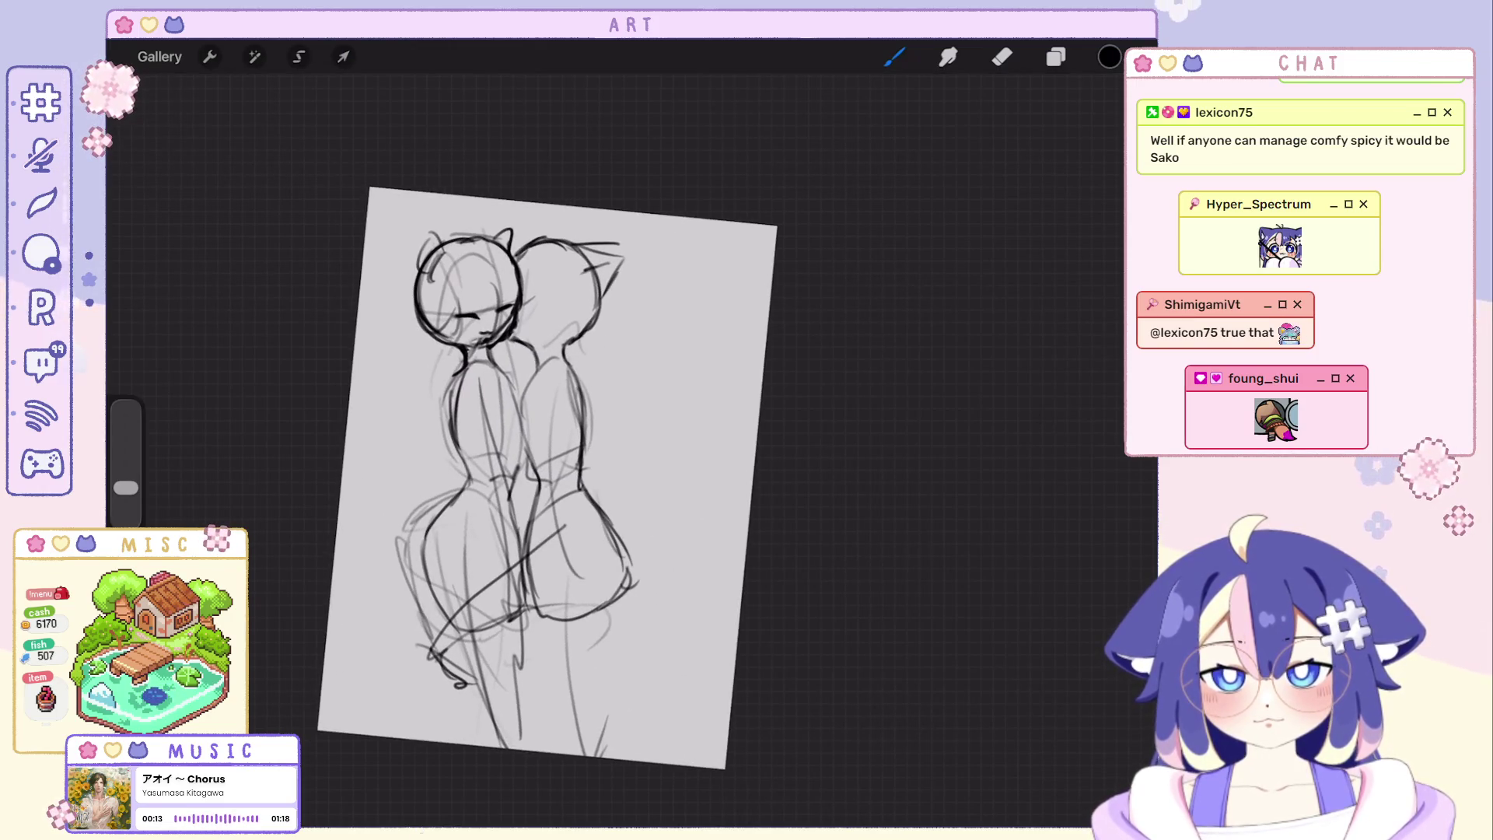
{"action": "scroll", "coordinate": [548, 466], "scroll_direction": "up", "scroll_amount": 2}
Try short vertical strokes beside the right figure, undoing each attempt.
{"action": "left_click_drag", "start_coordinate": [639, 343], "coordinate": [639, 509]}
{"action": "key", "text": "ctrl+z"}
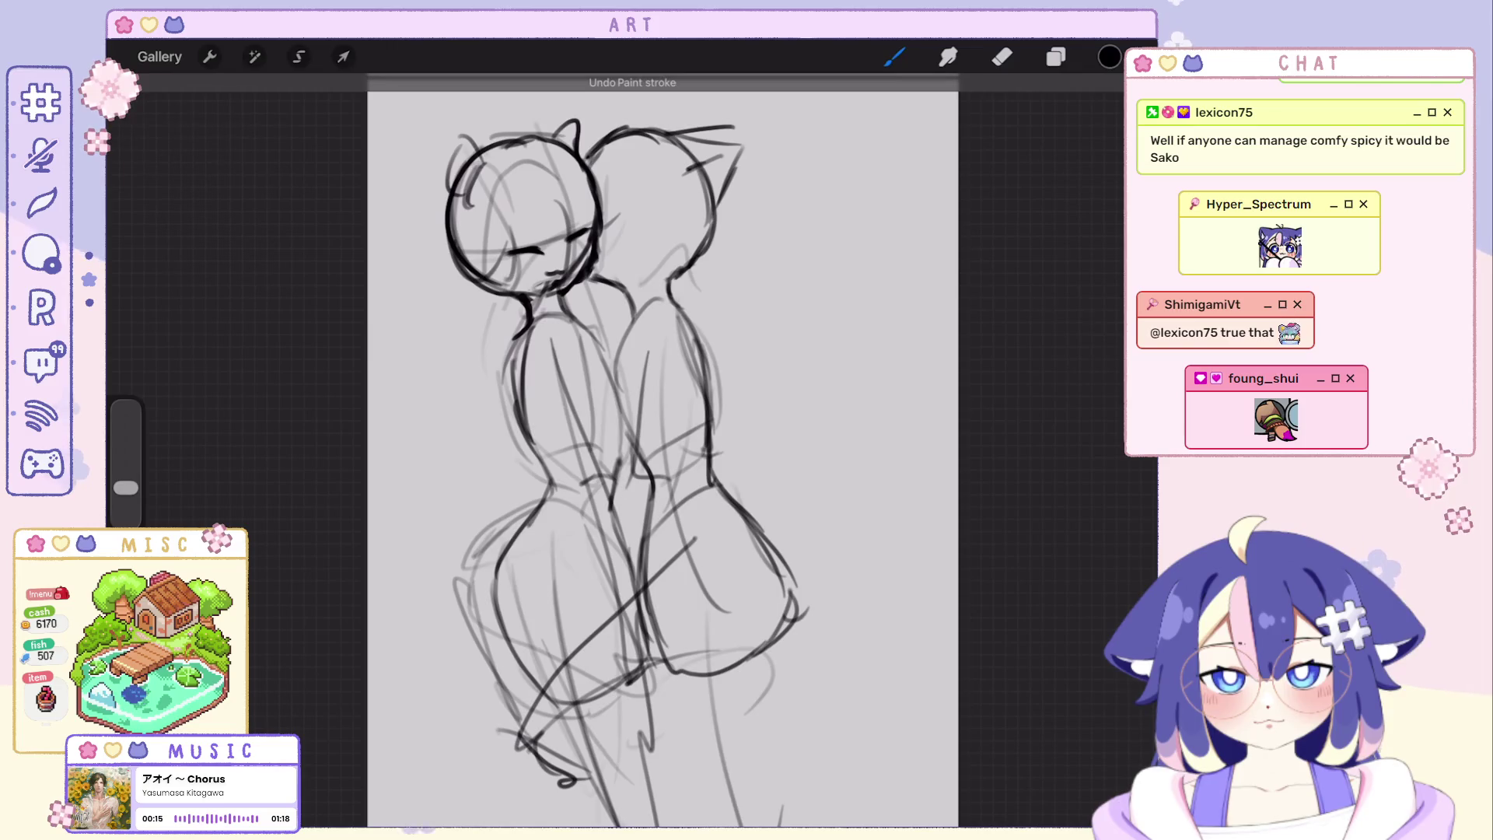
{"action": "left_click_drag", "start_coordinate": [519, 313], "coordinate": [519, 385]}
{"action": "key", "text": "ctrl+z"}
{"action": "left_click_drag", "start_coordinate": [663, 299], "coordinate": [659, 390]}
{"action": "key", "text": "ctrl+z"}
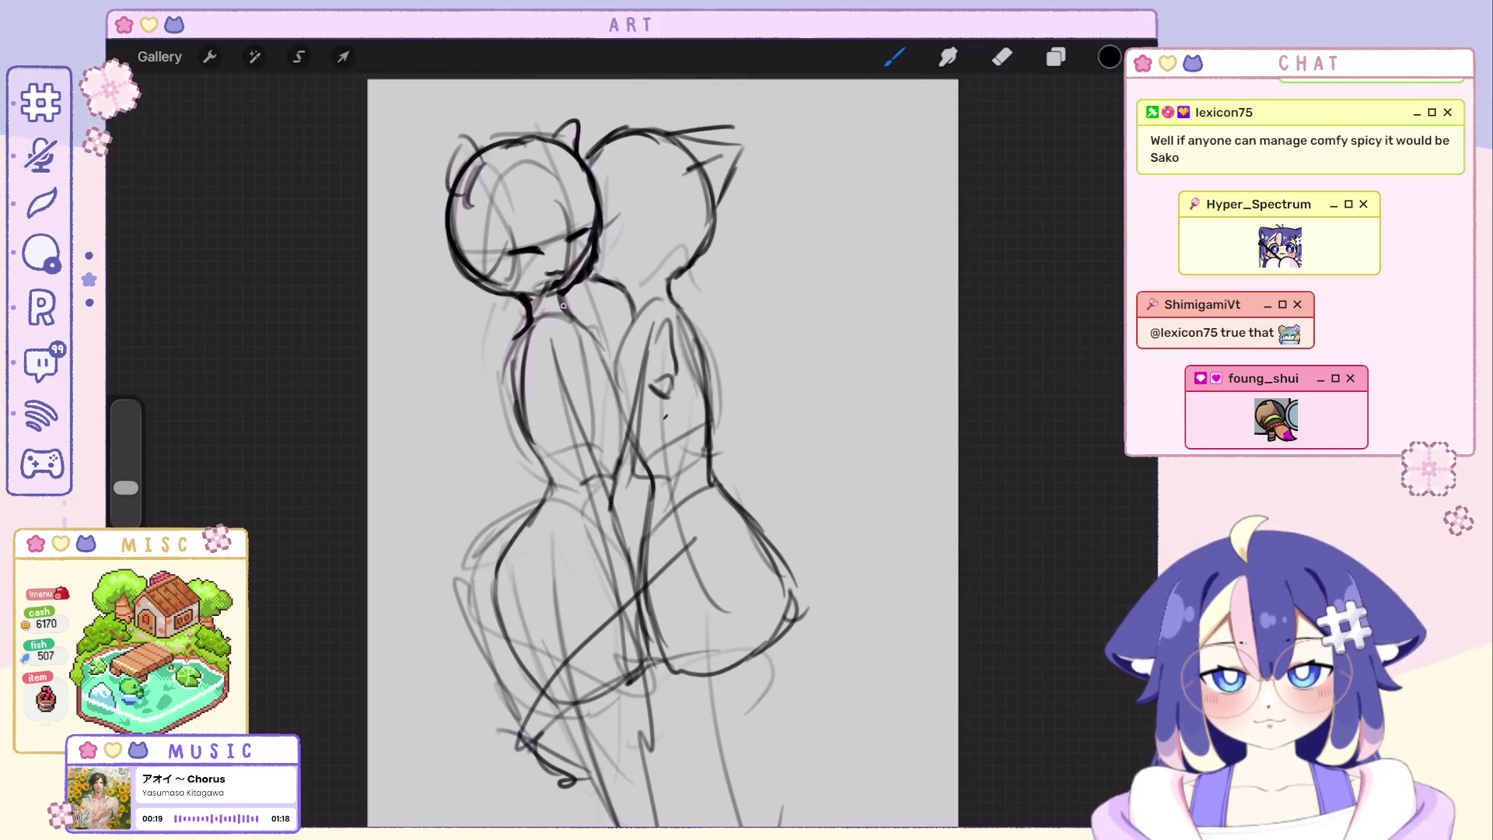
{"action": "key", "text": "ctrl+z"}
Mark the right figure's neck, undo the misses, and turn the view back upright.
{"action": "mouse_move", "coordinate": [590, 268]}
{"action": "left_mouse_down"}
{"action": "mouse_move", "coordinate": [597, 313]}
{"action": "mouse_move", "coordinate": [669, 302]}
{"action": "left_mouse_up"}
{"action": "key", "text": "ctrl+z"}
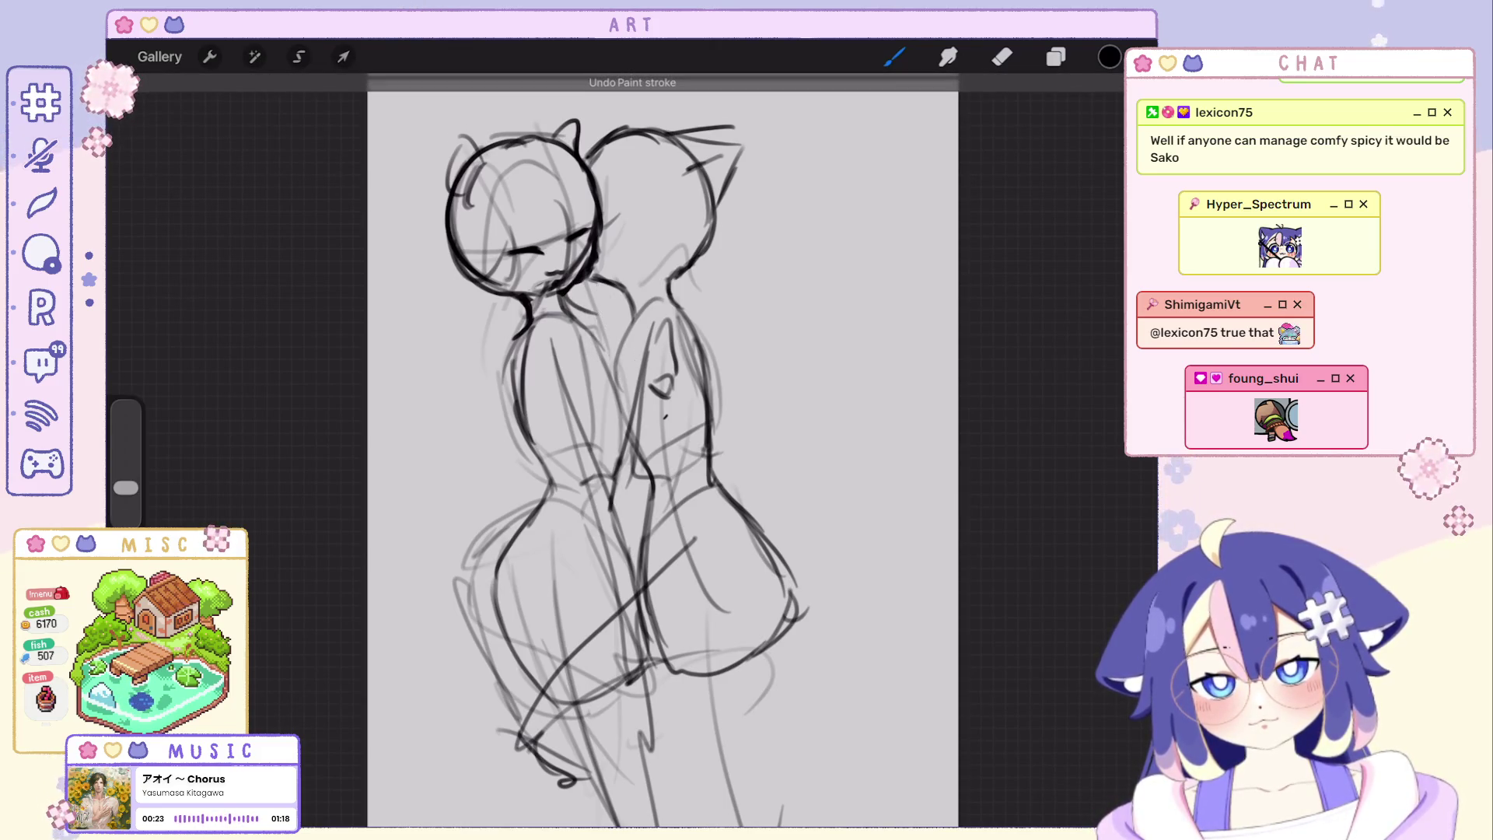
{"action": "key", "text": "ctrl+z"}
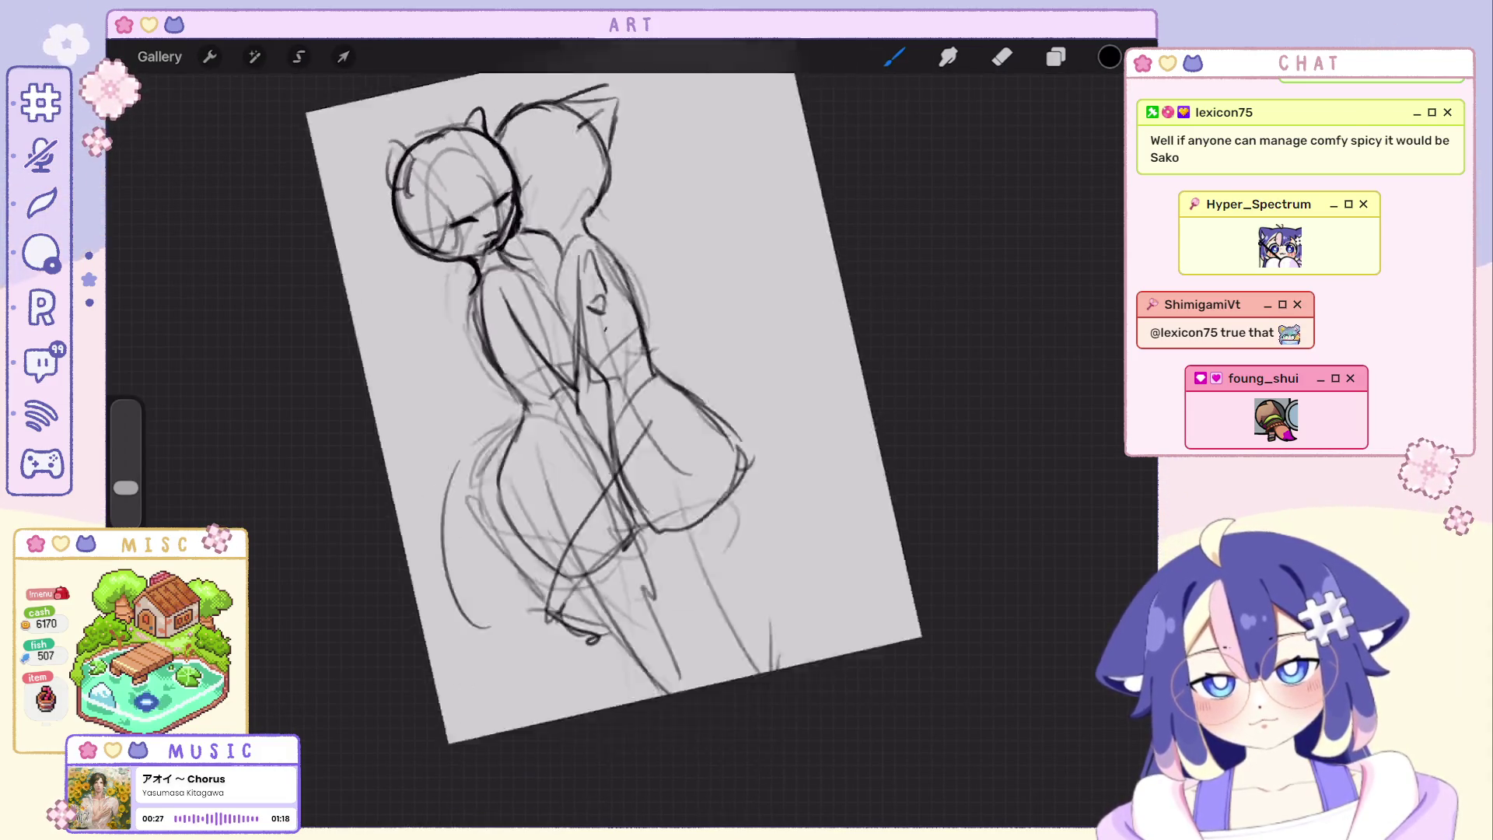
{"action": "key", "text": "ctrl+z"}
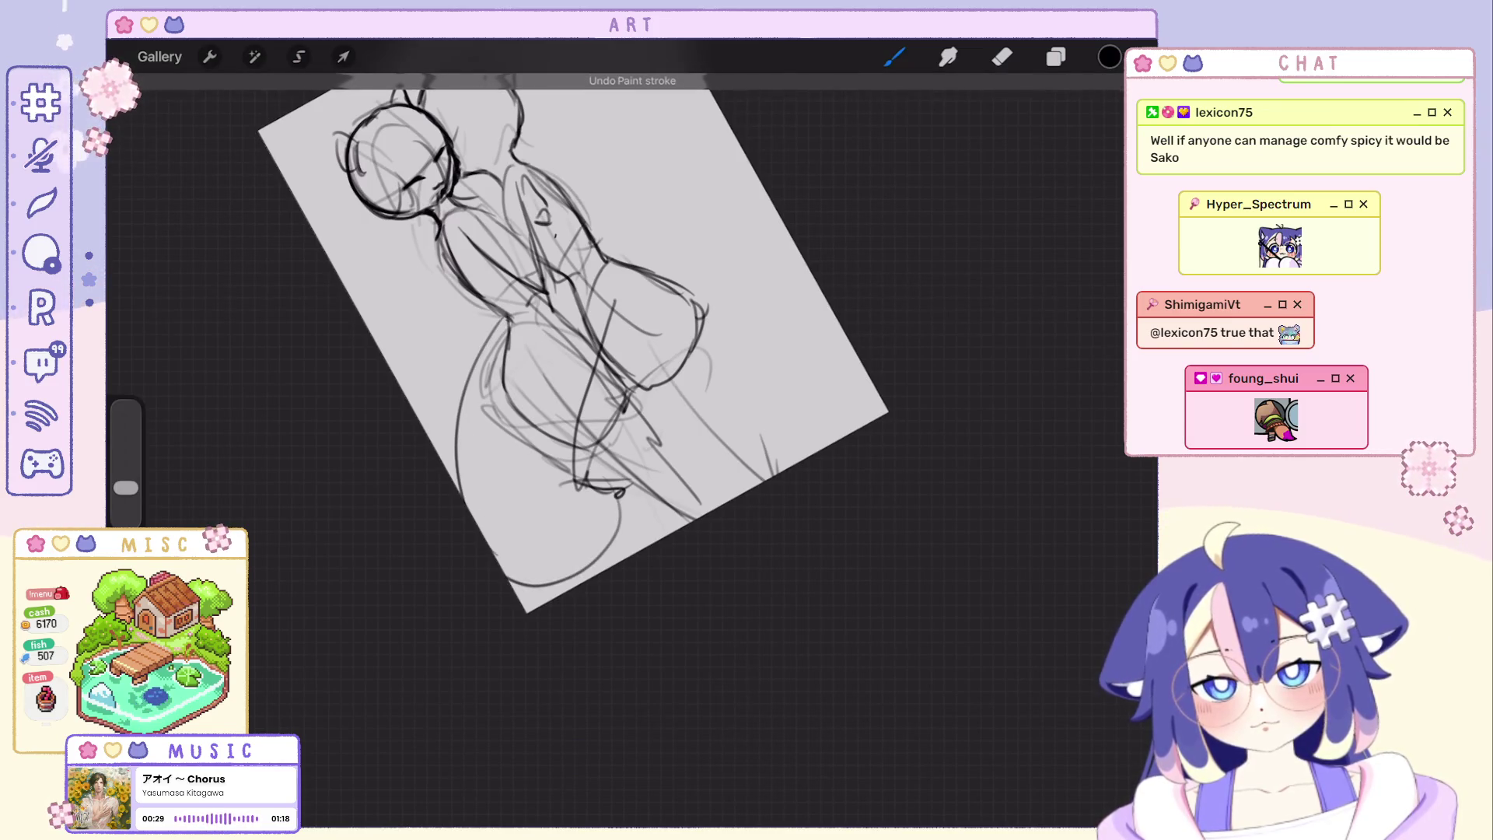
{"action": "left_click_drag", "start_coordinate": [572, 350], "coordinate": [526, 362]}
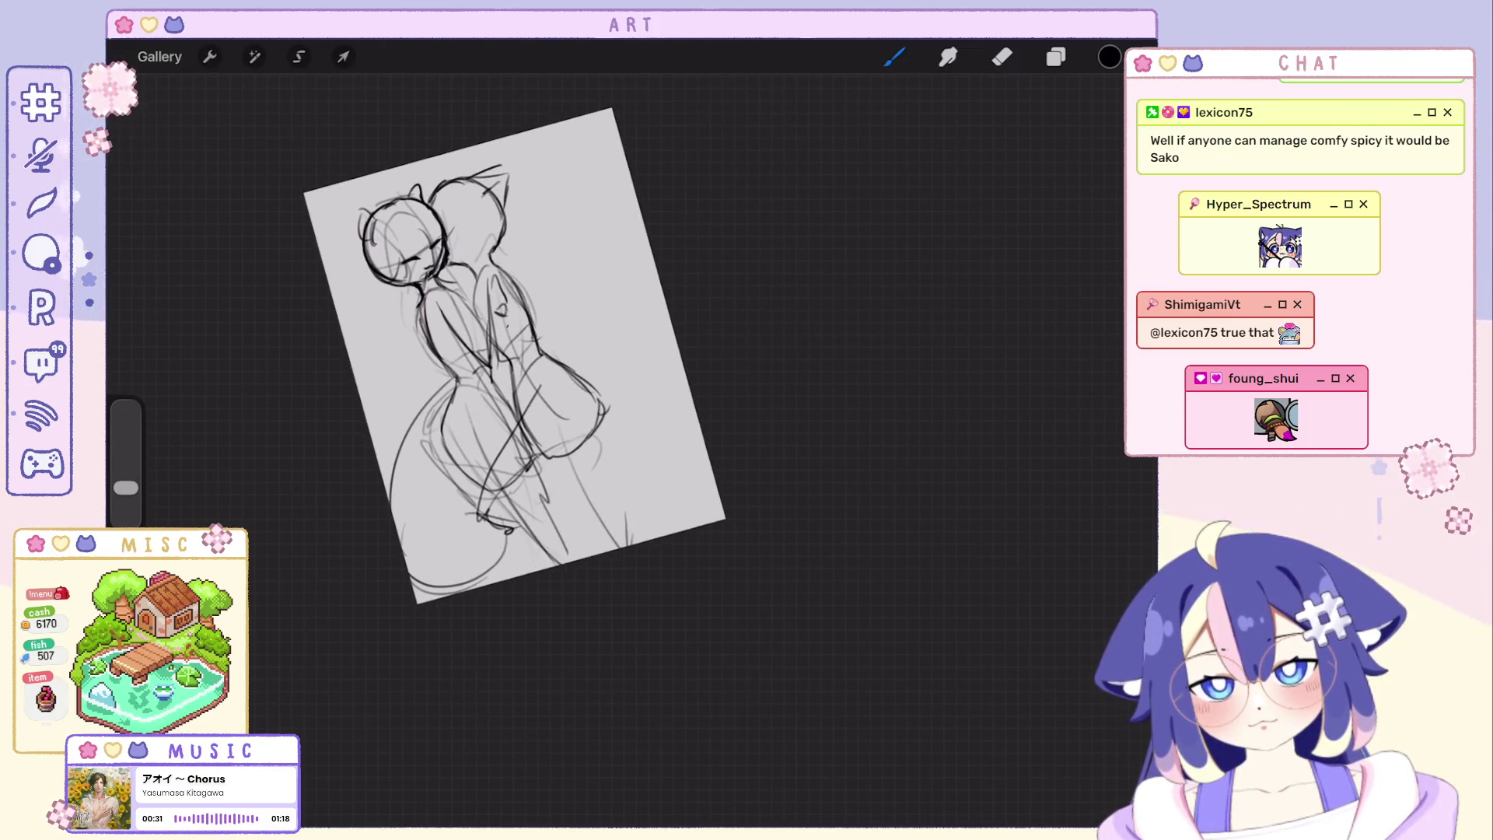
{"action": "key", "text": "ctrl+z"}
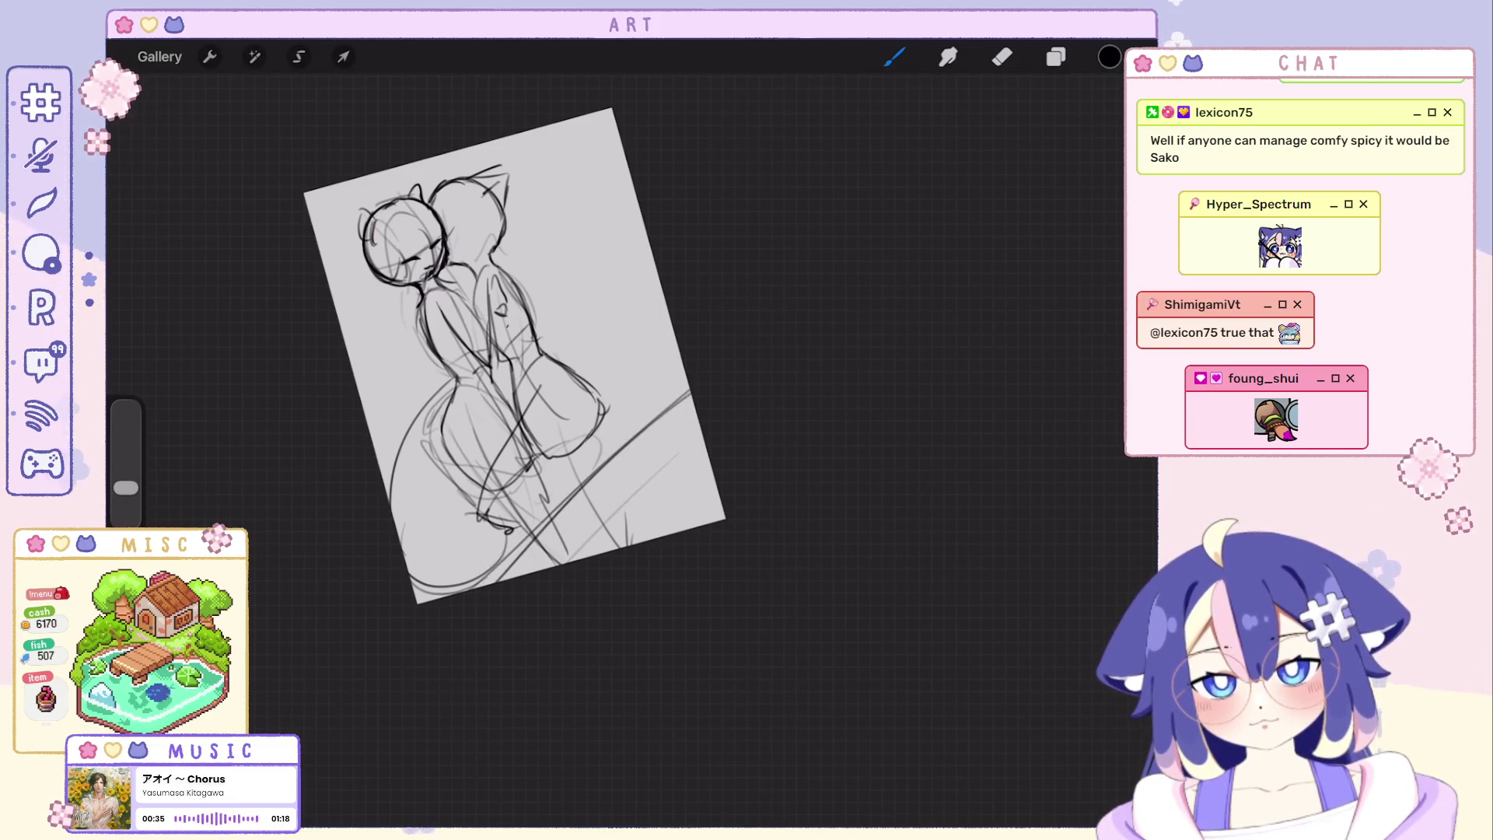
Tilt and enlarge the canvas and lay a diagonal line at the lower right.
{"action": "key", "text": "ctrl+z"}
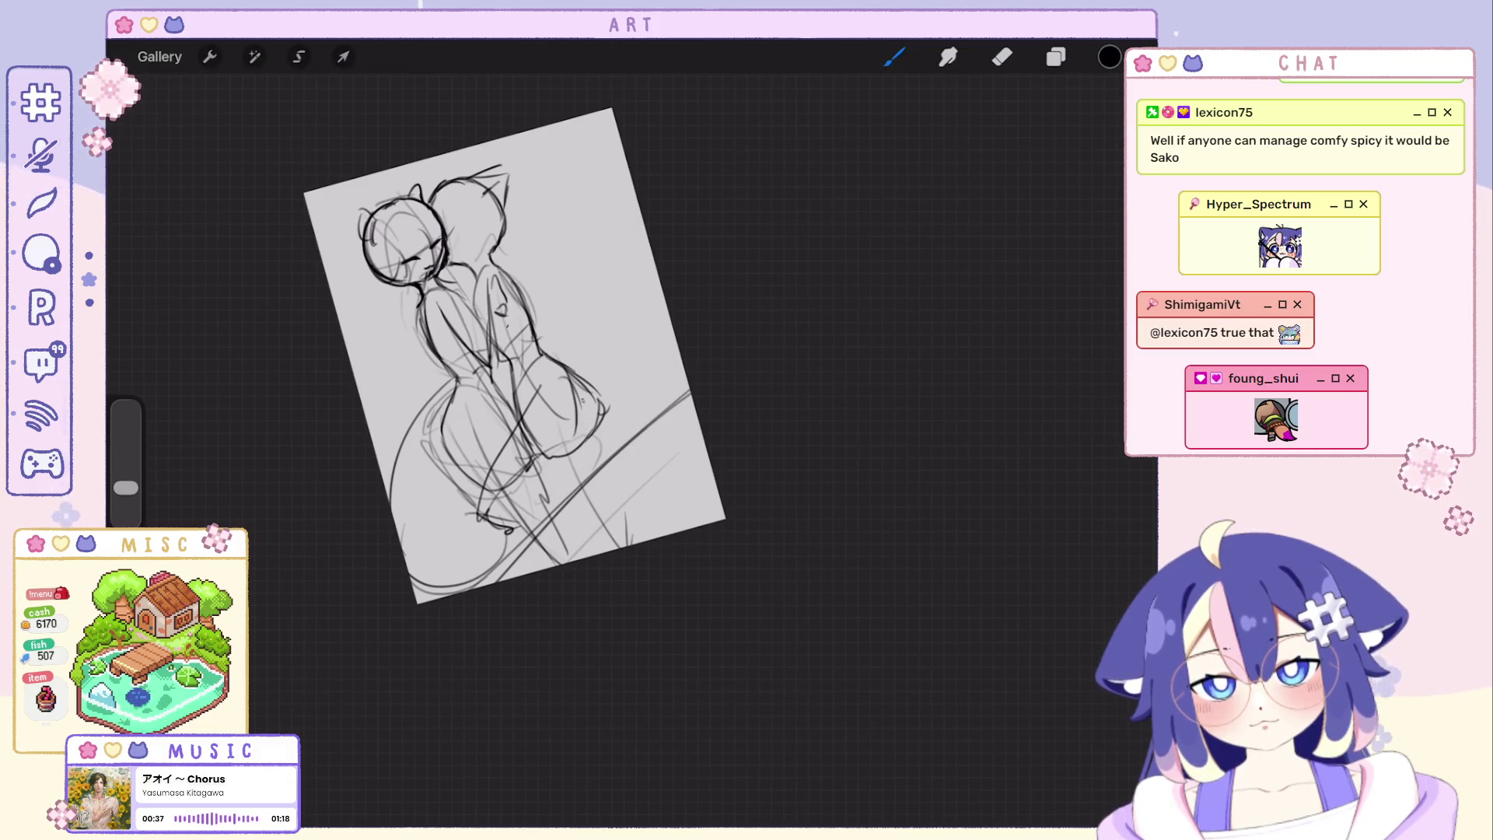
{"action": "key", "text": "ctrl+z"}
{"action": "key", "text": "ctrl+z"}
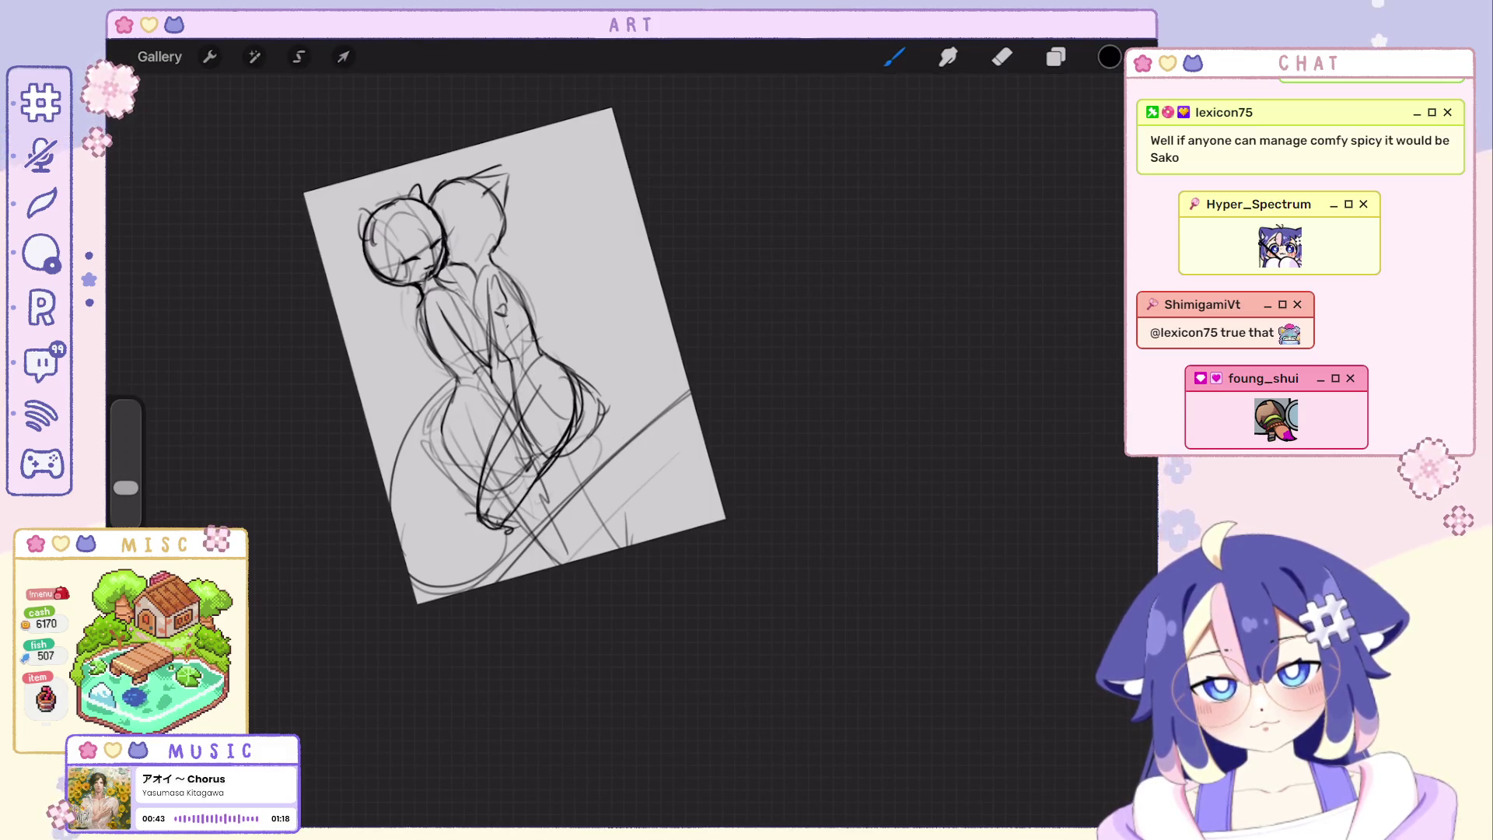
{"action": "left_click_drag", "start_coordinate": [513, 357], "coordinate": [467, 333]}
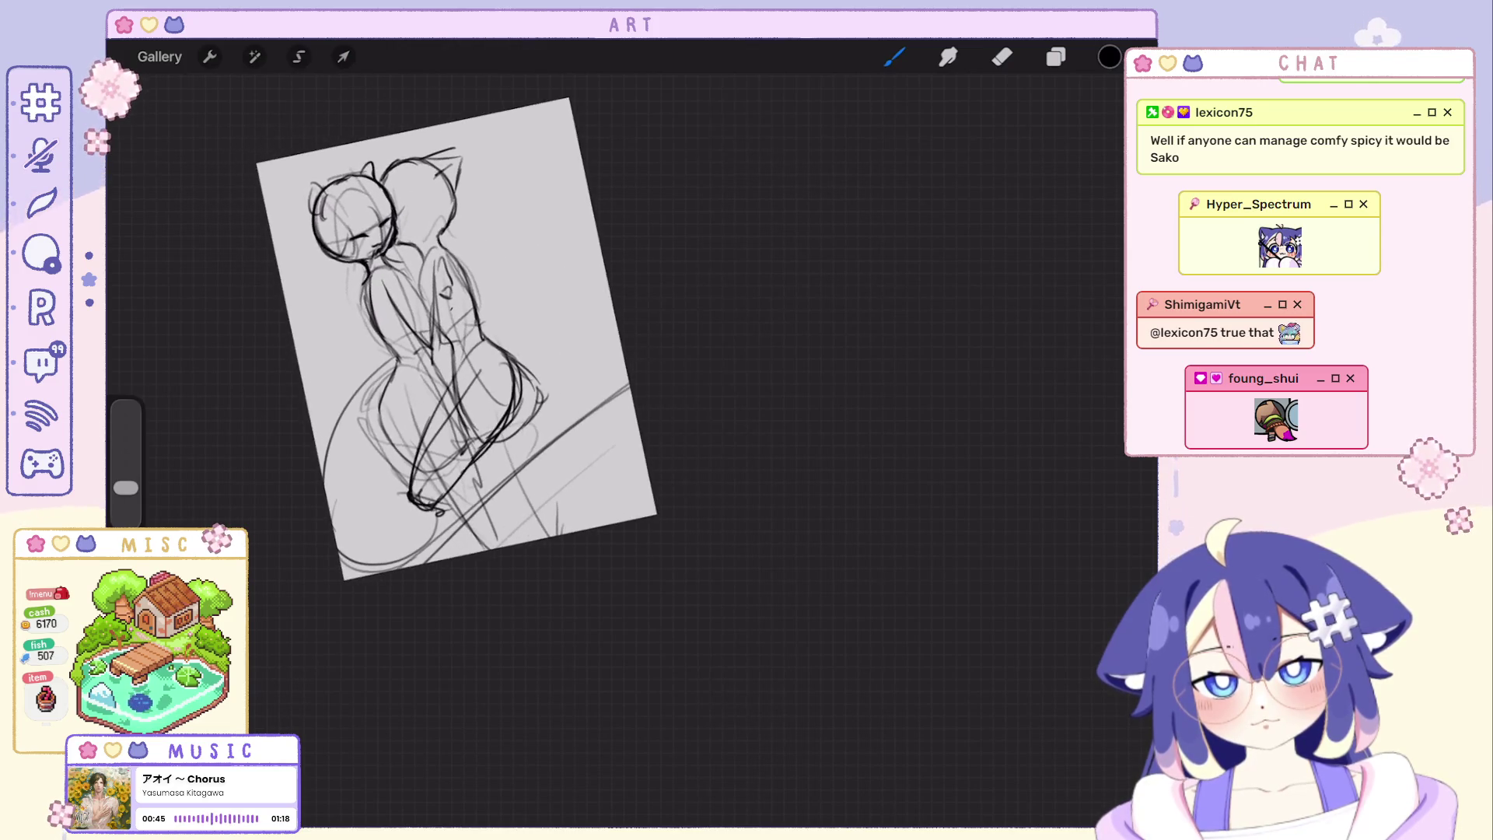
{"action": "left_click_drag", "start_coordinate": [627, 360], "coordinate": [542, 415]}
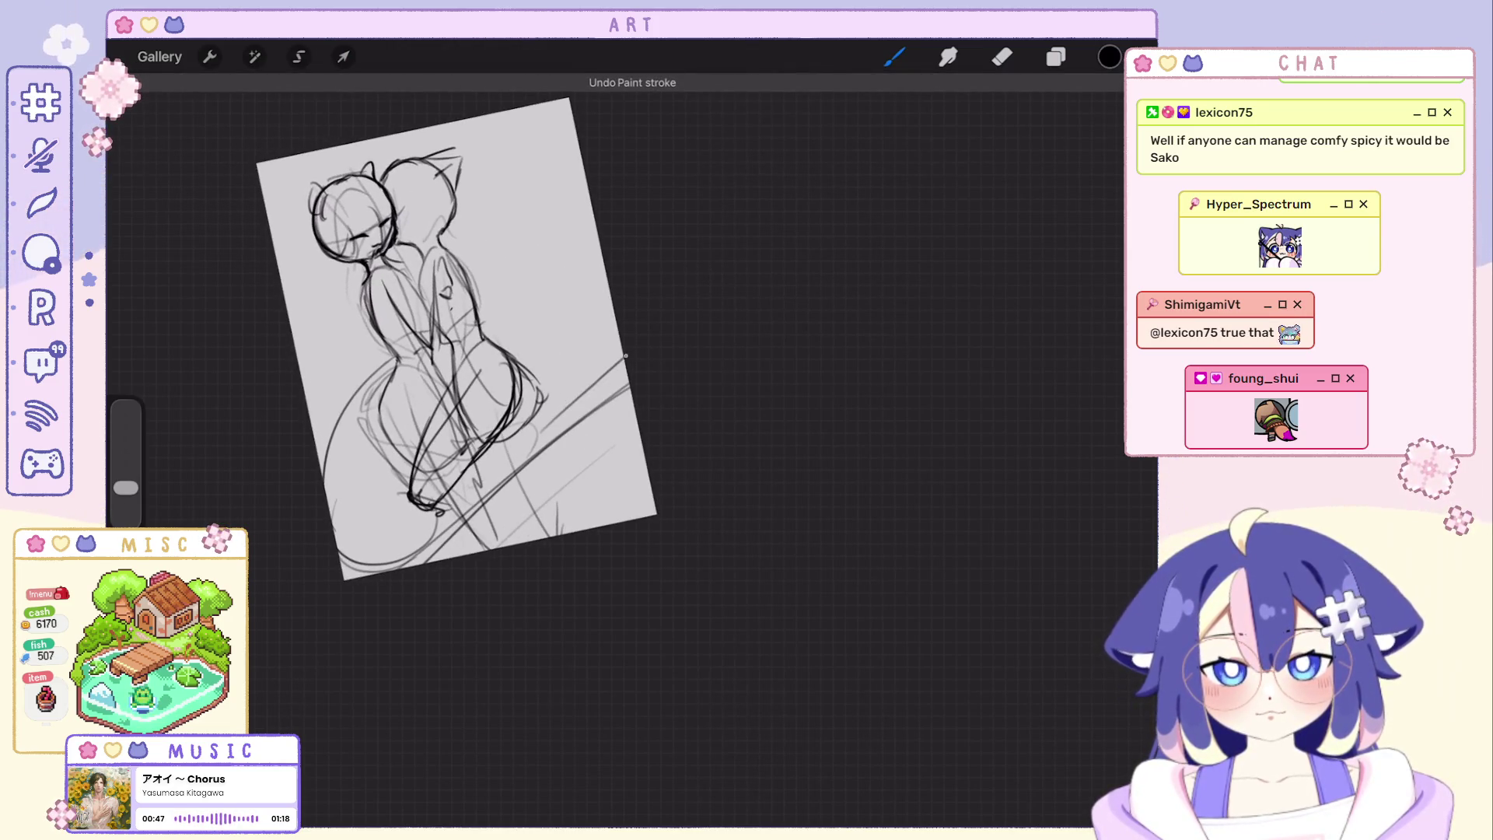
{"action": "key", "text": "ctrl+shift+z"}
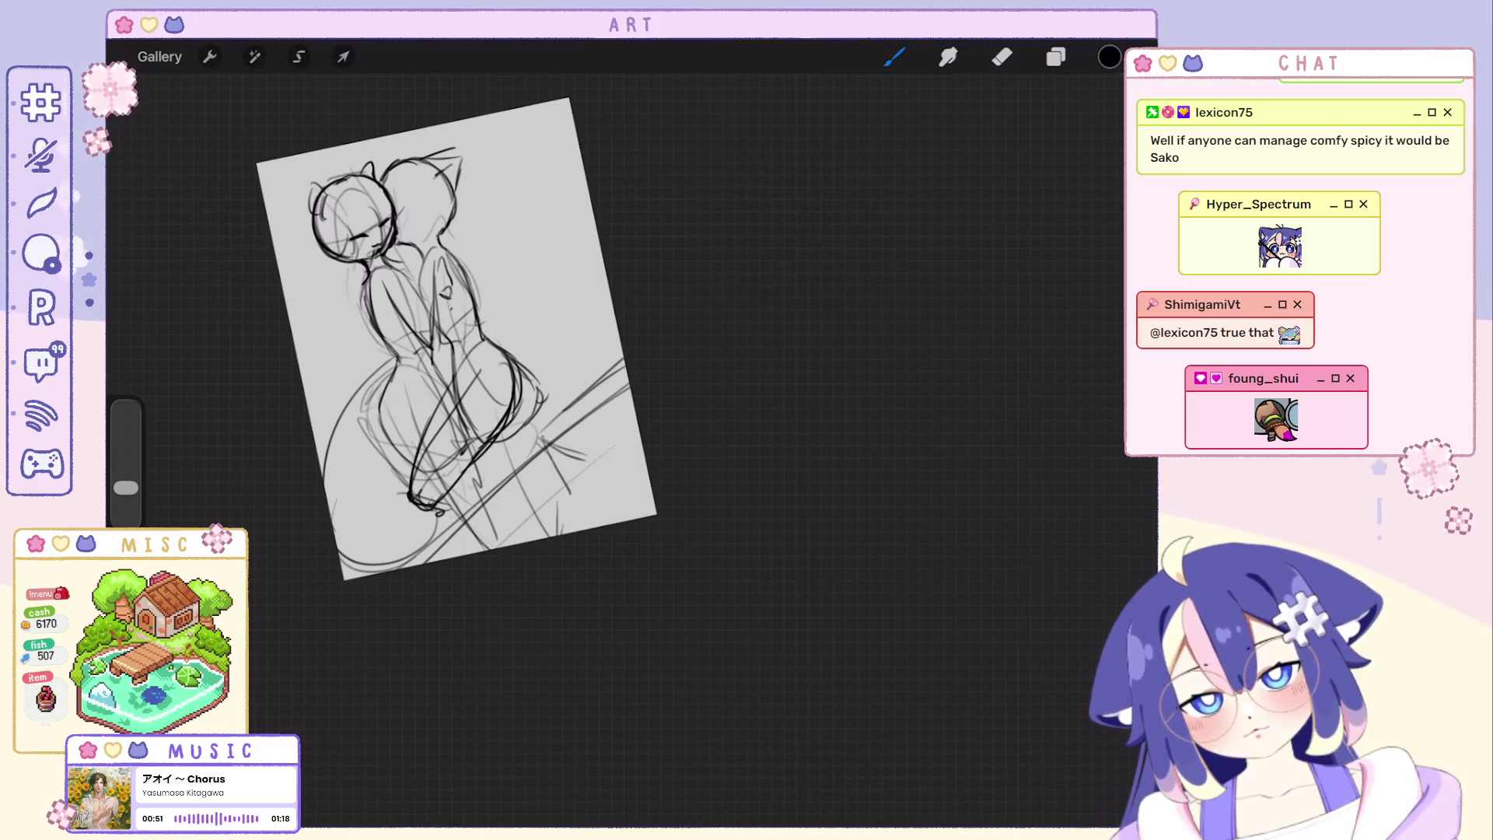
{"action": "scroll", "coordinate": [455, 339], "scroll_direction": "down", "scroll_amount": 1}
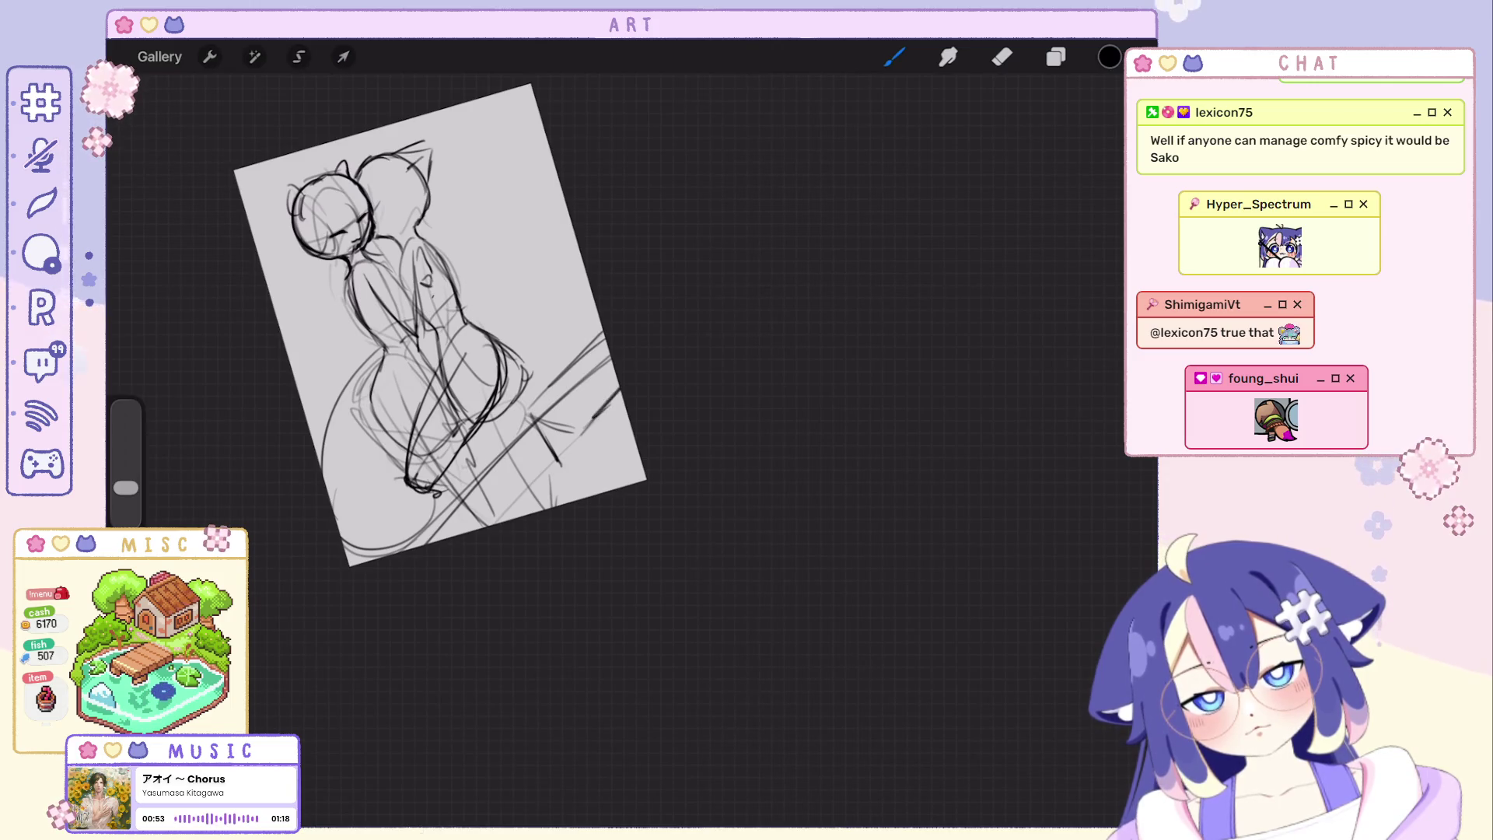
{"action": "scroll", "coordinate": [432, 321], "scroll_direction": "up", "scroll_amount": 1}
{"action": "scroll", "coordinate": [521, 336], "scroll_direction": "down", "scroll_amount": 1}
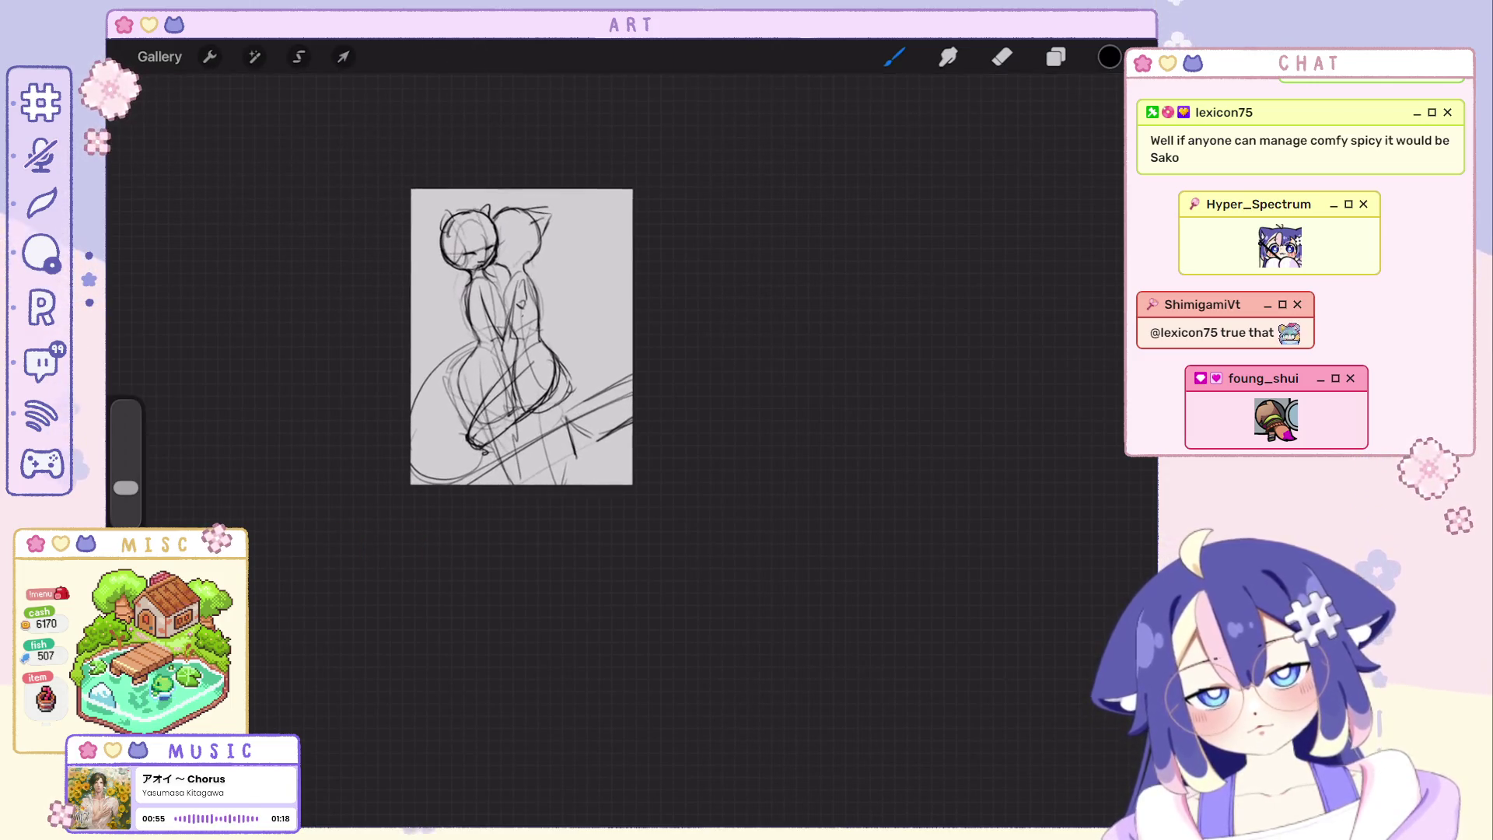
Step back and forth through the upper-right strokes, ending with them restored.
{"action": "key", "text": "ctrl+z"}
{"action": "key", "text": "ctrl+shift+z"}
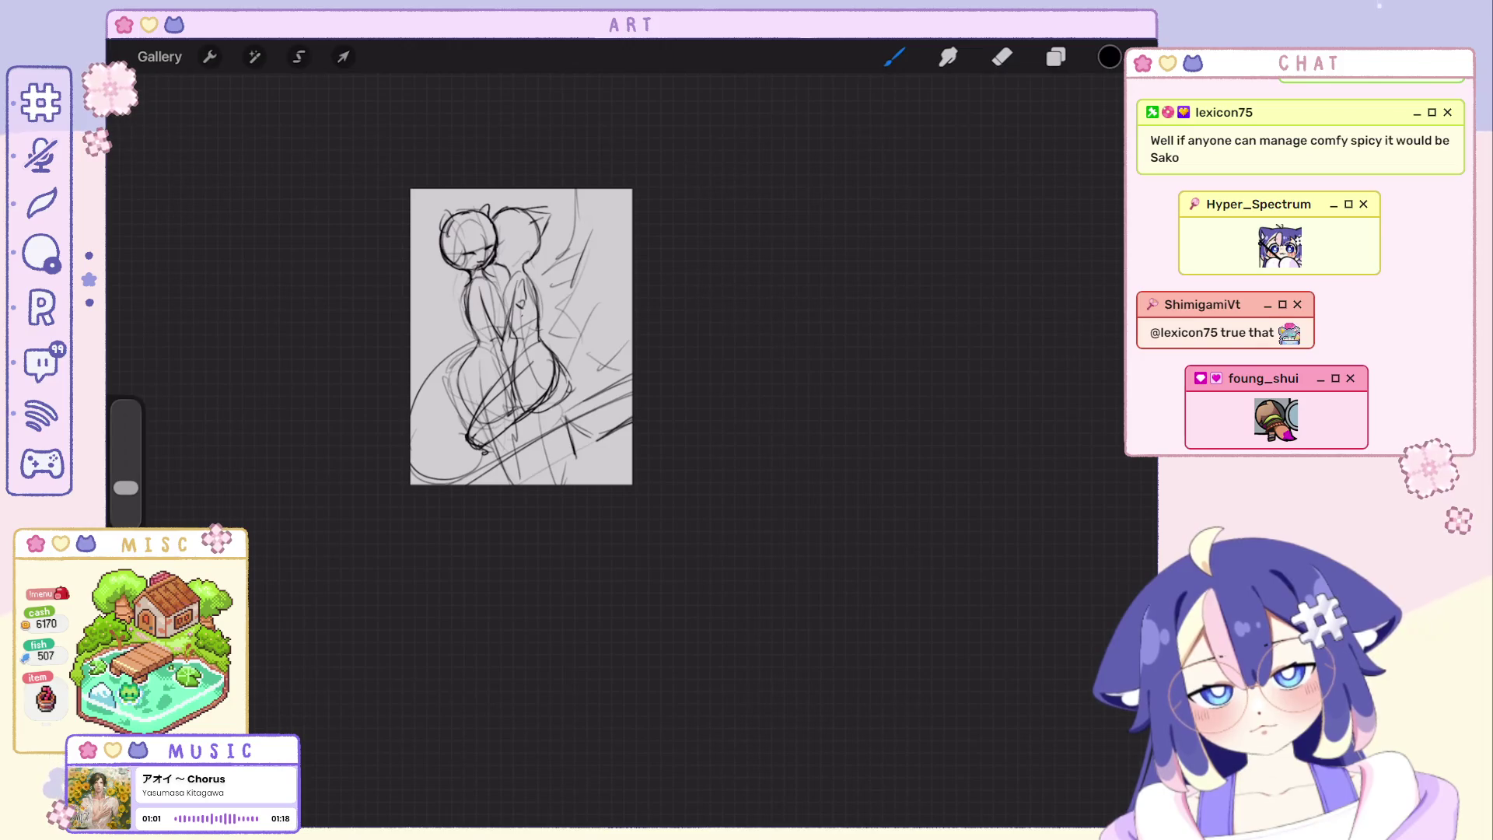
{"action": "key", "text": "ctrl+shift+z"}
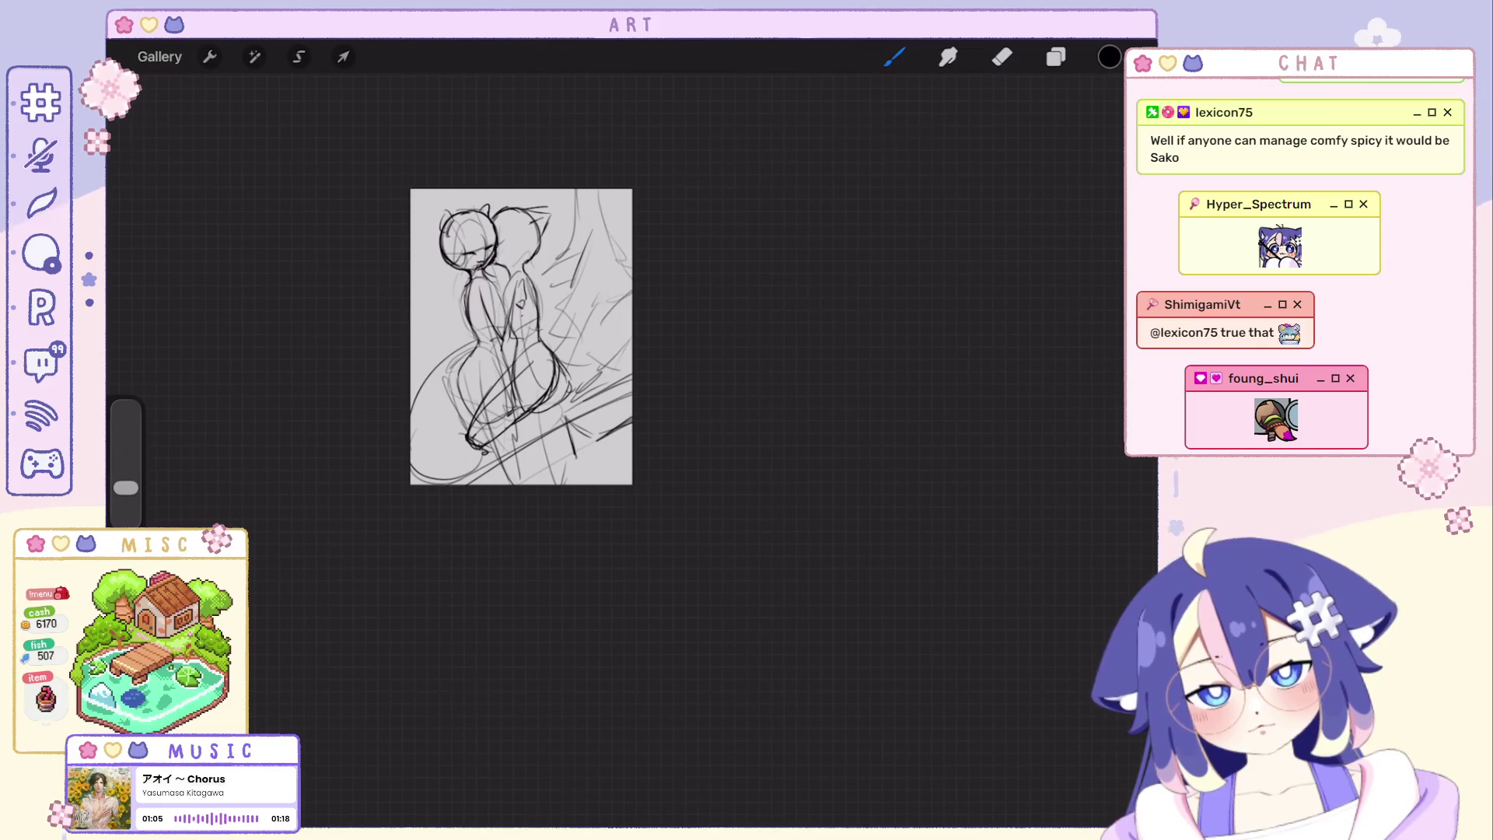
{"action": "key", "text": "ctrl+z"}
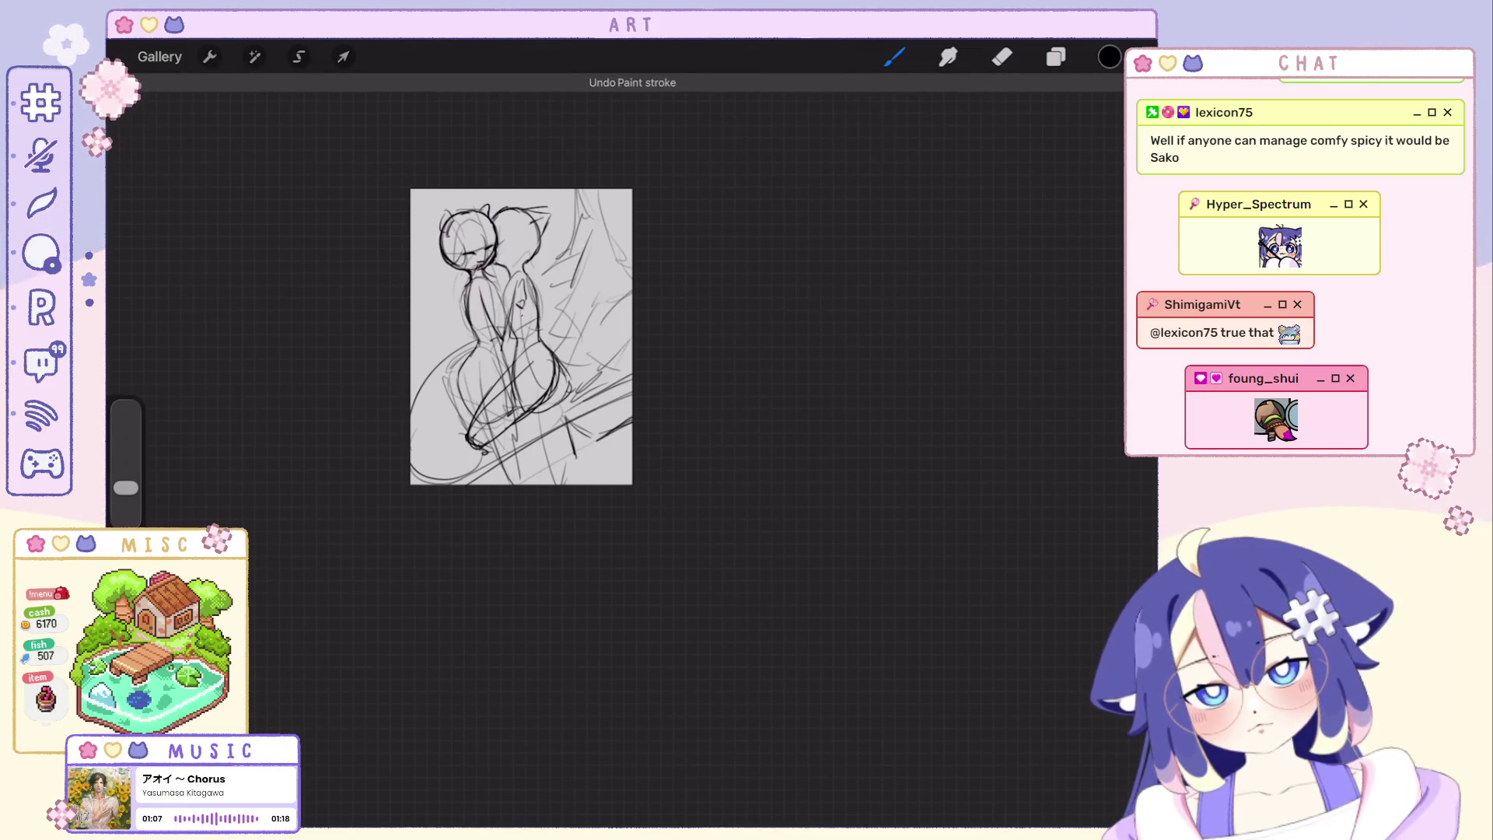
{"action": "key", "text": "ctrl+z"}
{"action": "key", "text": "ctrl+shift+z"}
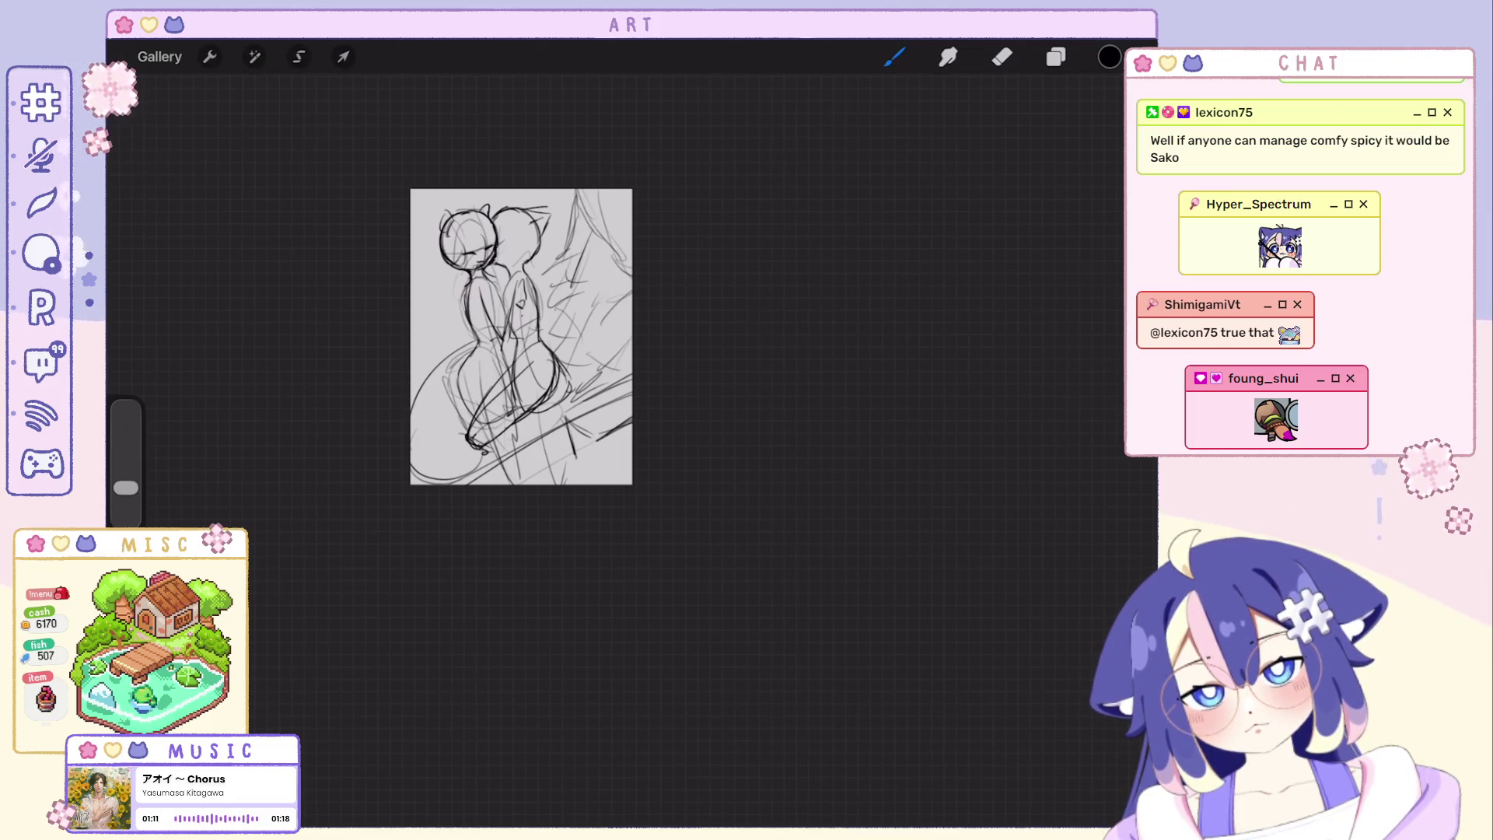
{"action": "scroll", "coordinate": [522, 336], "scroll_direction": "up", "scroll_amount": 5}
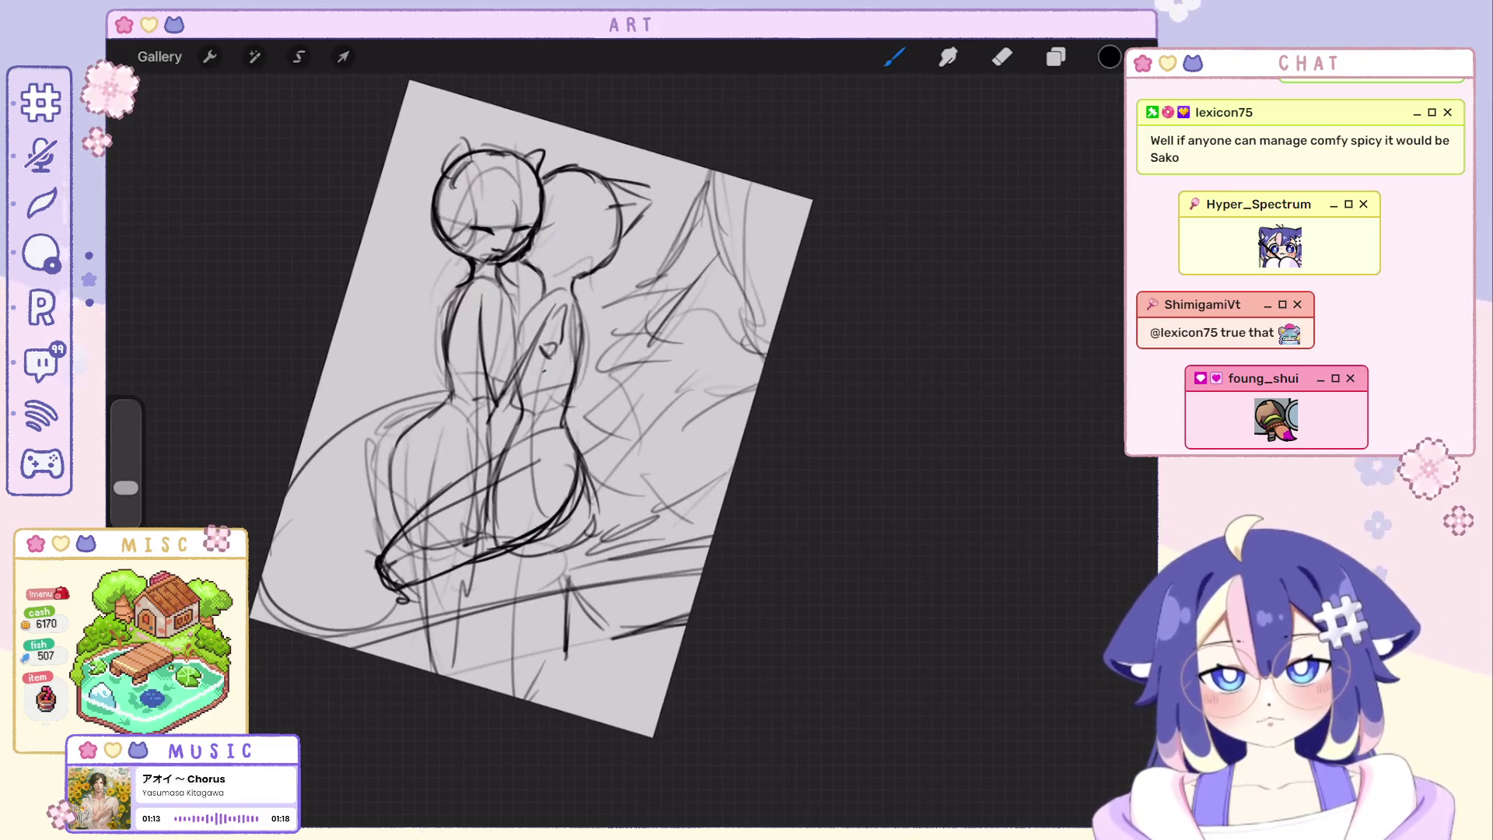
Redraw the star on top of the Christmas tree after clearing the small stroke there.
{"action": "key", "text": "ctrl+shift+z"}
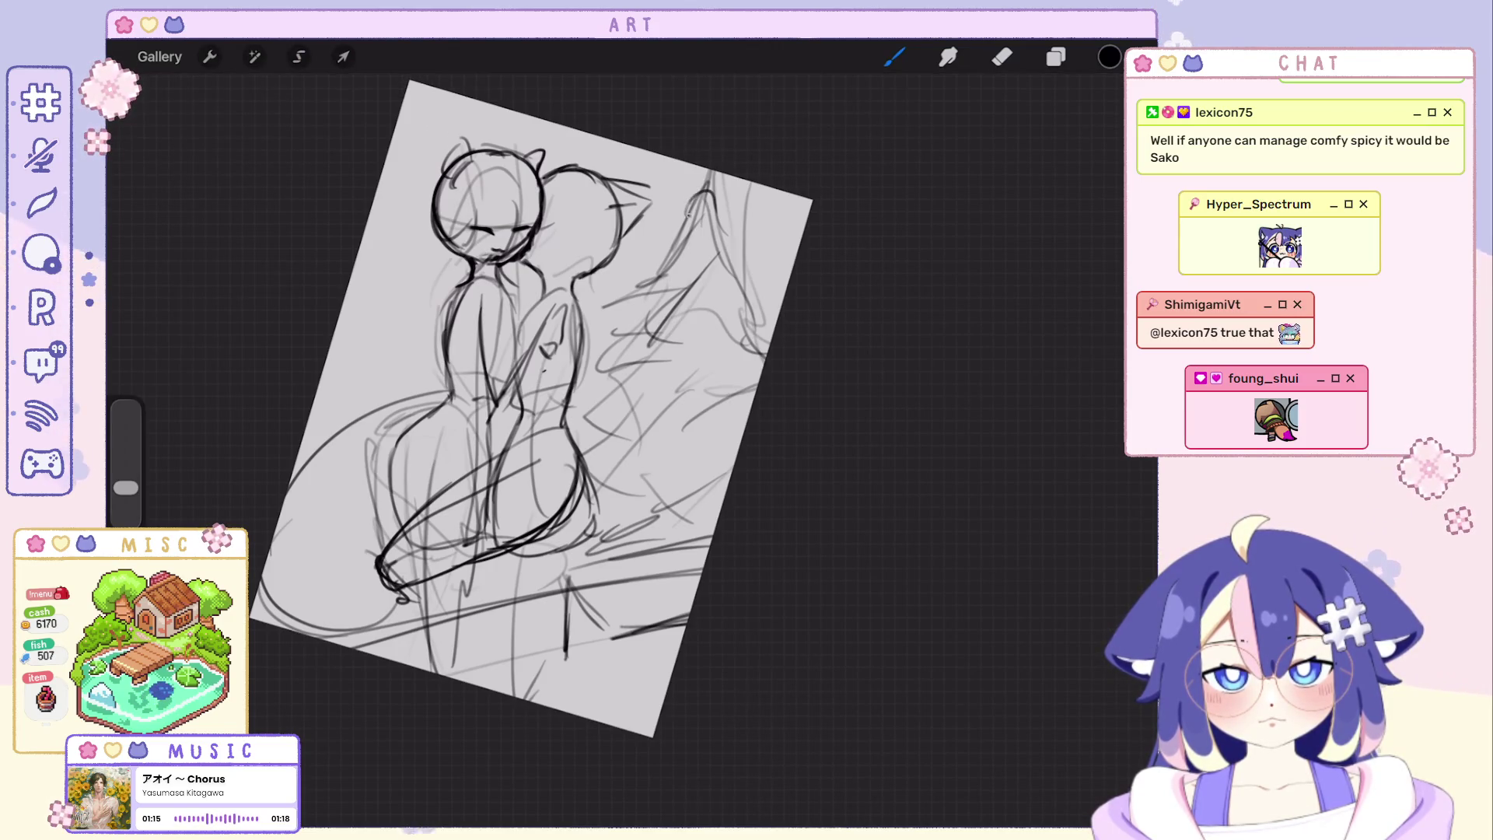
{"action": "key", "text": "ctrl+shift+z"}
{"action": "key", "text": "ctrl+shift+z"}
{"action": "key", "text": "ctrl+z"}
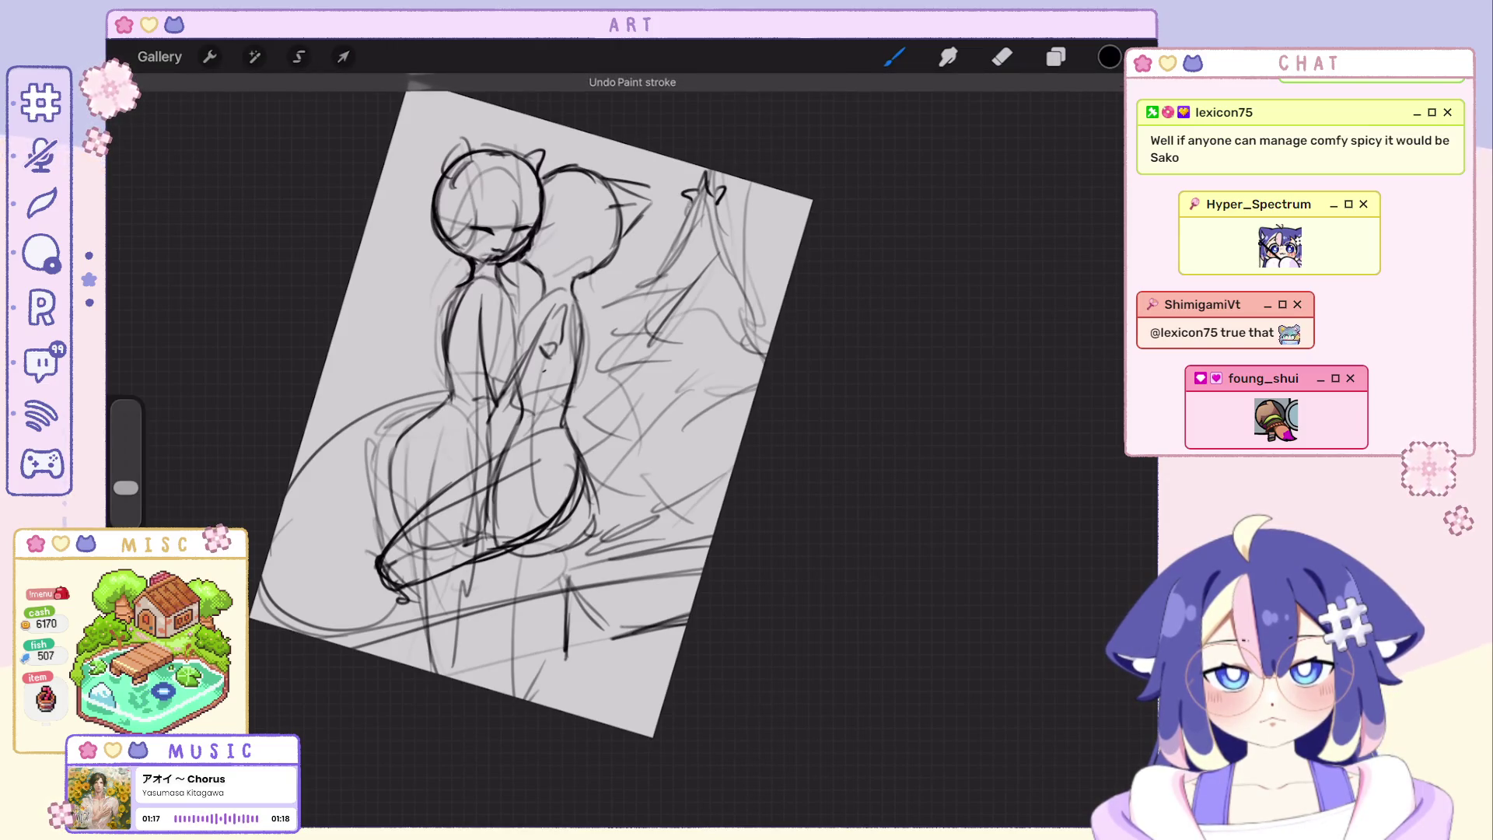
{"action": "left_click_drag", "start_coordinate": [691, 208], "coordinate": [717, 187]}
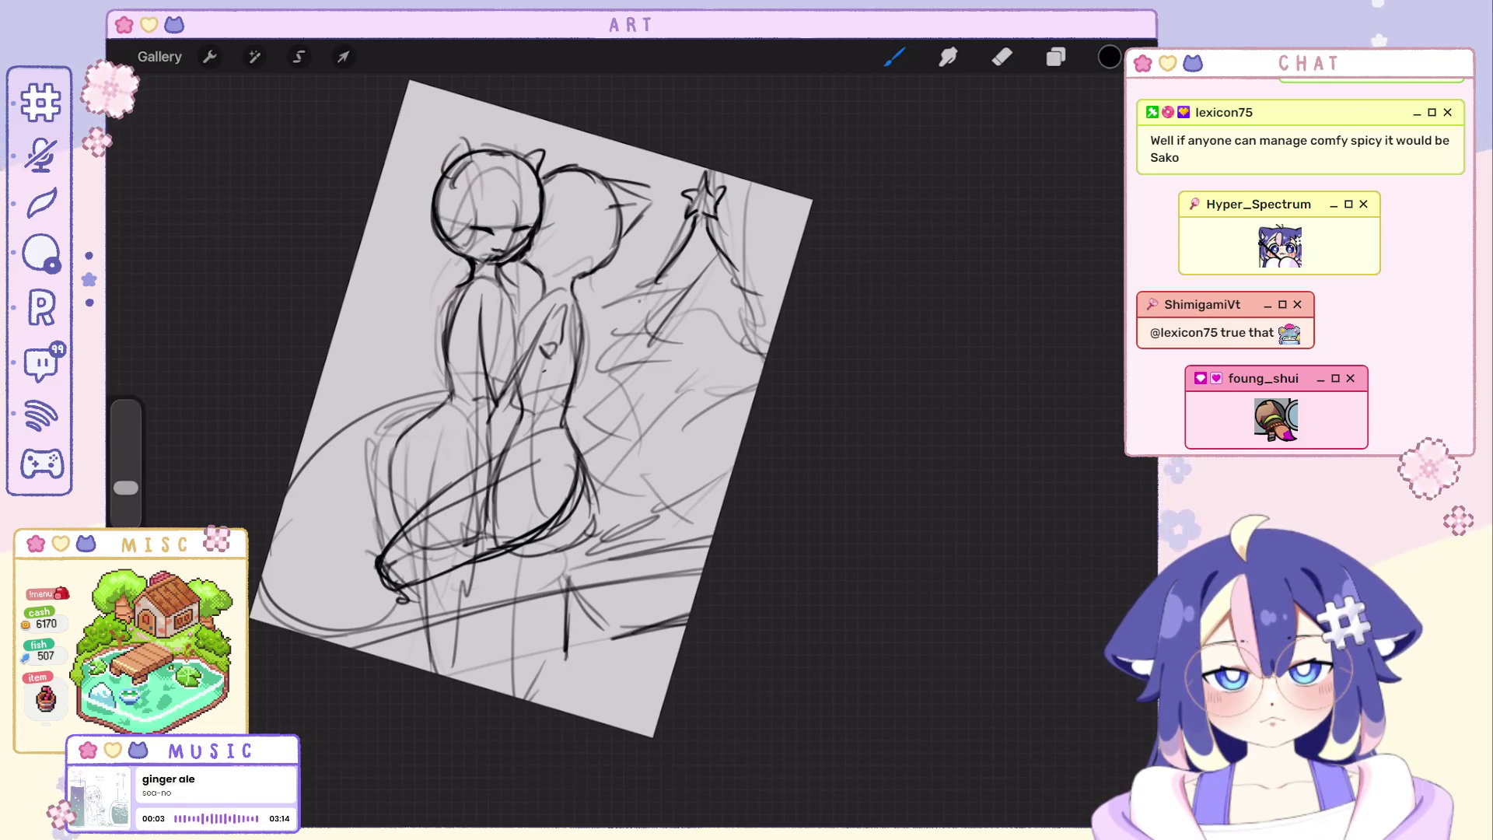
Sketch the tree's diagonal branch lines down its right side and lower tier, redoing bad ones.
{"action": "left_click_drag", "start_coordinate": [615, 339], "coordinate": [656, 285]}
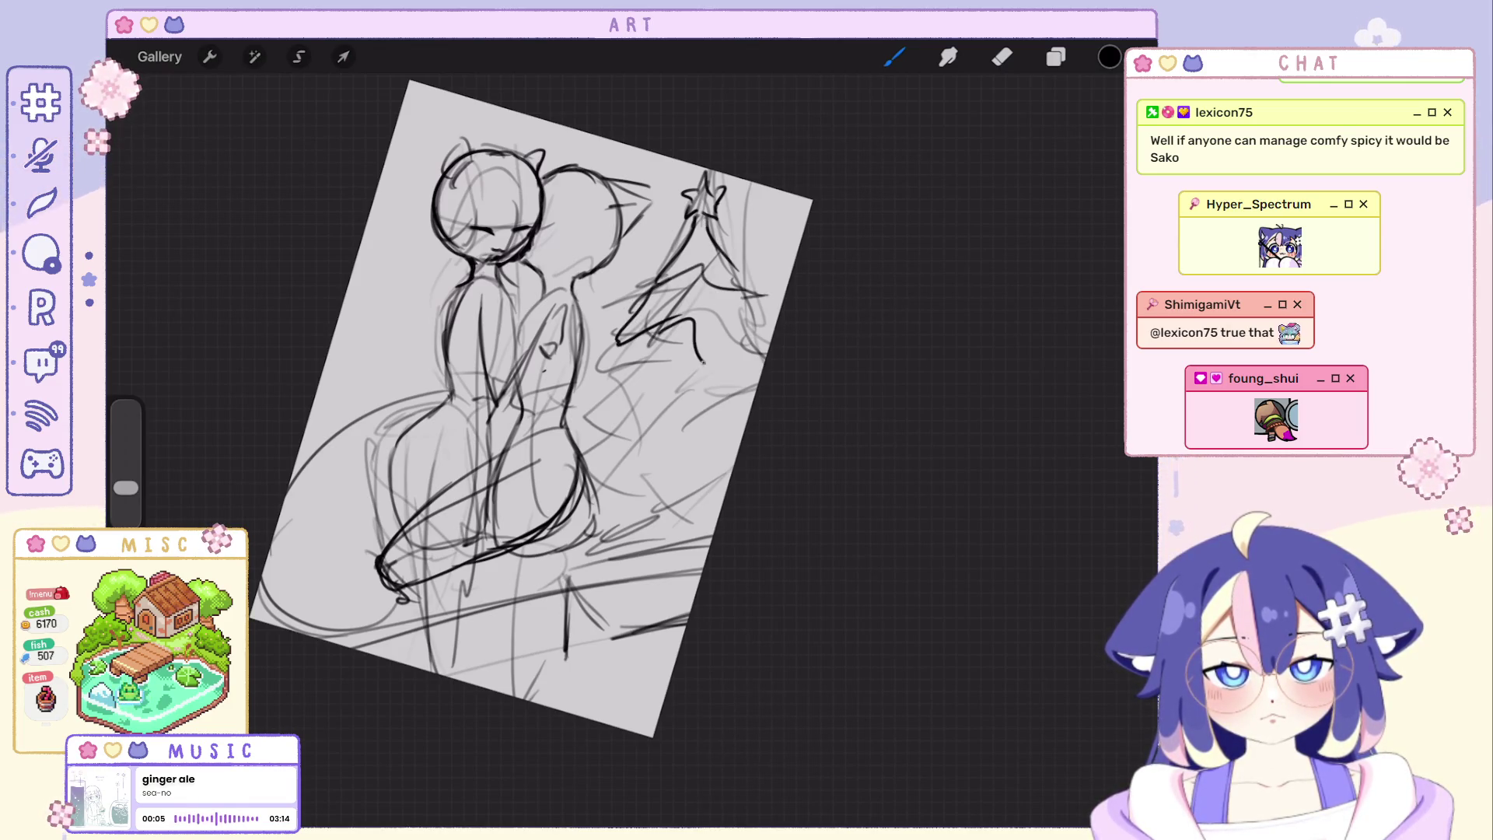
{"action": "key", "text": "ctrl+shift+z"}
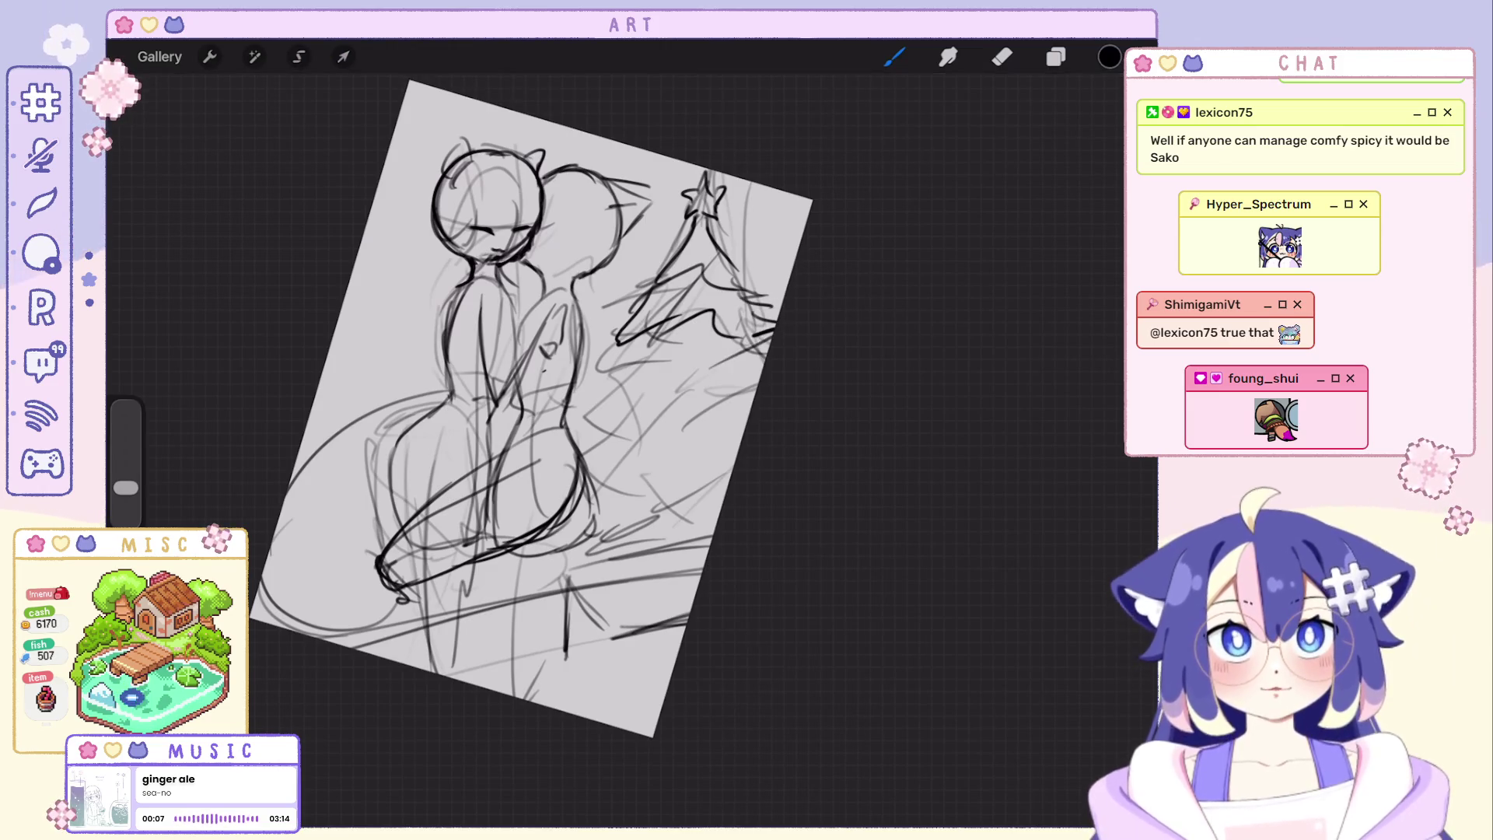
{"action": "key", "text": "ctrl+z"}
{"action": "mouse_move", "coordinate": [618, 356]}
{"action": "left_mouse_down"}
{"action": "mouse_move", "coordinate": [590, 399]}
{"action": "mouse_move", "coordinate": [733, 376]}
{"action": "mouse_move", "coordinate": [735, 355]}
{"action": "left_mouse_up"}
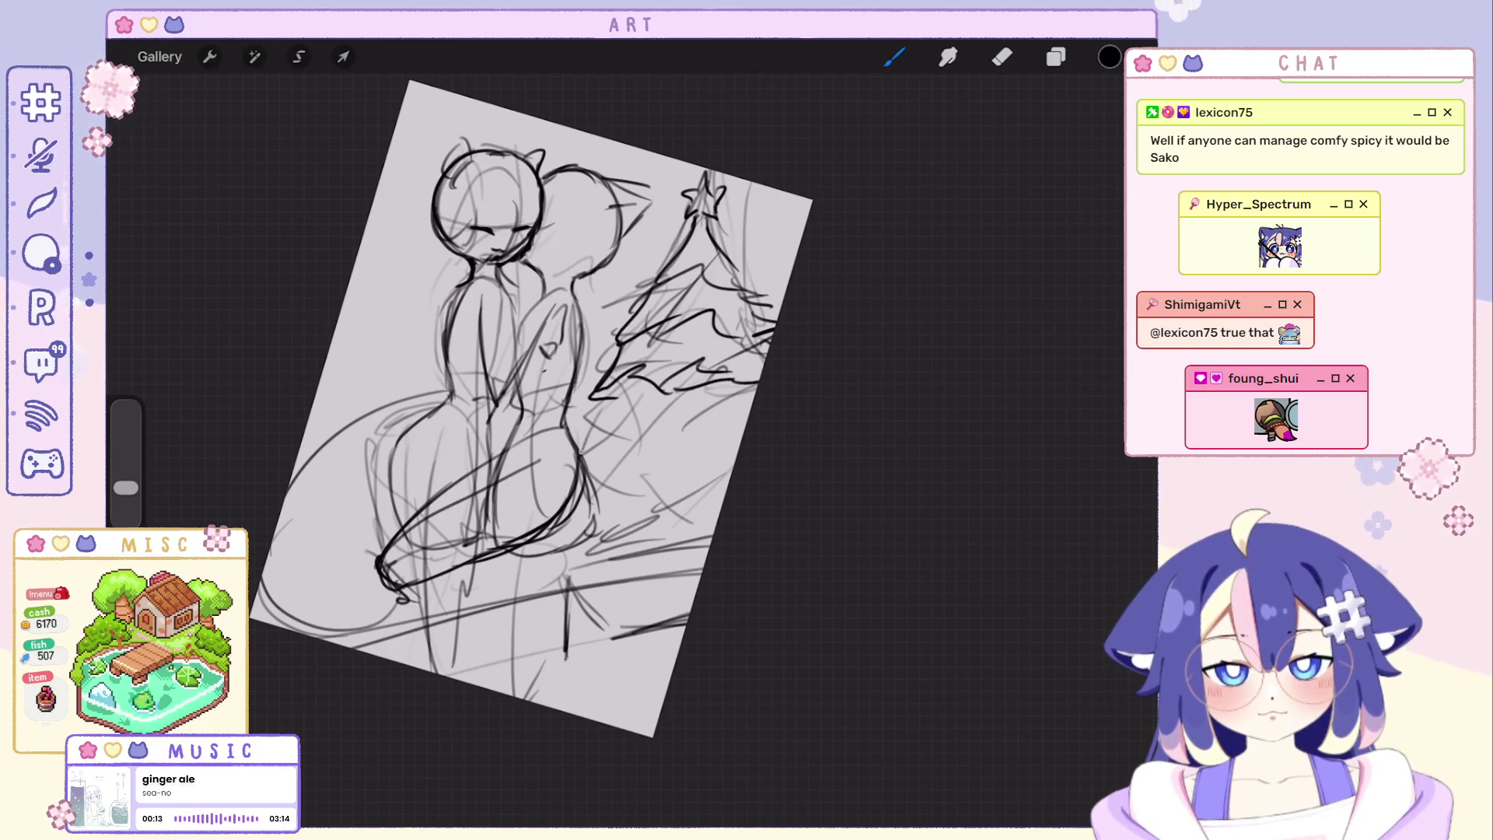
{"action": "key", "text": "ctrl+z"}
{"action": "left_click_drag", "start_coordinate": [578, 444], "coordinate": [752, 418]}
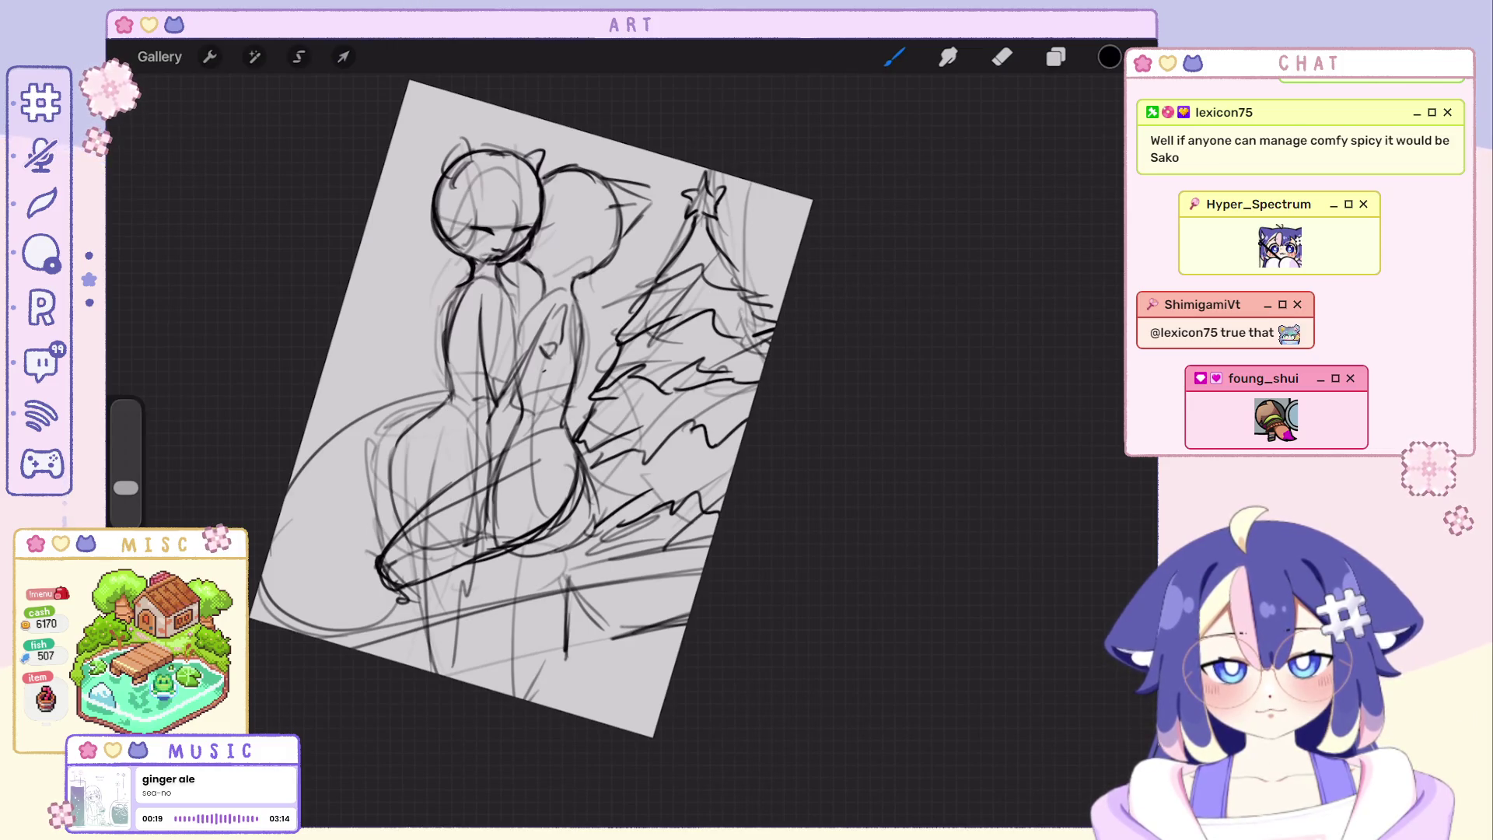
{"action": "scroll", "coordinate": [631, 444], "scroll_direction": "up", "scroll_amount": 3}
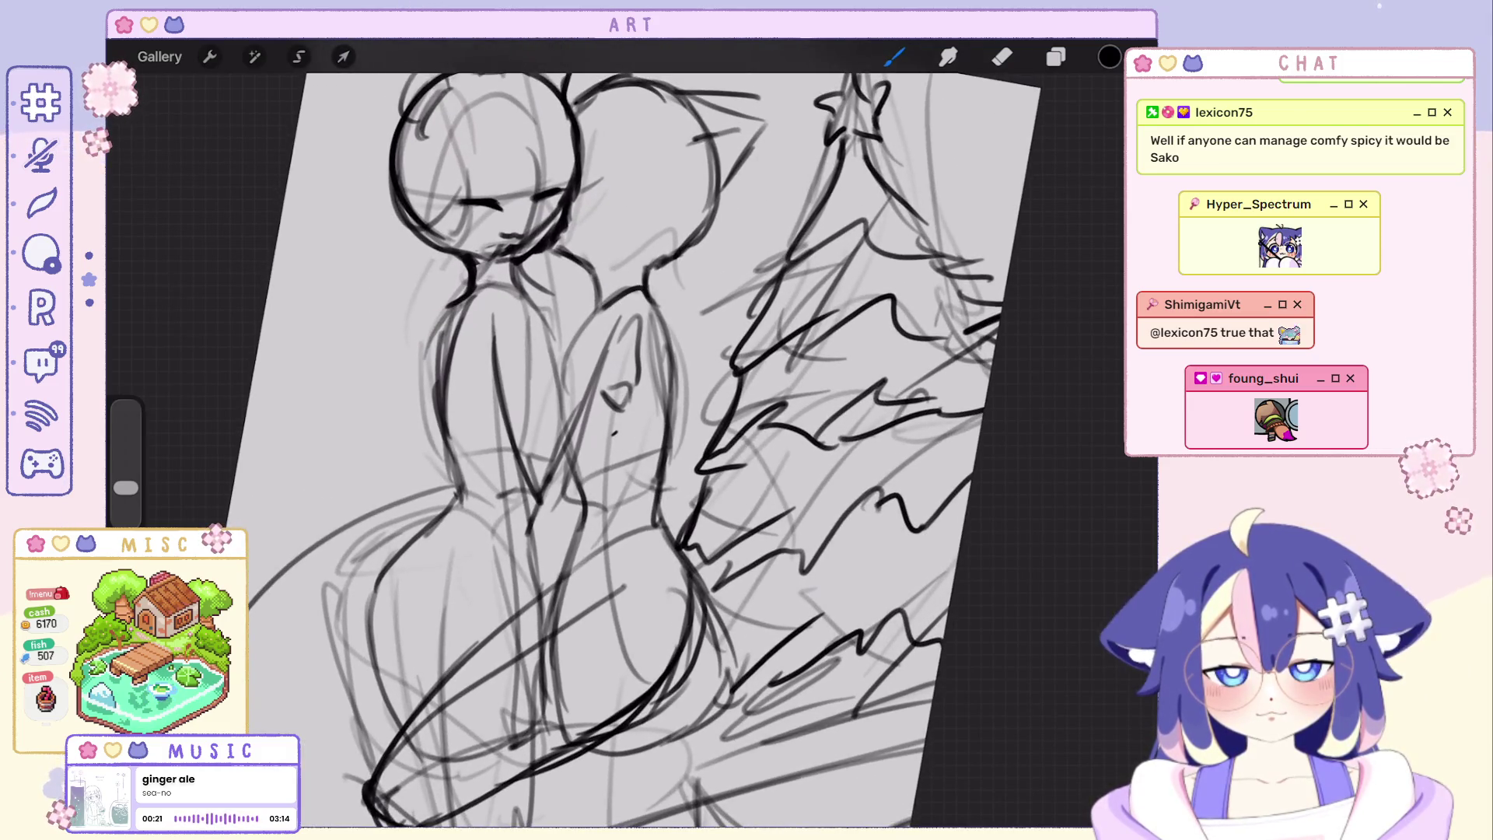
{"action": "scroll", "coordinate": [630, 444], "scroll_direction": "up", "scroll_amount": 2}
{"action": "scroll", "coordinate": [630, 443], "scroll_direction": "down", "scroll_amount": 3}
{"action": "scroll", "coordinate": [630, 444], "scroll_direction": "up", "scroll_amount": 2}
{"action": "scroll", "coordinate": [630, 443], "scroll_direction": "down", "scroll_amount": 5}
Draw the box's vertical edge and top diagonal edge beneath the tree, undoing two bad strokes.
{"action": "left_click_drag", "start_coordinate": [556, 421], "coordinate": [559, 503]}
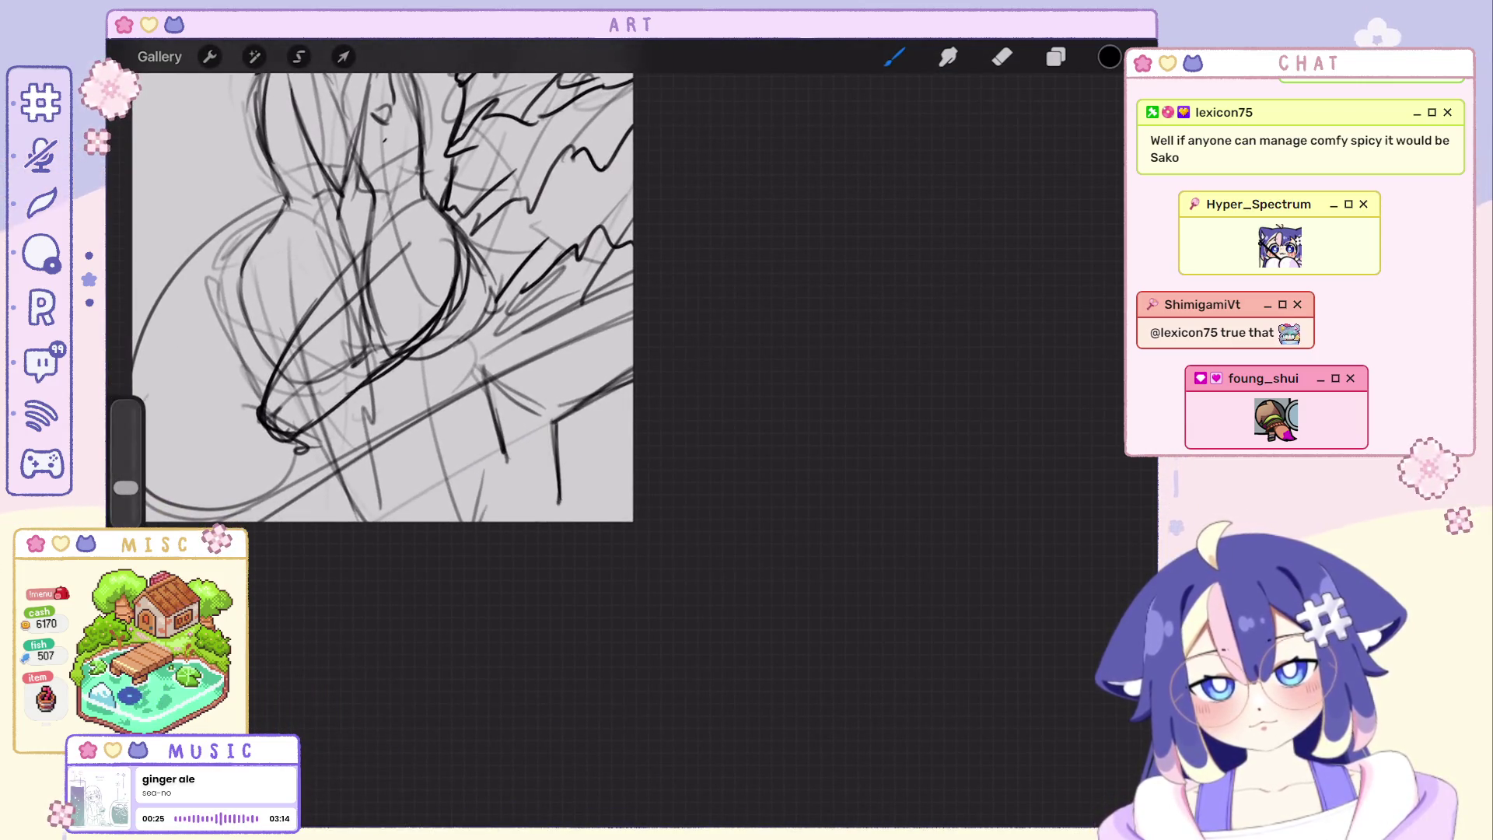
{"action": "scroll", "coordinate": [433, 315], "scroll_direction": "up", "scroll_amount": 2}
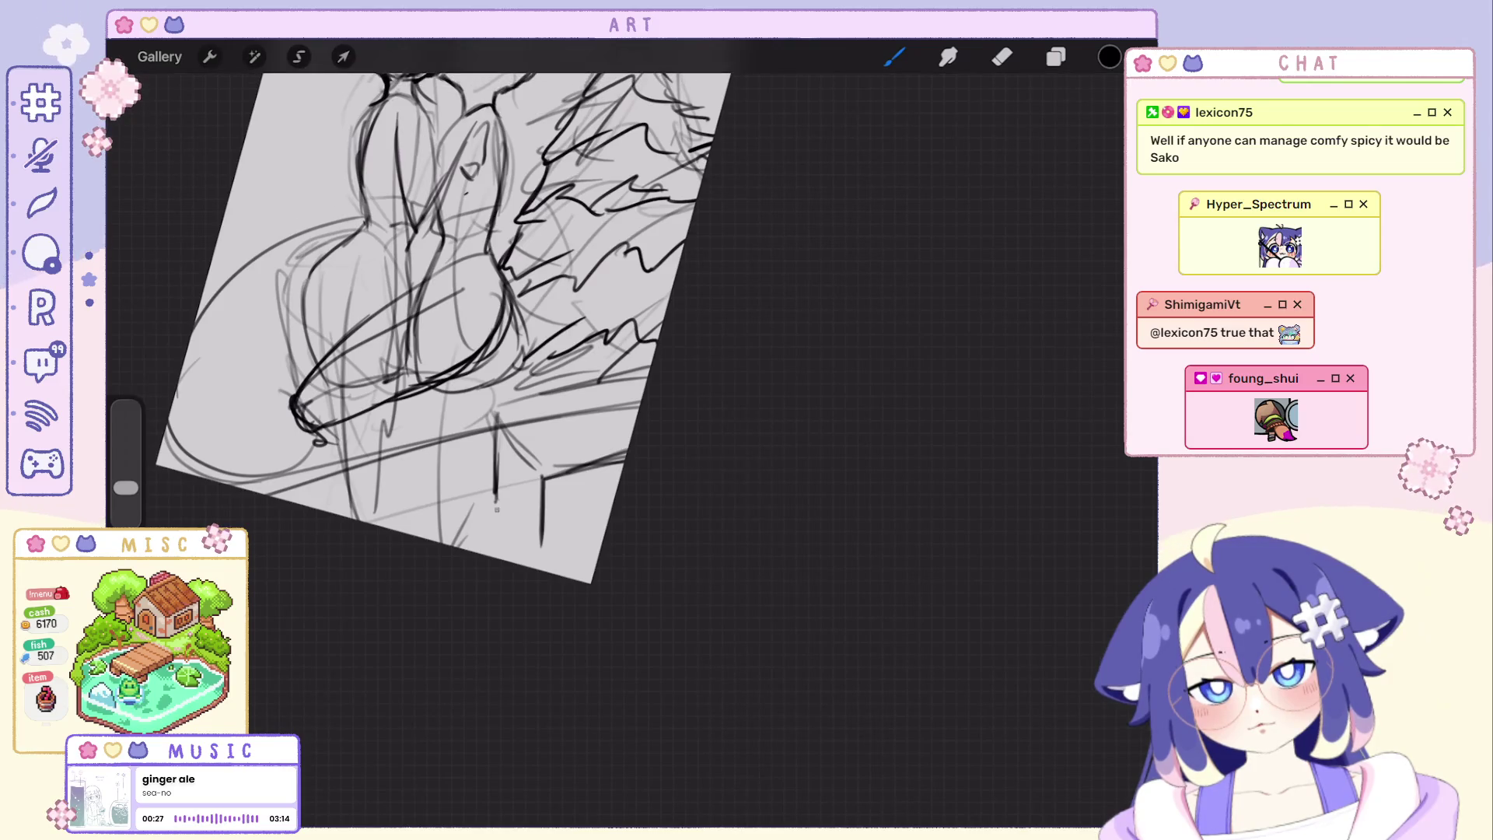
{"action": "scroll", "coordinate": [420, 316], "scroll_direction": "up", "scroll_amount": 2}
{"action": "scroll", "coordinate": [420, 316], "scroll_direction": "up", "scroll_amount": 1}
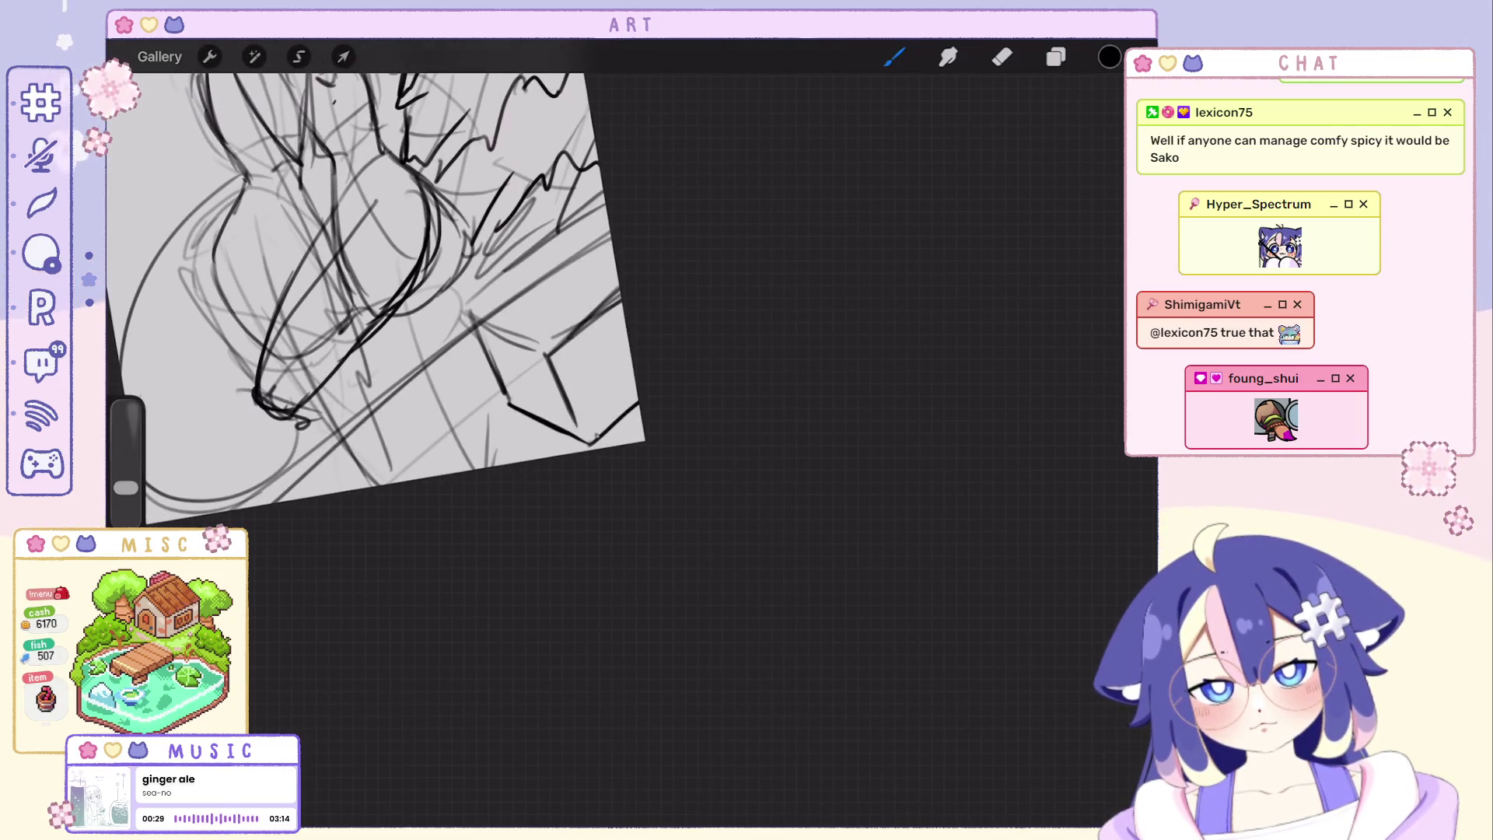
{"action": "scroll", "coordinate": [484, 339], "scroll_direction": "down", "scroll_amount": 2}
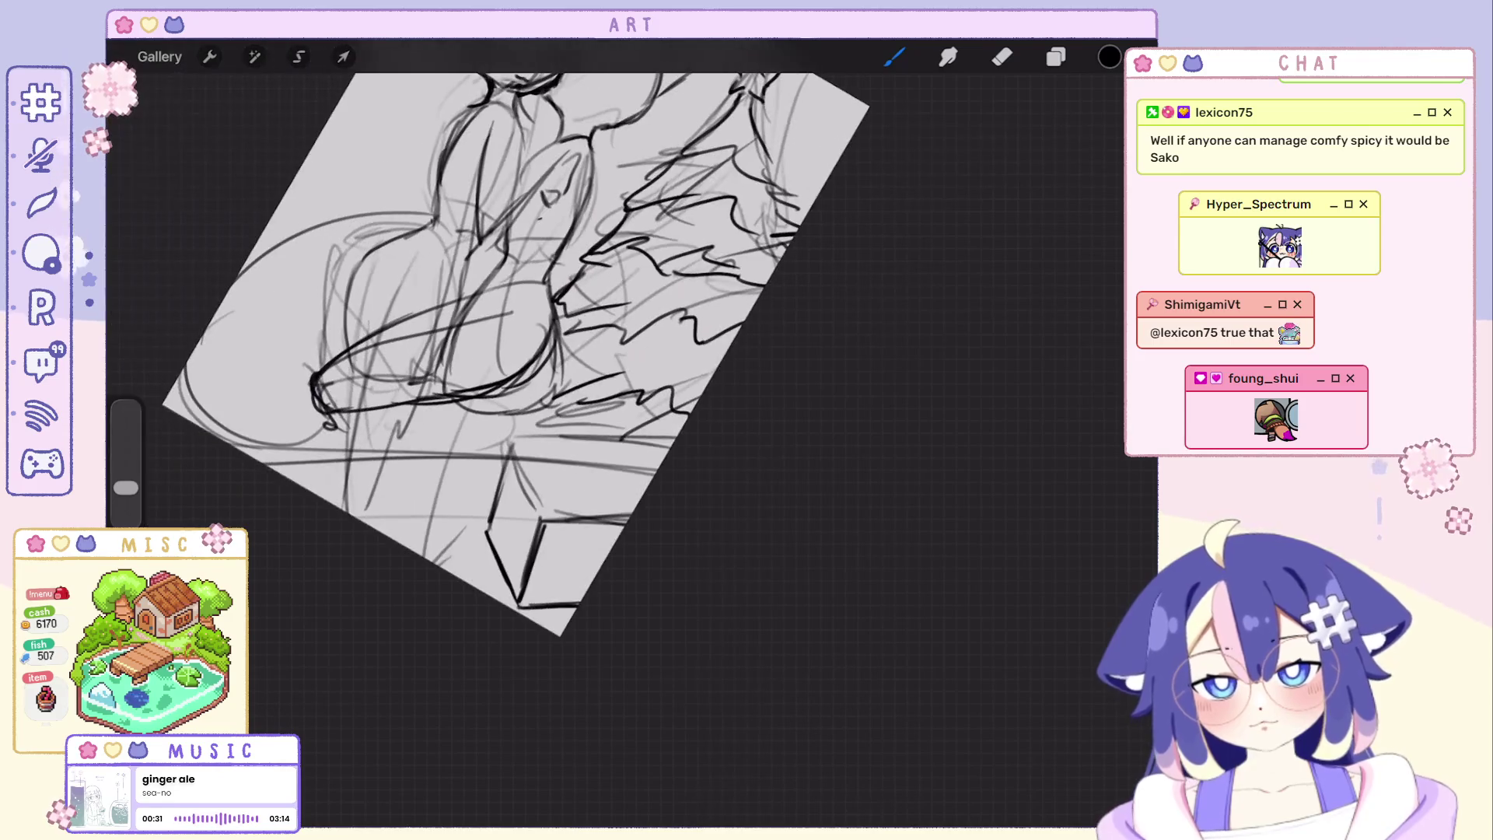
{"action": "scroll", "coordinate": [466, 315], "scroll_direction": "up", "scroll_amount": 2}
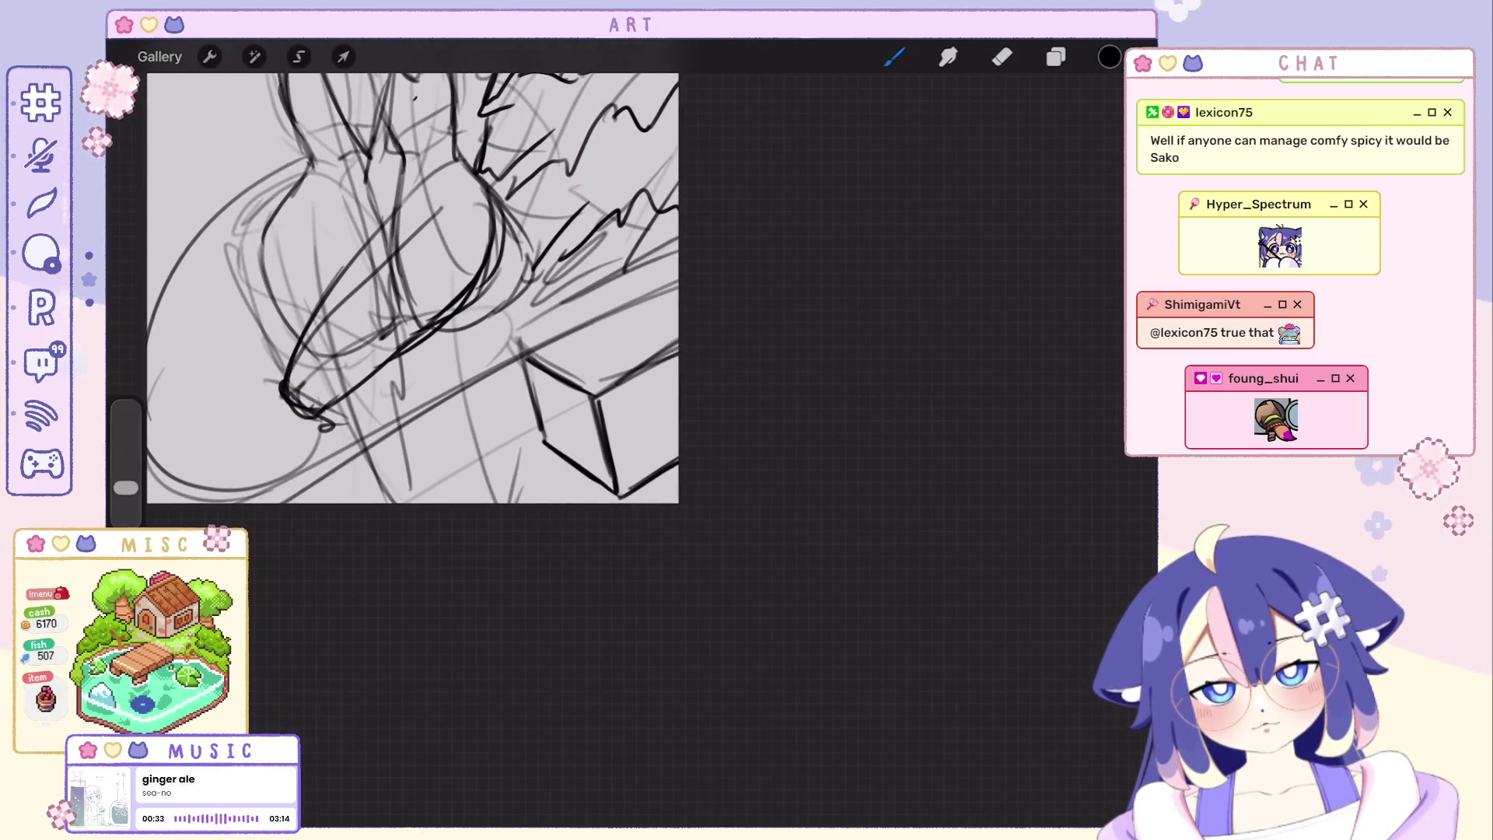
{"action": "left_click_drag", "start_coordinate": [570, 309], "coordinate": [679, 247]}
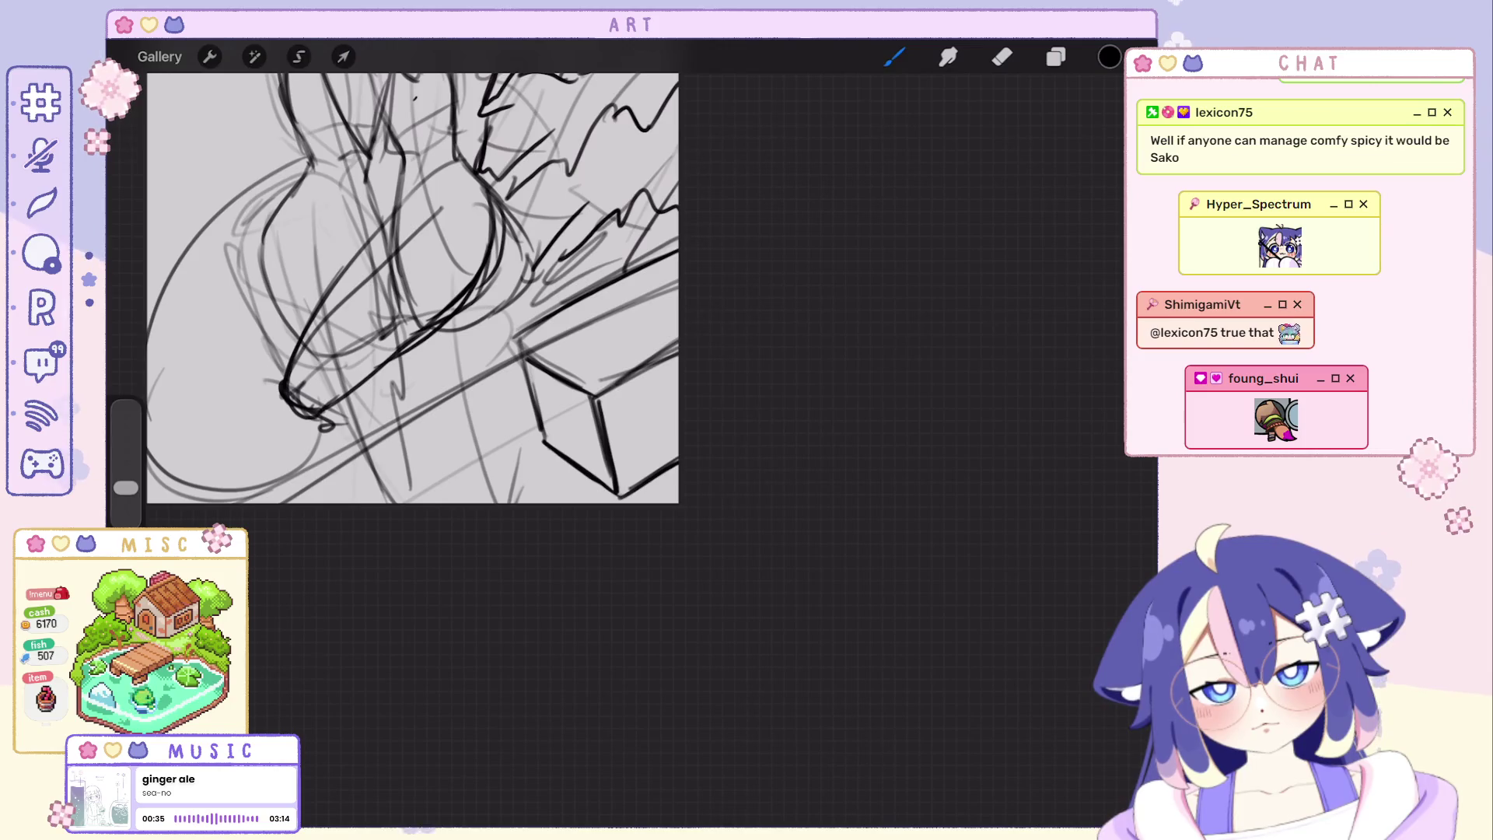
{"action": "scroll", "coordinate": [493, 327], "scroll_direction": "down", "scroll_amount": 2}
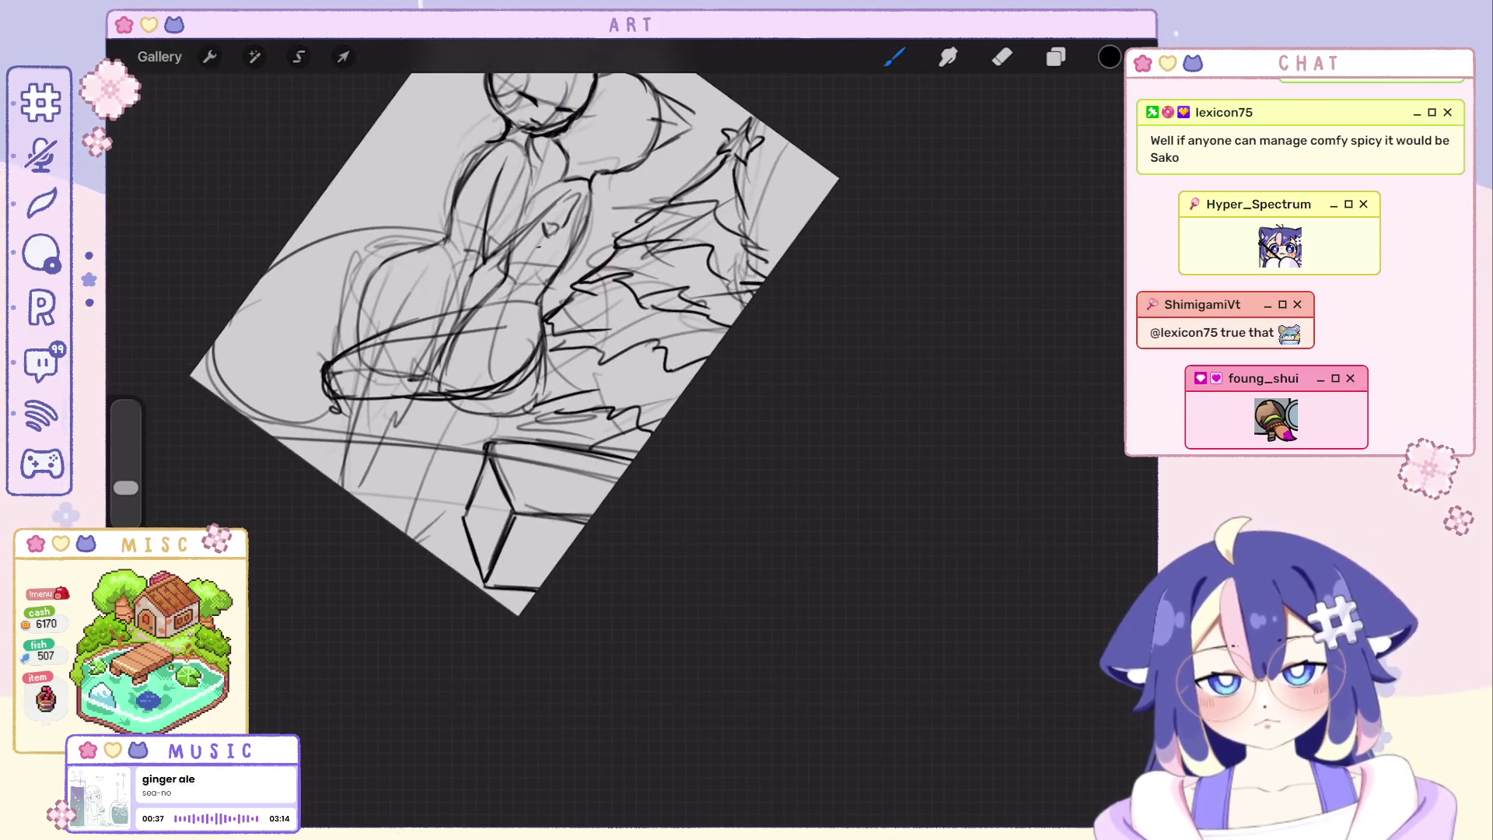
{"action": "scroll", "coordinate": [514, 338], "scroll_direction": "down", "scroll_amount": 1}
{"action": "scroll", "coordinate": [468, 292], "scroll_direction": "up", "scroll_amount": 3}
{"action": "scroll", "coordinate": [466, 291], "scroll_direction": "up", "scroll_amount": 1}
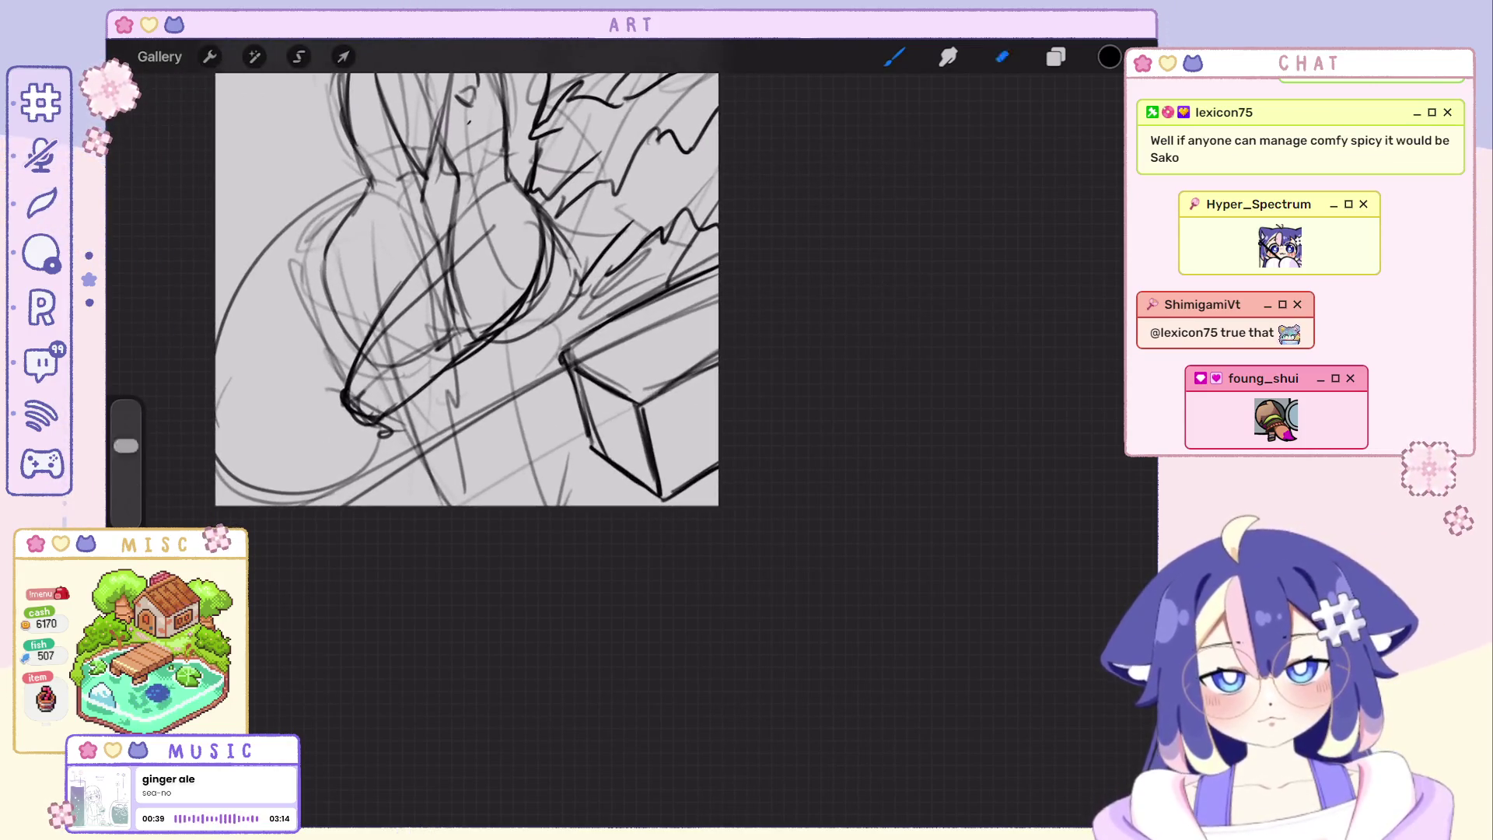
{"action": "scroll", "coordinate": [487, 279], "scroll_direction": "down", "scroll_amount": 1}
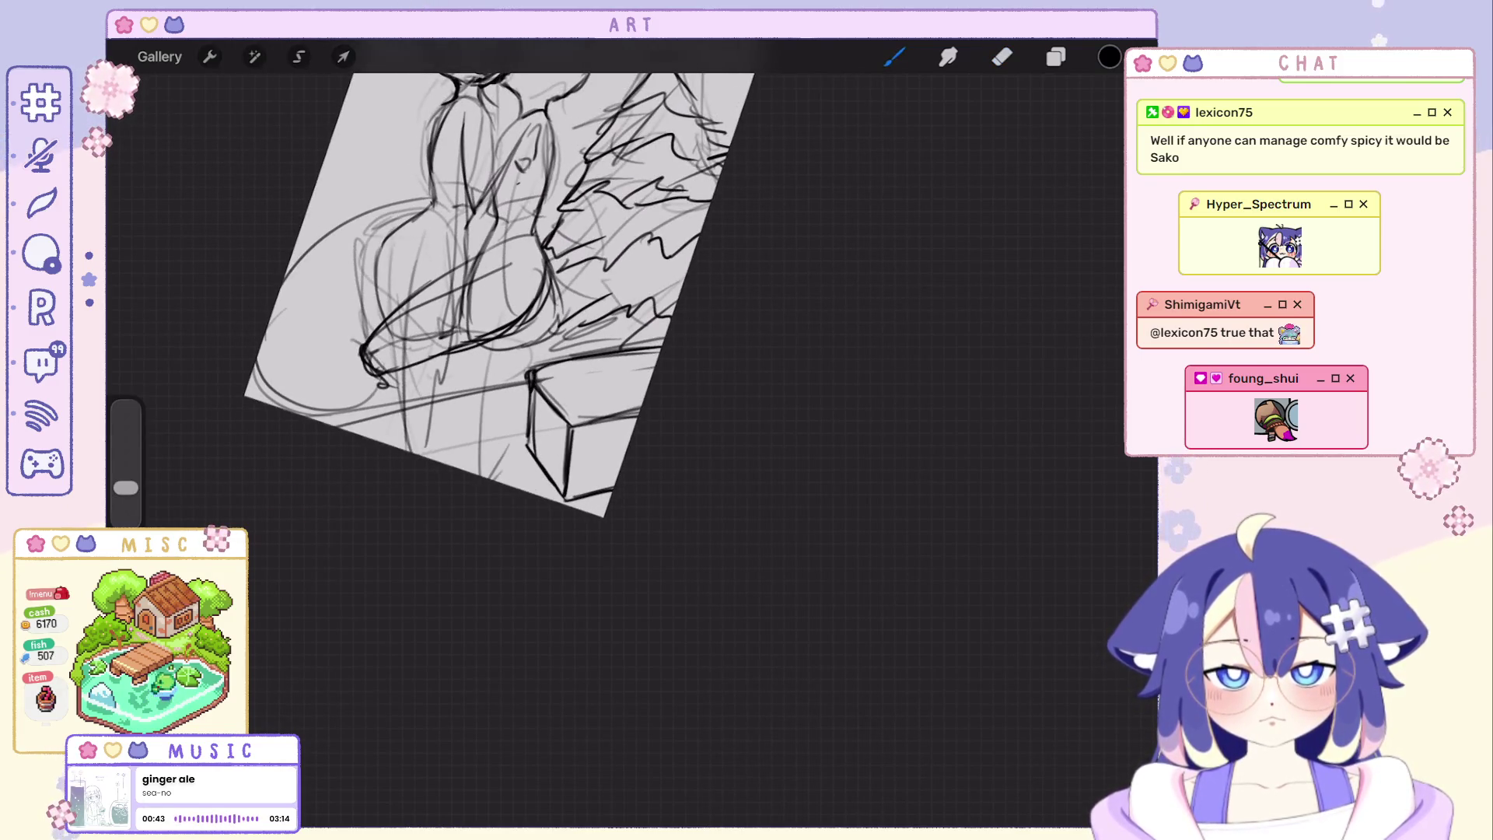
{"action": "scroll", "coordinate": [483, 251], "scroll_direction": "up", "scroll_amount": 1}
{"action": "scroll", "coordinate": [482, 251], "scroll_direction": "up", "scroll_amount": 2}
{"action": "scroll", "coordinate": [482, 251], "scroll_direction": "up", "scroll_amount": 1}
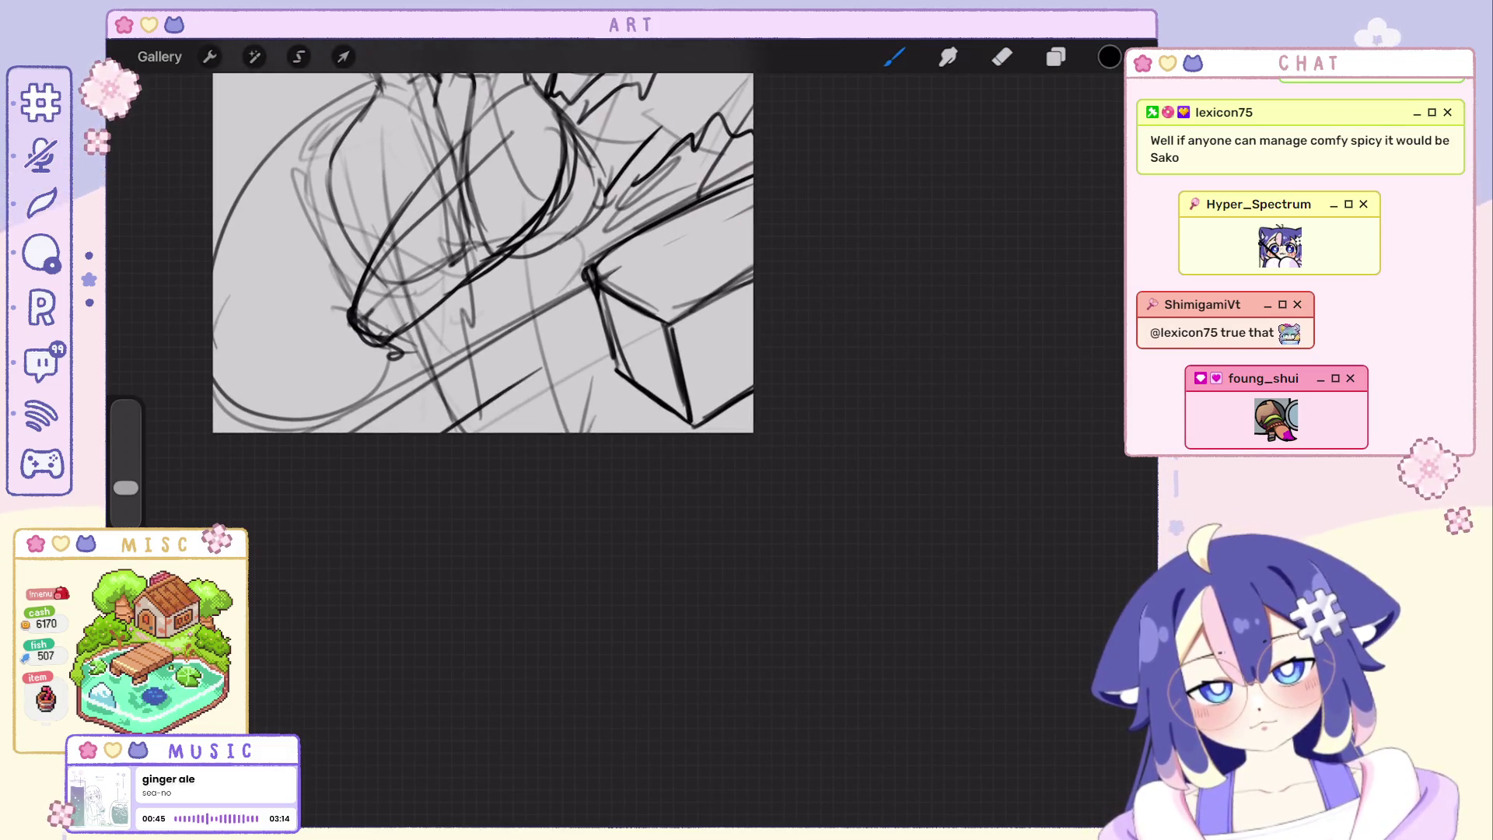
{"action": "scroll", "coordinate": [514, 292], "scroll_direction": "down", "scroll_amount": 1}
{"action": "key", "text": "ctrl+z"}
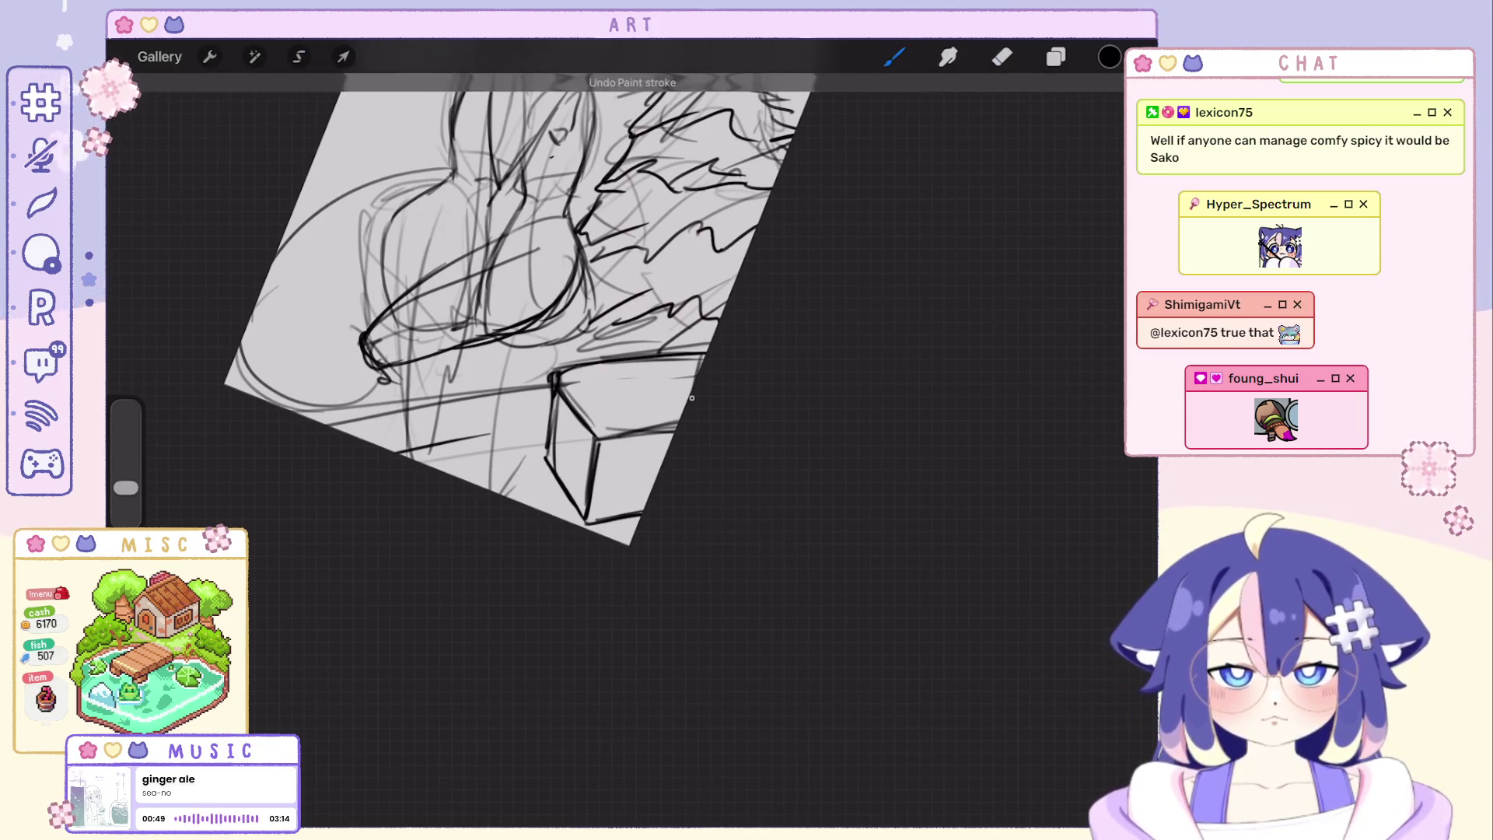
{"action": "scroll", "coordinate": [514, 293], "scroll_direction": "up", "scroll_amount": 1}
{"action": "key", "text": "ctrl+z"}
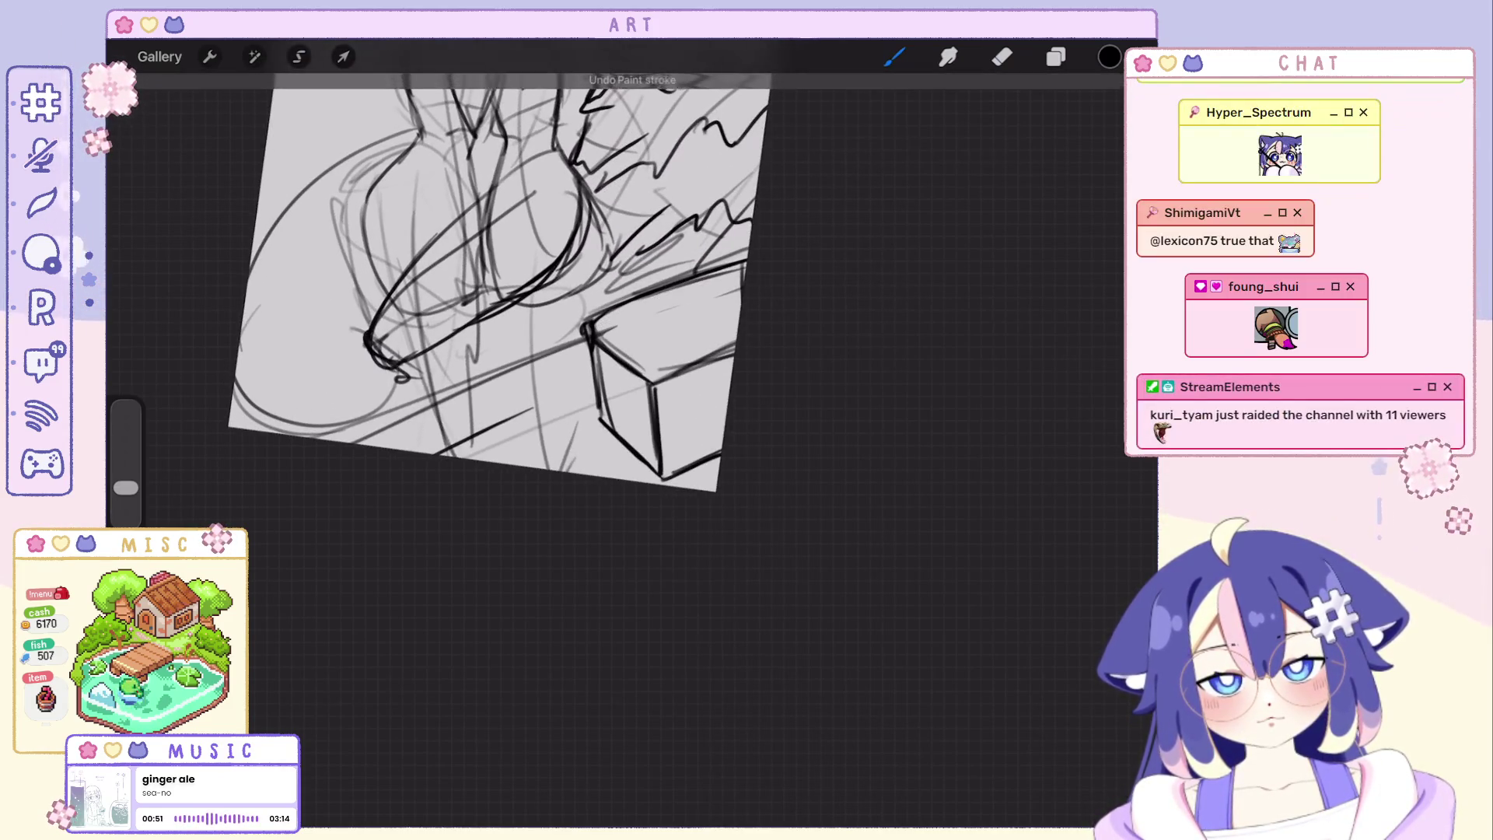
{"action": "scroll", "coordinate": [490, 292], "scroll_direction": "down", "scroll_amount": 1}
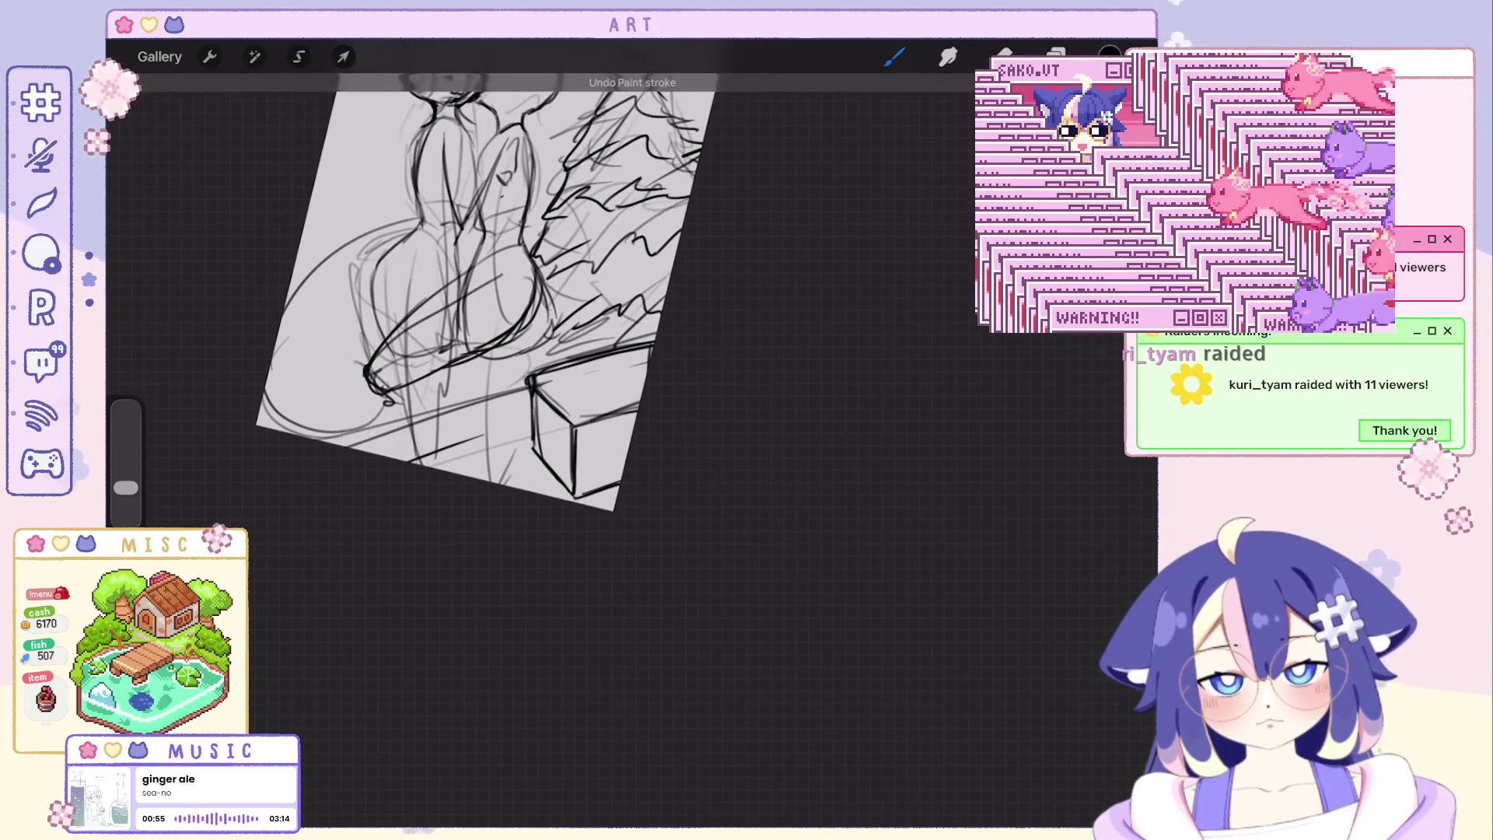
{"action": "scroll", "coordinate": [467, 269], "scroll_direction": "up", "scroll_amount": 1}
{"action": "key", "text": "ctrl+z"}
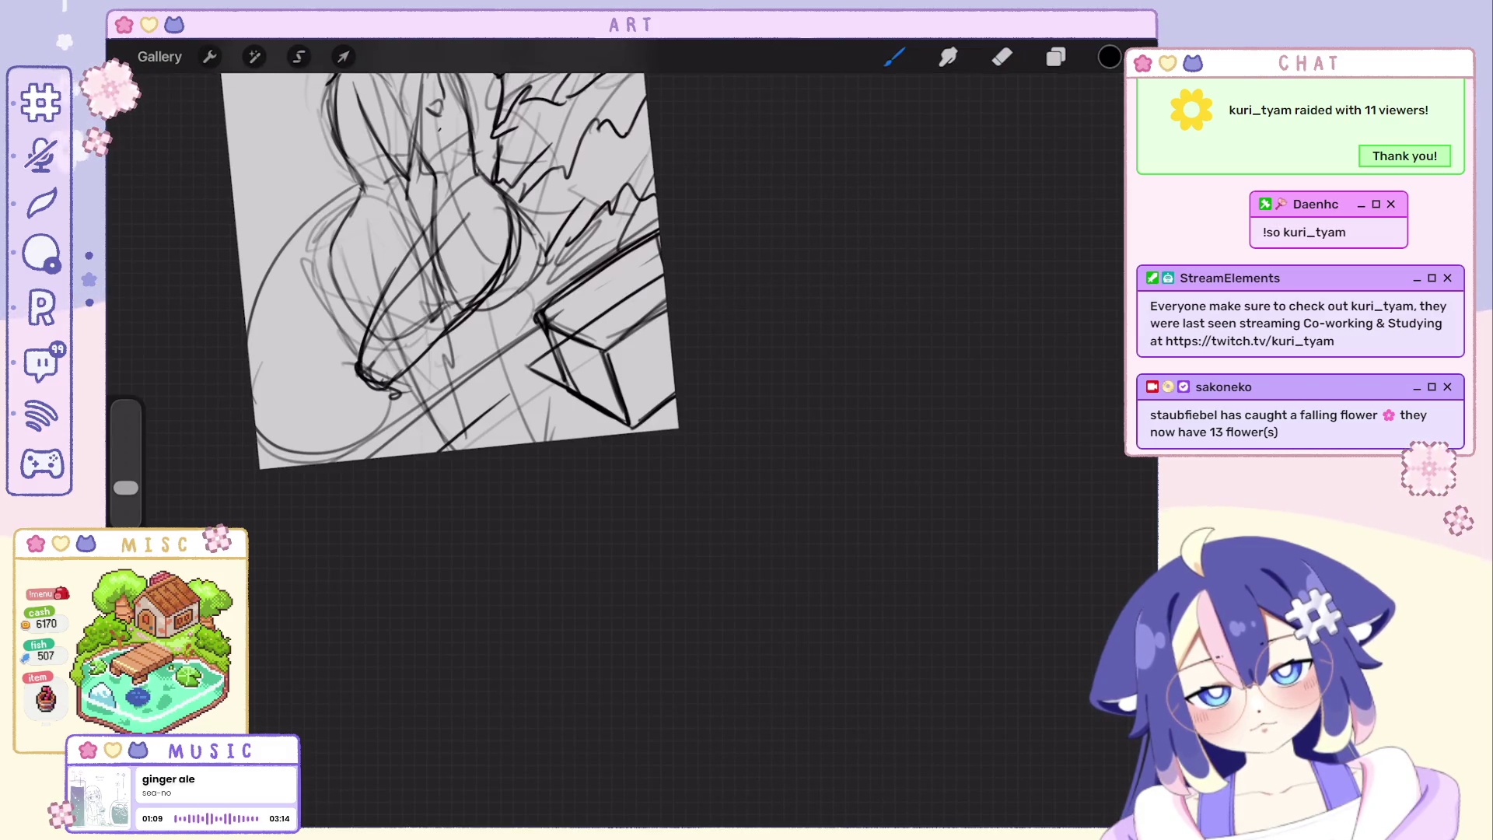
{"action": "key", "text": "ctrl+z"}
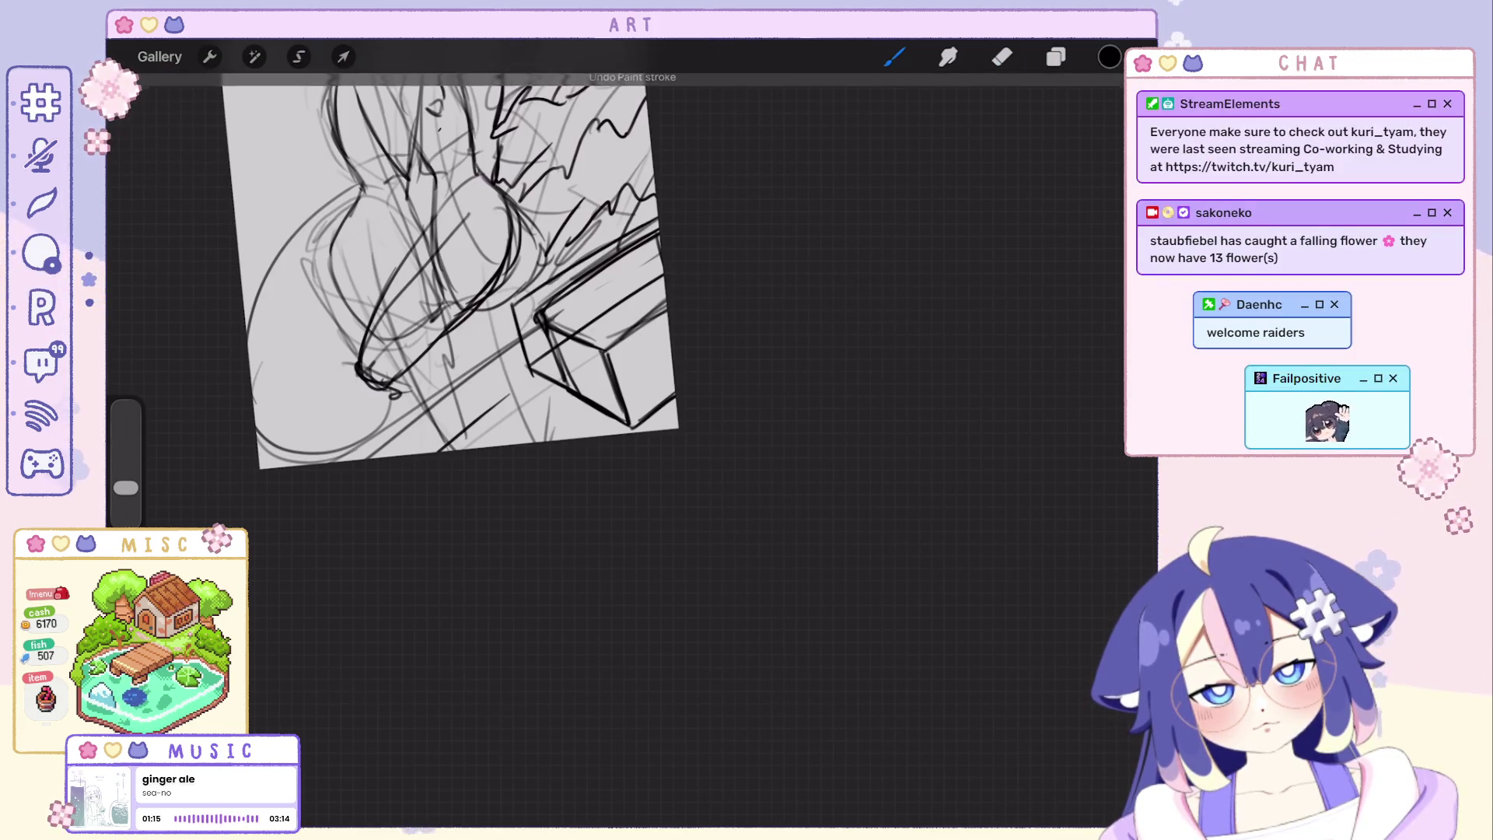
{"action": "left_click_drag", "start_coordinate": [515, 307], "coordinate": [656, 224]}
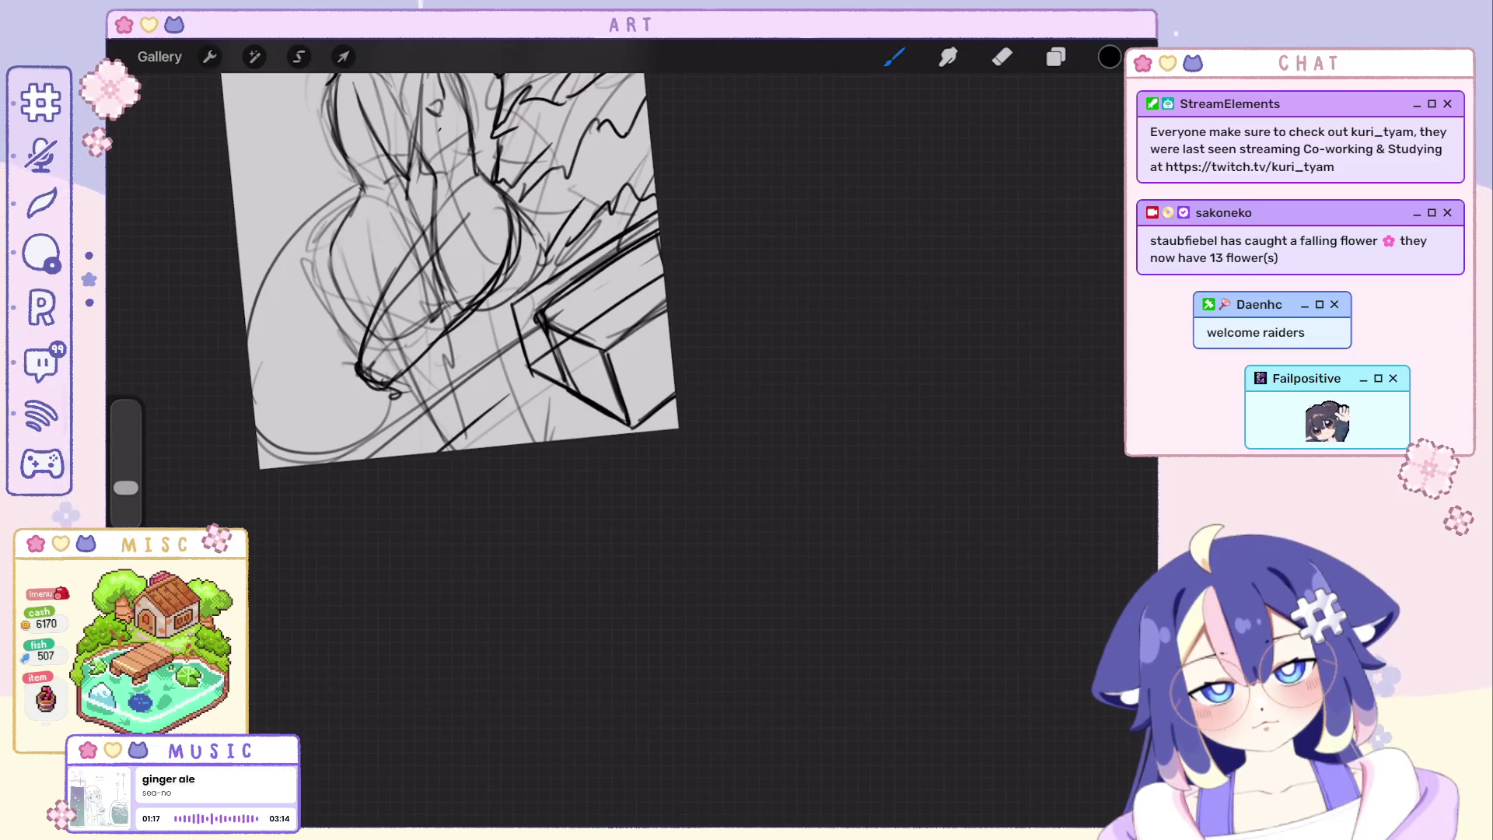
{"action": "scroll", "coordinate": [507, 291], "scroll_direction": "down", "scroll_amount": 2}
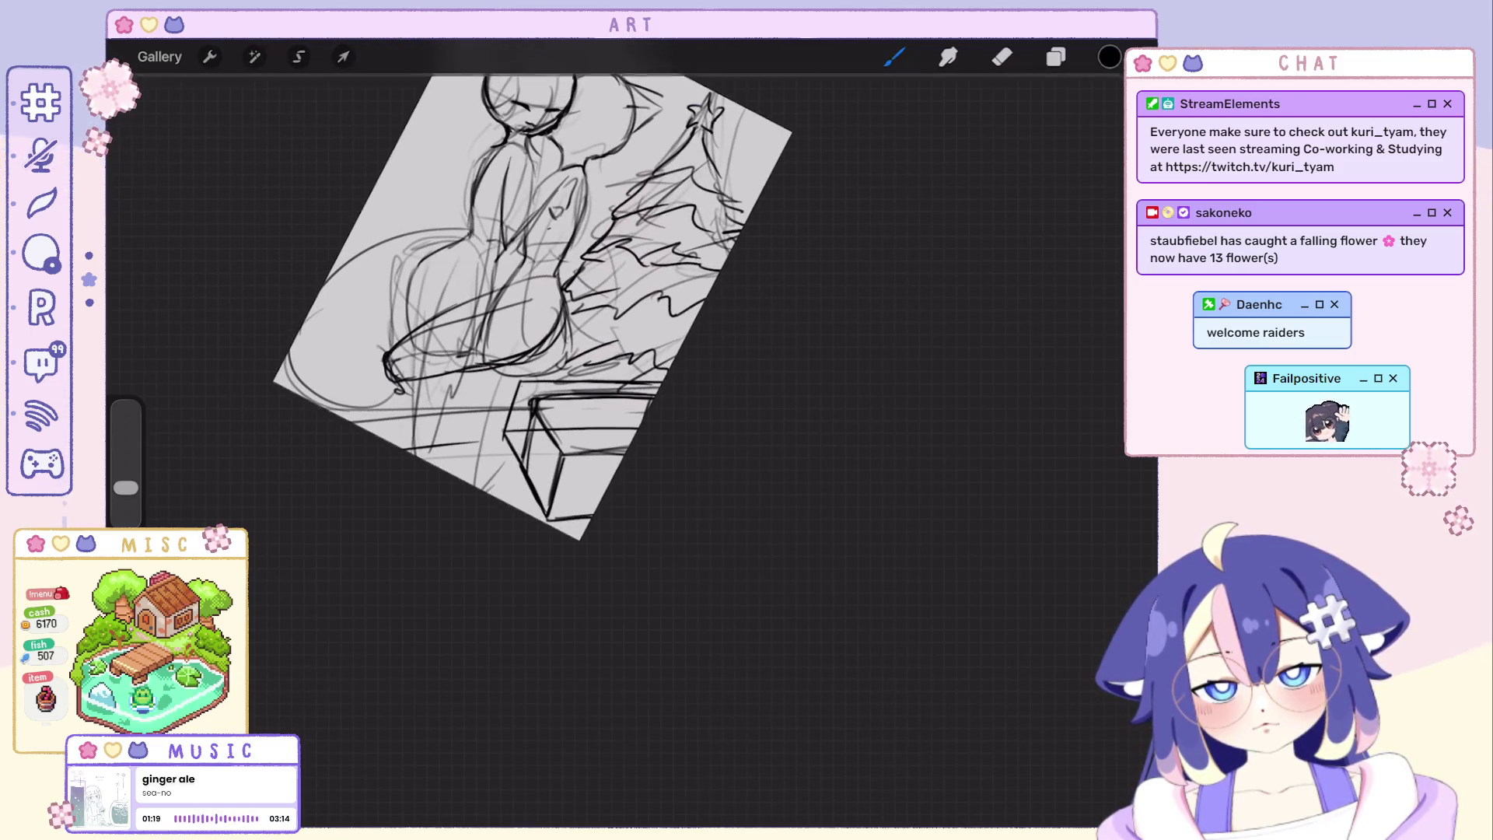
{"action": "scroll", "coordinate": [502, 293], "scroll_direction": "up", "scroll_amount": 3}
{"action": "scroll", "coordinate": [462, 257], "scroll_direction": "up", "scroll_amount": 1}
{"action": "key", "text": "e"}
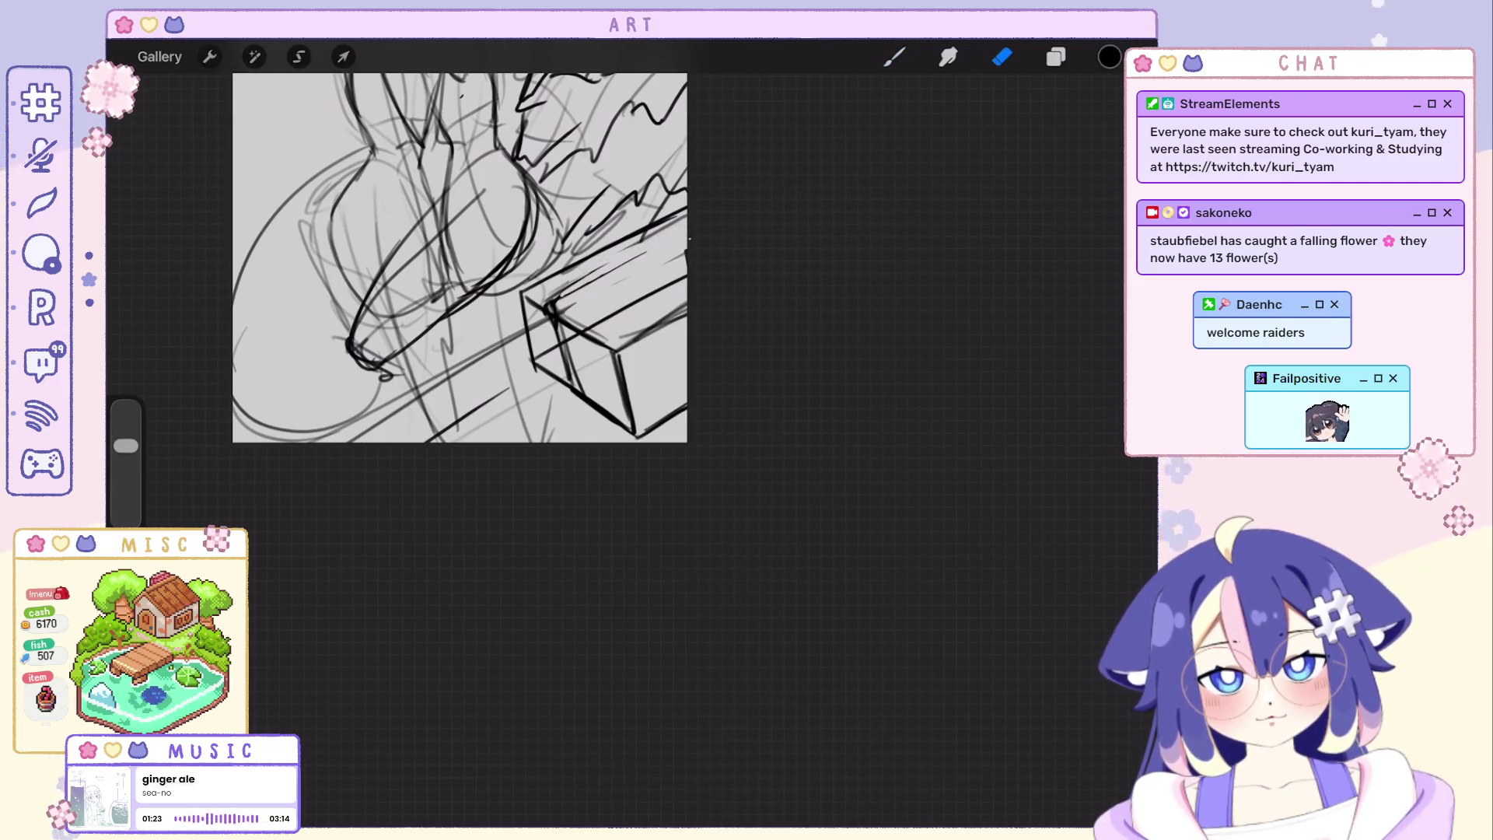
{"action": "scroll", "coordinate": [560, 292], "scroll_direction": "down", "scroll_amount": 1}
{"action": "key", "text": "b"}
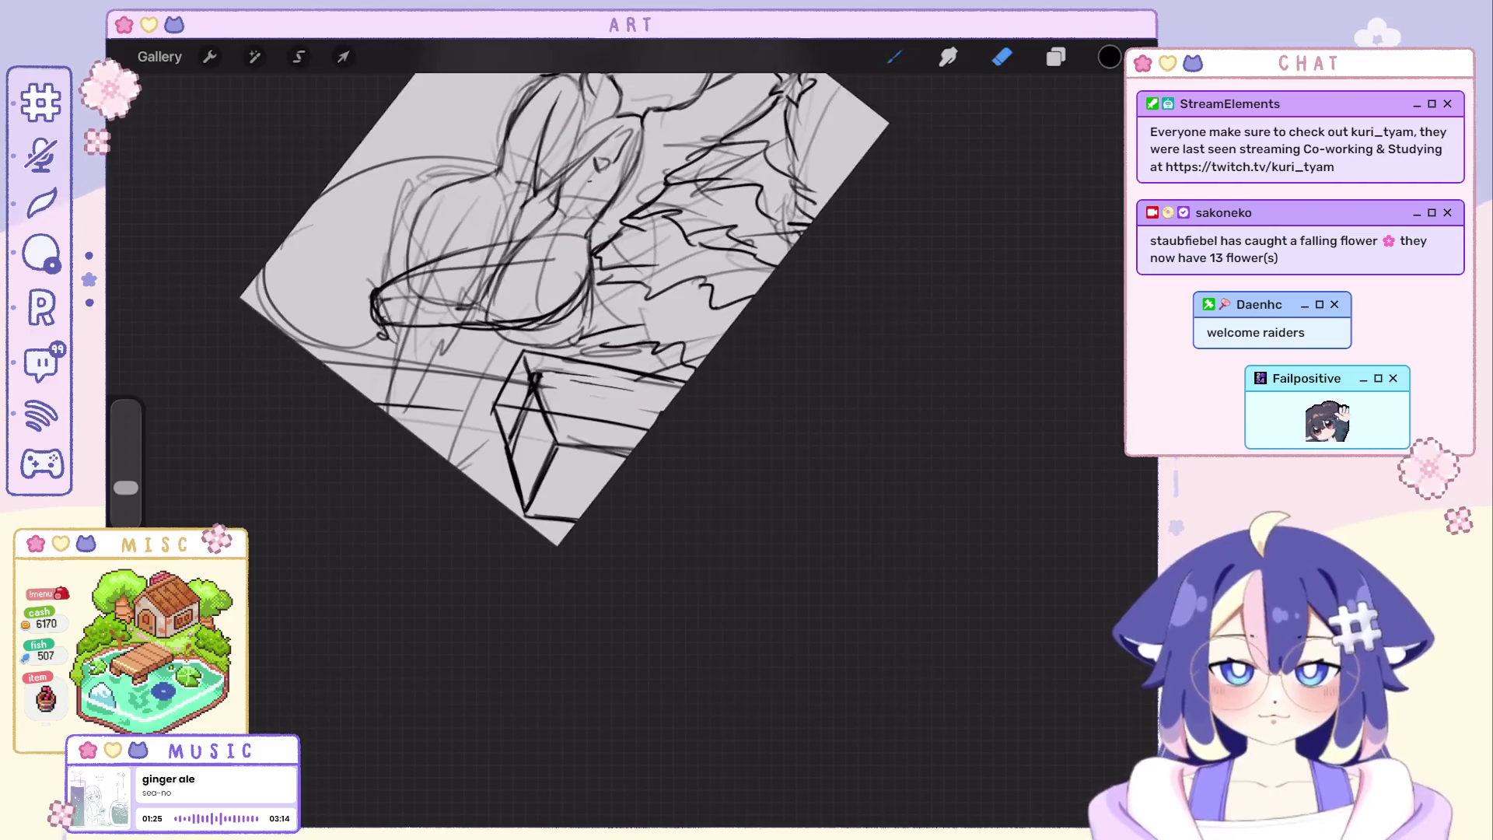
{"action": "scroll", "coordinate": [525, 291], "scroll_direction": "up", "scroll_amount": 1}
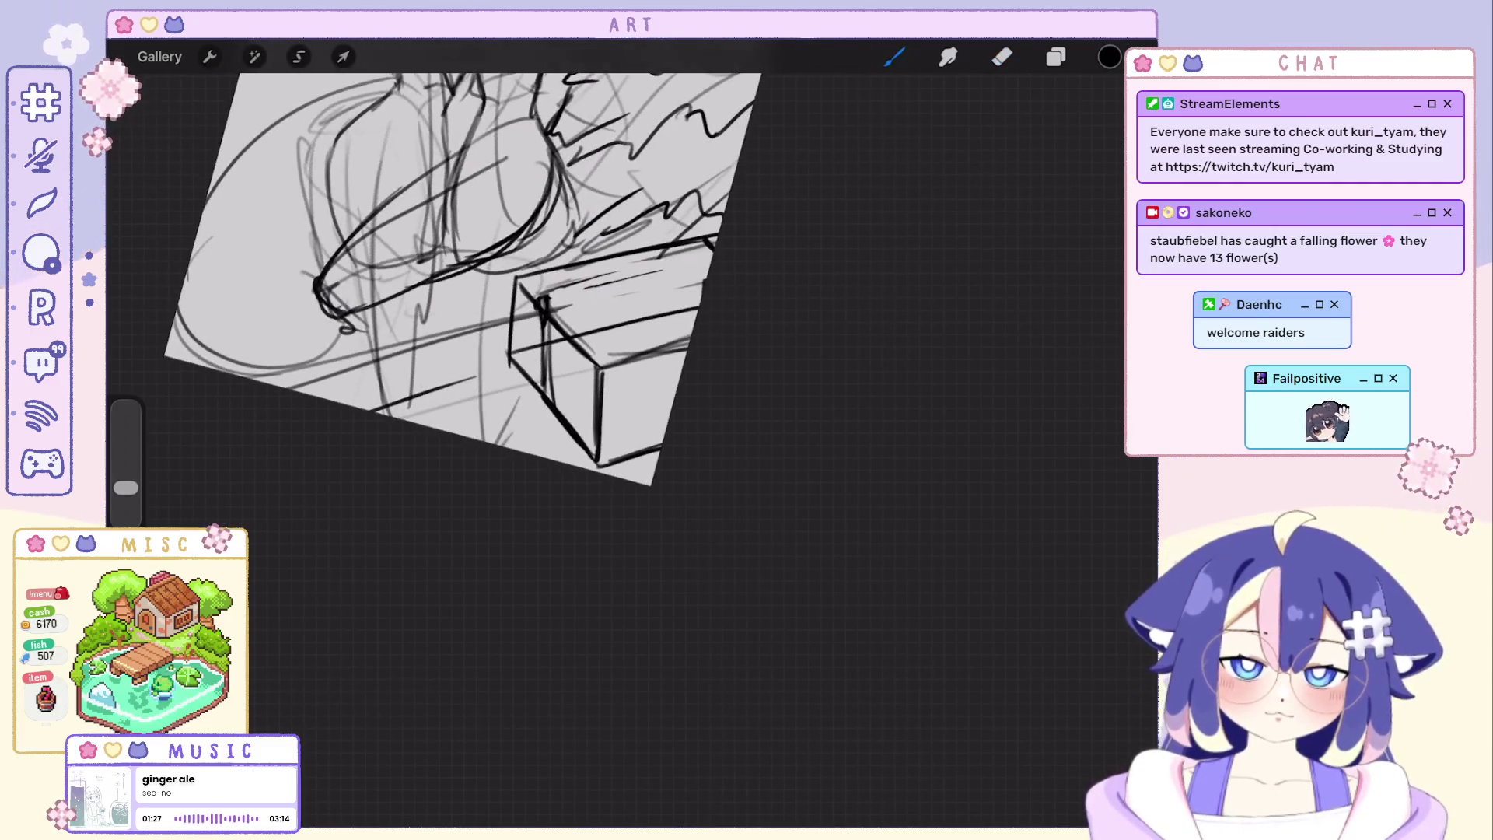
{"action": "key", "text": "ctrl+z"}
{"action": "scroll", "coordinate": [466, 269], "scroll_direction": "down", "scroll_amount": 2}
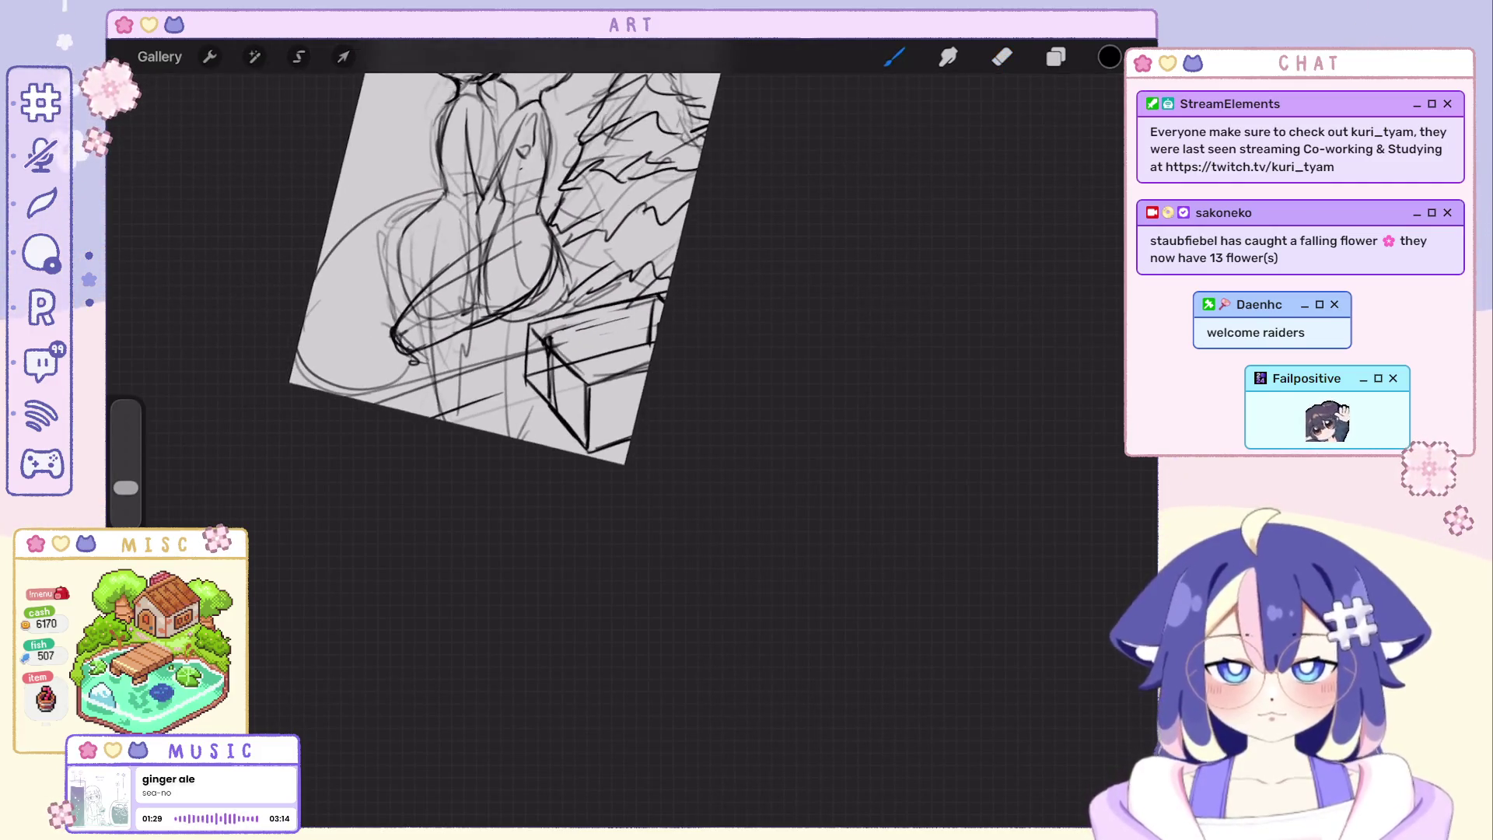
{"action": "scroll", "coordinate": [495, 284], "scroll_direction": "up", "scroll_amount": 1}
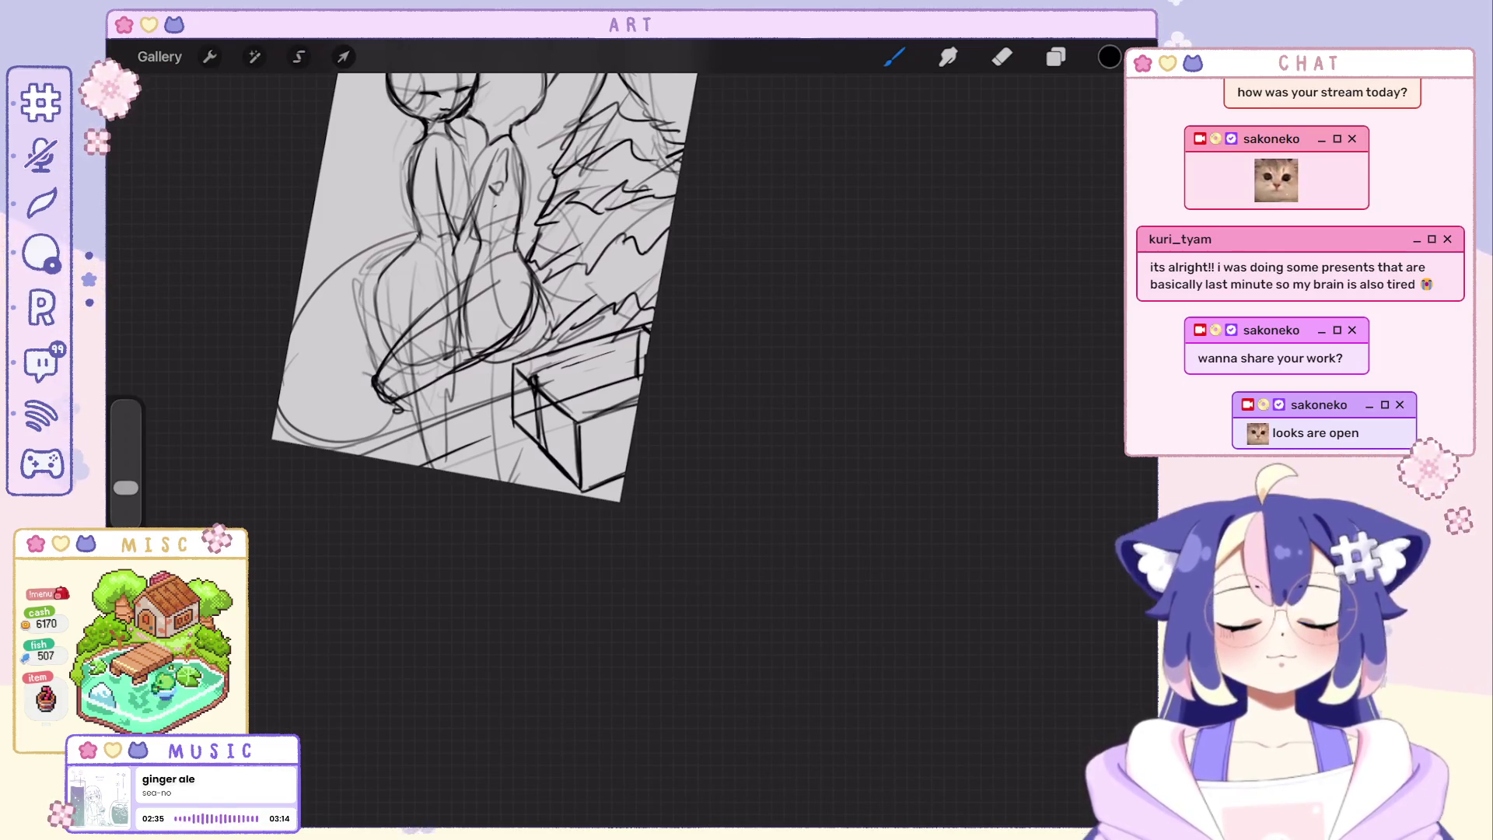
{"action": "scroll", "coordinate": [458, 271], "scroll_direction": "up", "scroll_amount": 2}
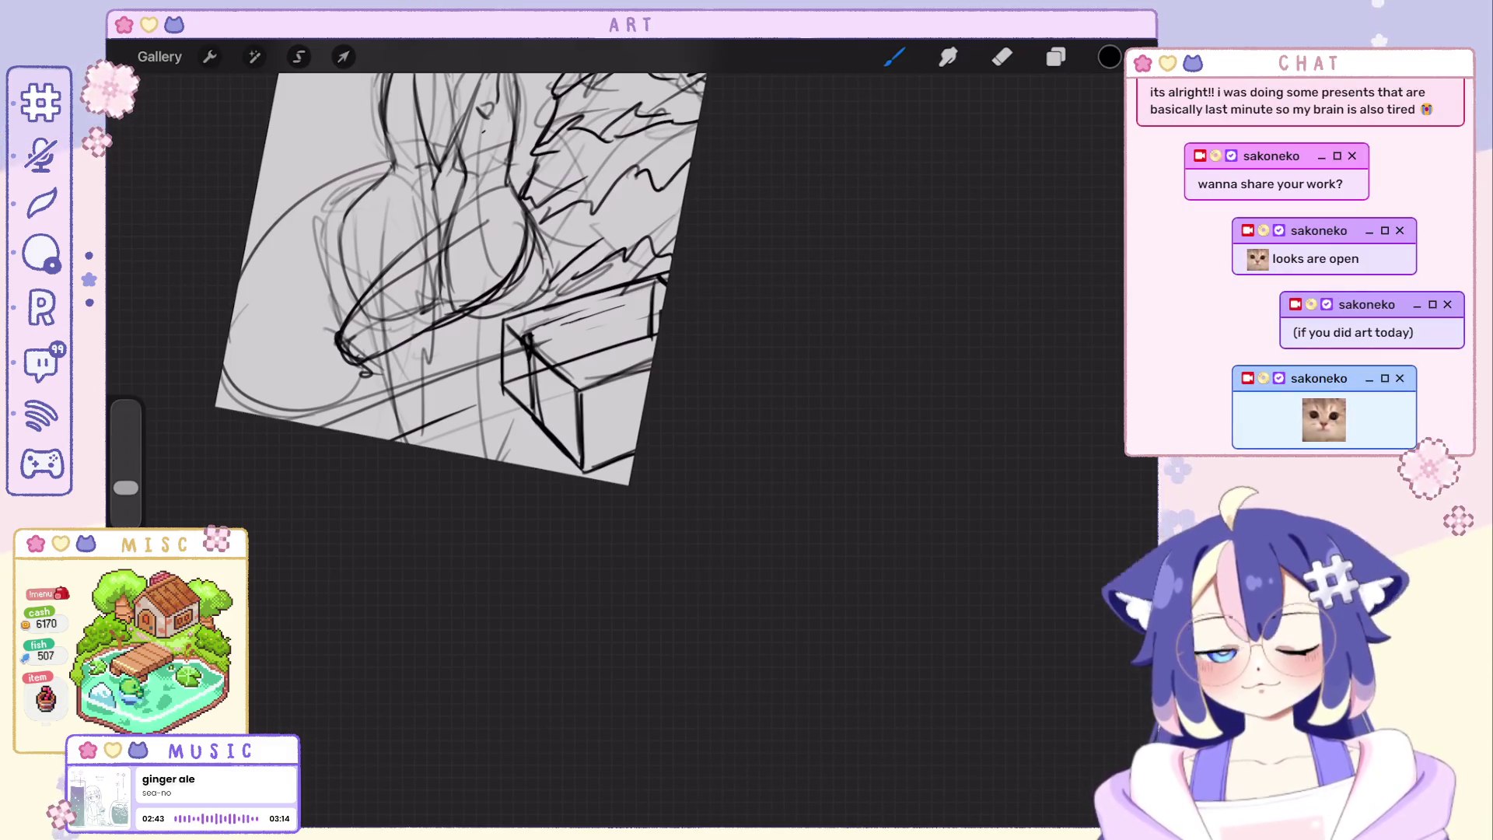
{"action": "scroll", "coordinate": [468, 293], "scroll_direction": "up", "scroll_amount": 3}
Erase and redraw the diagonal edge line beside the box until it runs long enough.
{"action": "key", "text": "e"}
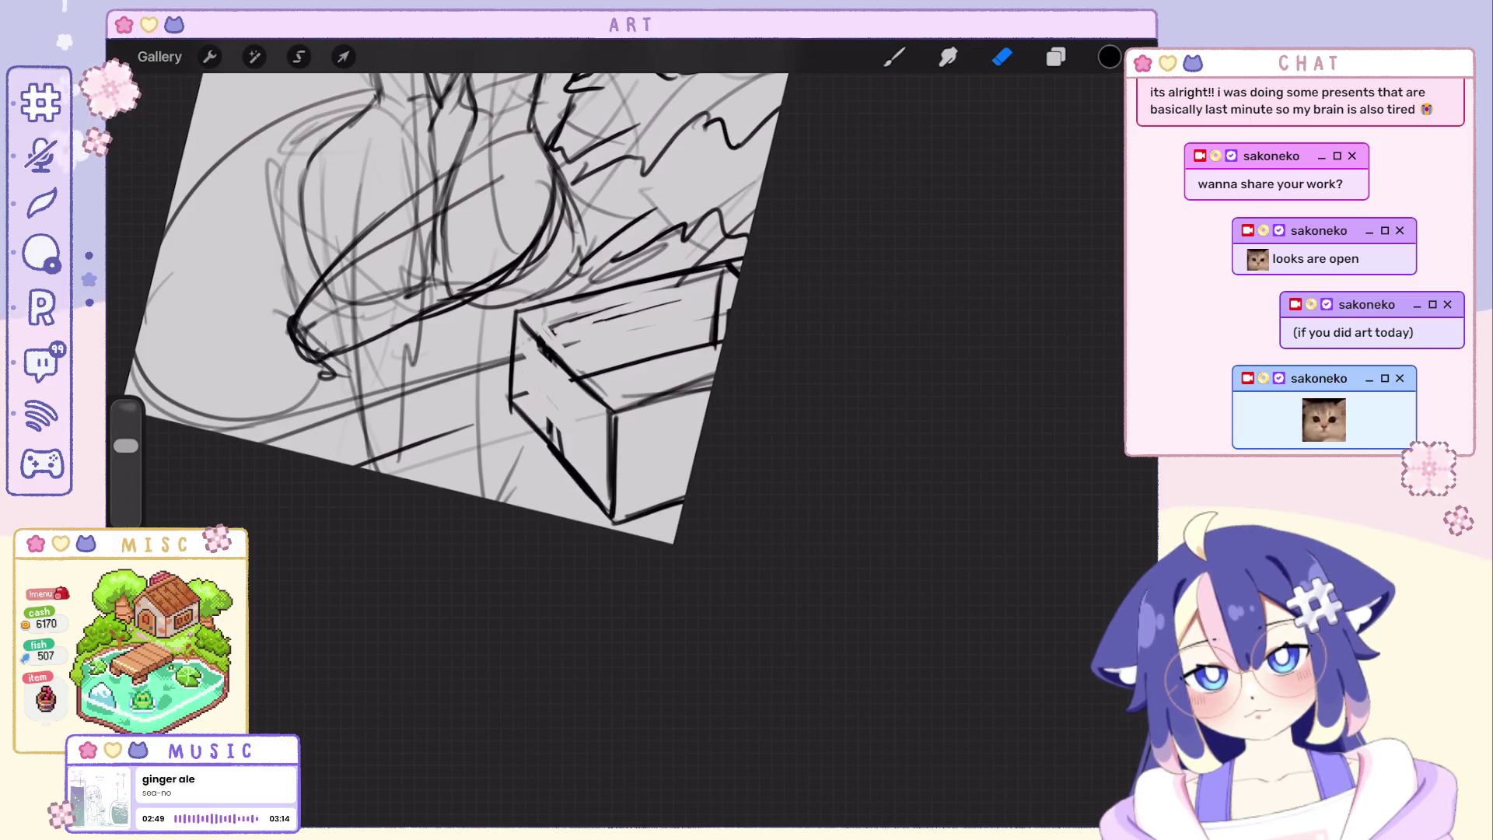
{"action": "scroll", "coordinate": [456, 291], "scroll_direction": "down", "scroll_amount": 2}
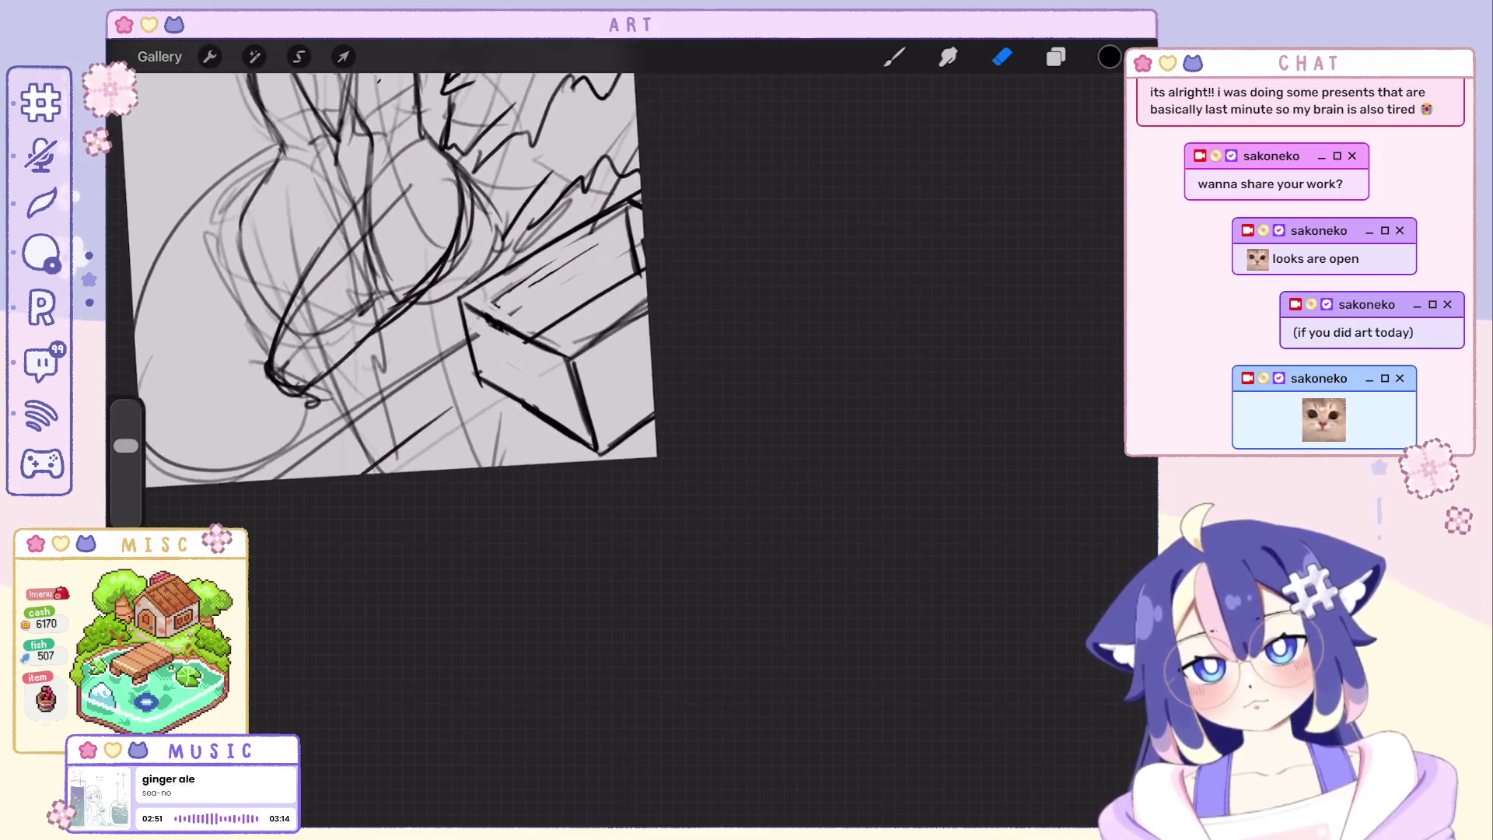
{"action": "scroll", "coordinate": [456, 291], "scroll_direction": "down", "scroll_amount": 2}
{"action": "scroll", "coordinate": [514, 339], "scroll_direction": "down", "scroll_amount": 2}
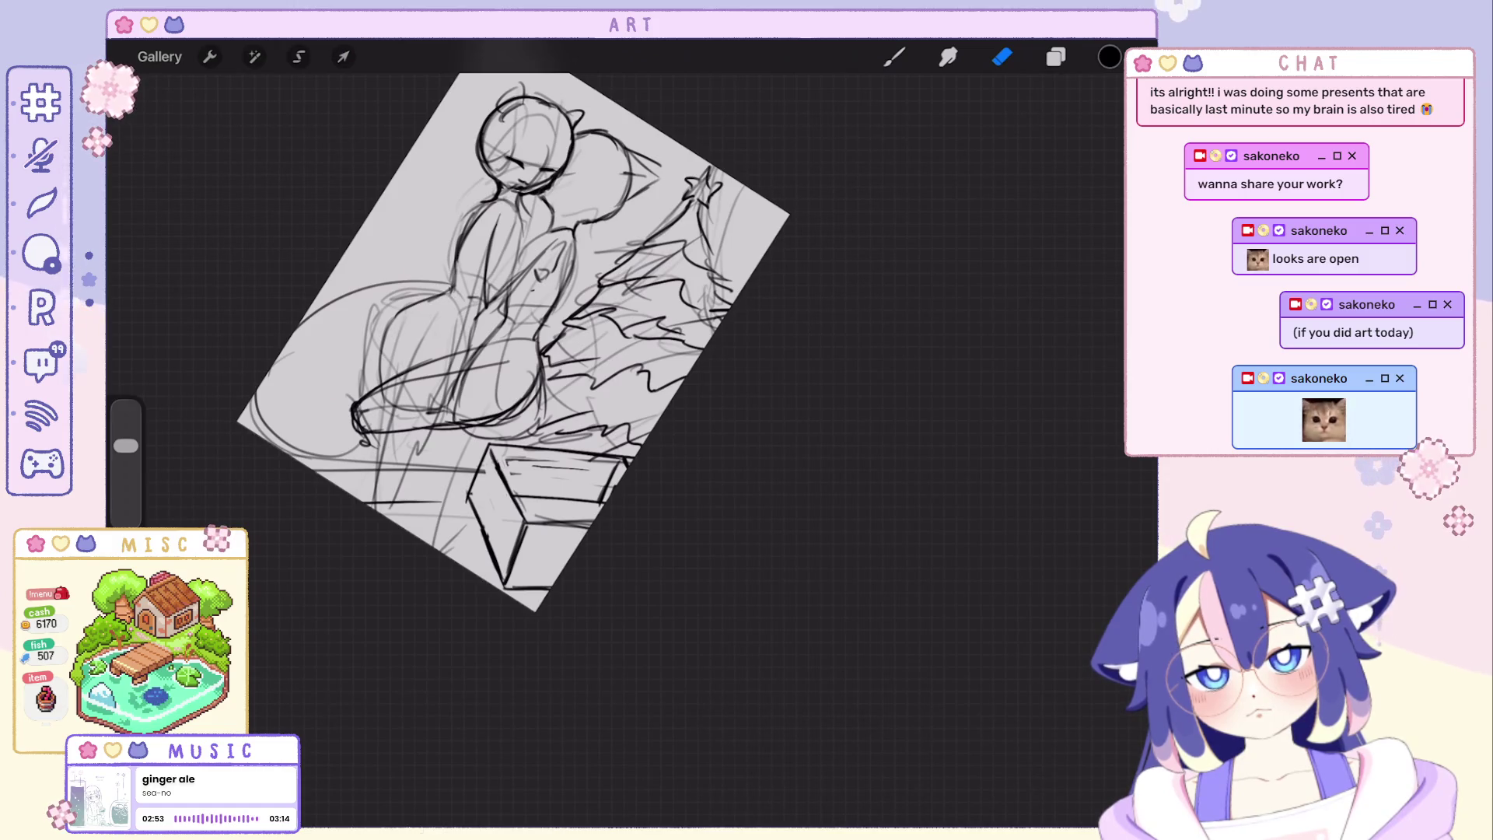
{"action": "scroll", "coordinate": [466, 327], "scroll_direction": "up", "scroll_amount": 2}
{"action": "scroll", "coordinate": [466, 328], "scroll_direction": "up", "scroll_amount": 3}
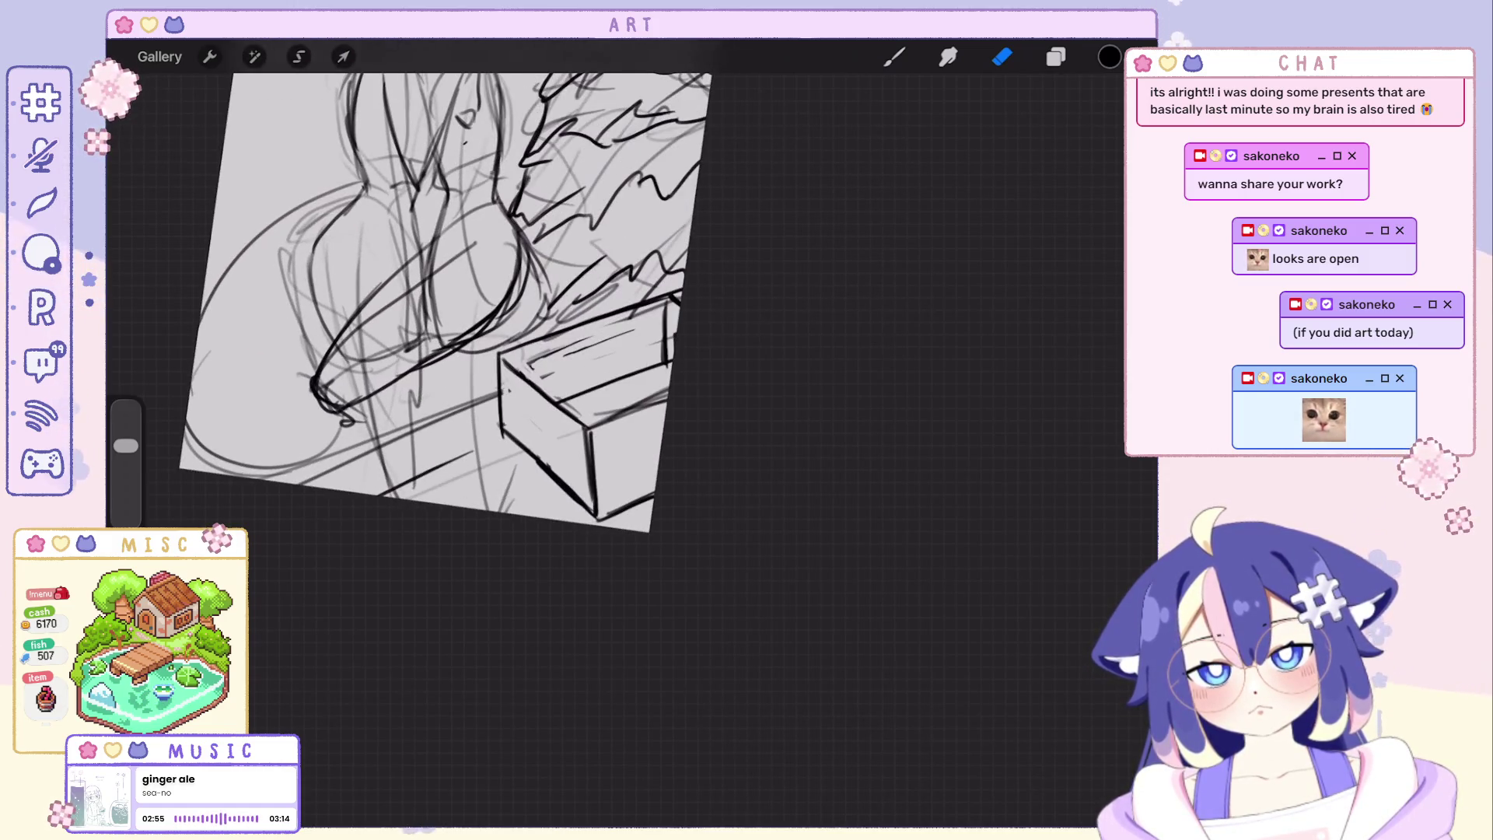
{"action": "scroll", "coordinate": [455, 304], "scroll_direction": "up", "scroll_amount": 1}
{"action": "scroll", "coordinate": [455, 304], "scroll_direction": "up", "scroll_amount": 2}
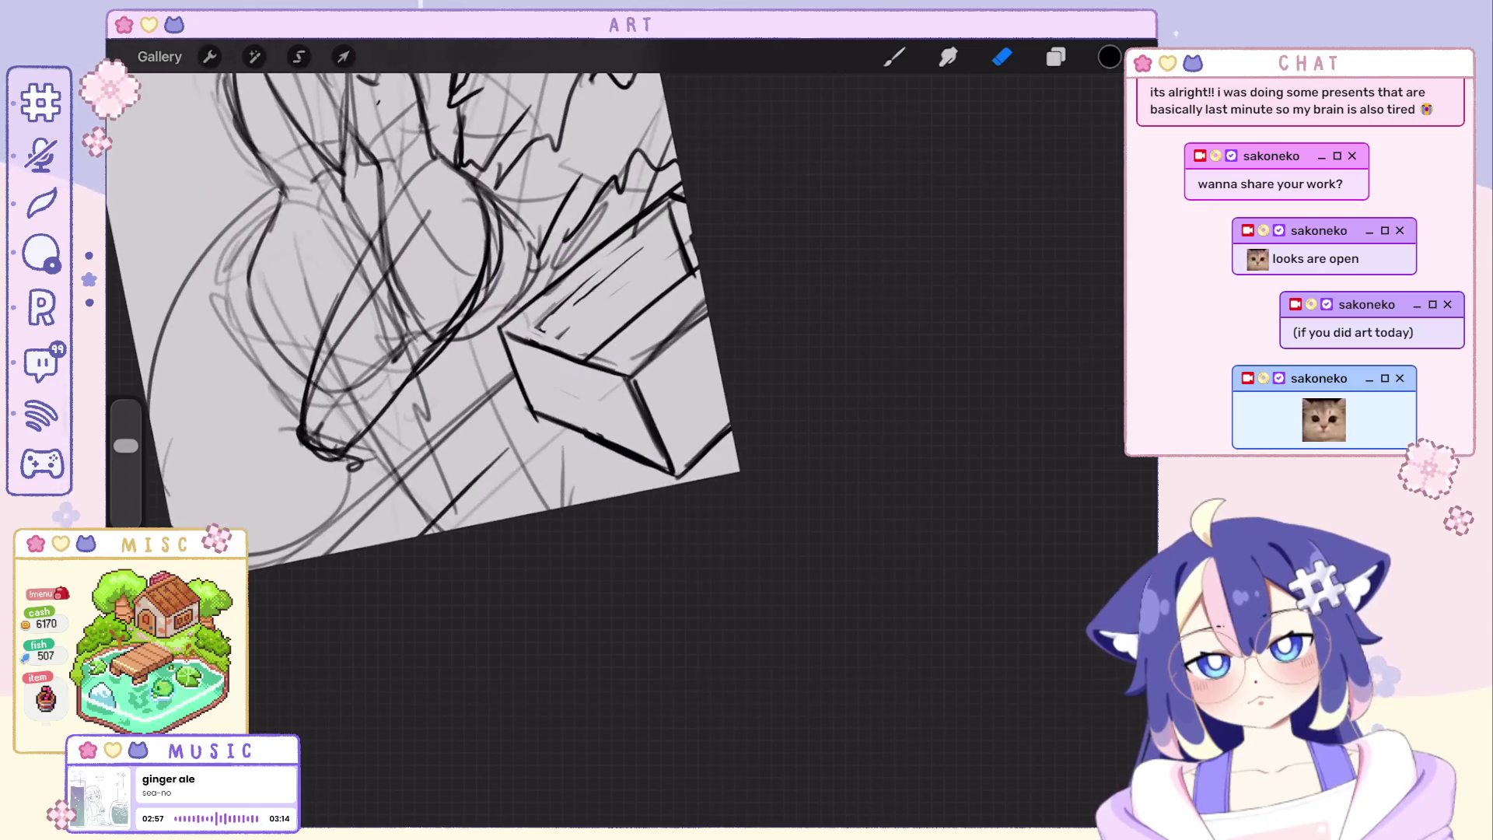
{"action": "scroll", "coordinate": [455, 304], "scroll_direction": "down", "scroll_amount": 1}
{"action": "scroll", "coordinate": [490, 351], "scroll_direction": "down", "scroll_amount": 1}
{"action": "scroll", "coordinate": [502, 350], "scroll_direction": "down", "scroll_amount": 1}
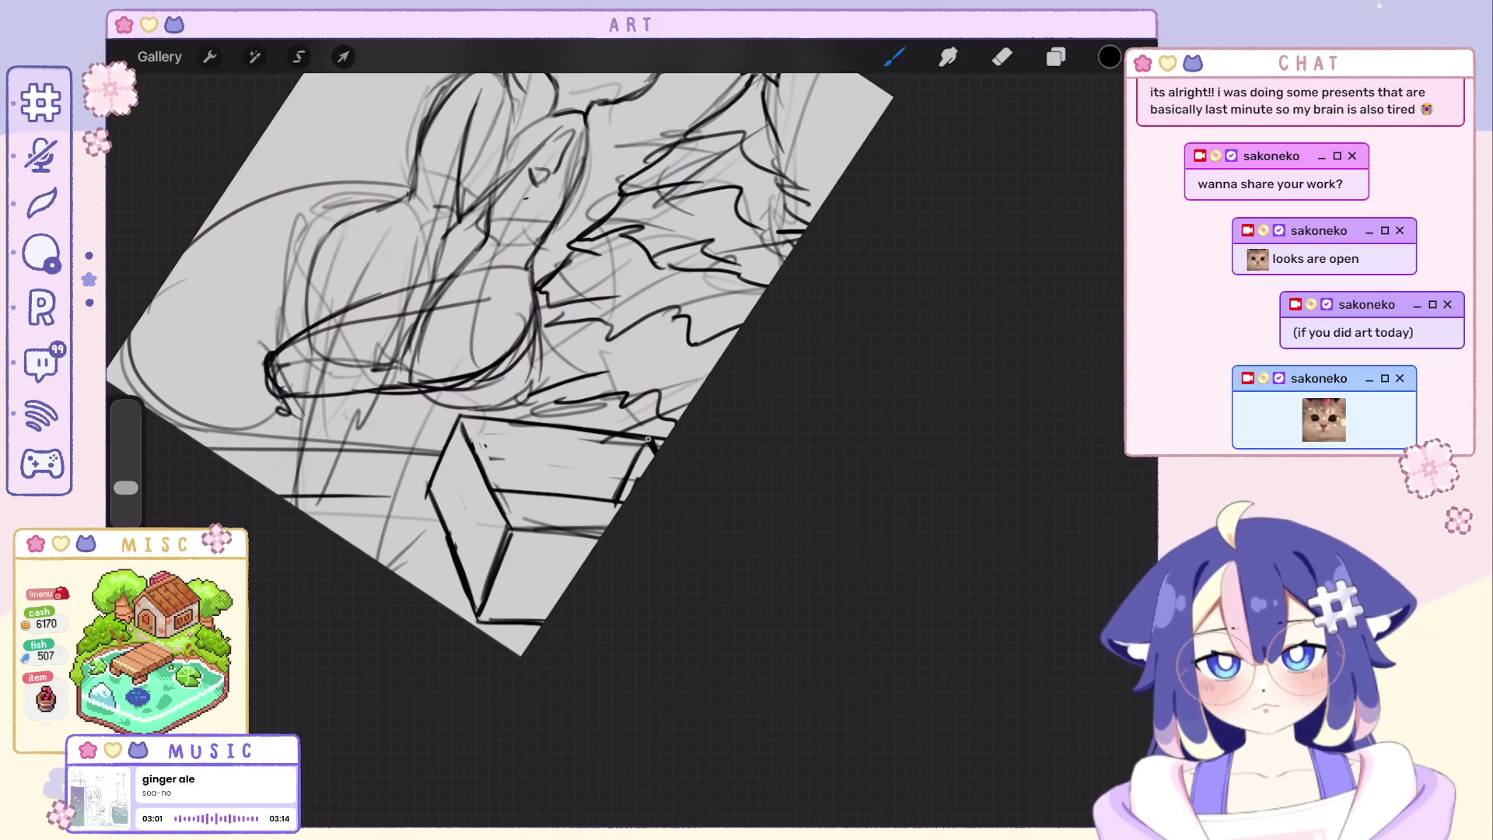
{"action": "scroll", "coordinate": [468, 350], "scroll_direction": "up", "scroll_amount": 2}
{"action": "scroll", "coordinate": [468, 351], "scroll_direction": "up", "scroll_amount": 2}
{"action": "key", "text": "ctrl+z"}
{"action": "left_click_drag", "start_coordinate": [513, 397], "coordinate": [601, 321]}
{"action": "key", "text": "ctrl+z"}
{"action": "left_click_drag", "start_coordinate": [522, 391], "coordinate": [636, 309]}
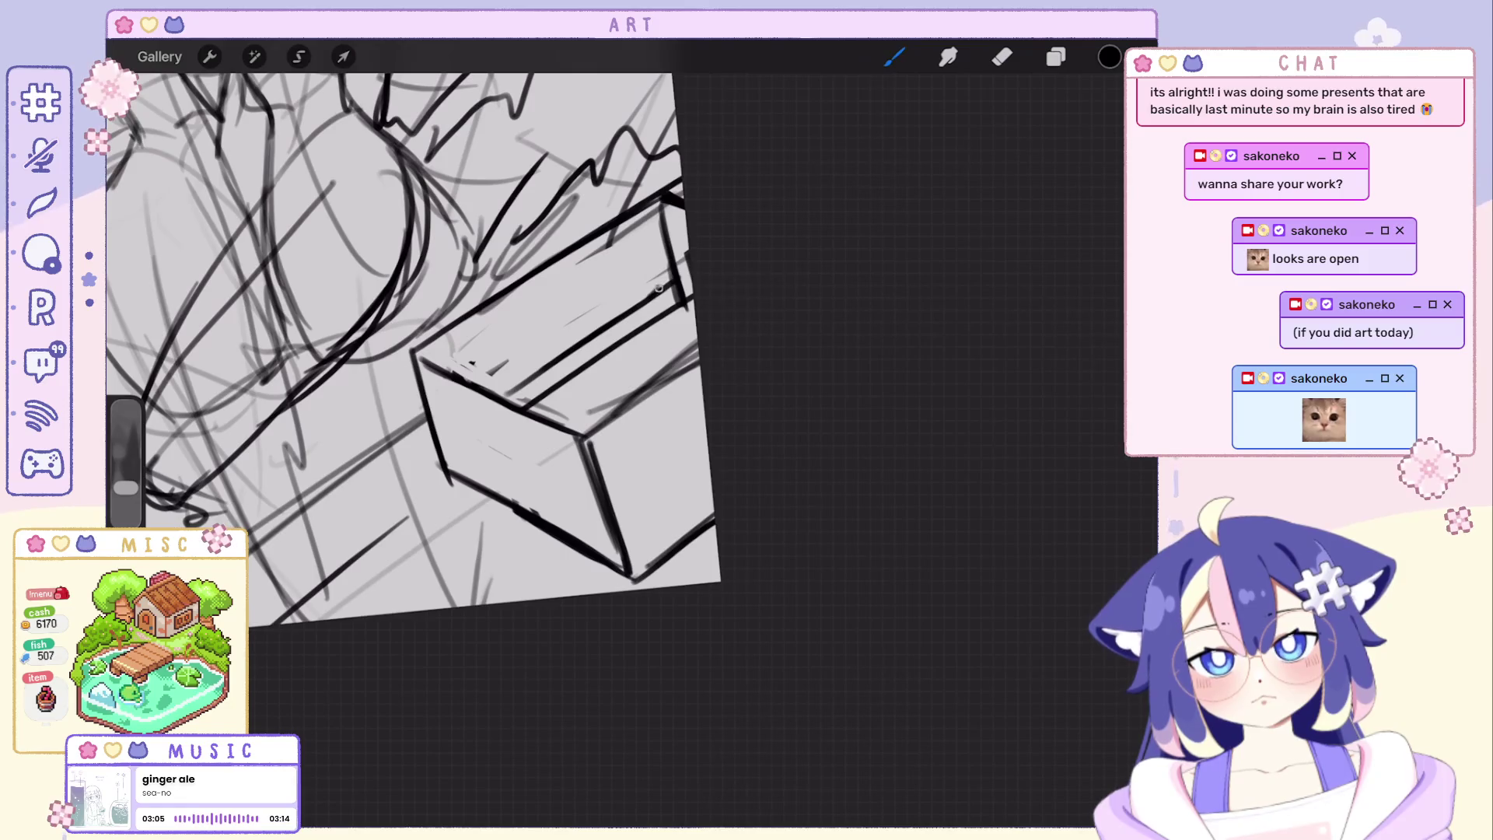
{"action": "scroll", "coordinate": [708, 286], "scroll_direction": "down", "scroll_amount": 2}
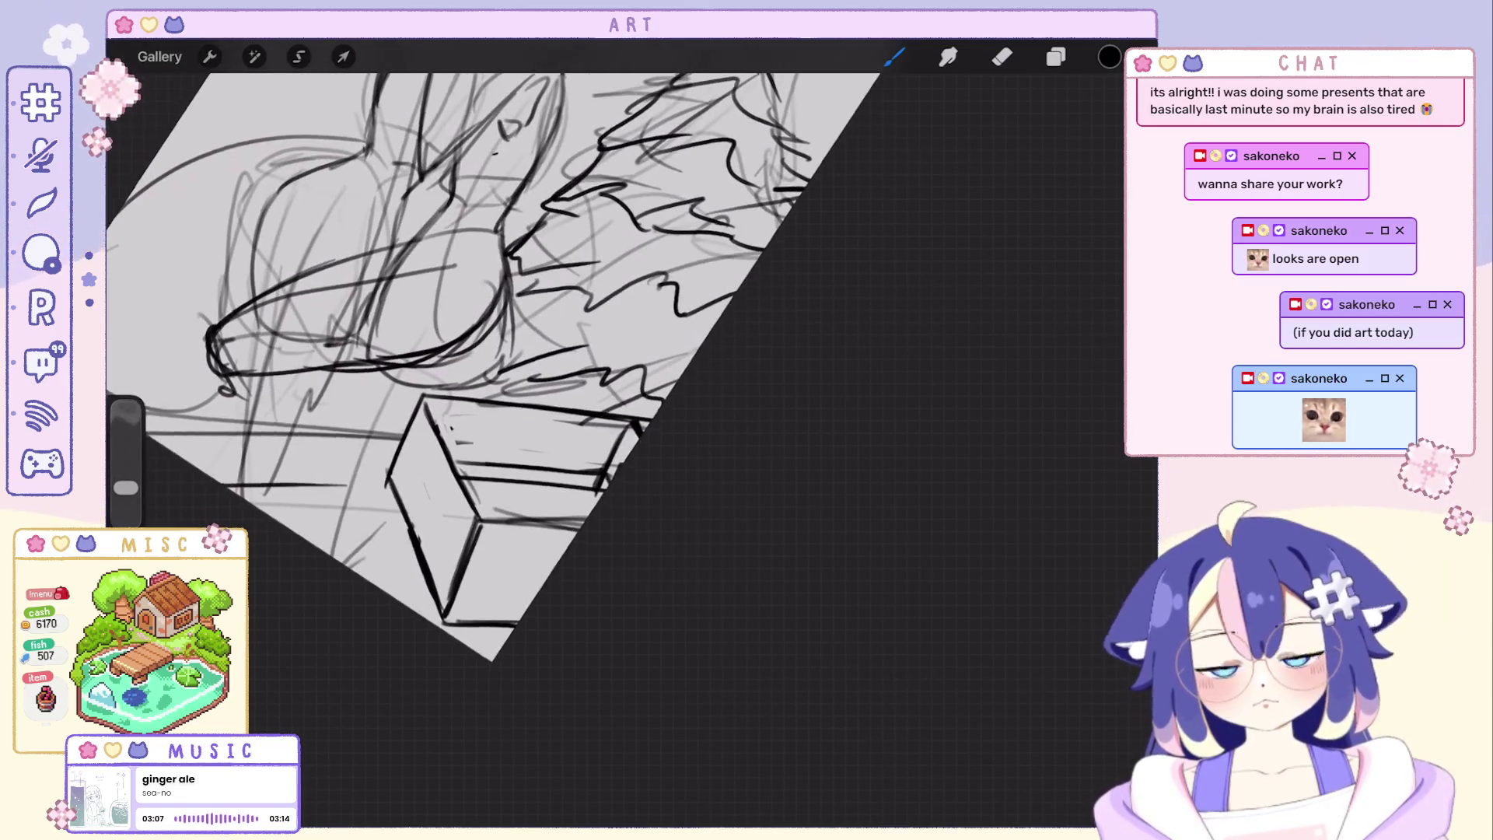
{"action": "scroll", "coordinate": [467, 351], "scroll_direction": "up", "scroll_amount": 3}
Switch between eraser and brush and draw a small round clasp on the box's front face.
{"action": "key", "text": "e"}
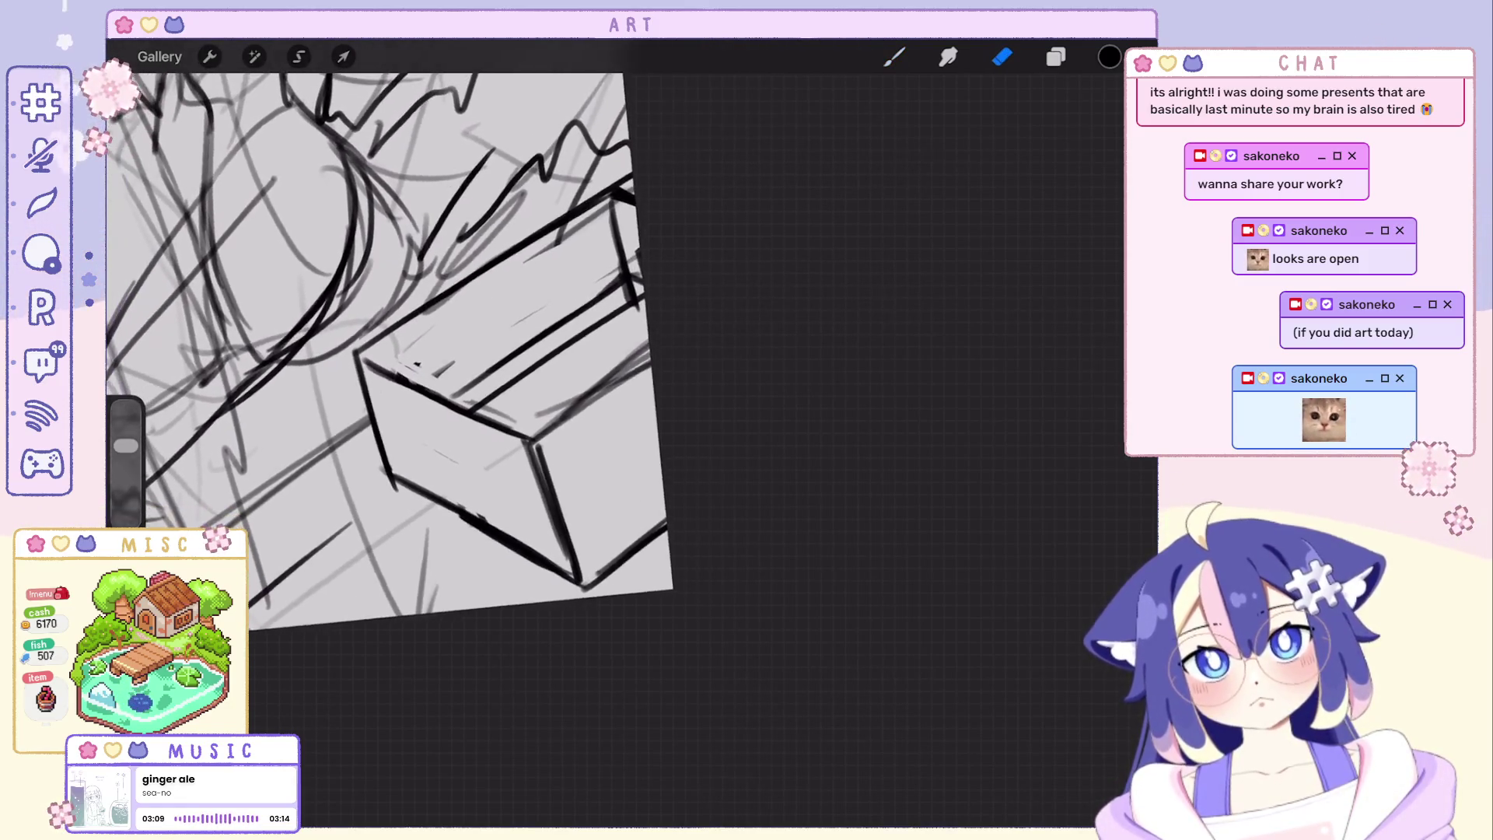
{"action": "scroll", "coordinate": [409, 350], "scroll_direction": "up", "scroll_amount": 1}
{"action": "key", "text": "b"}
{"action": "left_click_drag", "start_coordinate": [595, 332], "coordinate": [582, 363]}
{"action": "key", "text": "ctrl+z"}
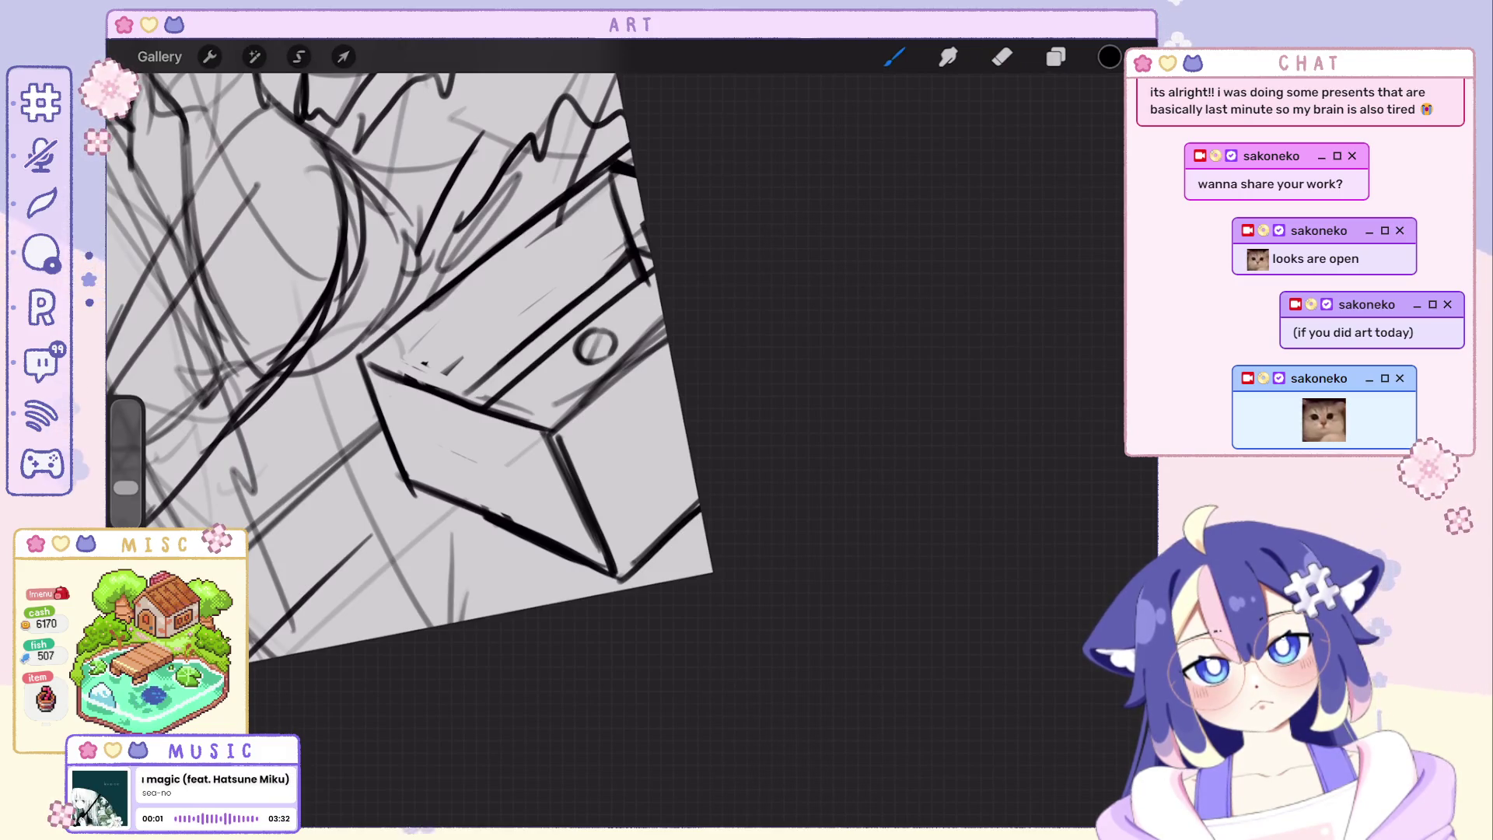
Tilt and zoom onto the box's top edge, toggling eraser and brush, then review the whole sketch.
{"action": "left_click_drag", "start_coordinate": [408, 351], "coordinate": [466, 385]}
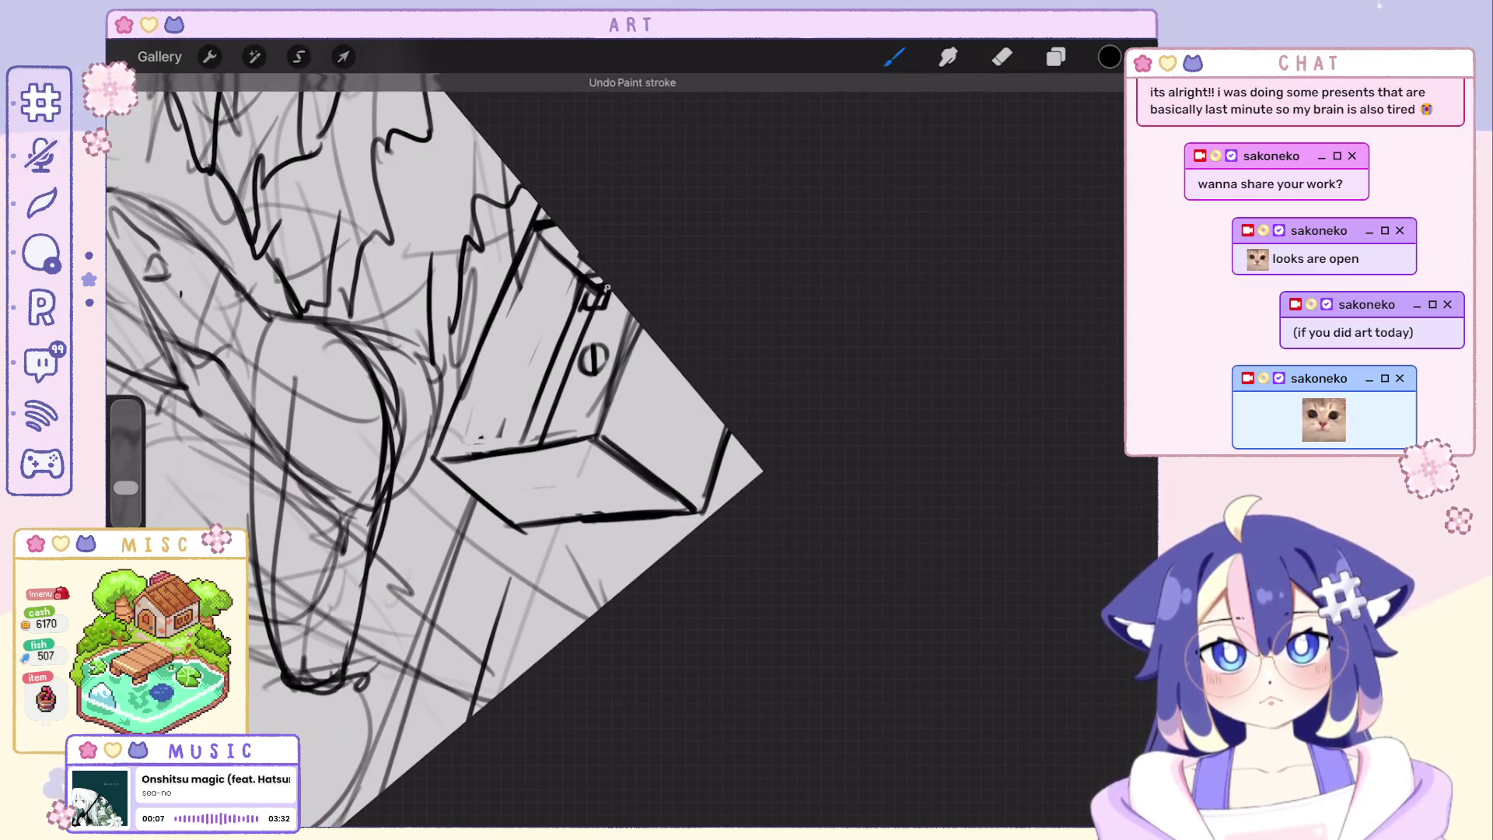
{"action": "left_click_drag", "start_coordinate": [583, 408], "coordinate": [653, 444]}
{"action": "left_click", "coordinate": [1001, 56]}
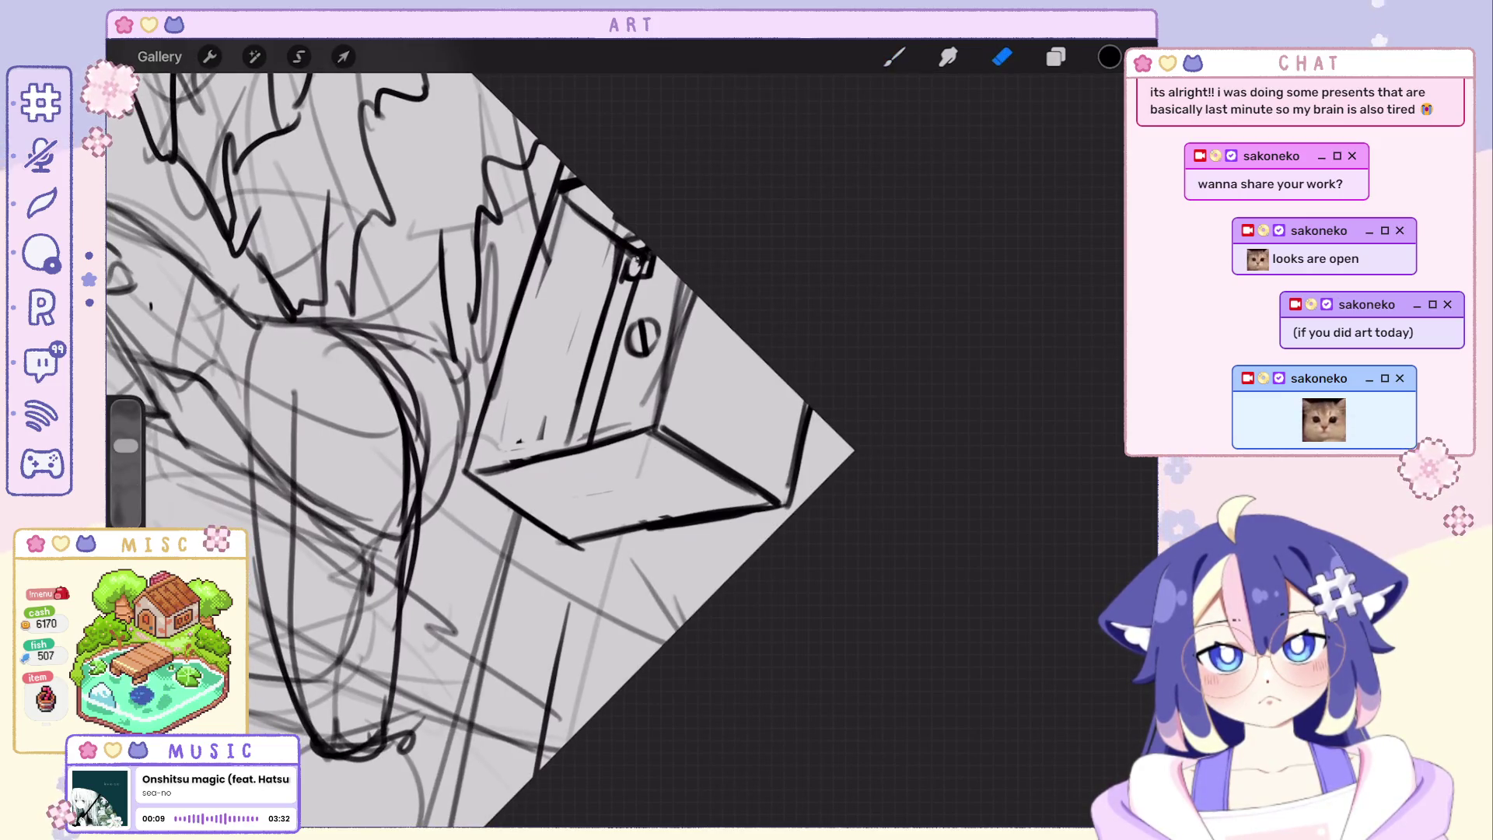
{"action": "left_click", "coordinate": [893, 57]}
{"action": "mouse_move", "coordinate": [583, 408]}
{"action": "left_mouse_down"}
{"action": "mouse_move", "coordinate": [653, 396]}
{"action": "mouse_move", "coordinate": [607, 280]}
{"action": "left_mouse_up"}
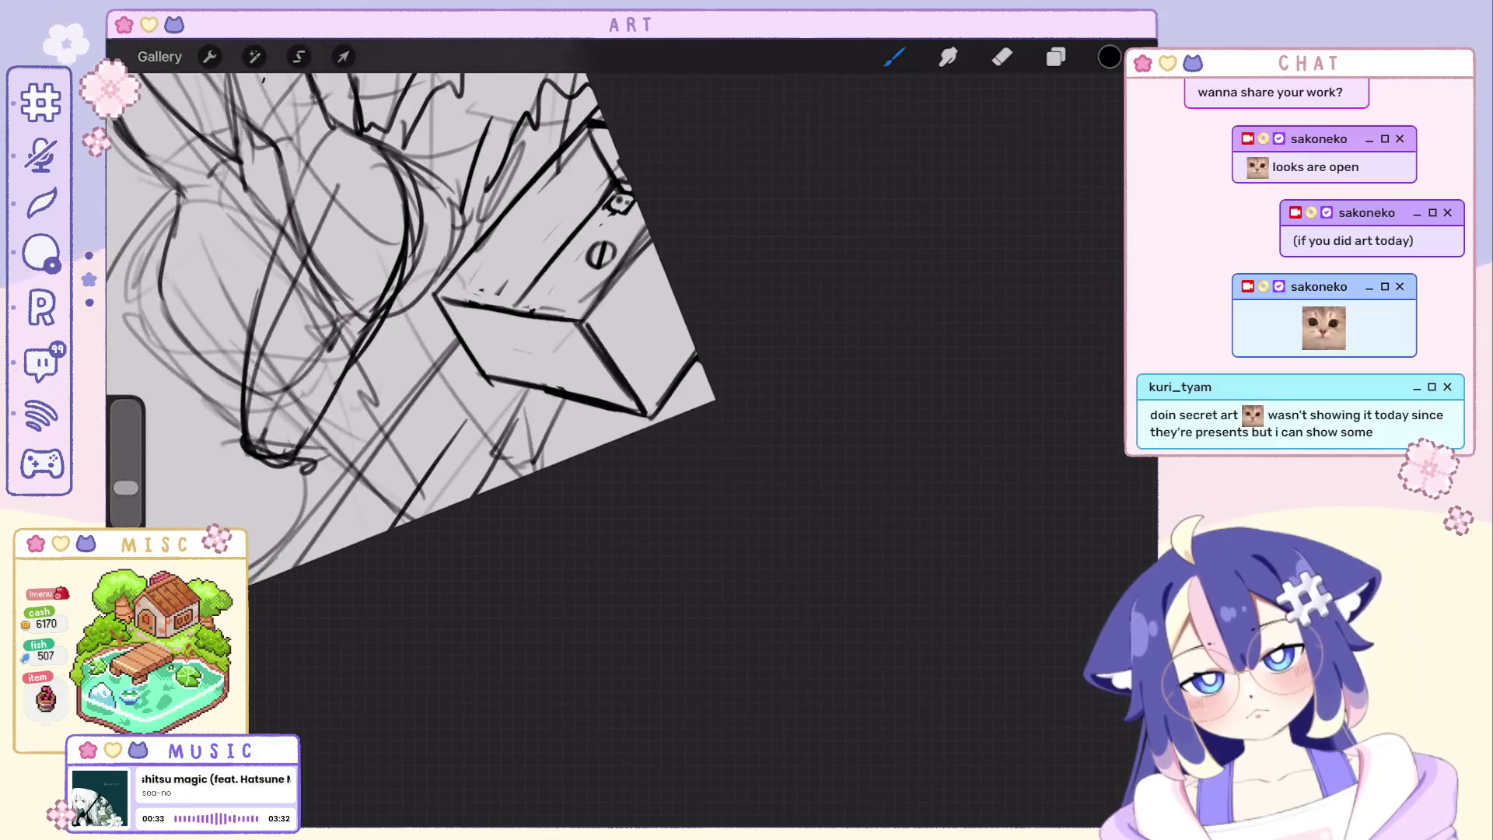
{"action": "mouse_move", "coordinate": [525, 351]}
{"action": "left_mouse_down"}
{"action": "mouse_move", "coordinate": [466, 291]}
{"action": "mouse_move", "coordinate": [549, 374]}
{"action": "left_mouse_up"}
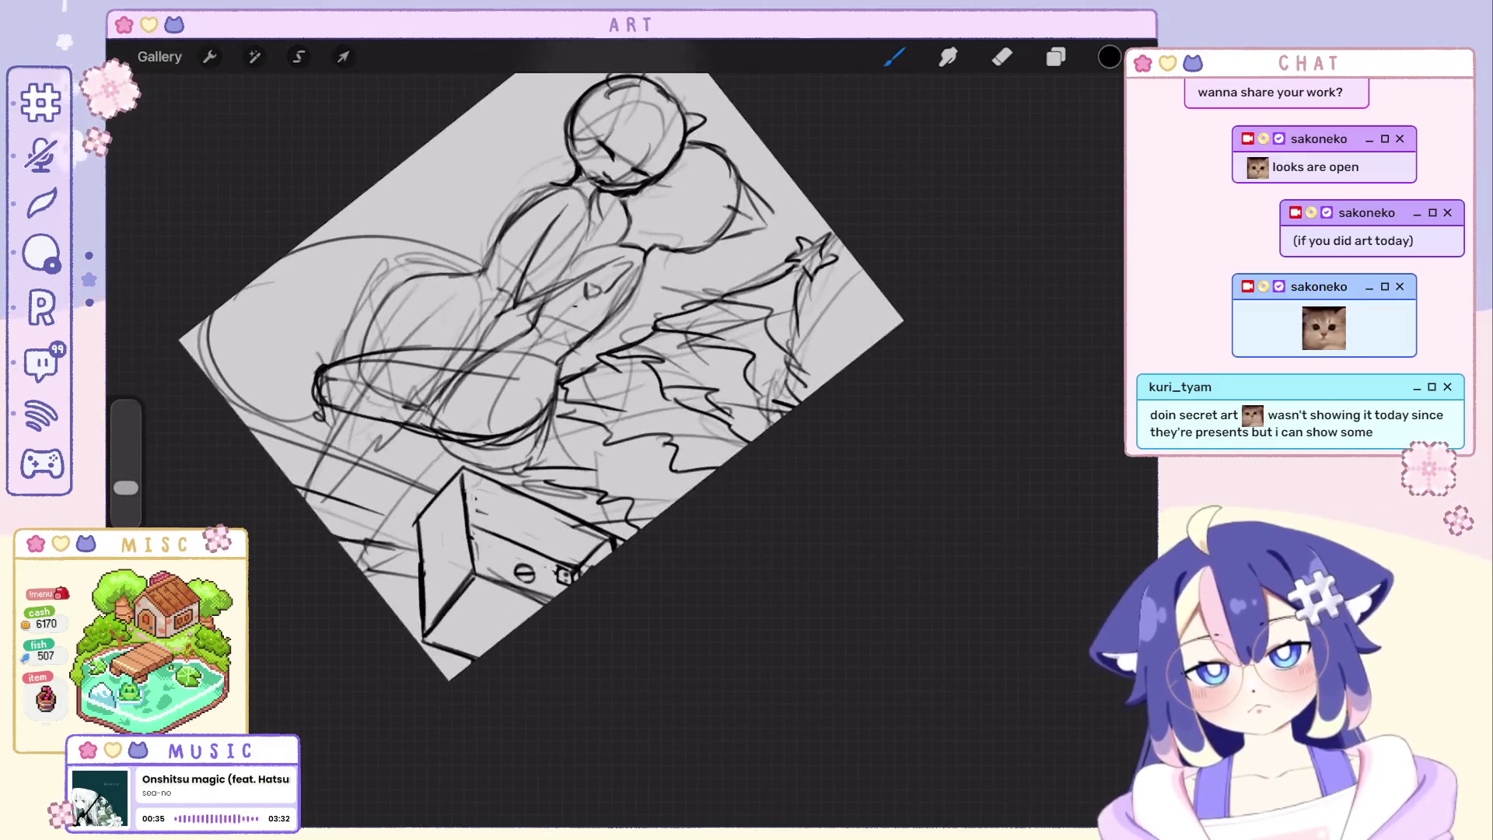
{"action": "left_click_drag", "start_coordinate": [514, 571], "coordinate": [572, 449]}
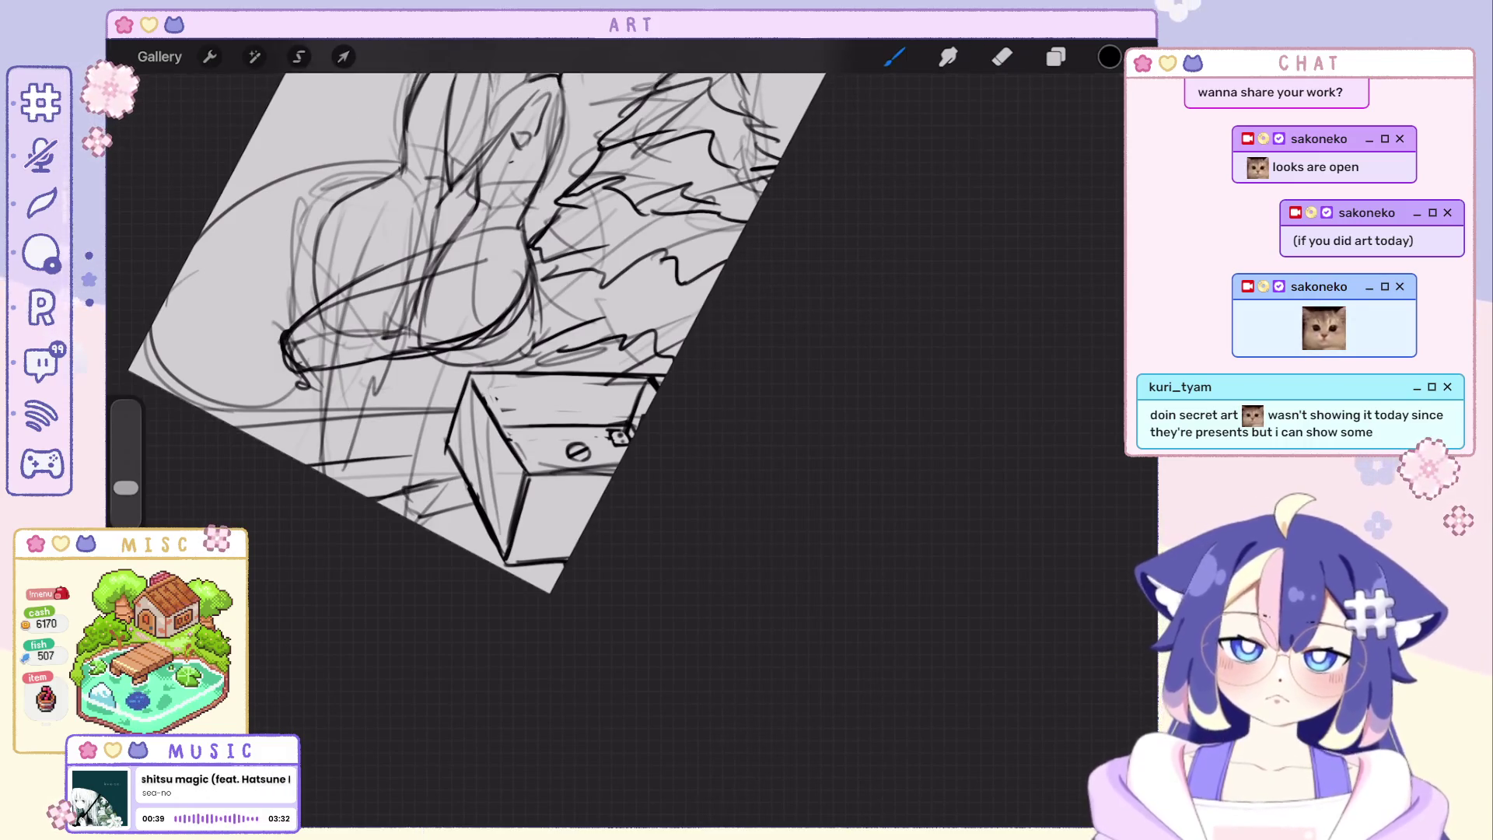
{"action": "mouse_move", "coordinate": [548, 456]}
{"action": "left_mouse_down"}
{"action": "mouse_move", "coordinate": [533, 367]}
{"action": "mouse_move", "coordinate": [559, 327]}
{"action": "left_mouse_up"}
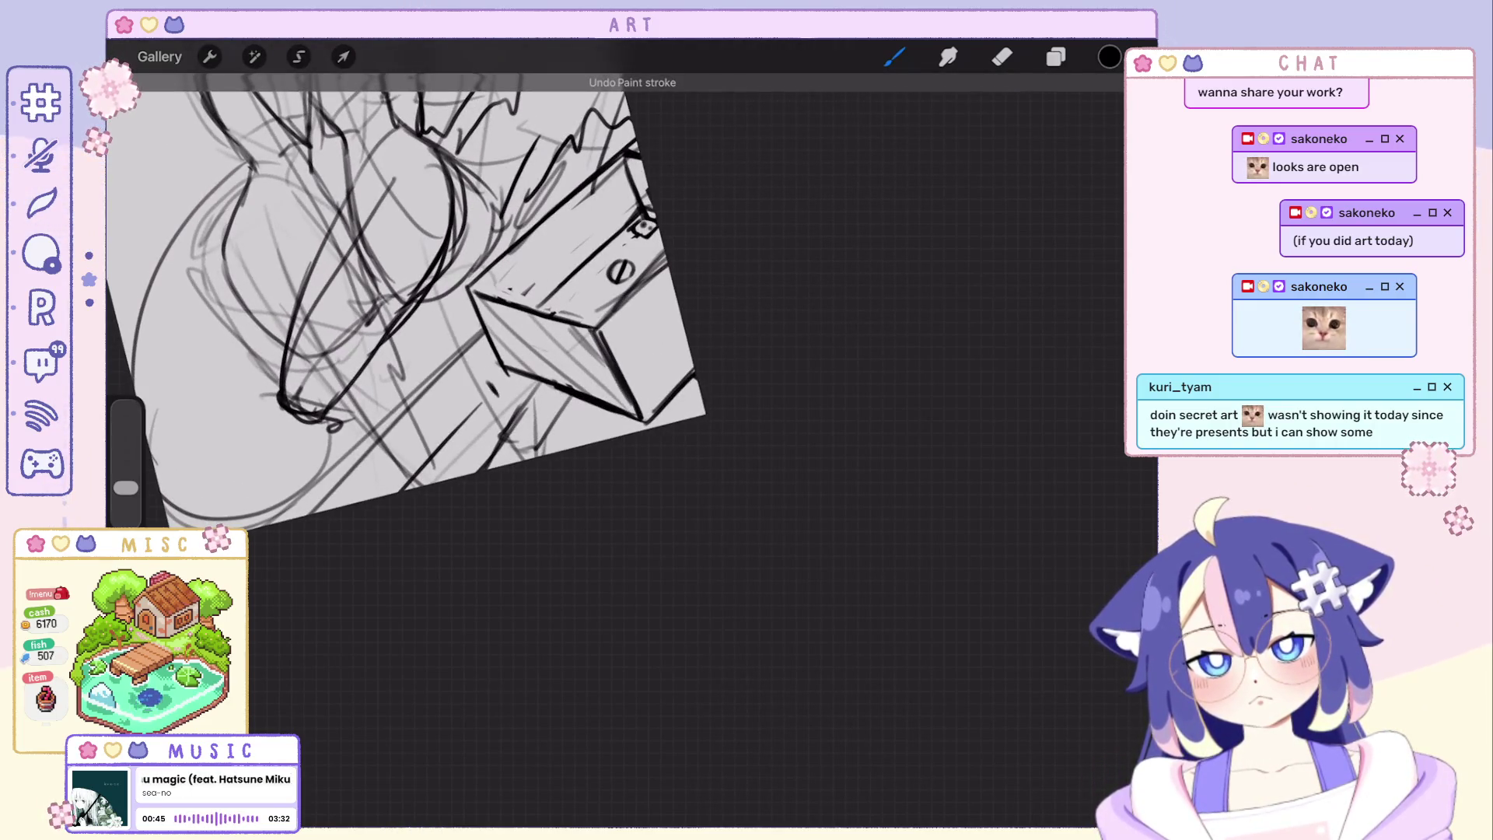
Redraw the lines running down beneath the box several times until they sit right.
{"action": "left_click_drag", "start_coordinate": [549, 384], "coordinate": [595, 350]}
{"action": "key", "text": "ctrl+z"}
{"action": "left_click_drag", "start_coordinate": [534, 399], "coordinate": [468, 539]}
{"action": "key", "text": "ctrl+z"}
{"action": "key", "text": "ctrl+z"}
{"action": "mouse_move", "coordinate": [548, 385]}
{"action": "left_mouse_down"}
{"action": "mouse_move", "coordinate": [584, 316]}
{"action": "mouse_move", "coordinate": [512, 509]}
{"action": "left_mouse_up"}
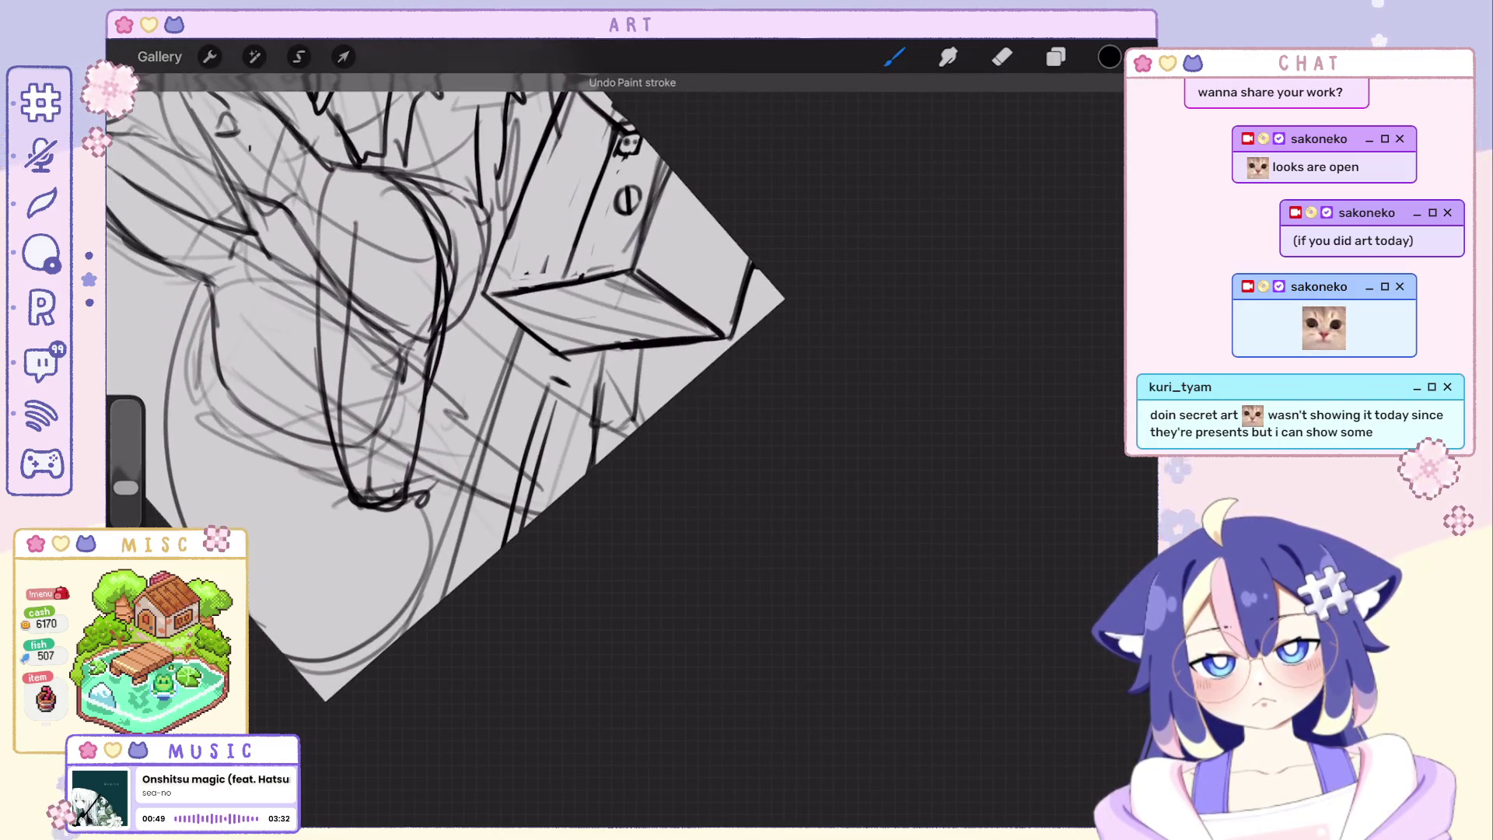
{"action": "left_click_drag", "start_coordinate": [549, 385], "coordinate": [595, 305]}
{"action": "key", "text": "ctrl+z"}
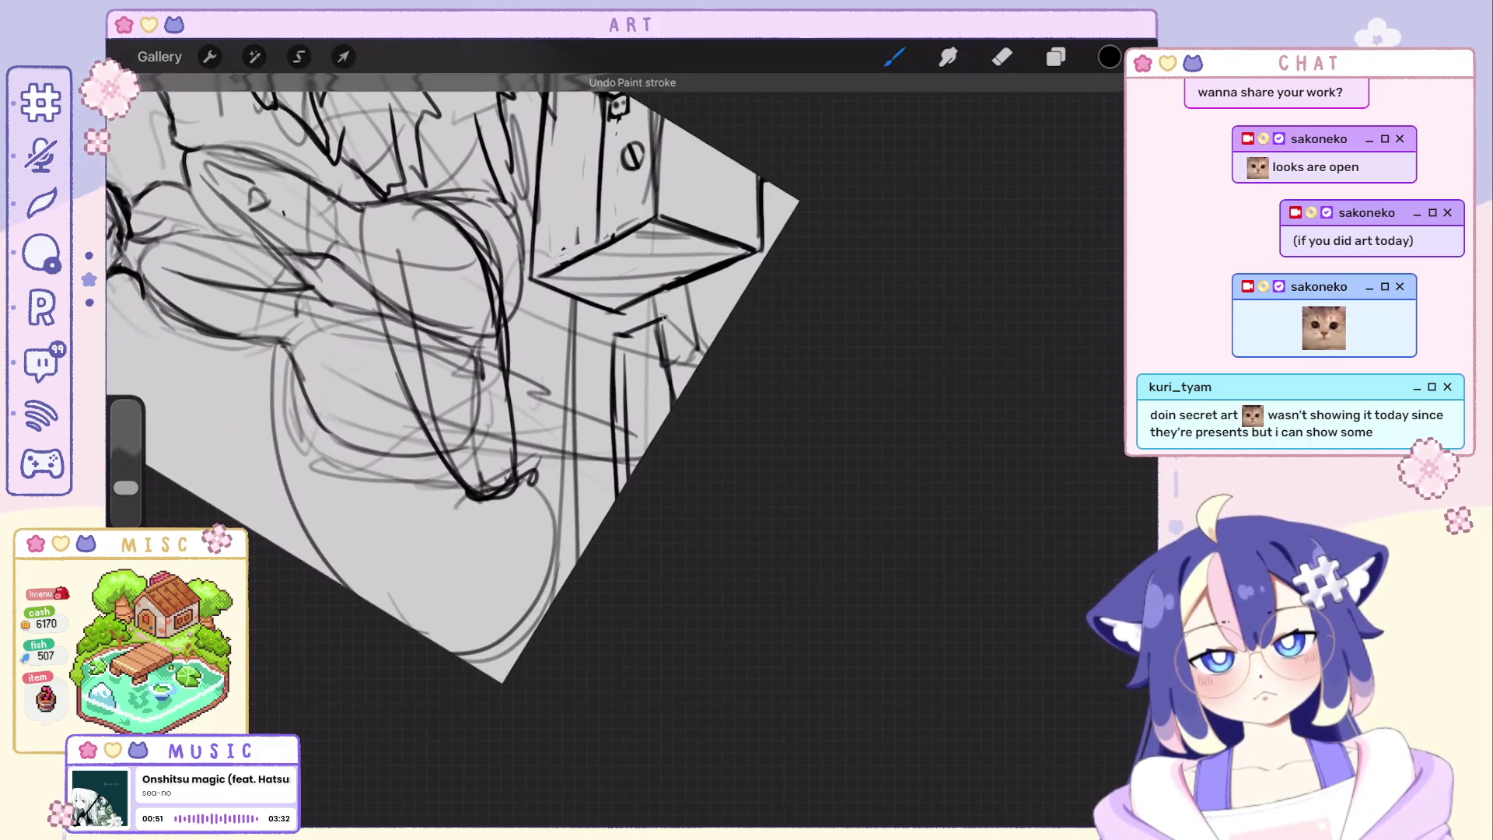
Turn the canvas back upright and fit the whole page in view.
{"action": "mouse_move", "coordinate": [467, 350]}
{"action": "left_mouse_down"}
{"action": "mouse_move", "coordinate": [467, 291]}
{"action": "mouse_move", "coordinate": [526, 350]}
{"action": "mouse_move", "coordinate": [490, 304]}
{"action": "mouse_move", "coordinate": [467, 326]}
{"action": "mouse_move", "coordinate": [443, 233]}
{"action": "left_mouse_up"}
{"action": "key", "text": "ctrl+z"}
{"action": "key", "text": "ctrl+z"}
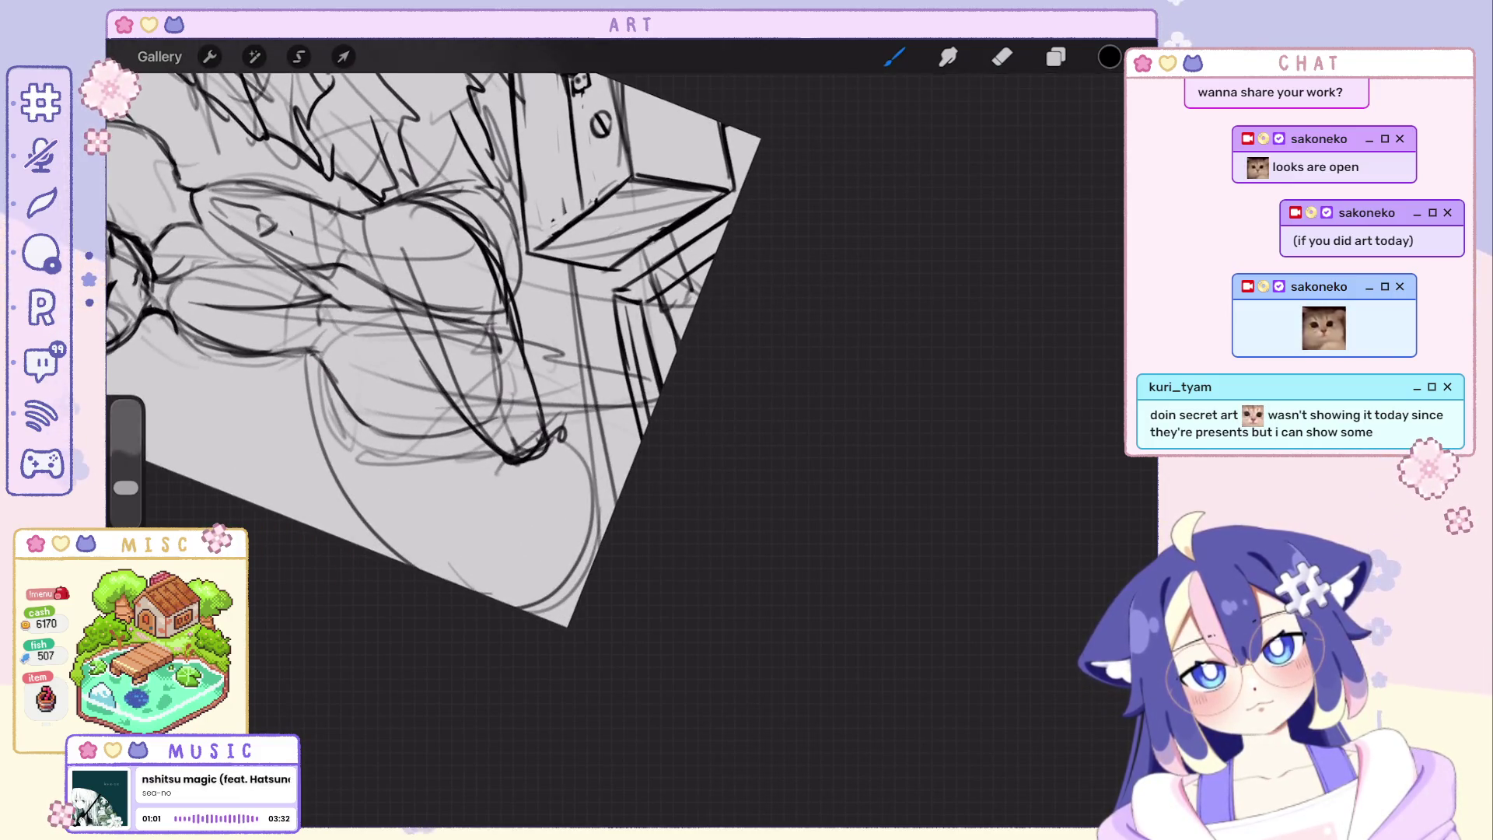
{"action": "mouse_move", "coordinate": [444, 349]}
{"action": "left_mouse_down"}
{"action": "mouse_move", "coordinate": [533, 333]}
{"action": "mouse_move", "coordinate": [505, 363]}
{"action": "mouse_move", "coordinate": [630, 443]}
{"action": "mouse_move", "coordinate": [548, 385]}
{"action": "mouse_move", "coordinate": [526, 467]}
{"action": "mouse_move", "coordinate": [549, 502]}
{"action": "left_mouse_up"}
Draw long falling hair strands down from the right figure's head, after undoing a stray stroke.
{"action": "key", "text": "ctrl+z"}
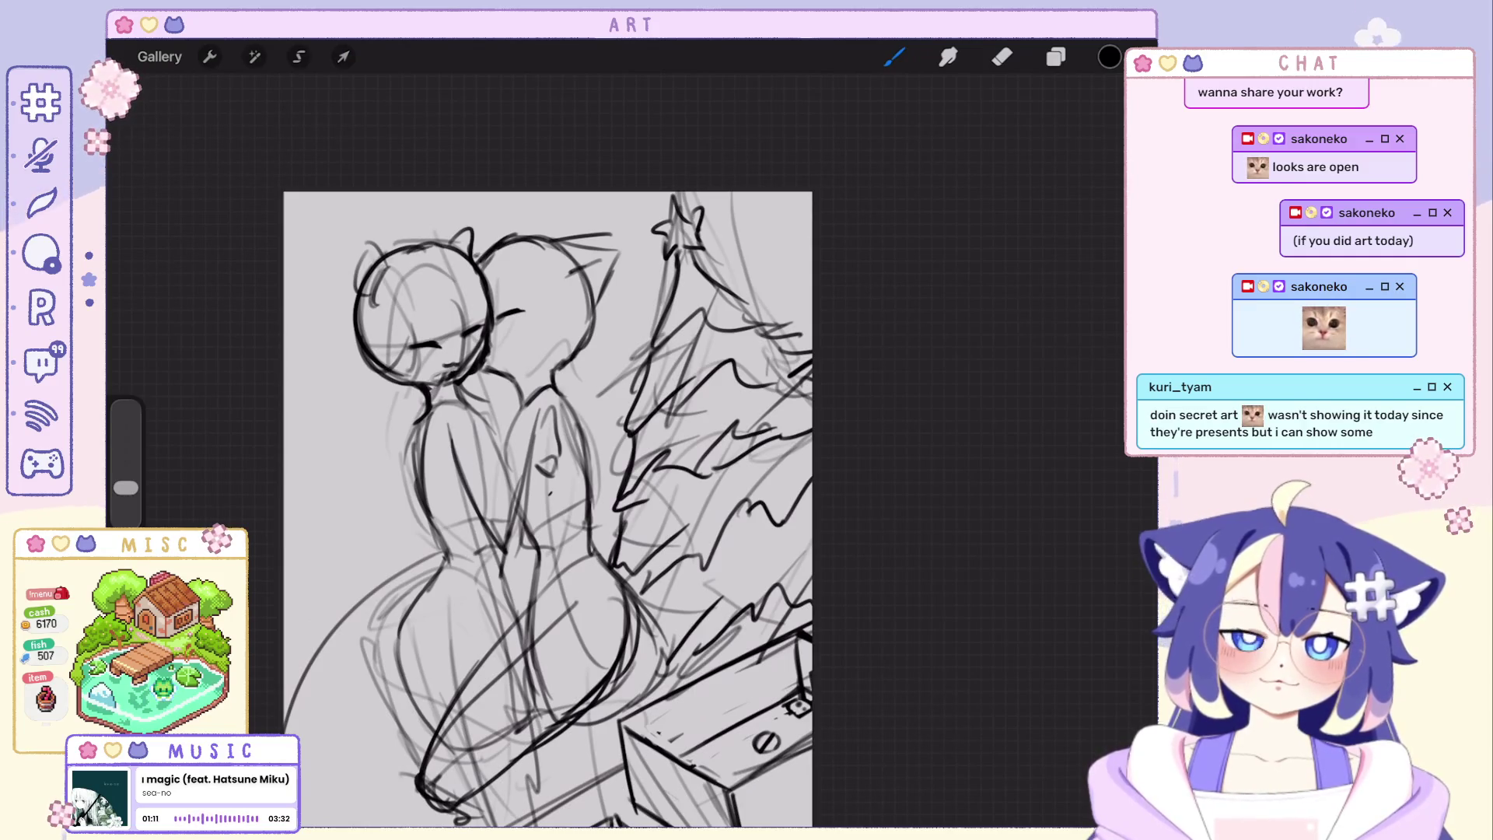
{"action": "left_click_drag", "start_coordinate": [533, 283], "coordinate": [528, 415]}
{"action": "left_click_drag", "start_coordinate": [548, 279], "coordinate": [508, 417]}
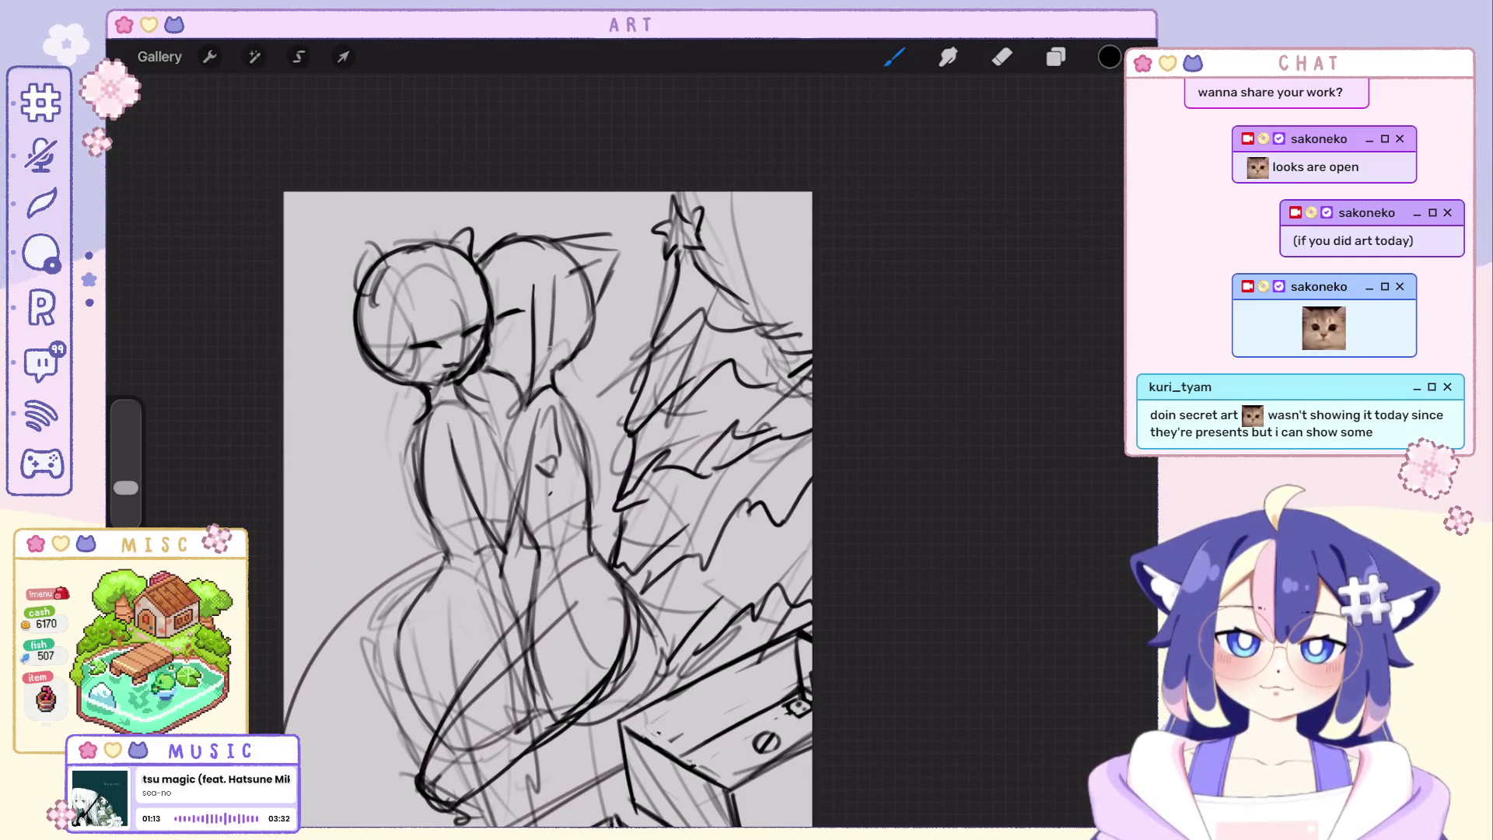
{"action": "left_click_drag", "start_coordinate": [561, 282], "coordinate": [573, 404]}
{"action": "left_click_drag", "start_coordinate": [584, 308], "coordinate": [598, 488]}
{"action": "mouse_move", "coordinate": [618, 321]}
{"action": "left_mouse_down"}
{"action": "mouse_move", "coordinate": [596, 465]}
{"action": "mouse_move", "coordinate": [630, 555]}
{"action": "left_mouse_up"}
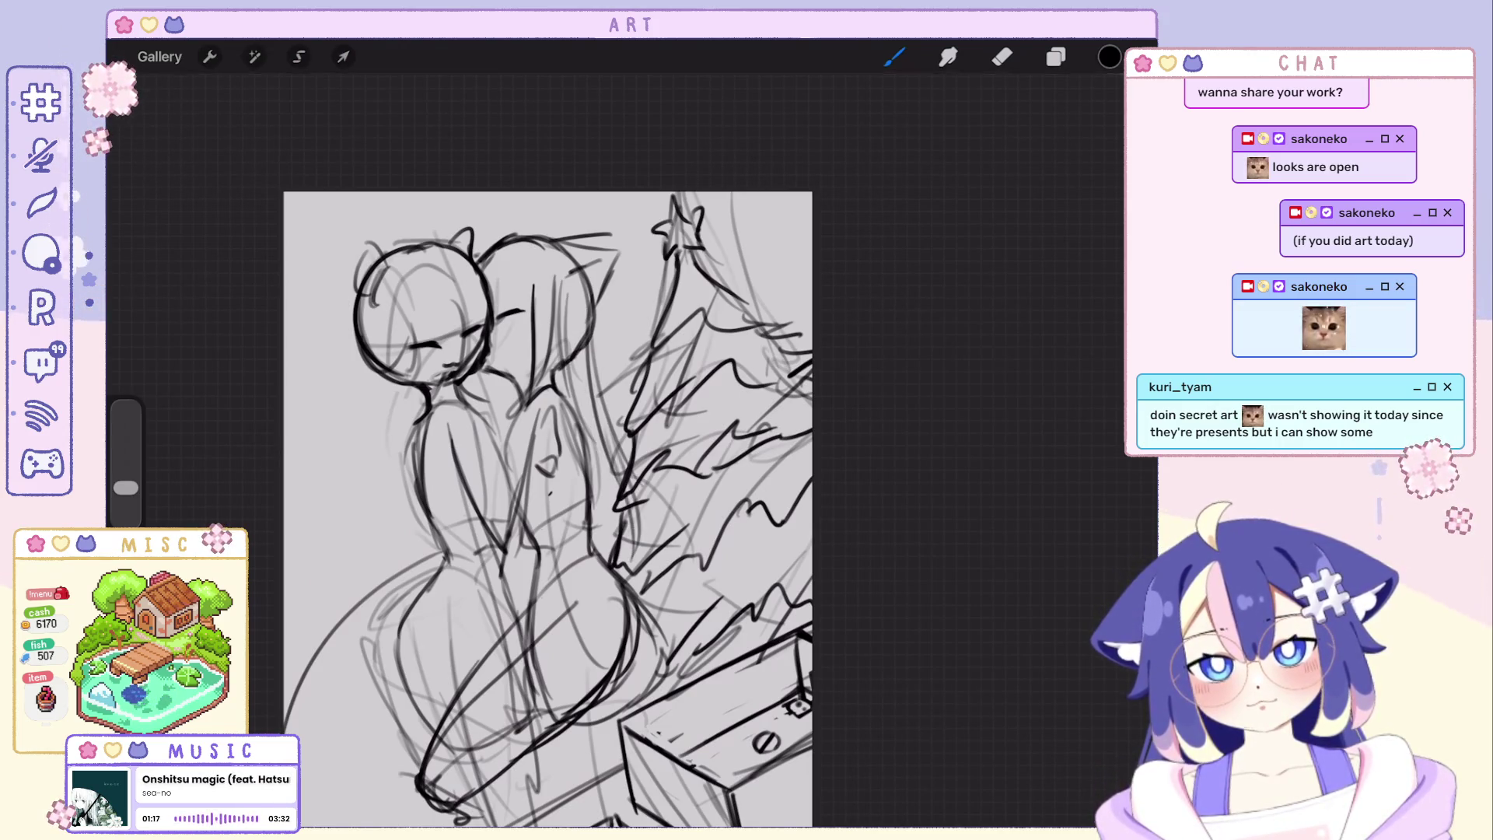
{"action": "left_click_drag", "start_coordinate": [613, 448], "coordinate": [593, 507]}
Undo the last few hair strokes near the right figure's head to keep only the curl.
{"action": "key", "text": "ctrl+z"}
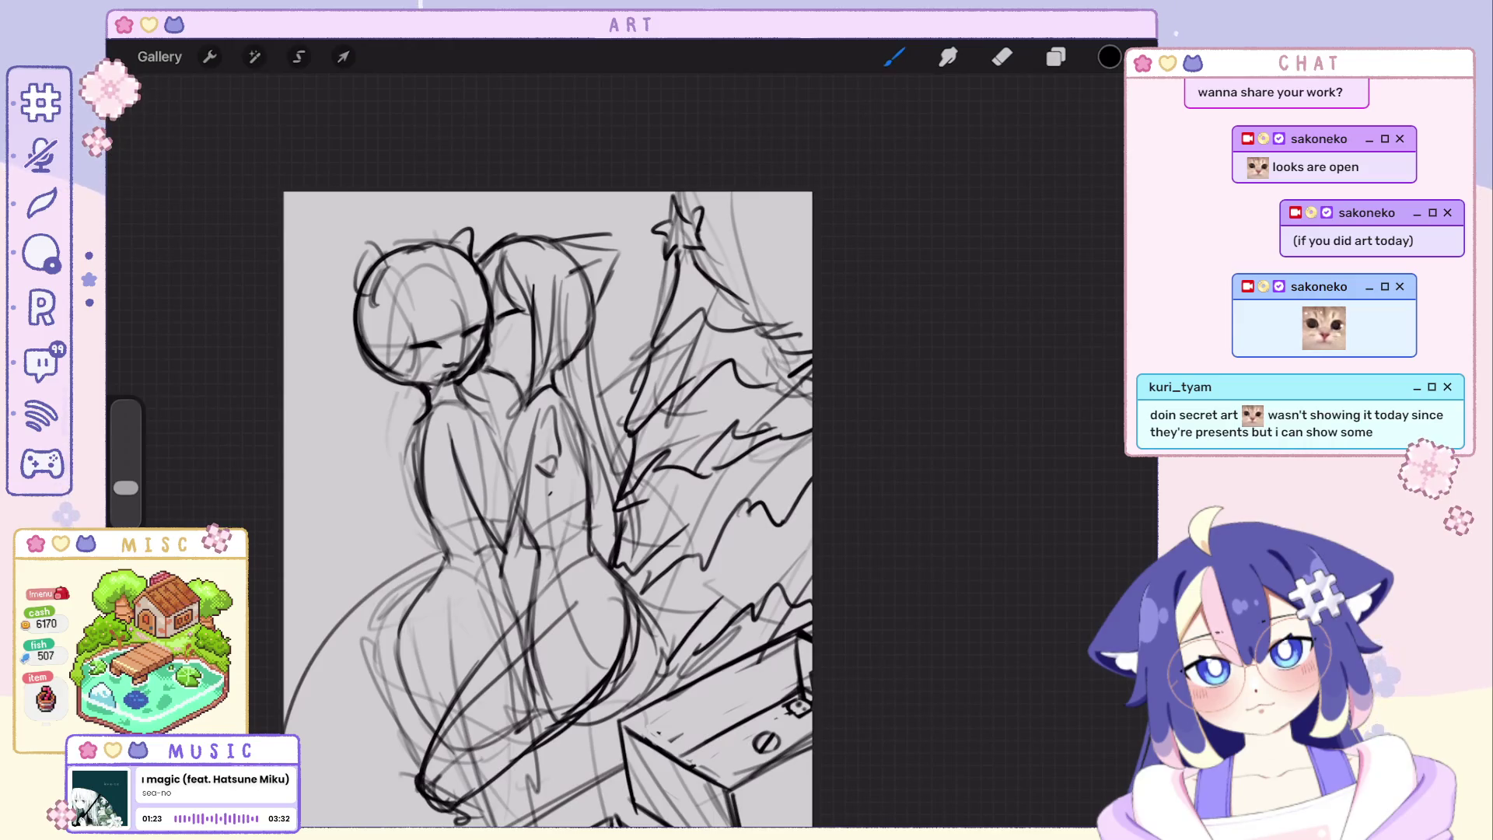
{"action": "key", "text": "ctrl+z"}
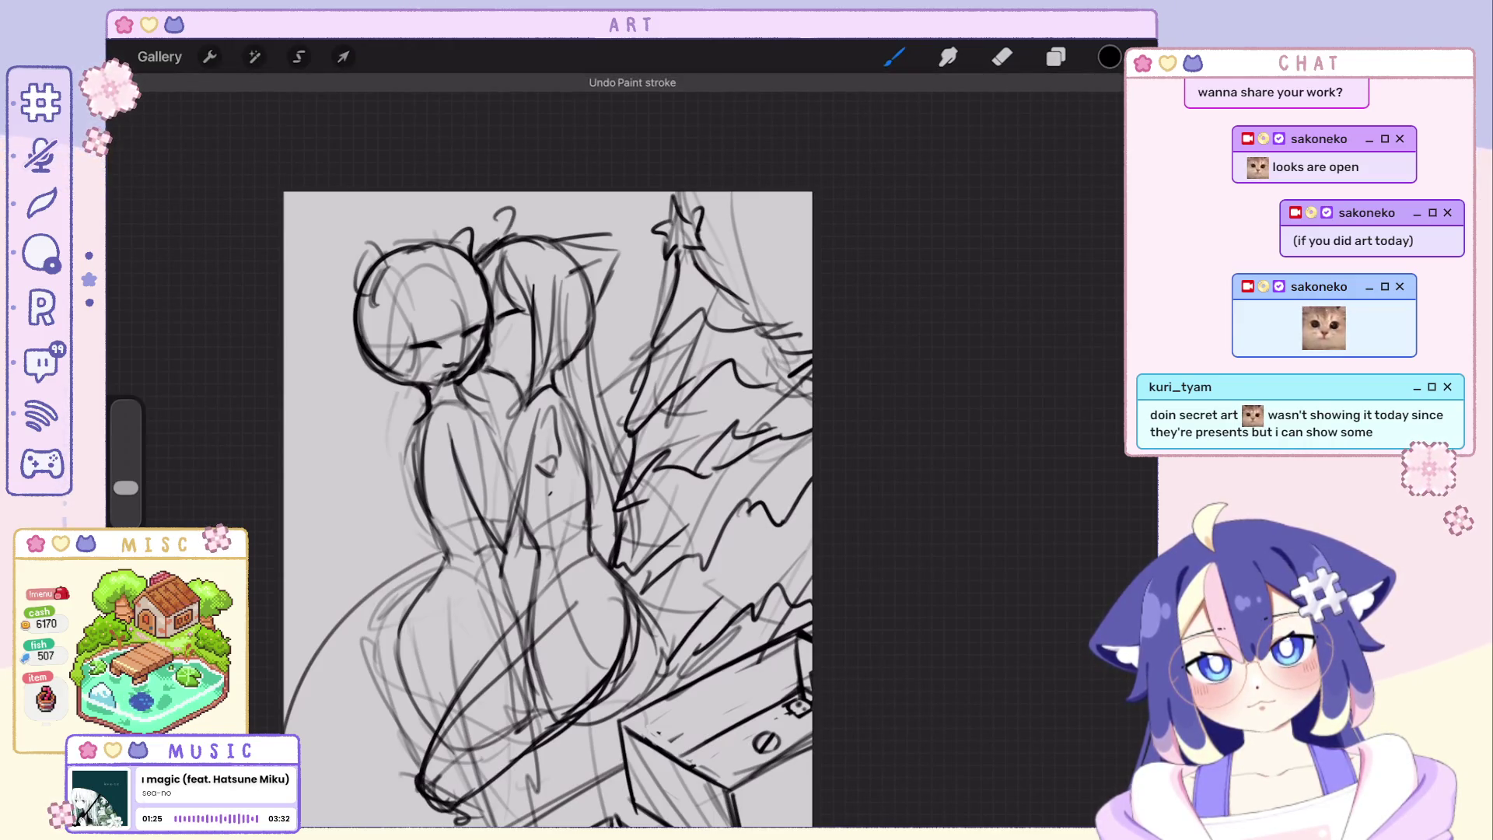
{"action": "key", "text": "ctrl+z"}
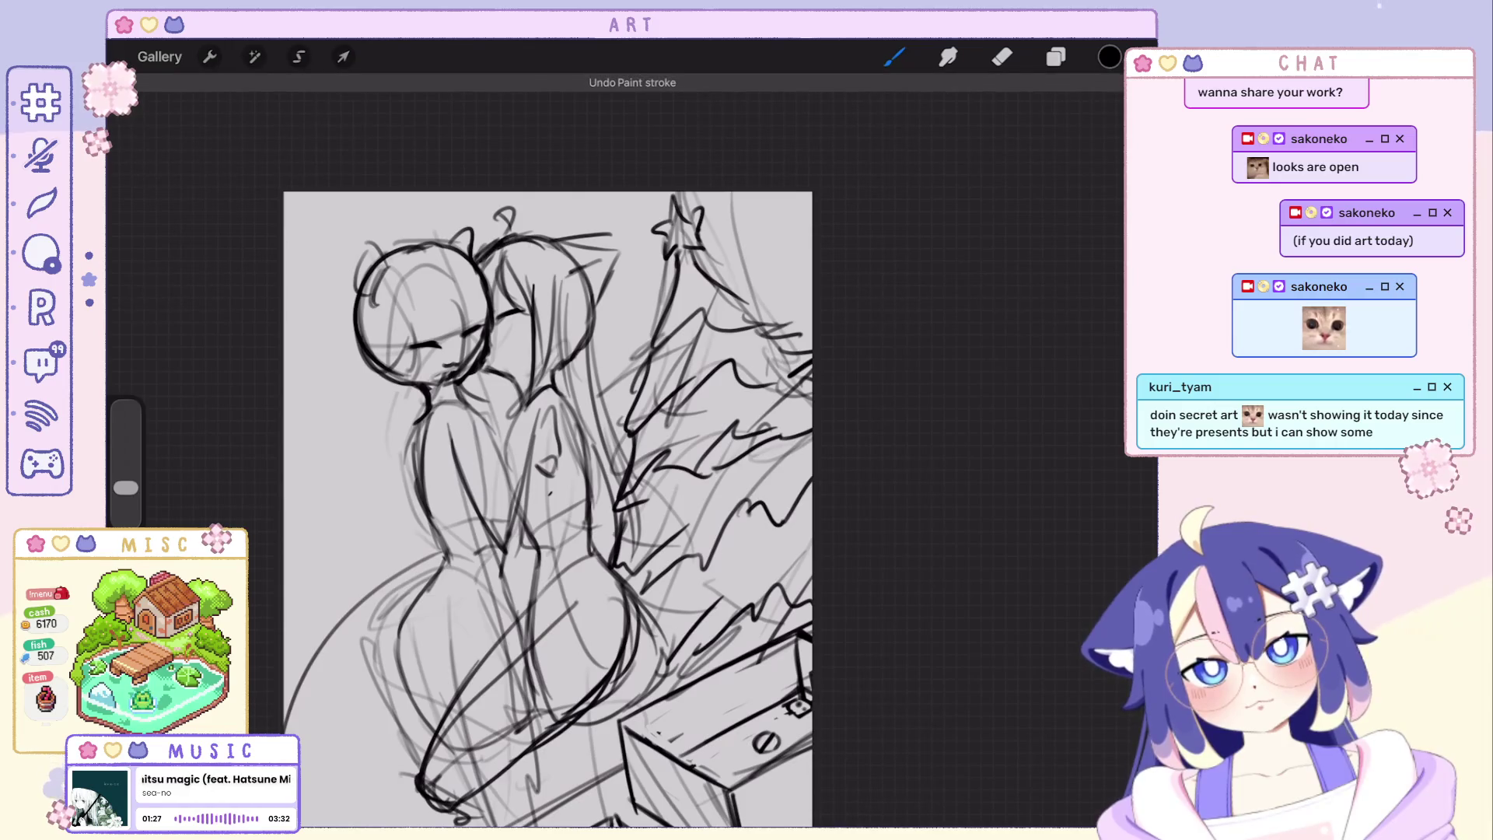
{"action": "scroll", "coordinate": [549, 508], "scroll_direction": "up", "scroll_amount": 1}
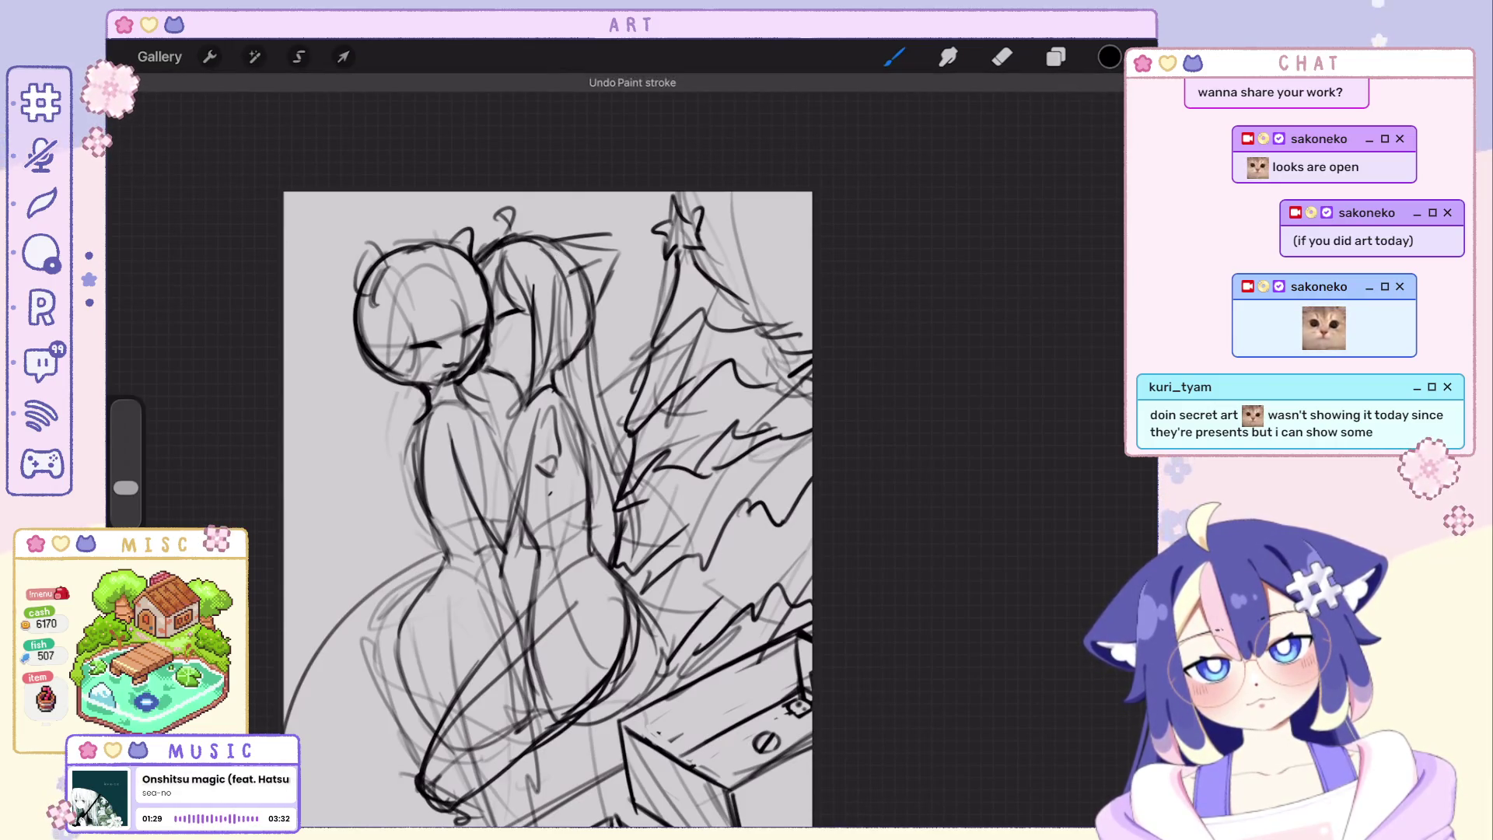
{"action": "scroll", "coordinate": [549, 507], "scroll_direction": "up", "scroll_amount": 2}
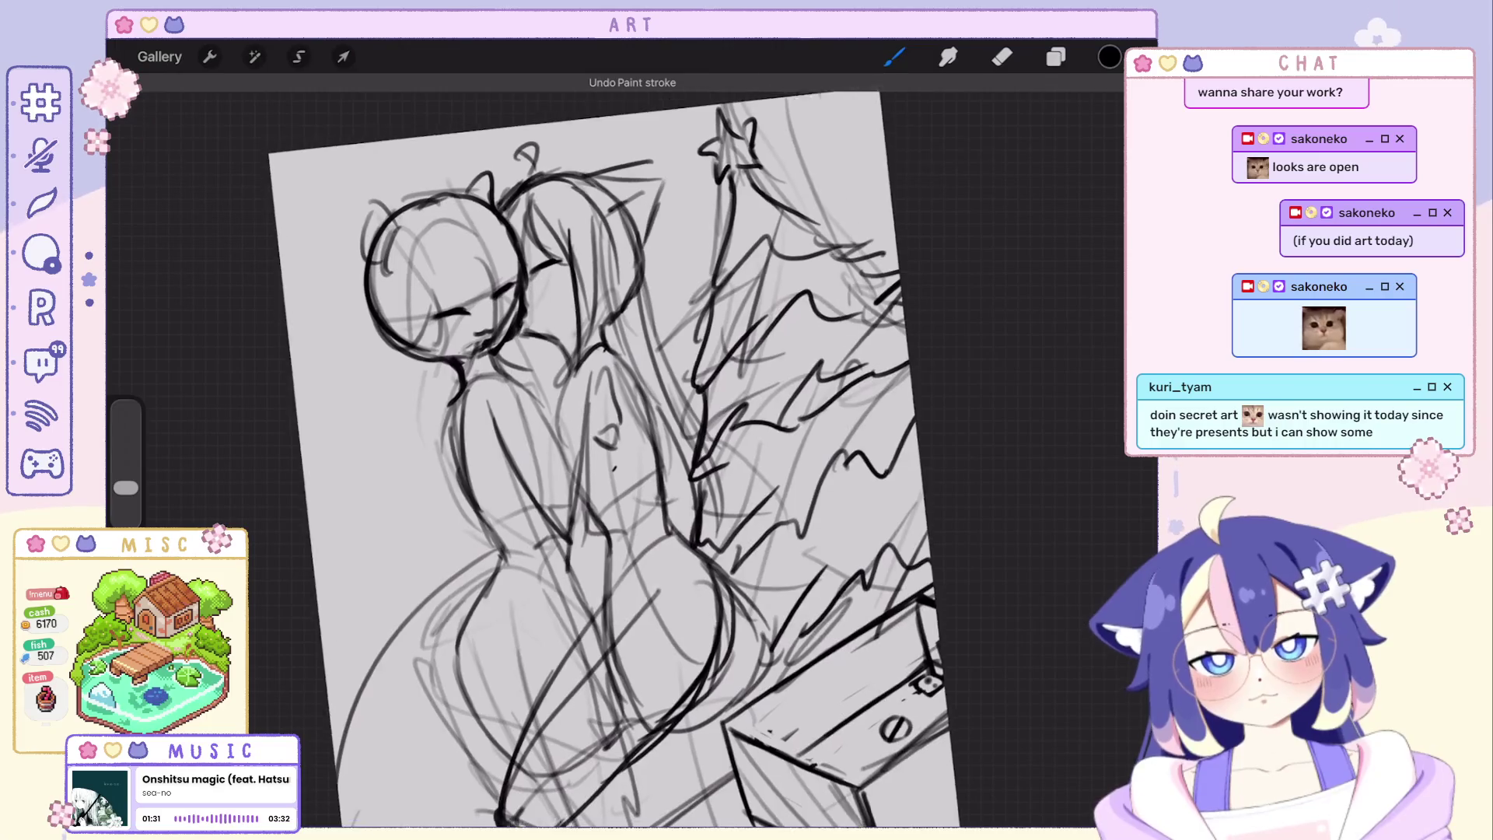
{"action": "scroll", "coordinate": [631, 456], "scroll_direction": "up", "scroll_amount": 2}
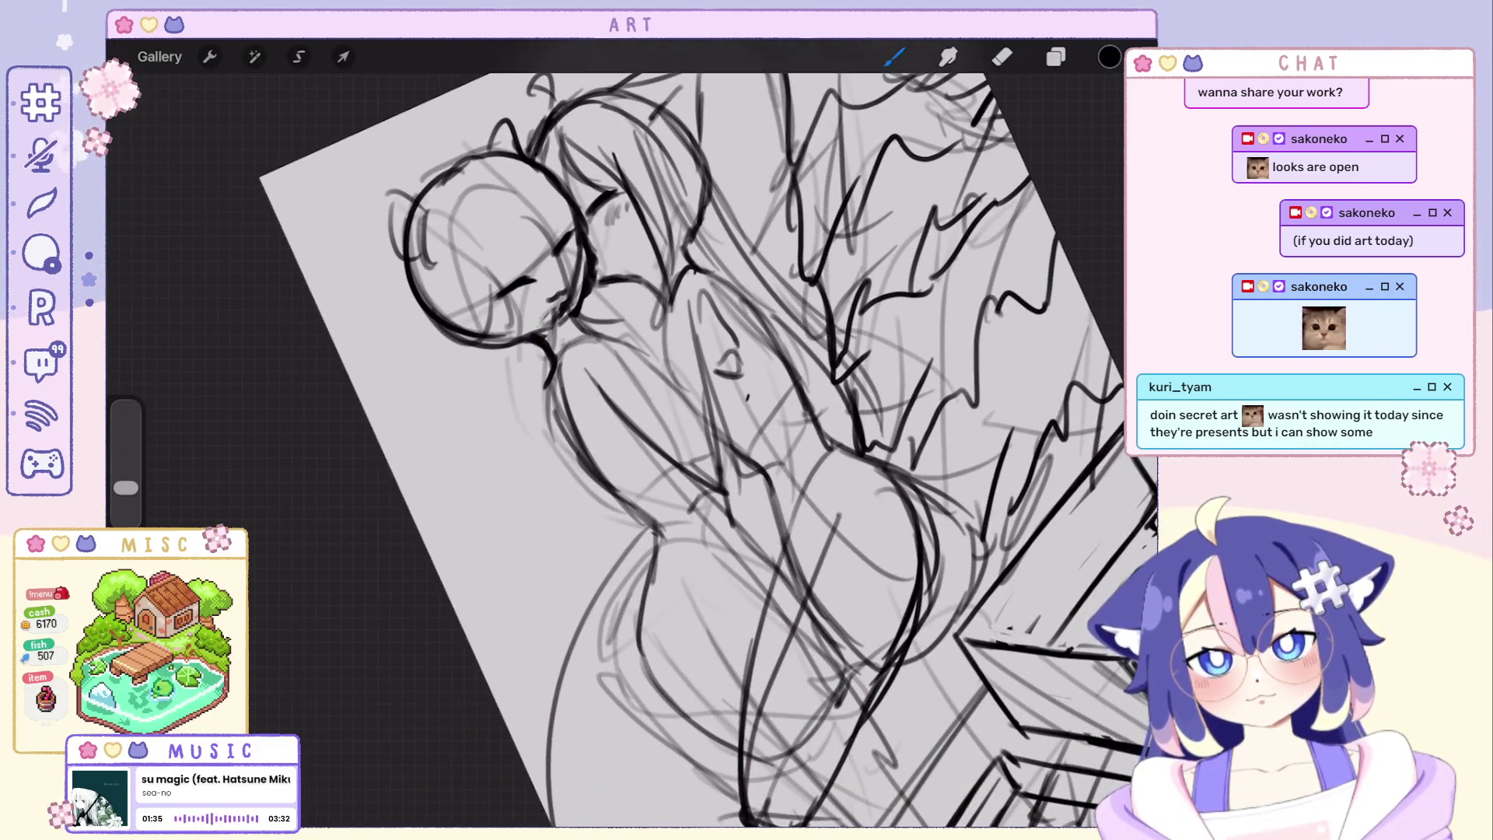
{"action": "scroll", "coordinate": [701, 444], "scroll_direction": "down", "scroll_amount": 3}
{"action": "scroll", "coordinate": [700, 444], "scroll_direction": "up", "scroll_amount": 2}
{"action": "scroll", "coordinate": [700, 443], "scroll_direction": "up", "scroll_amount": 1}
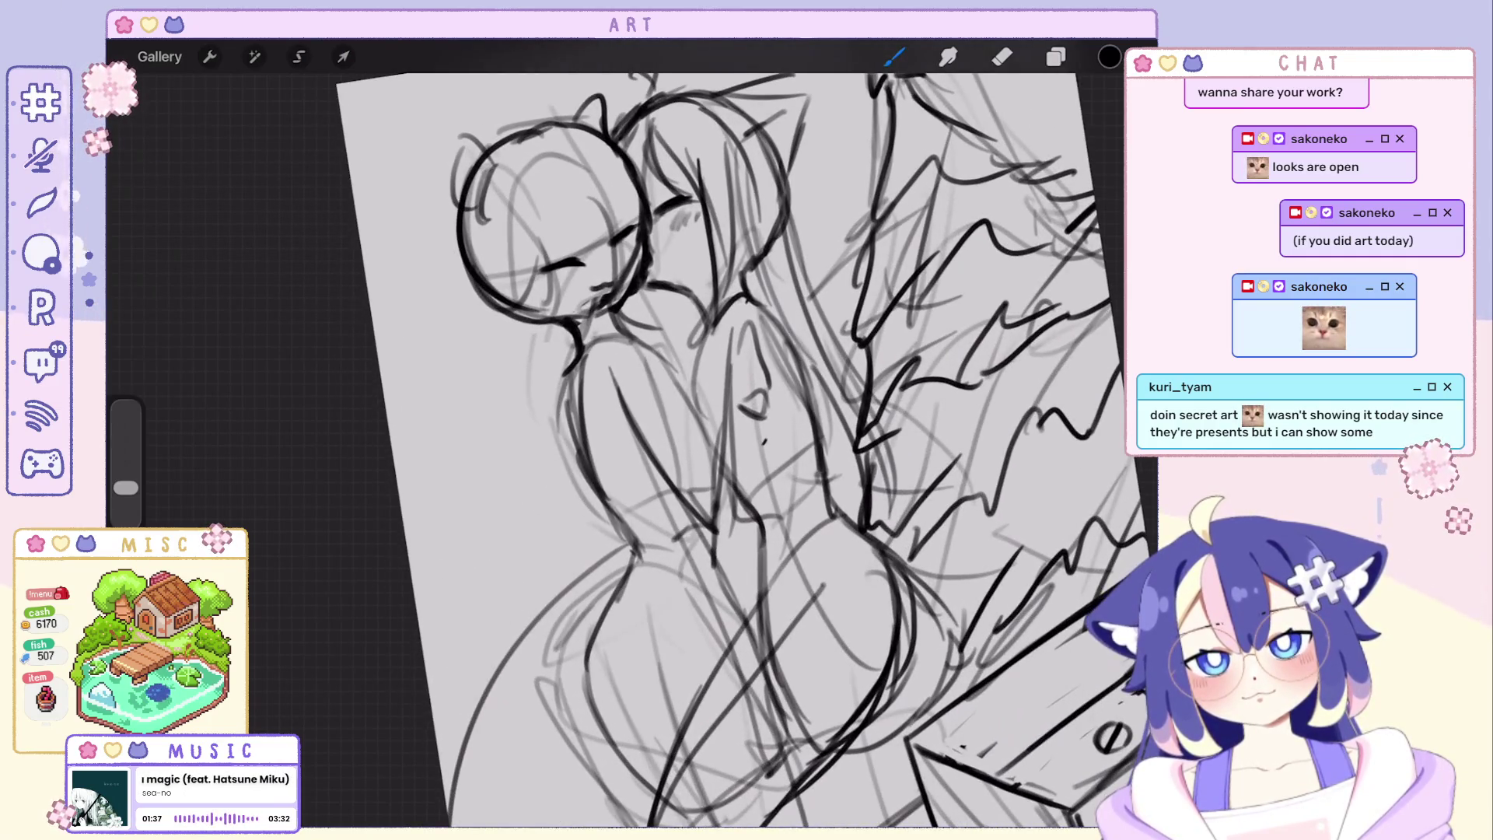
Restore the eye stroke, switch to the eraser and mark the left figure's dark open eye.
{"action": "key", "text": "ctrl+z"}
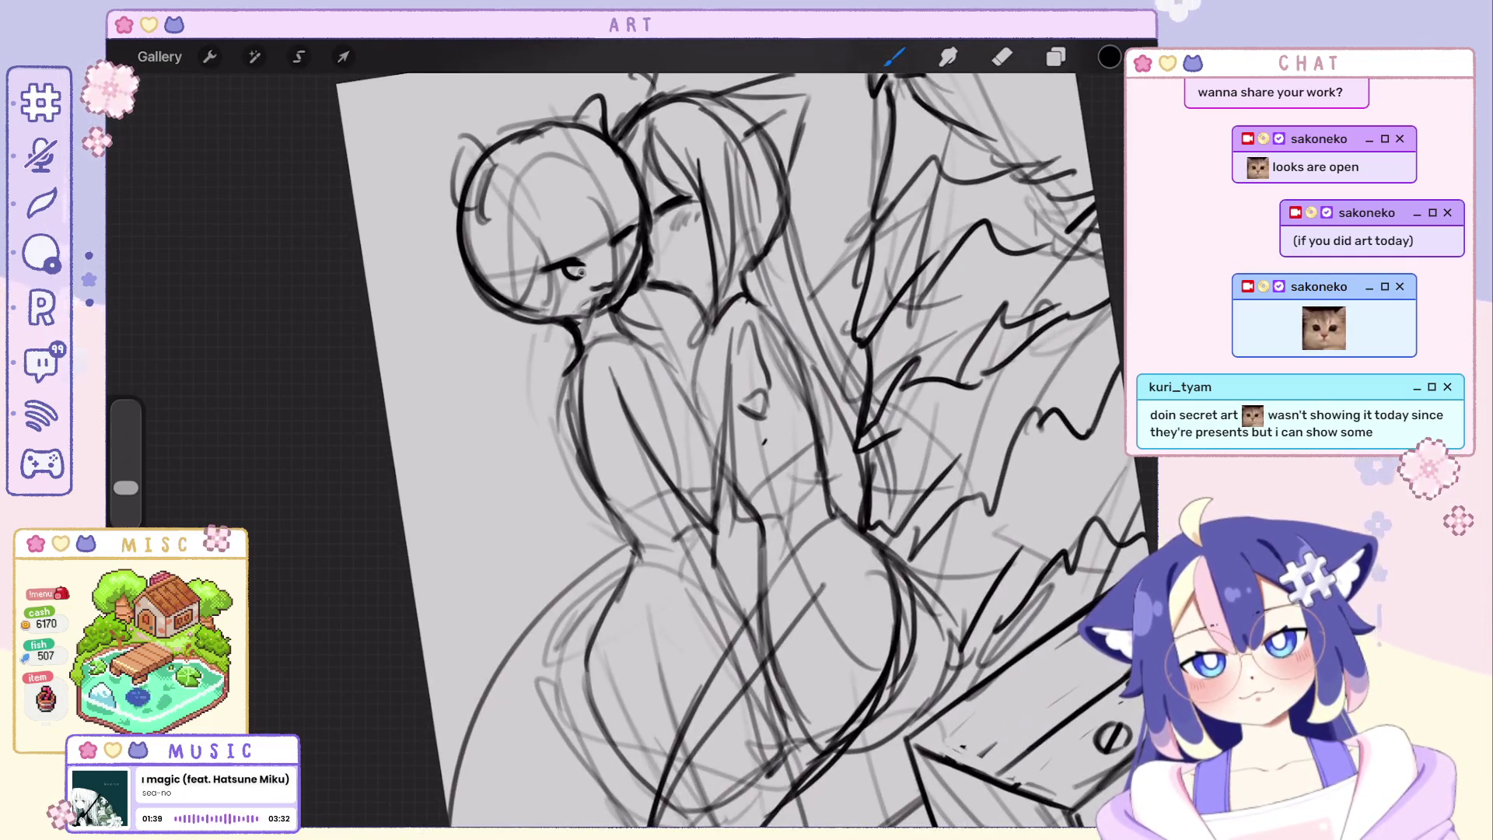
{"action": "scroll", "coordinate": [701, 444], "scroll_direction": "down", "scroll_amount": 3}
{"action": "scroll", "coordinate": [700, 444], "scroll_direction": "up", "scroll_amount": 2}
{"action": "scroll", "coordinate": [700, 443], "scroll_direction": "up", "scroll_amount": 1}
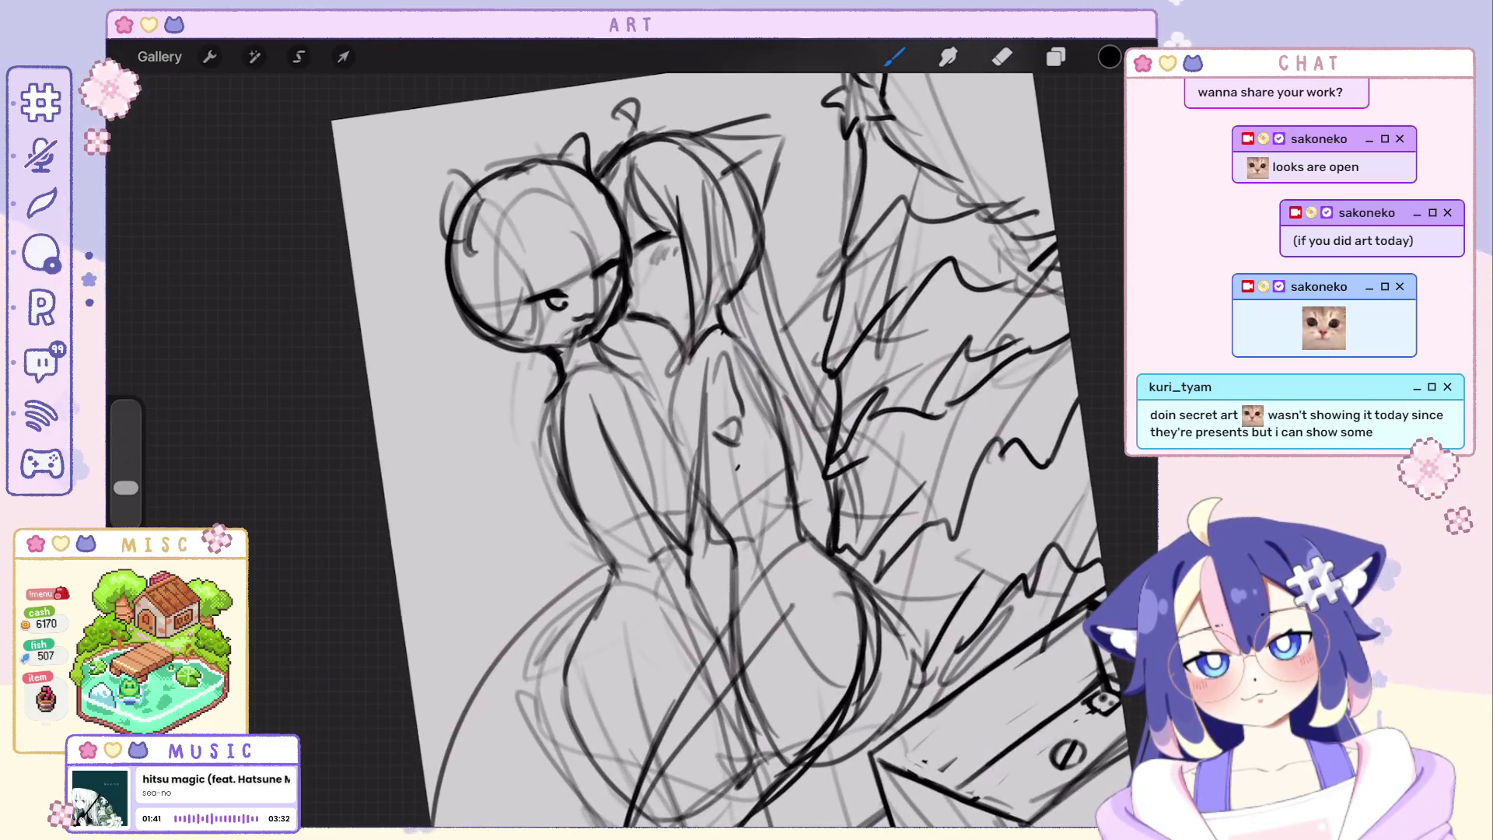
{"action": "key", "text": "ctrl+z"}
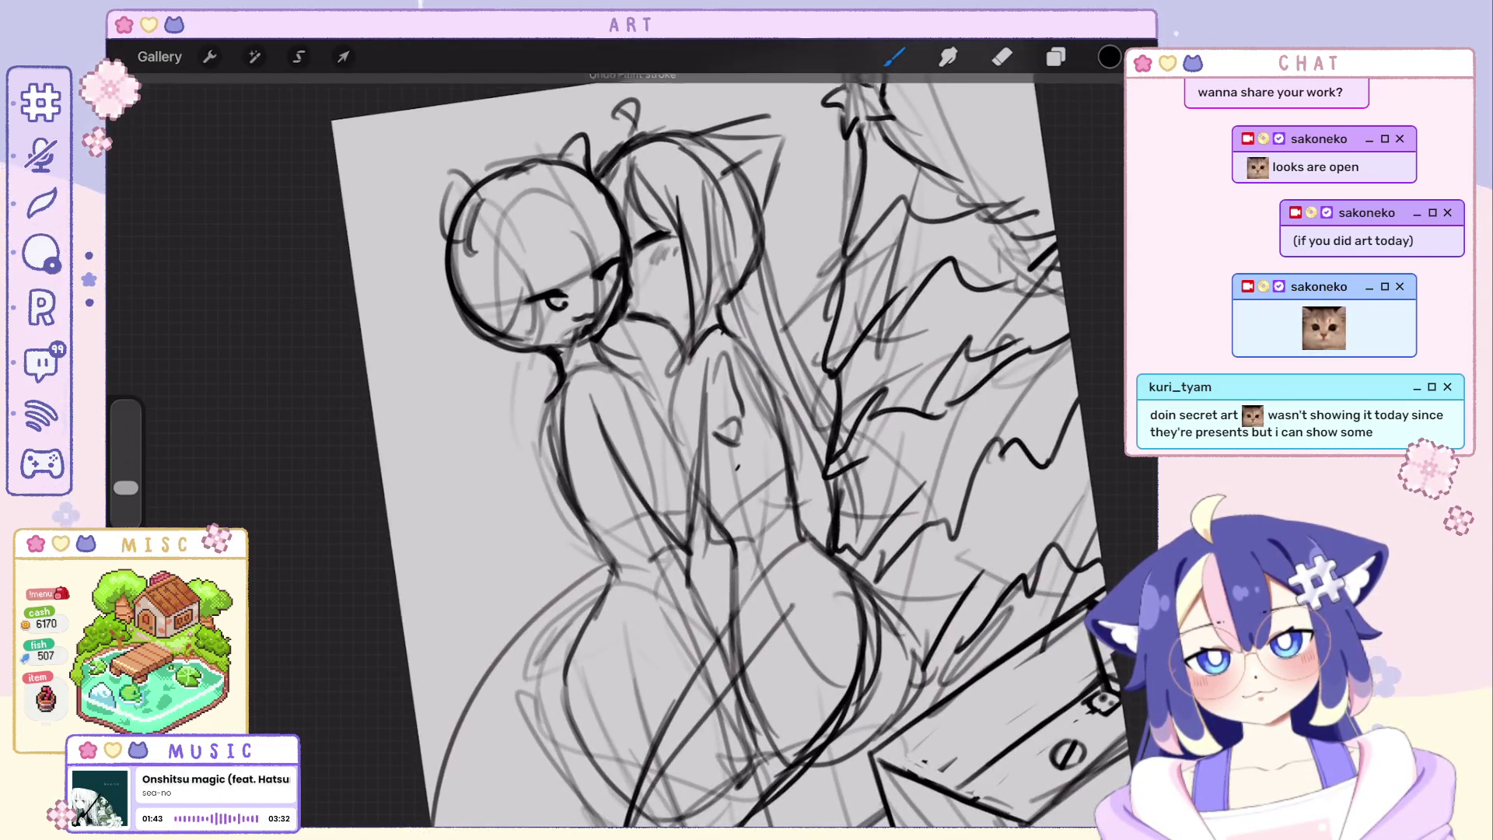
{"action": "scroll", "coordinate": [701, 443], "scroll_direction": "up", "scroll_amount": 2}
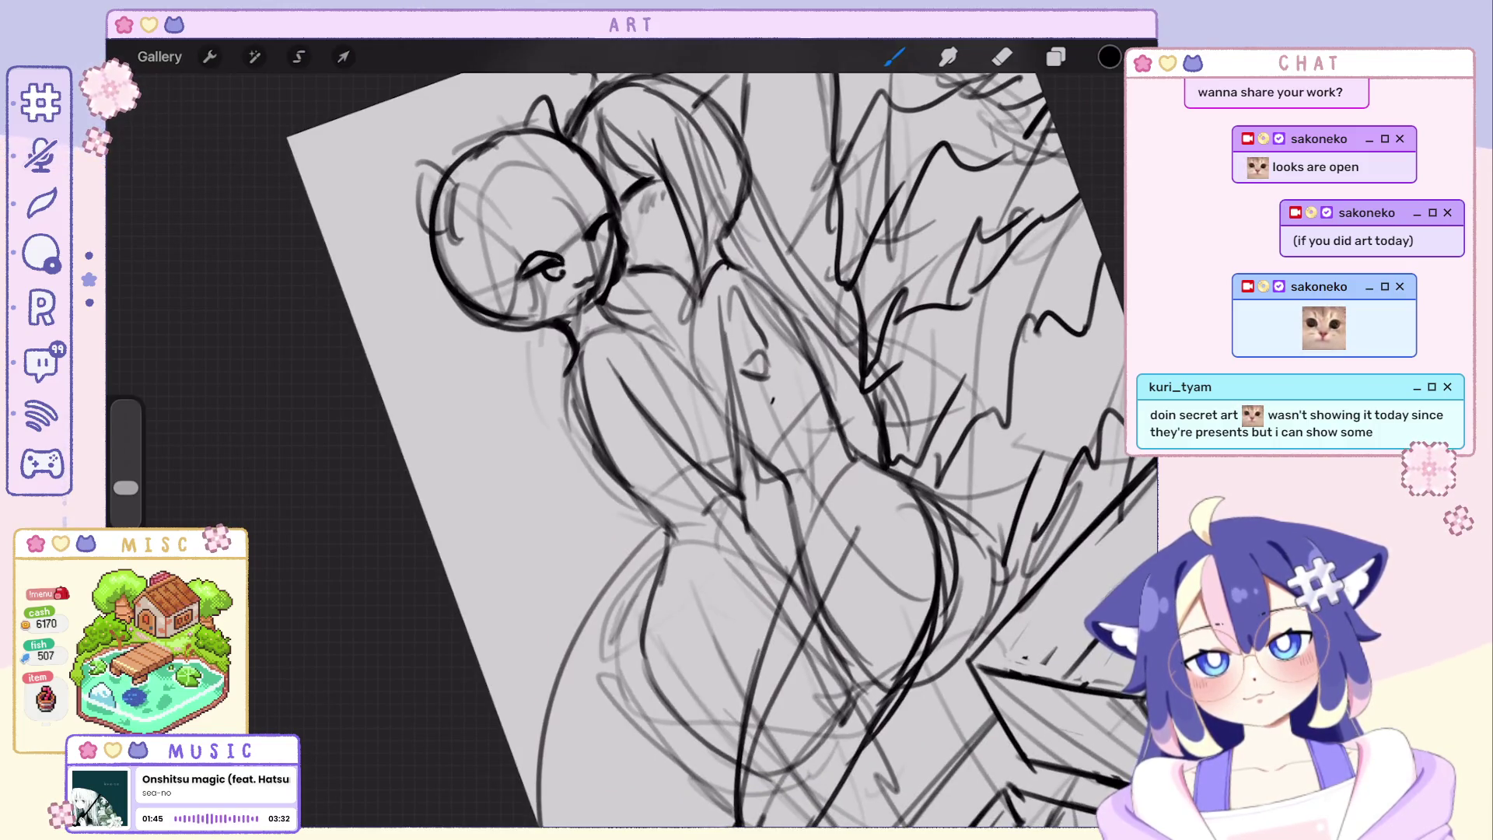
{"action": "scroll", "coordinate": [700, 443], "scroll_direction": "down", "scroll_amount": 3}
{"action": "scroll", "coordinate": [701, 443], "scroll_direction": "up", "scroll_amount": 2}
{"action": "scroll", "coordinate": [700, 443], "scroll_direction": "up", "scroll_amount": 1}
{"action": "key", "text": "e"}
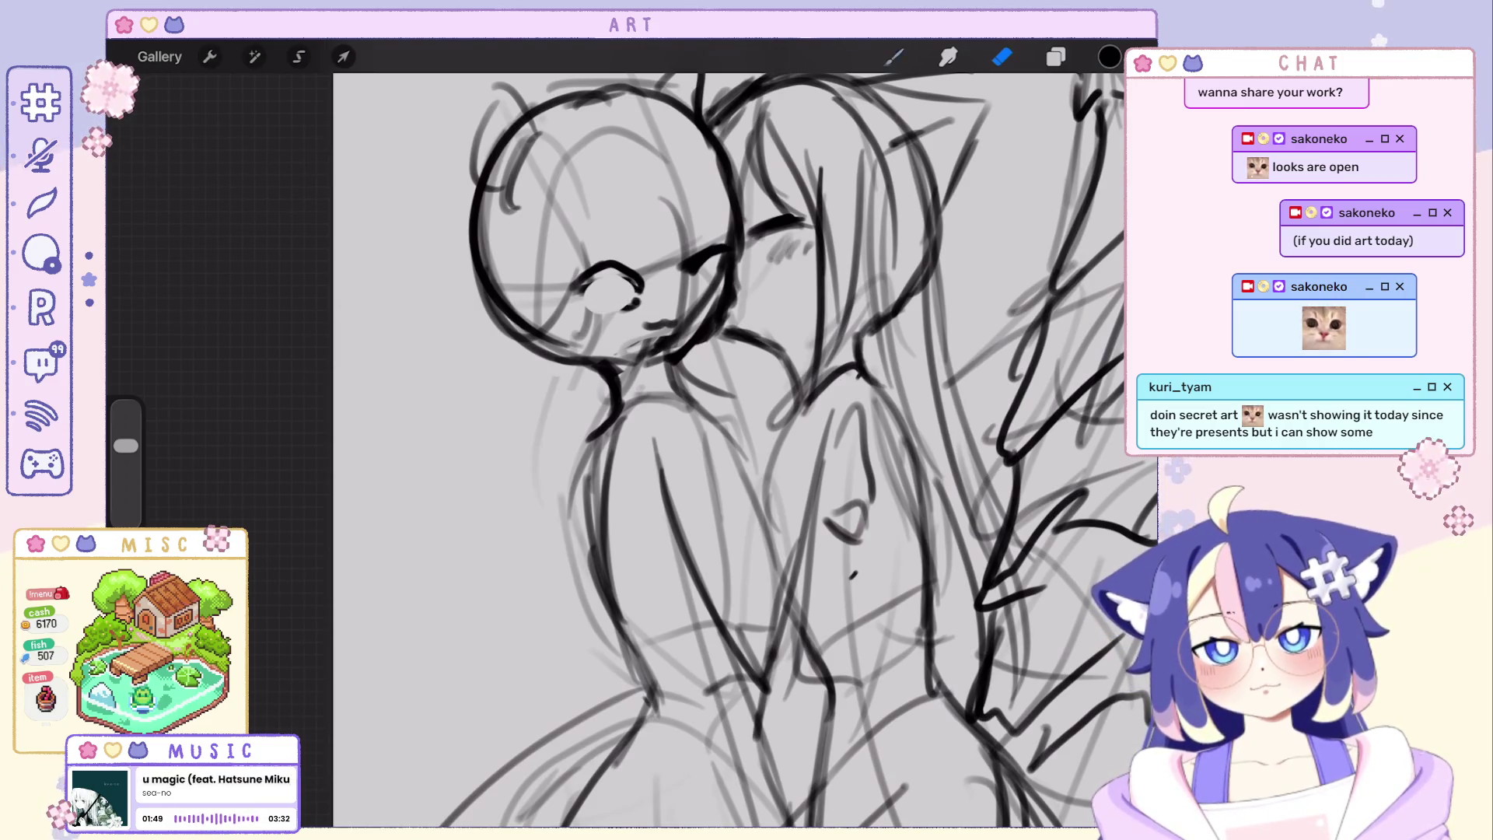
{"action": "left_click_drag", "start_coordinate": [584, 277], "coordinate": [639, 295]}
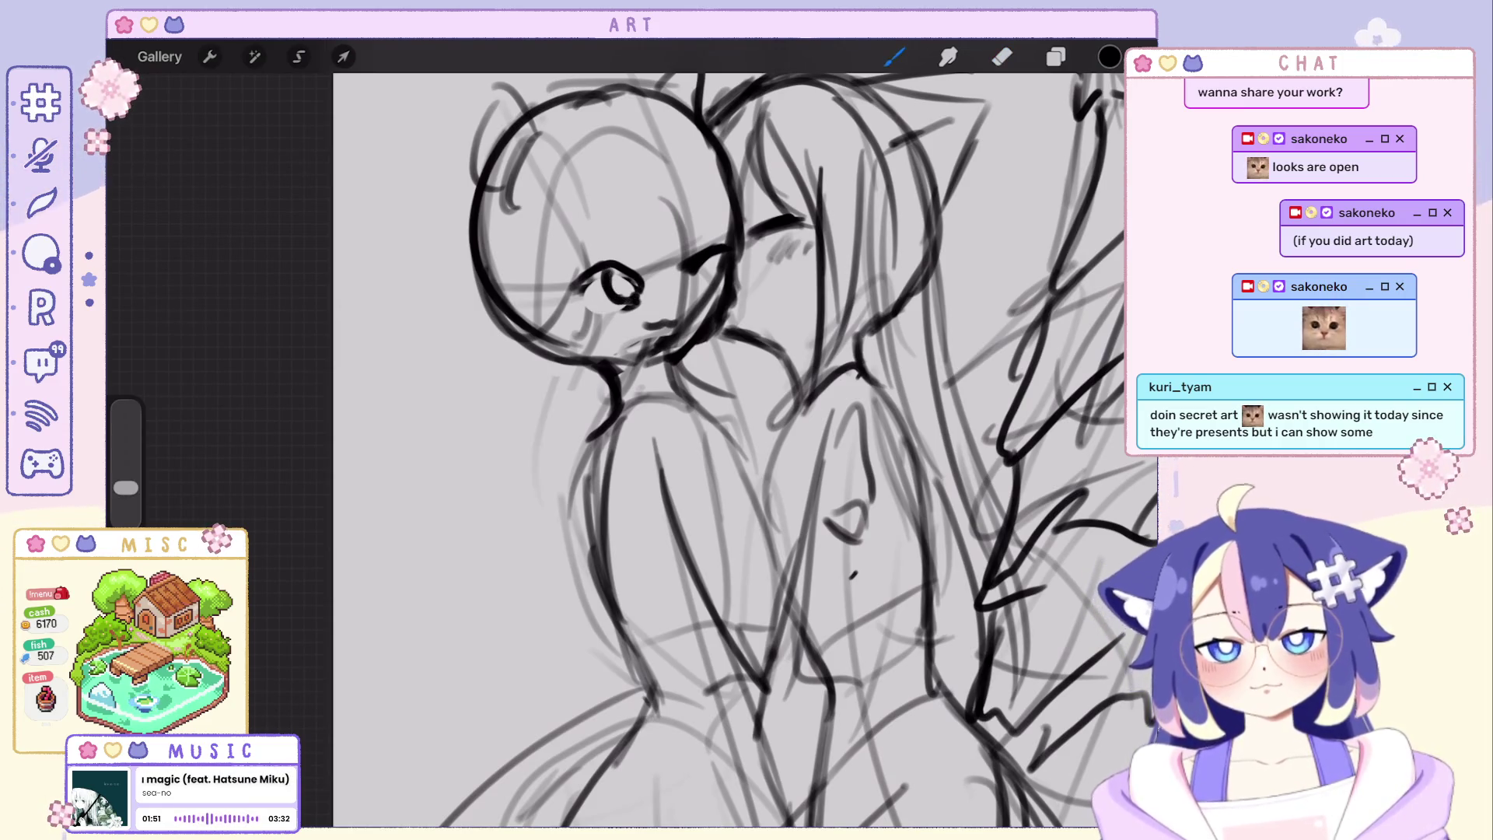
{"action": "scroll", "coordinate": [700, 444], "scroll_direction": "down", "scroll_amount": 5}
{"action": "scroll", "coordinate": [490, 466], "scroll_direction": "up", "scroll_amount": 1}
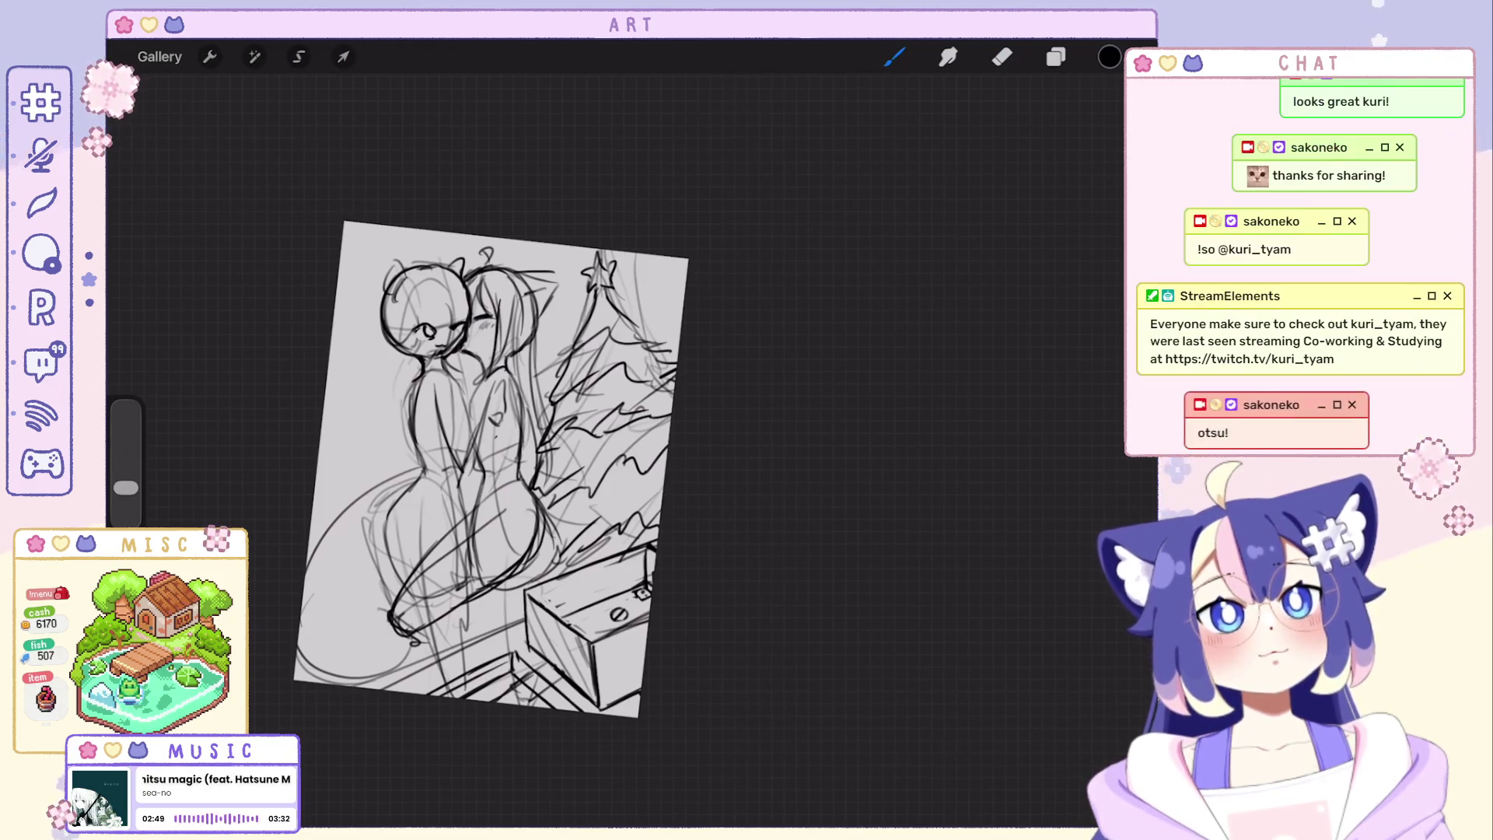
{"action": "scroll", "coordinate": [513, 467], "scroll_direction": "up", "scroll_amount": 3}
{"action": "scroll", "coordinate": [700, 479], "scroll_direction": "up", "scroll_amount": 2}
Undo two stray strokes near the left figure's face, leaving the eye and mouth.
{"action": "key", "text": "ctrl+z"}
{"action": "key", "text": "ctrl+z"}
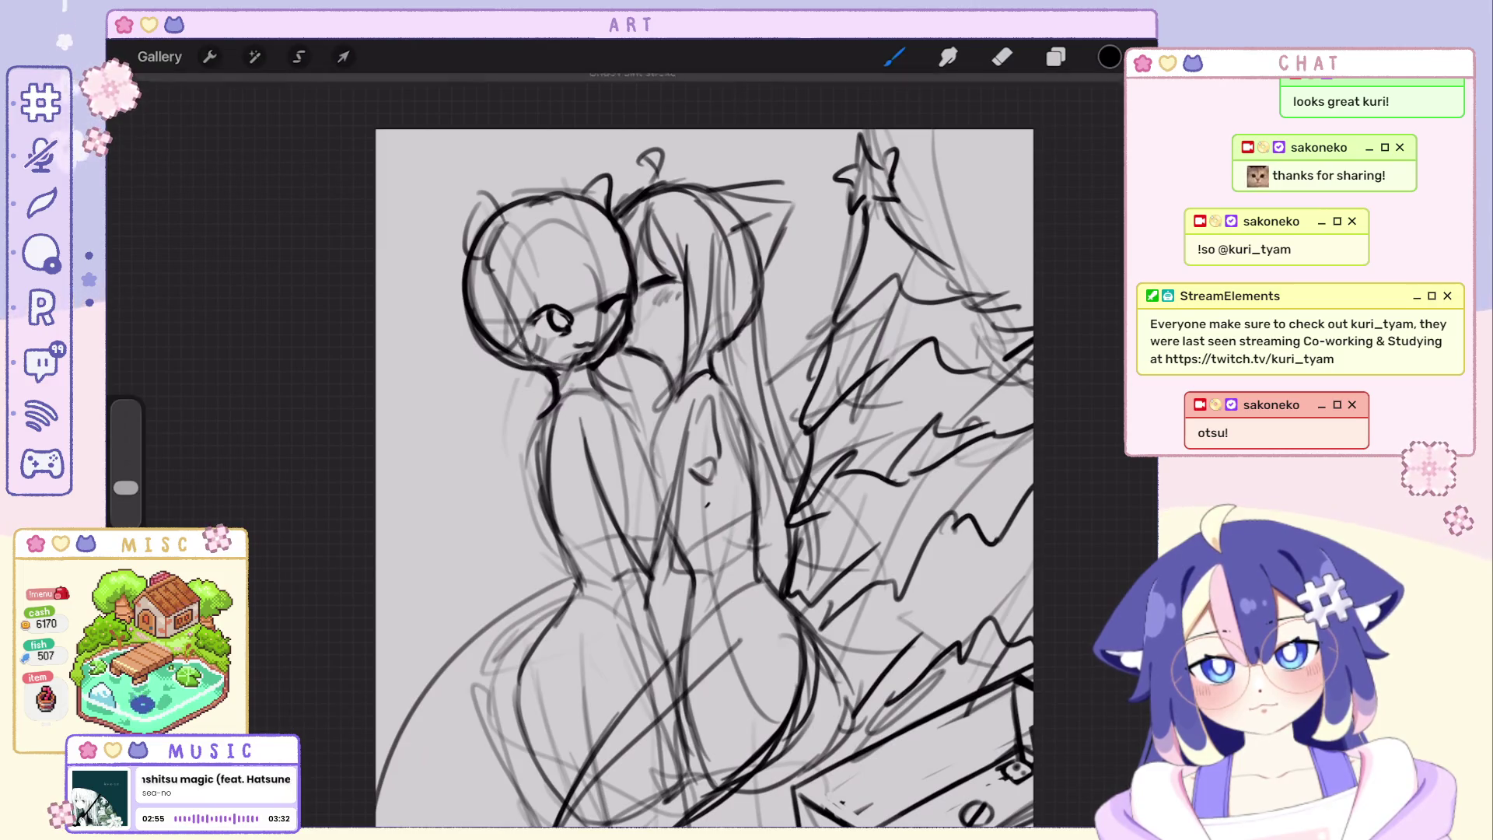
{"action": "key", "text": "ctrl+z"}
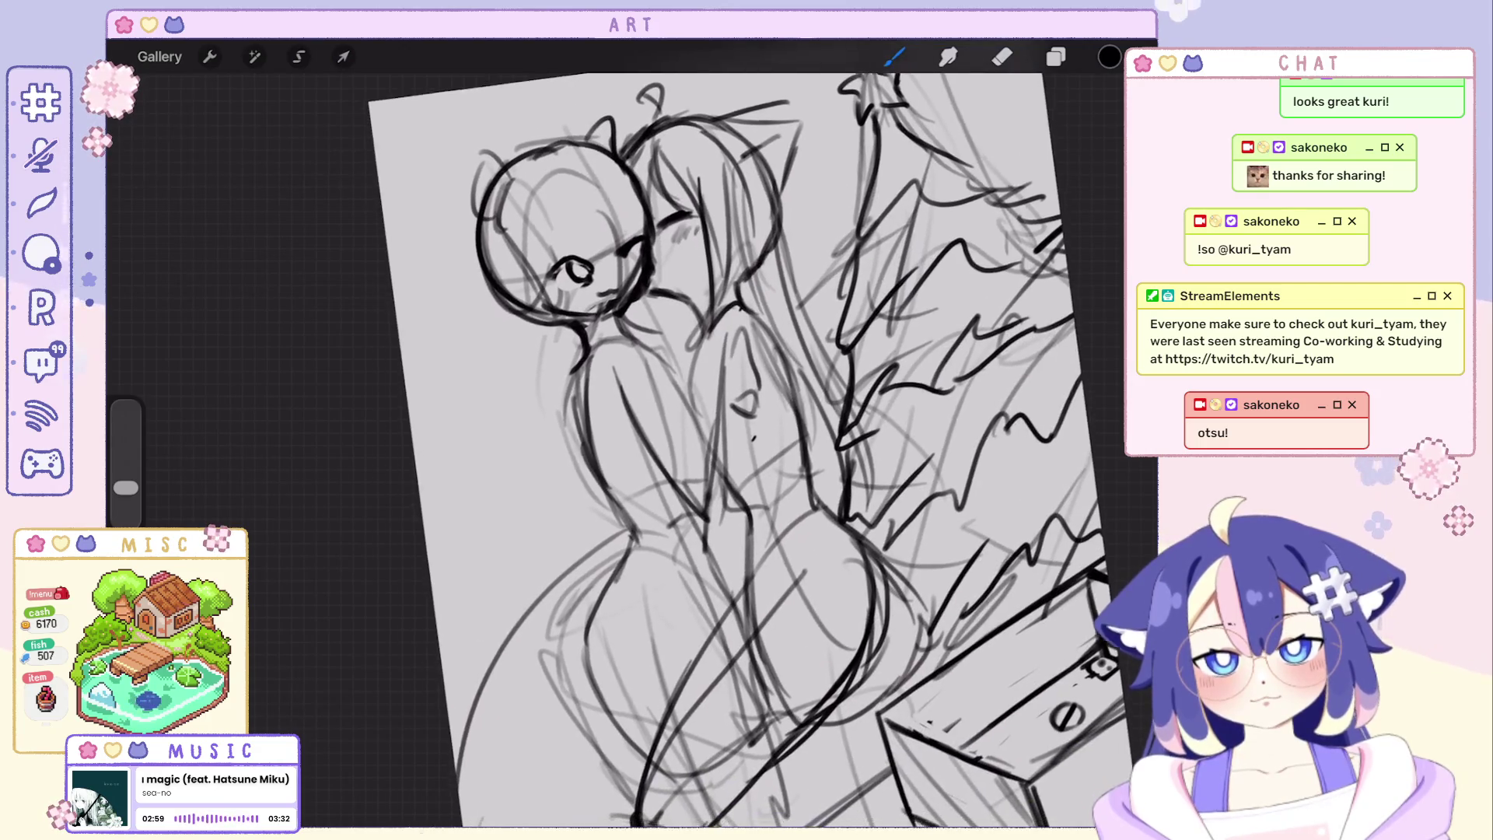
{"action": "scroll", "coordinate": [724, 450], "scroll_direction": "down", "scroll_amount": 5}
{"action": "scroll", "coordinate": [630, 466], "scroll_direction": "up", "scroll_amount": 2}
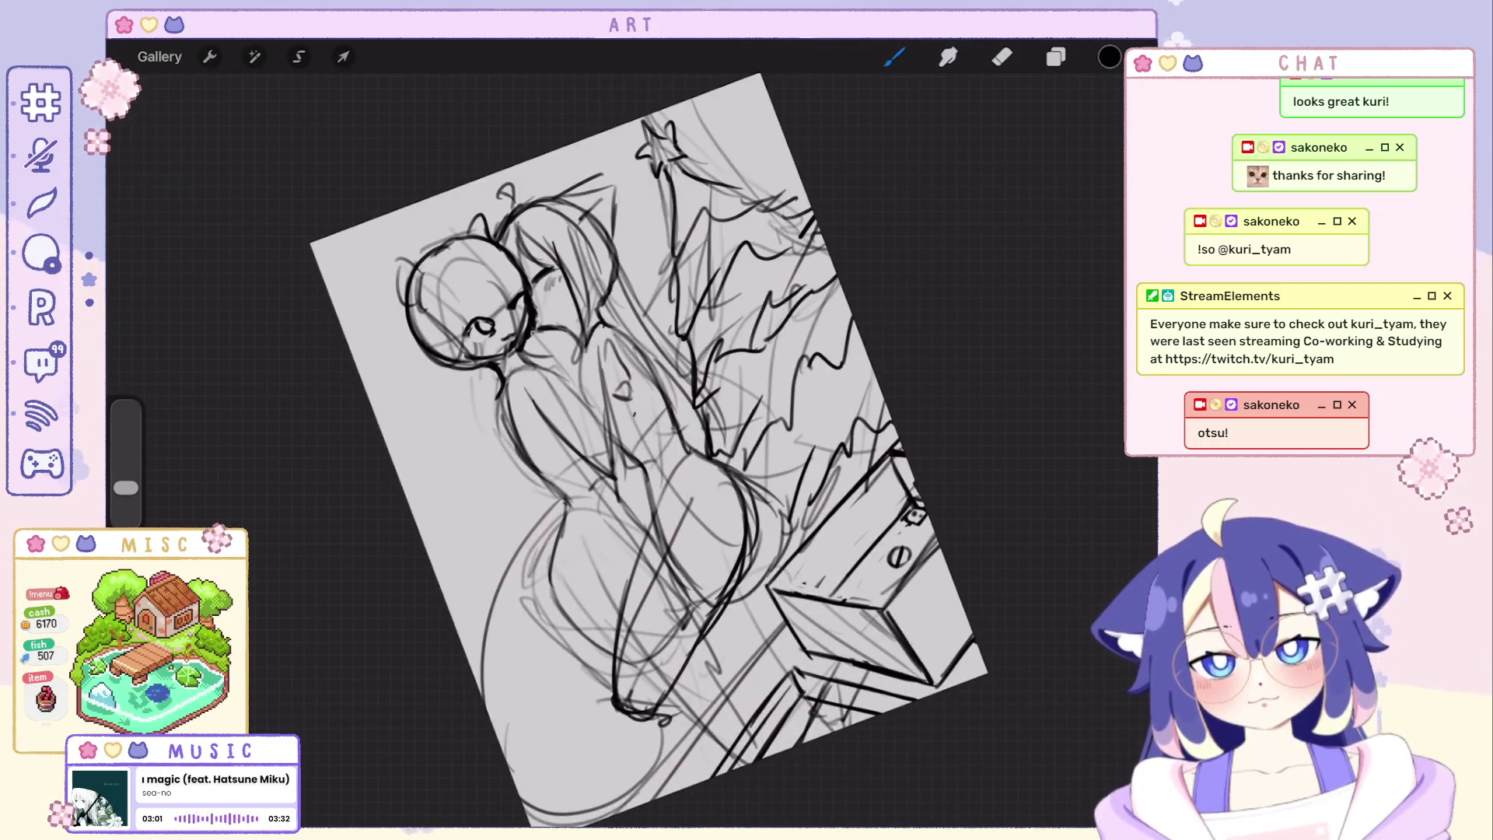
{"action": "scroll", "coordinate": [630, 456], "scroll_direction": "down", "scroll_amount": 2}
{"action": "scroll", "coordinate": [549, 455], "scroll_direction": "down", "scroll_amount": 2}
{"action": "scroll", "coordinate": [506, 461], "scroll_direction": "down", "scroll_amount": 1}
{"action": "scroll", "coordinate": [584, 490], "scroll_direction": "up", "scroll_amount": 3}
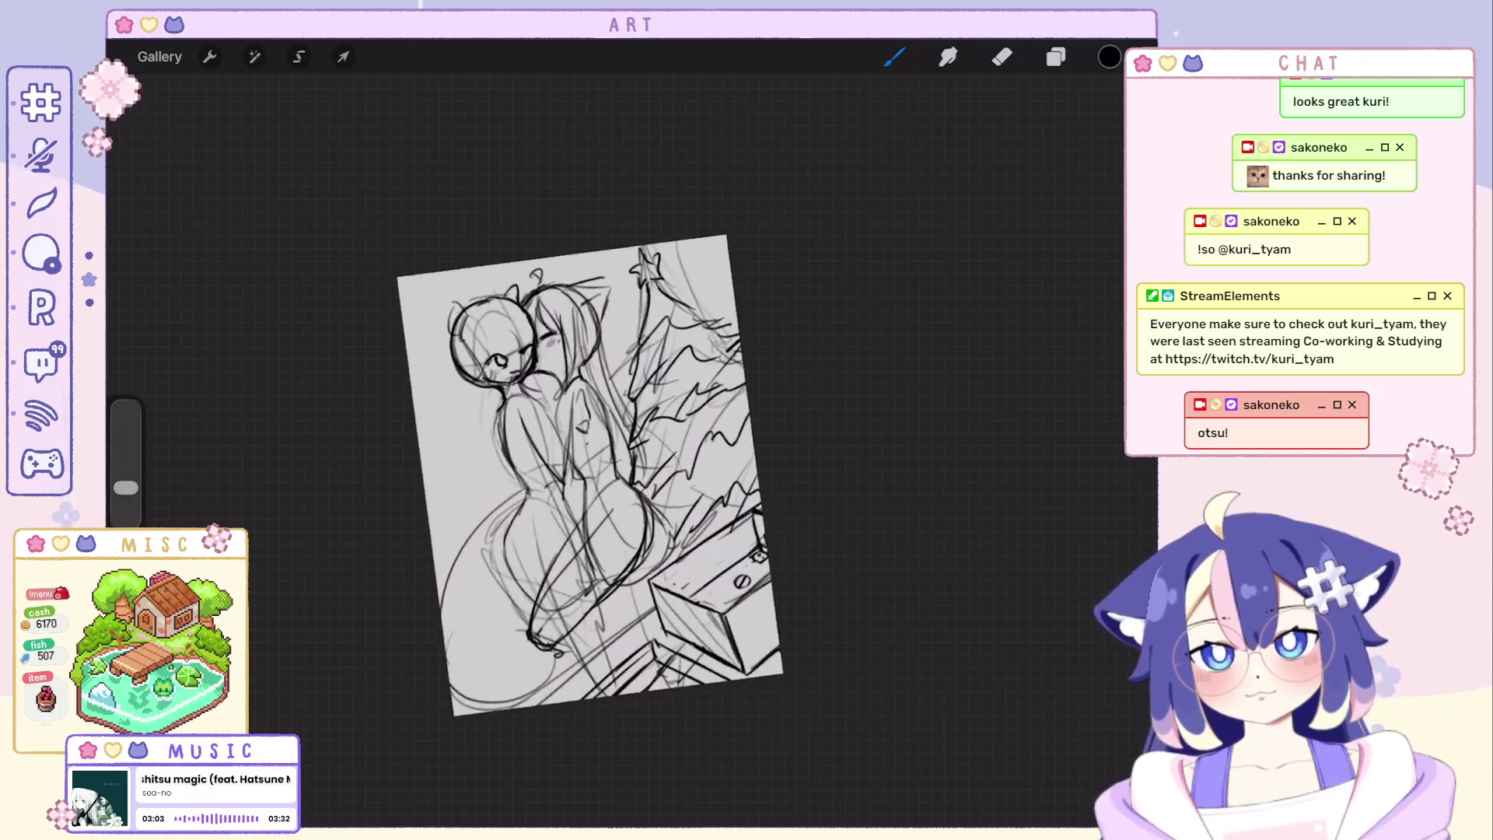
Undo unwanted bun and bangs strokes on the left figure's head while sketching them.
{"action": "key", "text": "ctrl+z"}
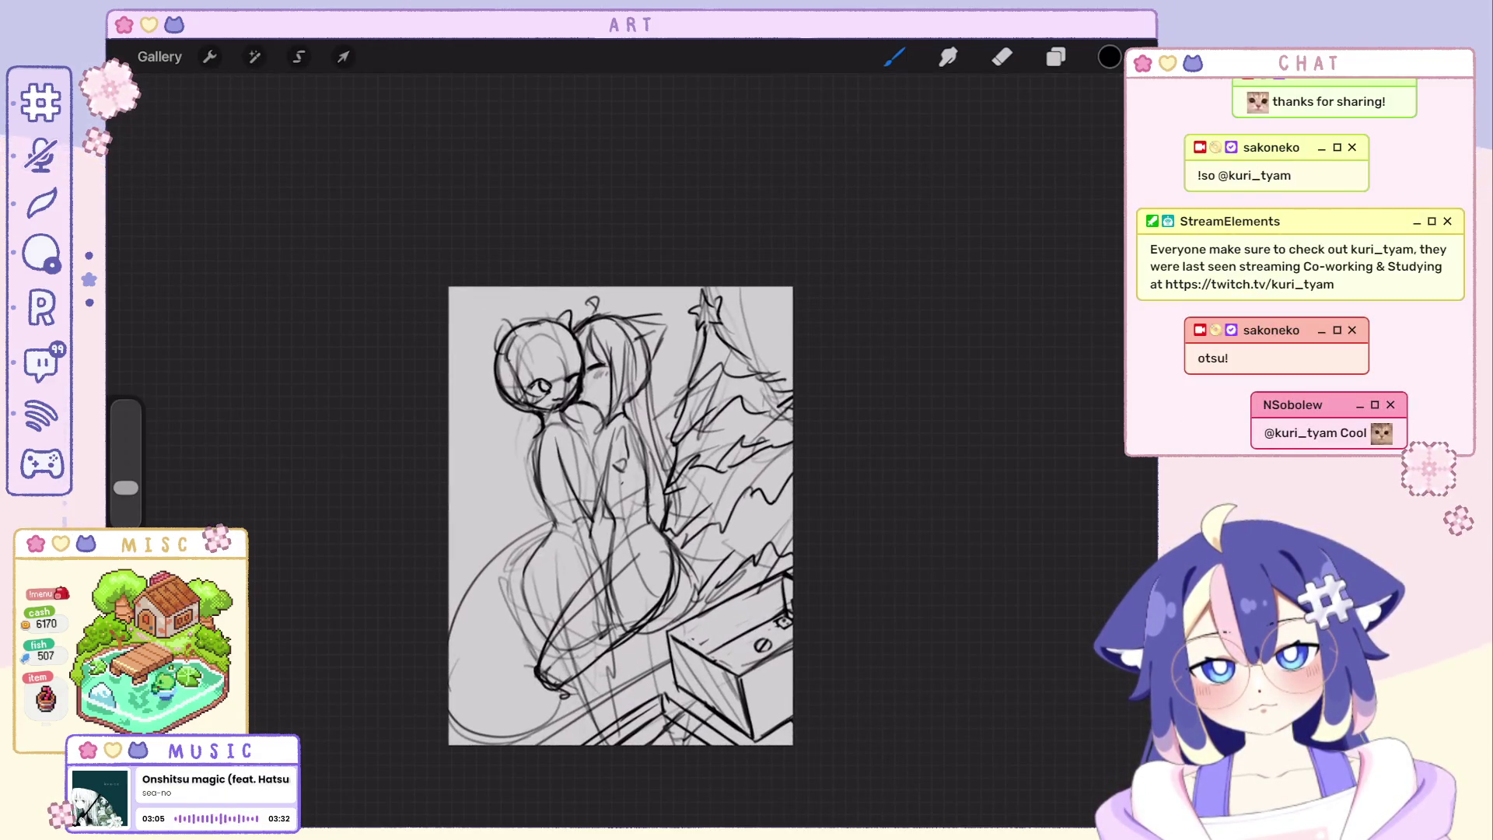
{"action": "key", "text": "ctrl+z"}
{"action": "key", "text": "ctrl+z"}
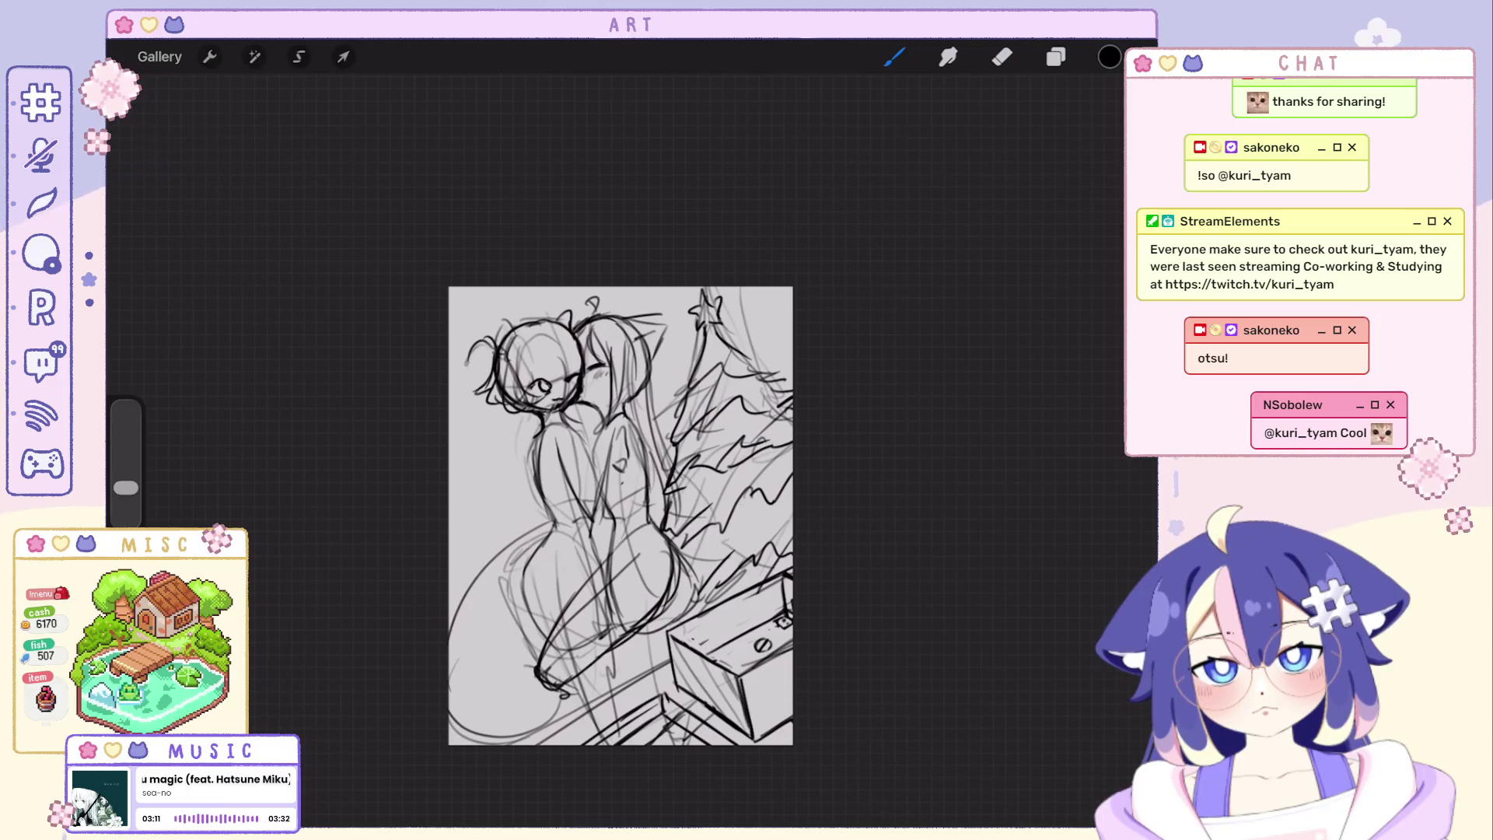
{"action": "key", "text": "ctrl+z"}
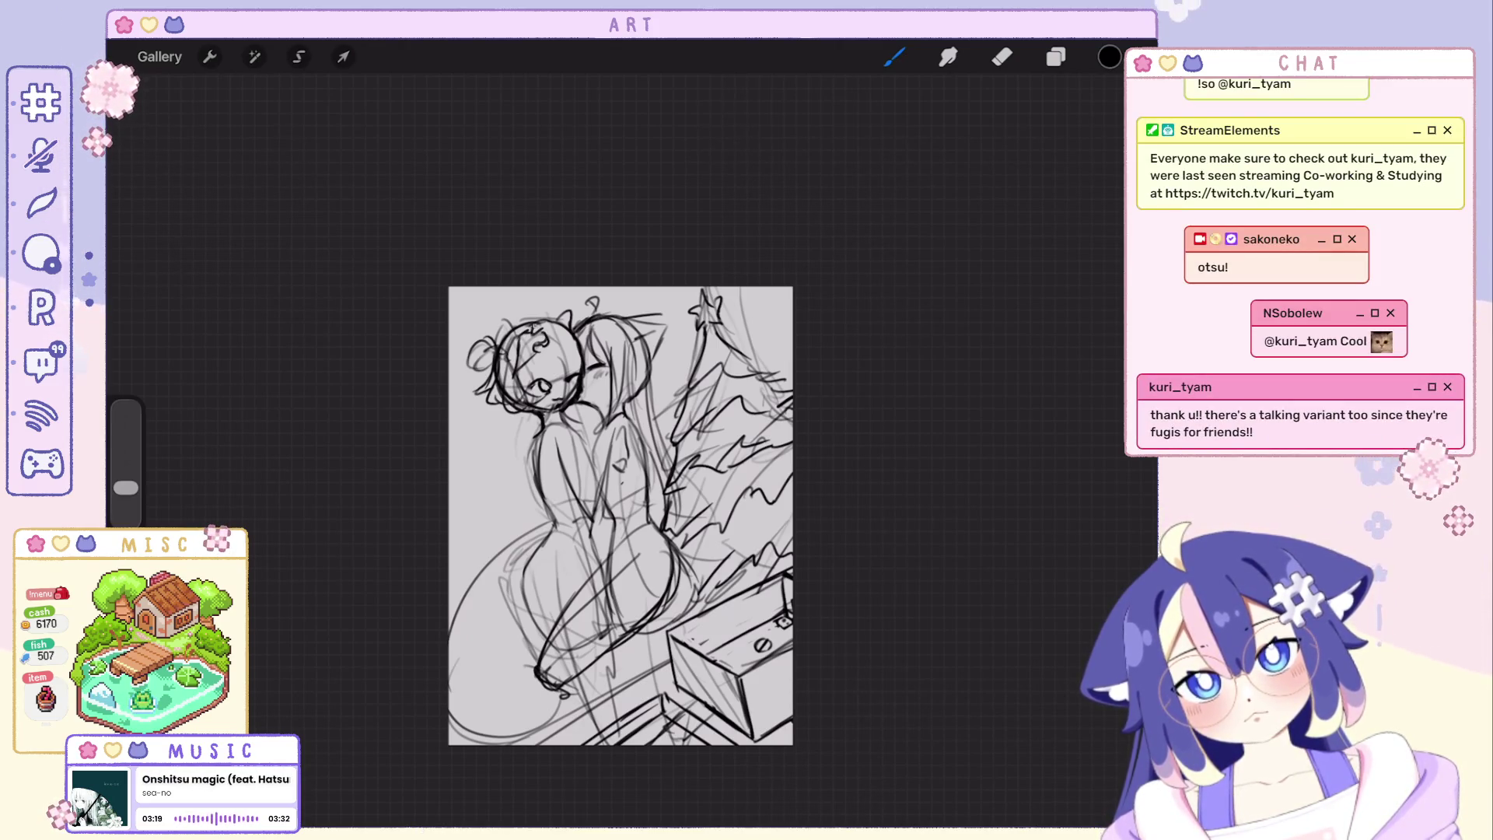
{"action": "key", "text": "ctrl+z"}
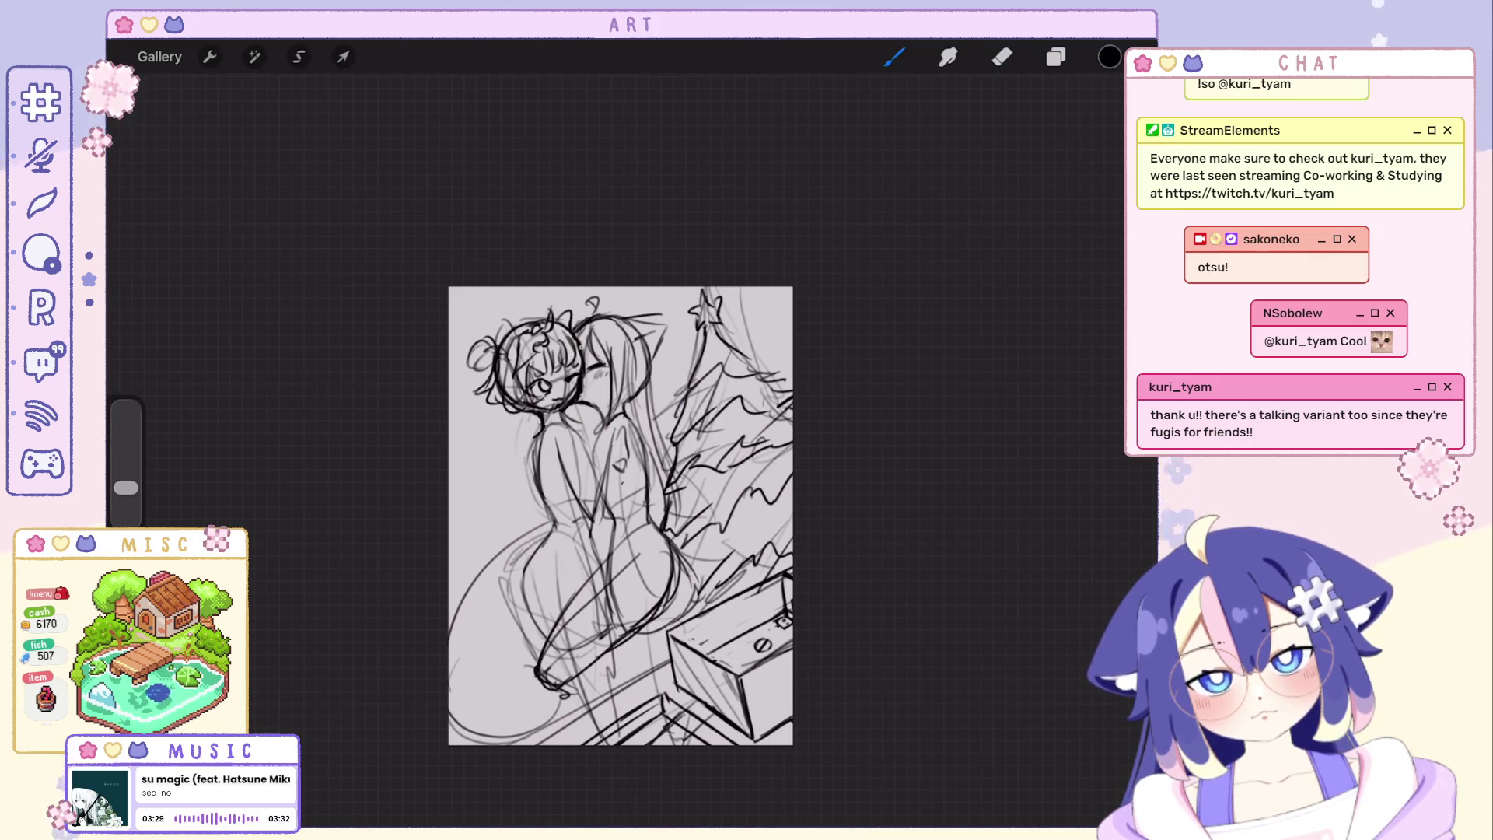
{"action": "key", "text": "ctrl+z"}
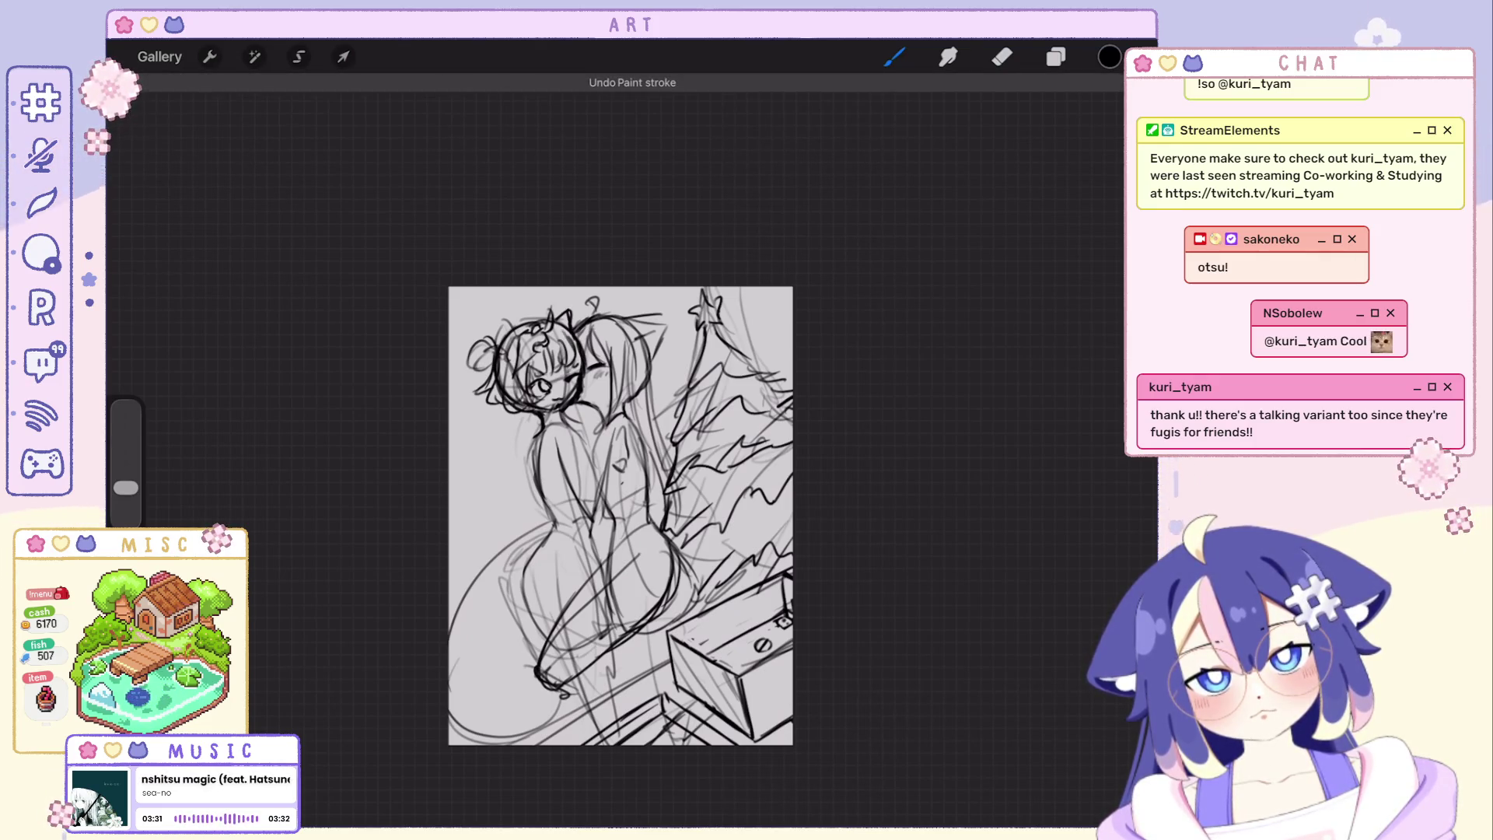
{"action": "key", "text": "ctrl+z"}
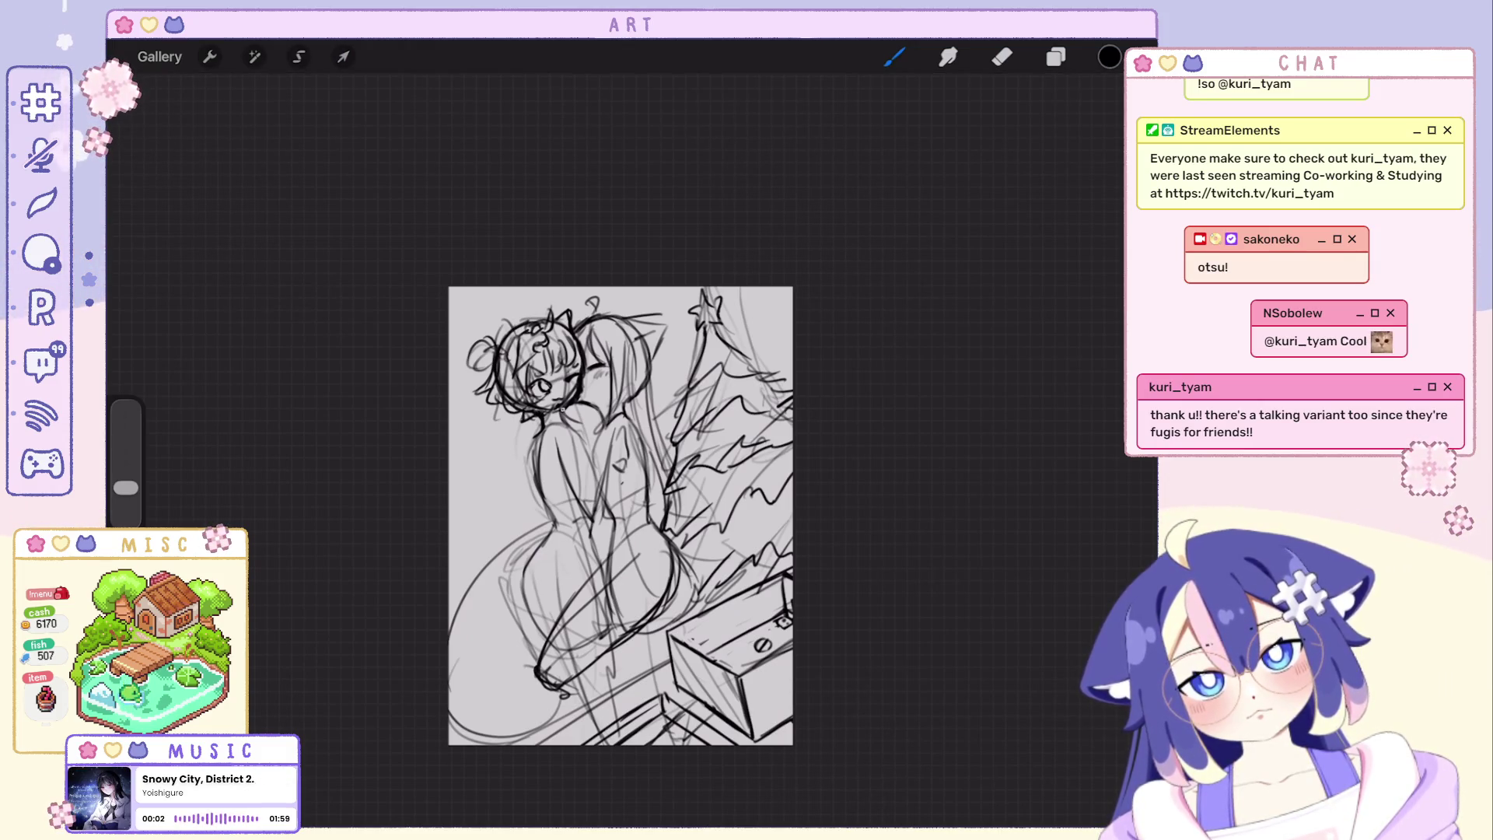
{"action": "scroll", "coordinate": [621, 516], "scroll_direction": "up", "scroll_amount": 5}
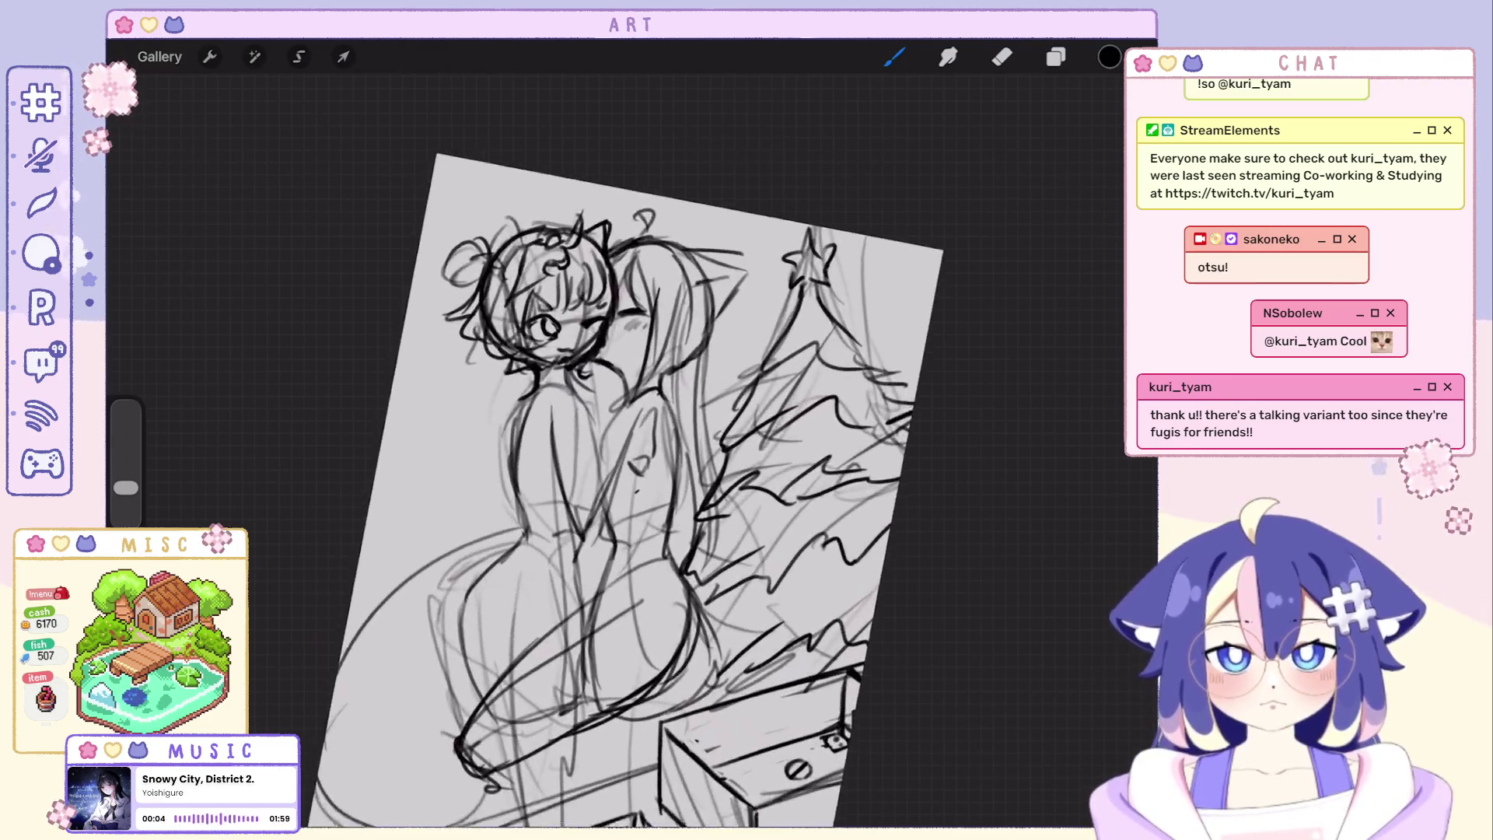
{"action": "scroll", "coordinate": [630, 444], "scroll_direction": "up", "scroll_amount": 3}
Erase stray lines on the left head, return to the brush and undo two unwanted strokes.
{"action": "key", "text": "e"}
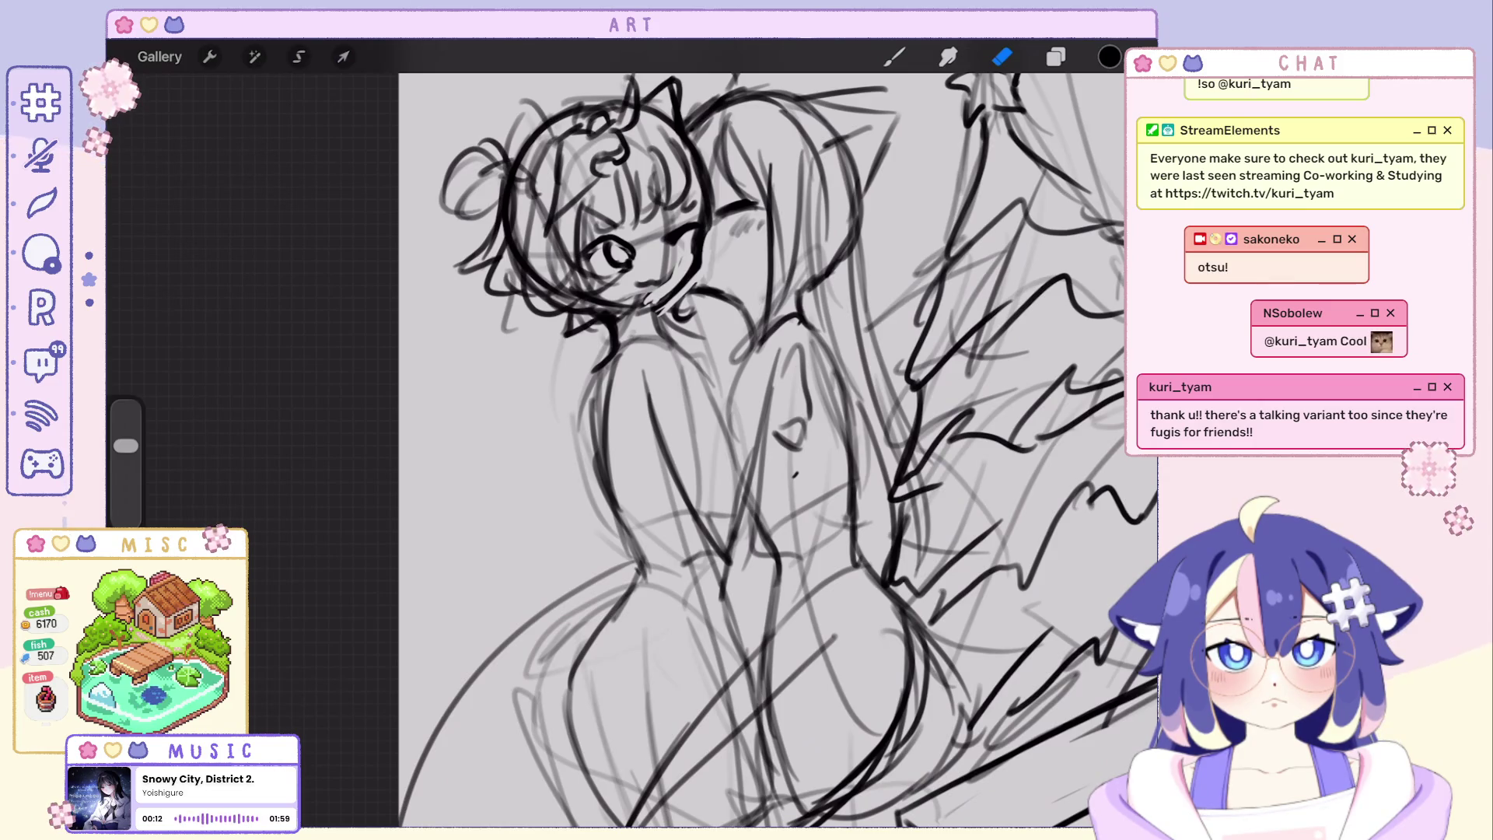
{"action": "scroll", "coordinate": [747, 443], "scroll_direction": "down", "scroll_amount": 3}
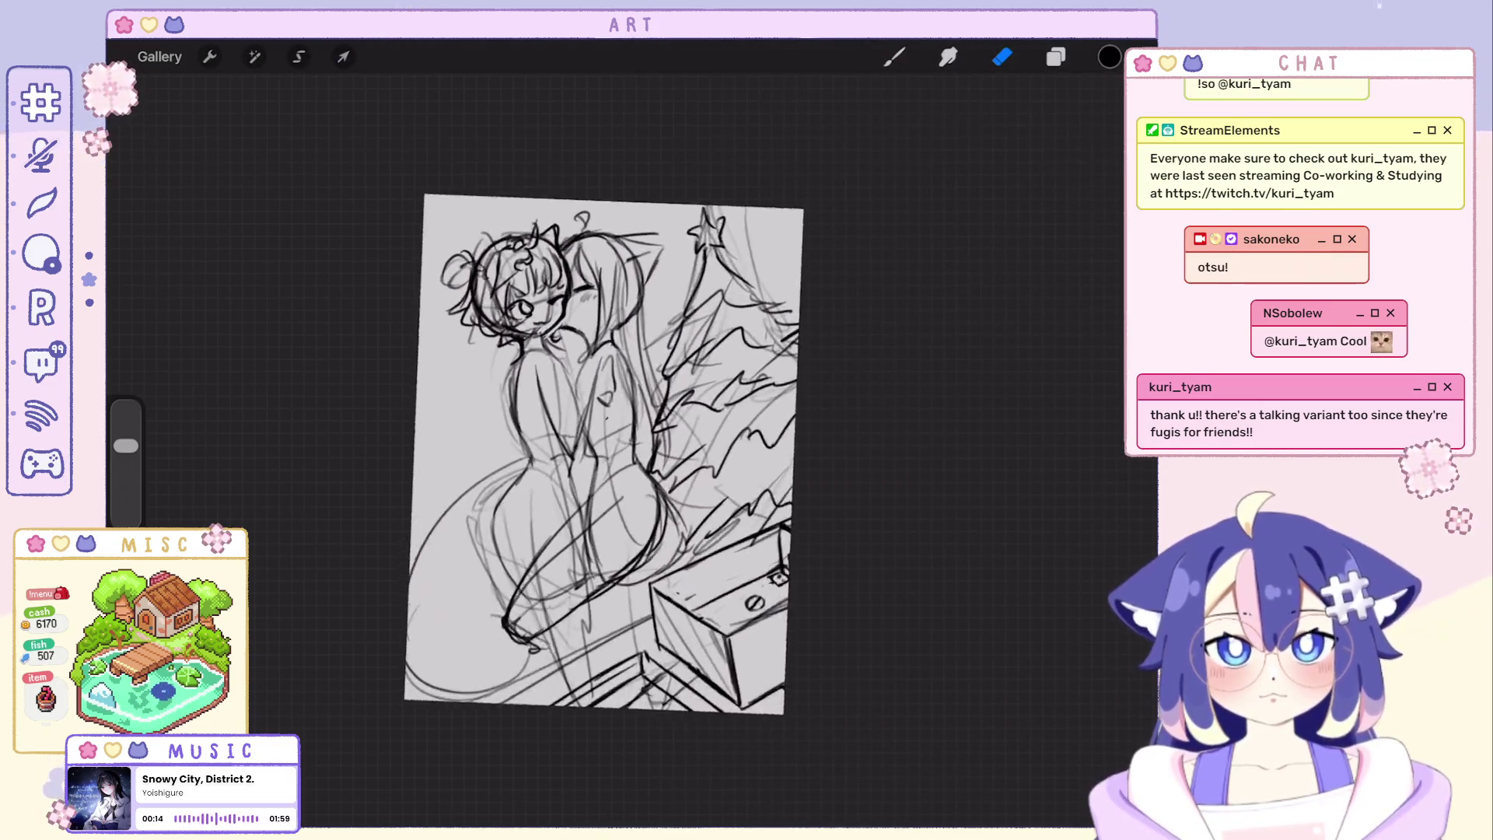
{"action": "scroll", "coordinate": [746, 444], "scroll_direction": "up", "scroll_amount": 3}
{"action": "key", "text": "b"}
{"action": "scroll", "coordinate": [630, 443], "scroll_direction": "down", "scroll_amount": 3}
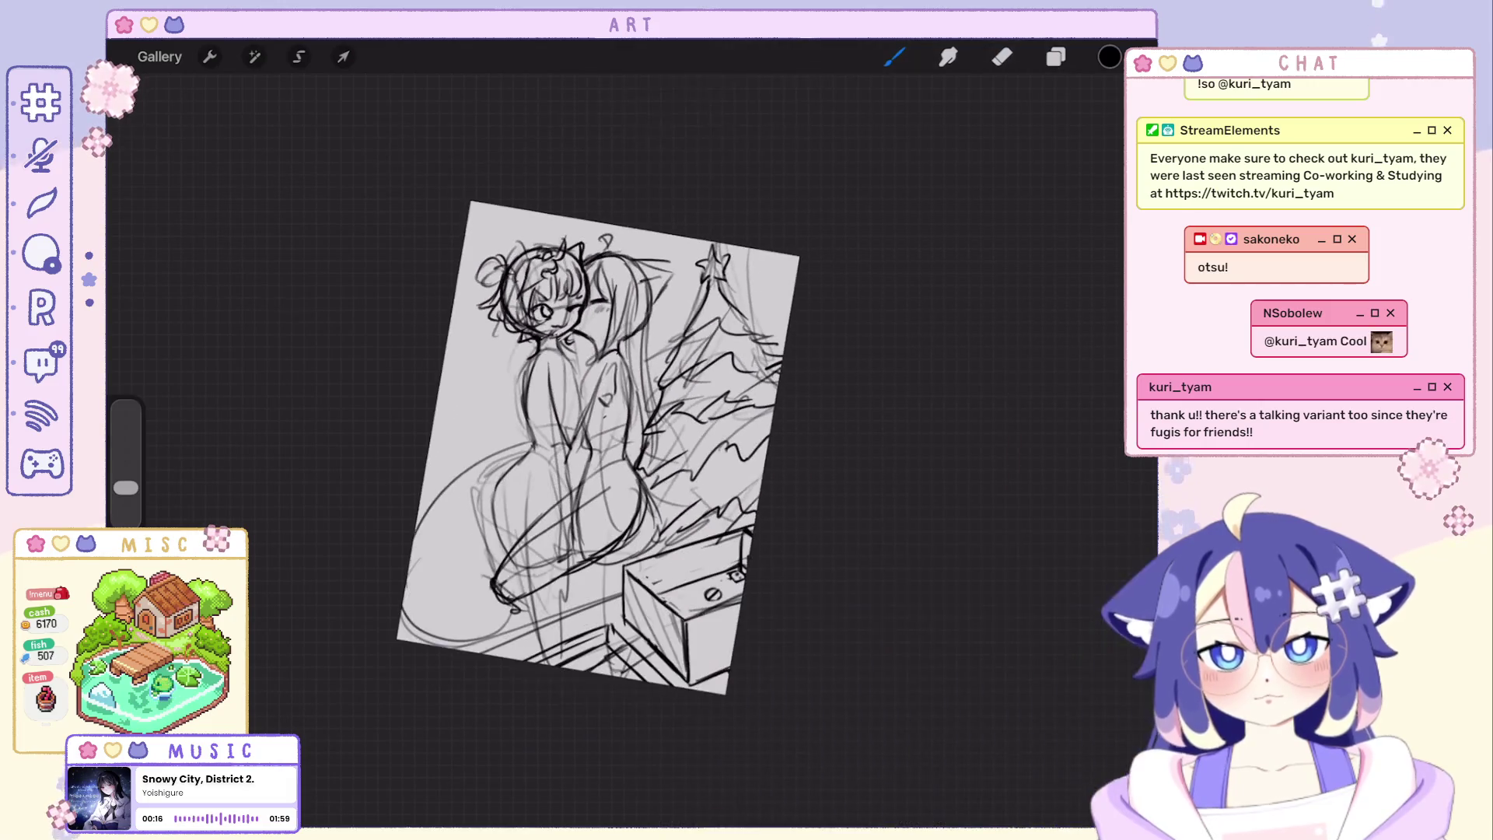
{"action": "scroll", "coordinate": [619, 467], "scroll_direction": "up", "scroll_amount": 1}
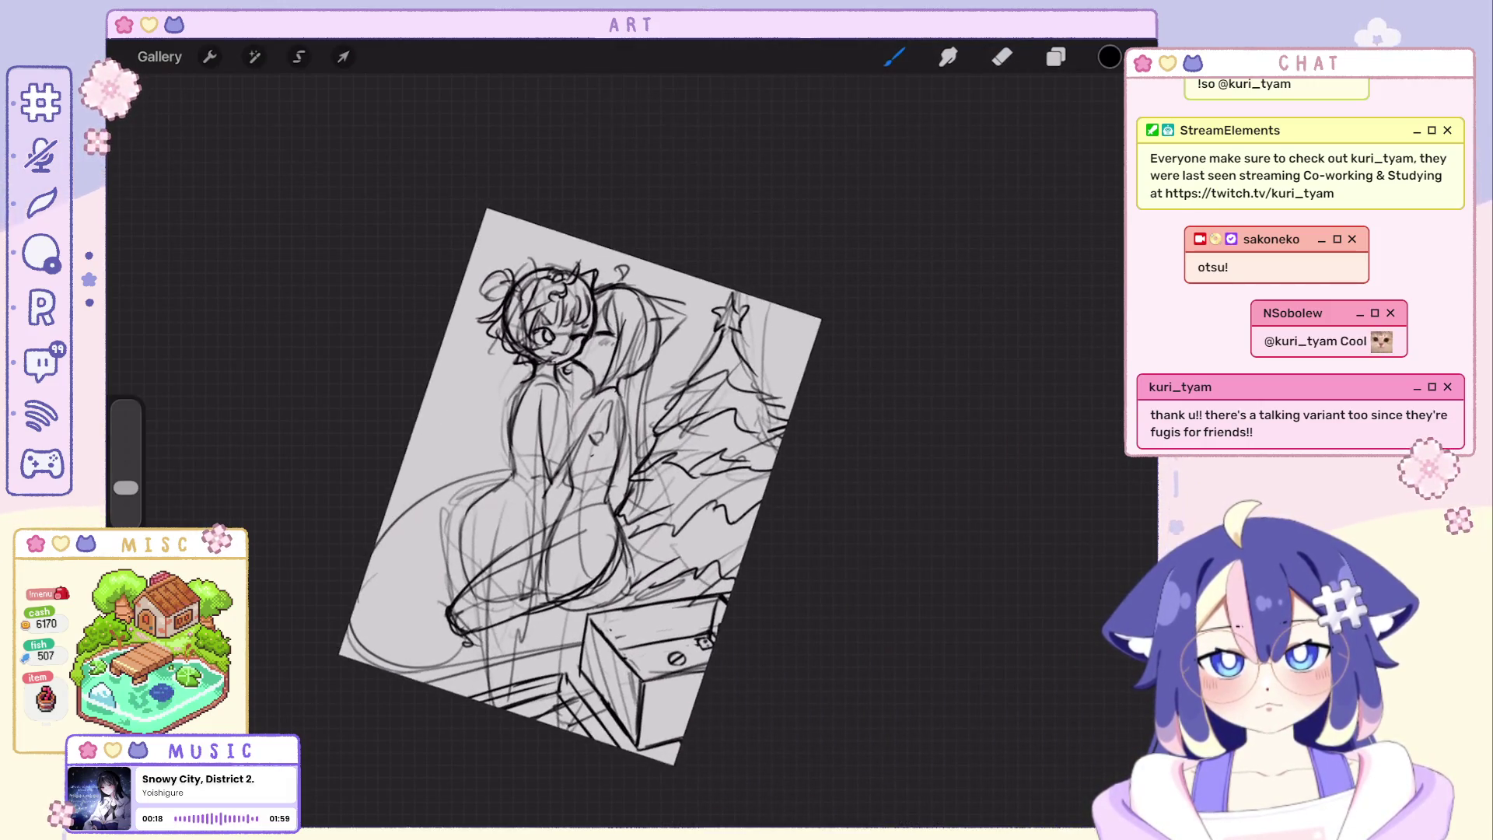
{"action": "scroll", "coordinate": [618, 490], "scroll_direction": "up", "scroll_amount": 2}
{"action": "key", "text": "ctrl+z"}
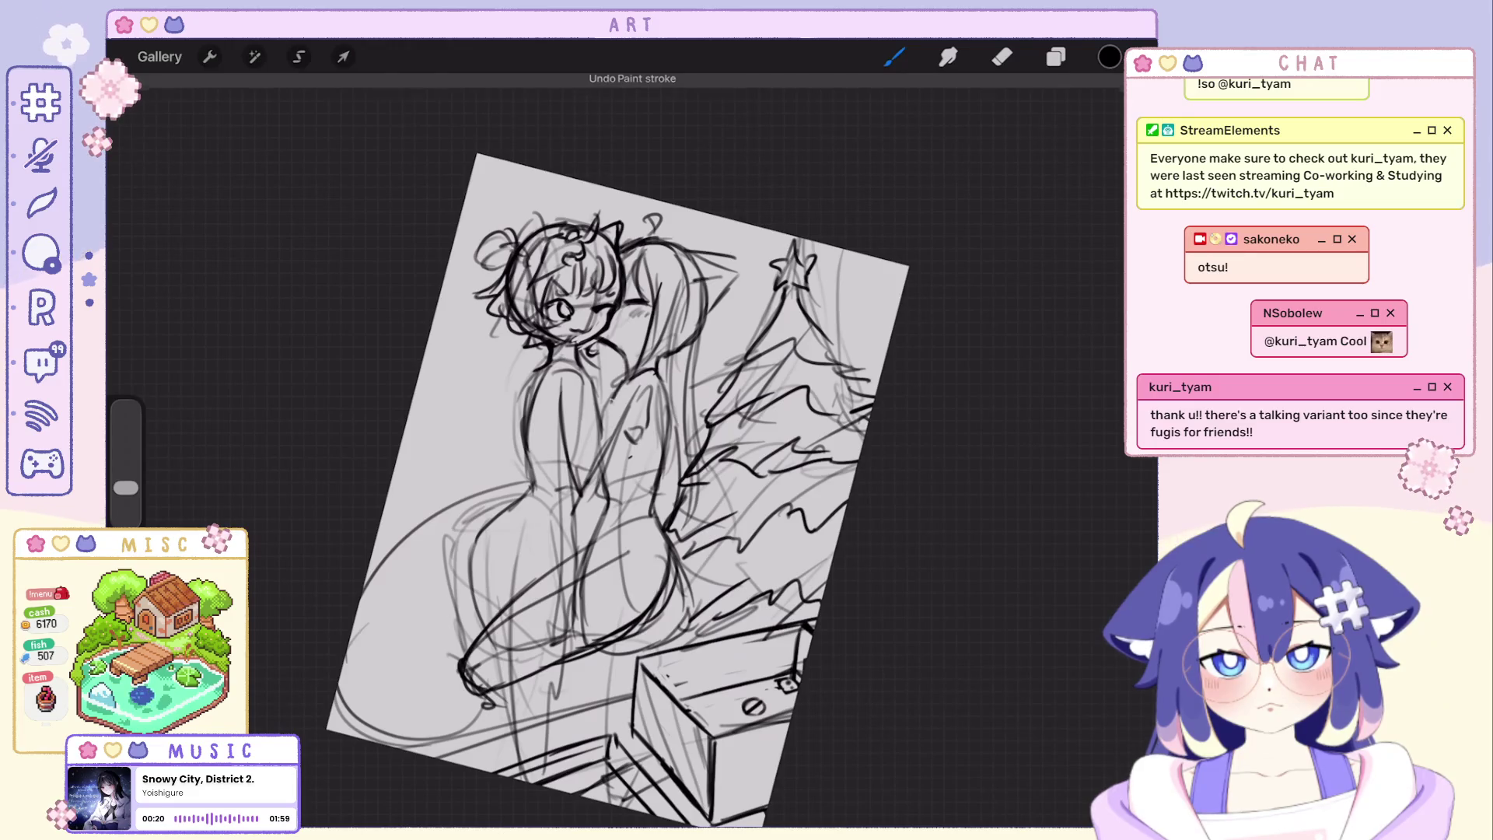
{"action": "scroll", "coordinate": [654, 467], "scroll_direction": "up", "scroll_amount": 1}
{"action": "key", "text": "ctrl+z"}
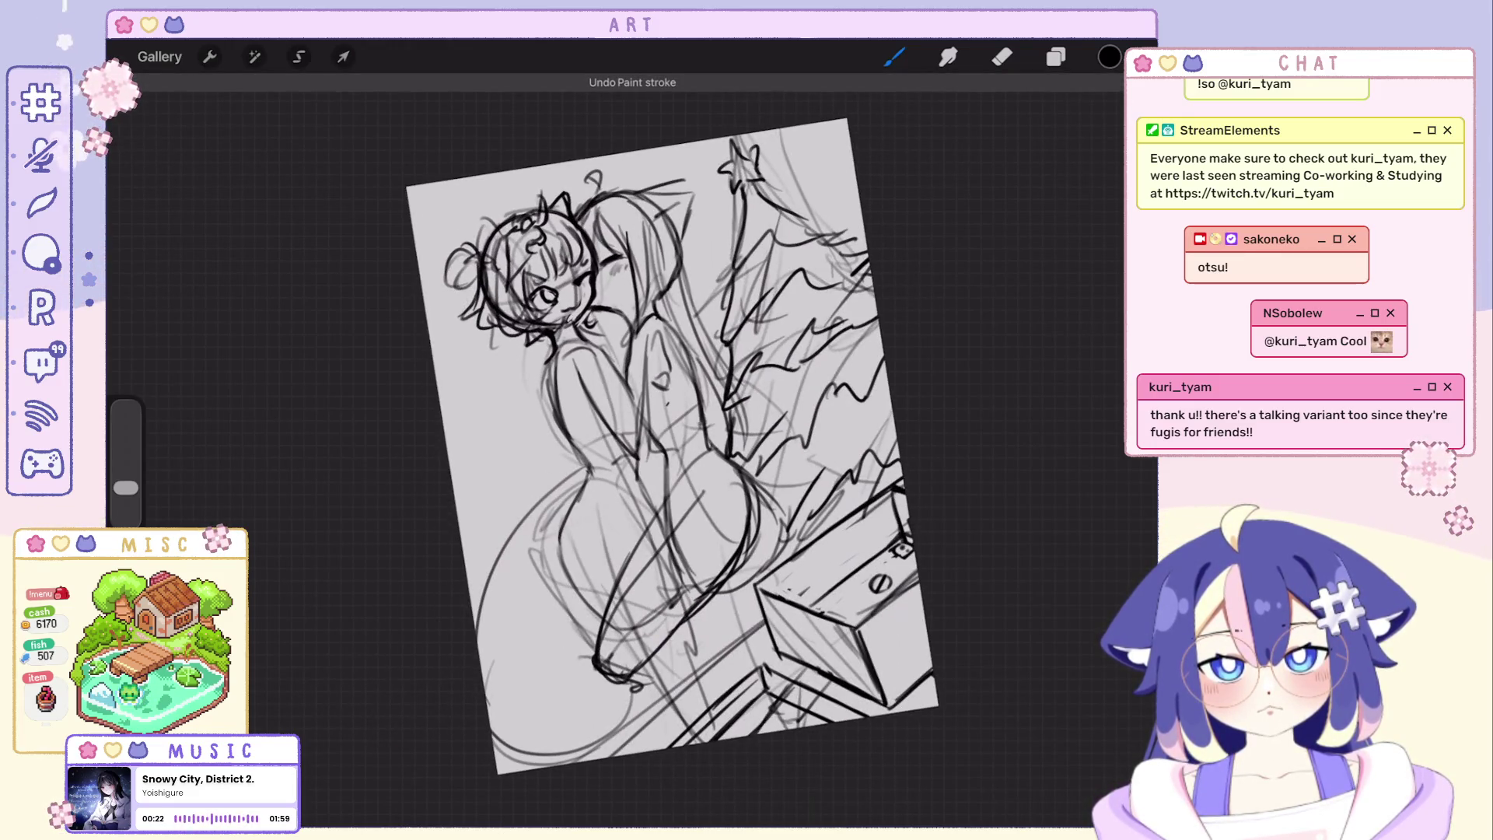
{"action": "scroll", "coordinate": [630, 467], "scroll_direction": "down", "scroll_amount": 2}
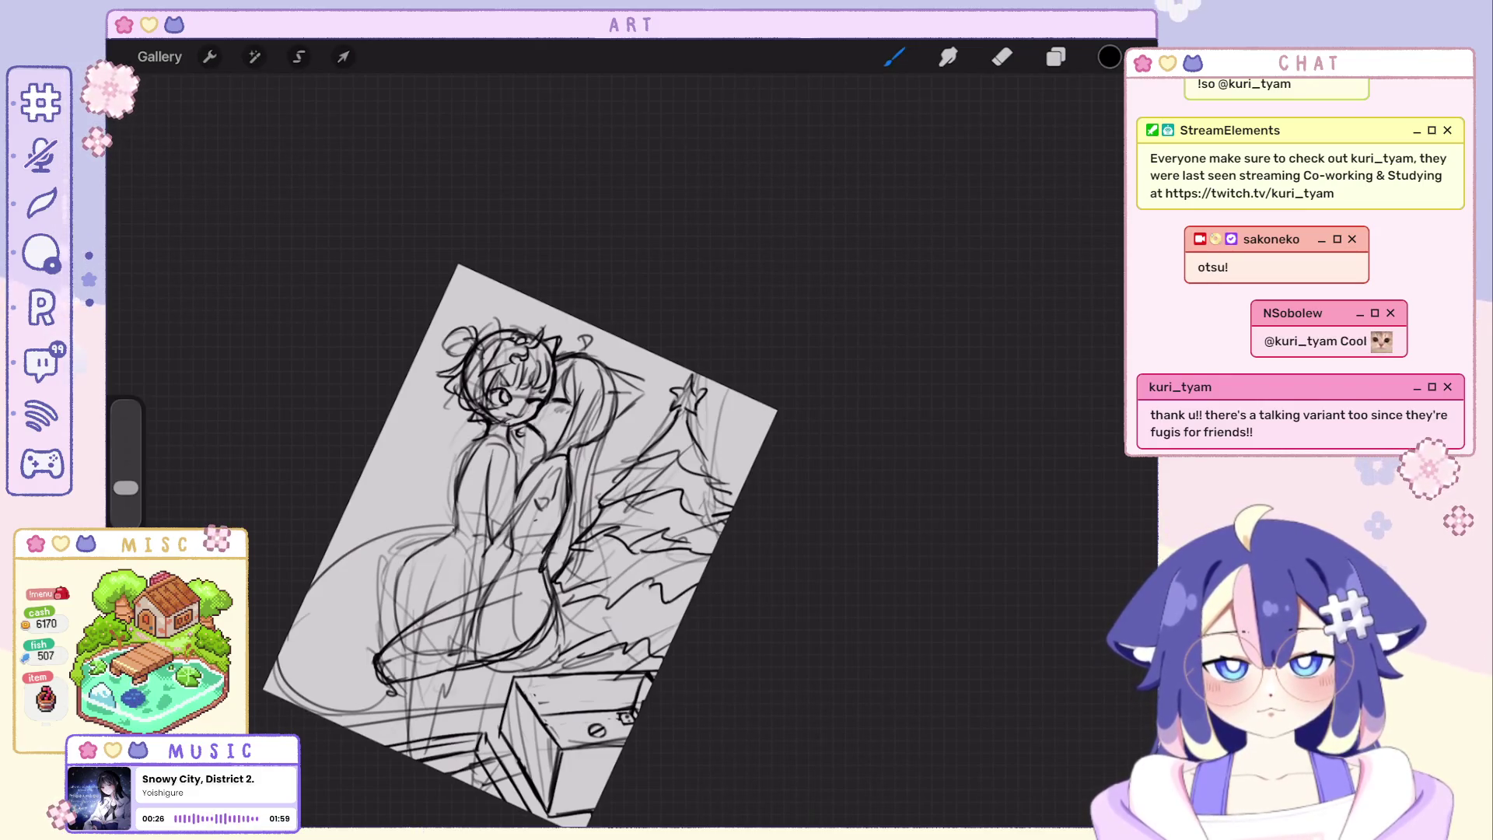
{"action": "scroll", "coordinate": [514, 444], "scroll_direction": "up", "scroll_amount": 2}
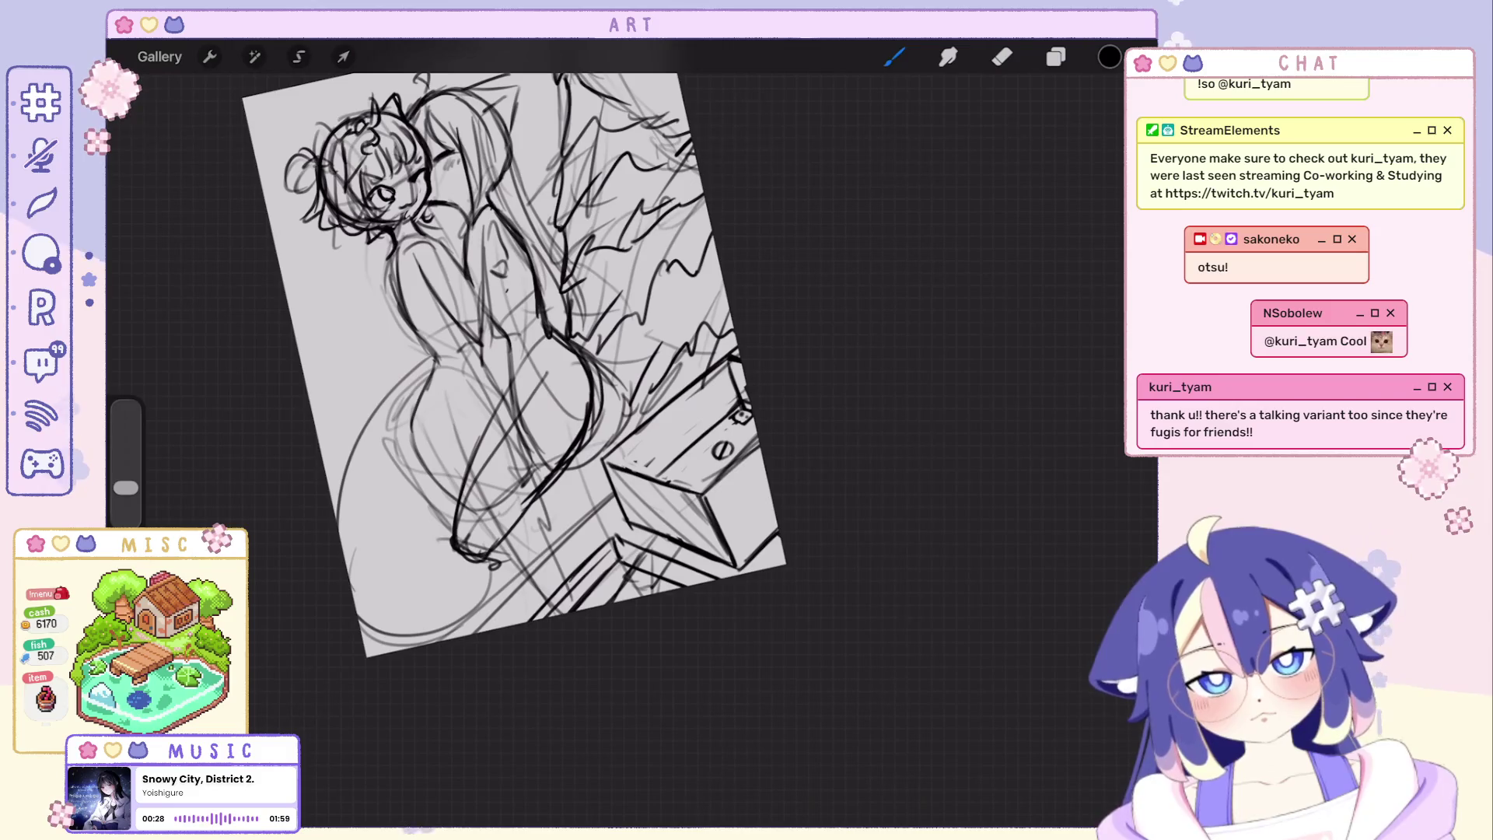
Redraw line work on the figures' lower body and undo the unwanted recent strokes.
{"action": "key", "text": "ctrl+z"}
{"action": "mouse_move", "coordinate": [532, 359]}
{"action": "left_mouse_down"}
{"action": "mouse_move", "coordinate": [464, 462]}
{"action": "mouse_move", "coordinate": [460, 499]}
{"action": "left_mouse_up"}
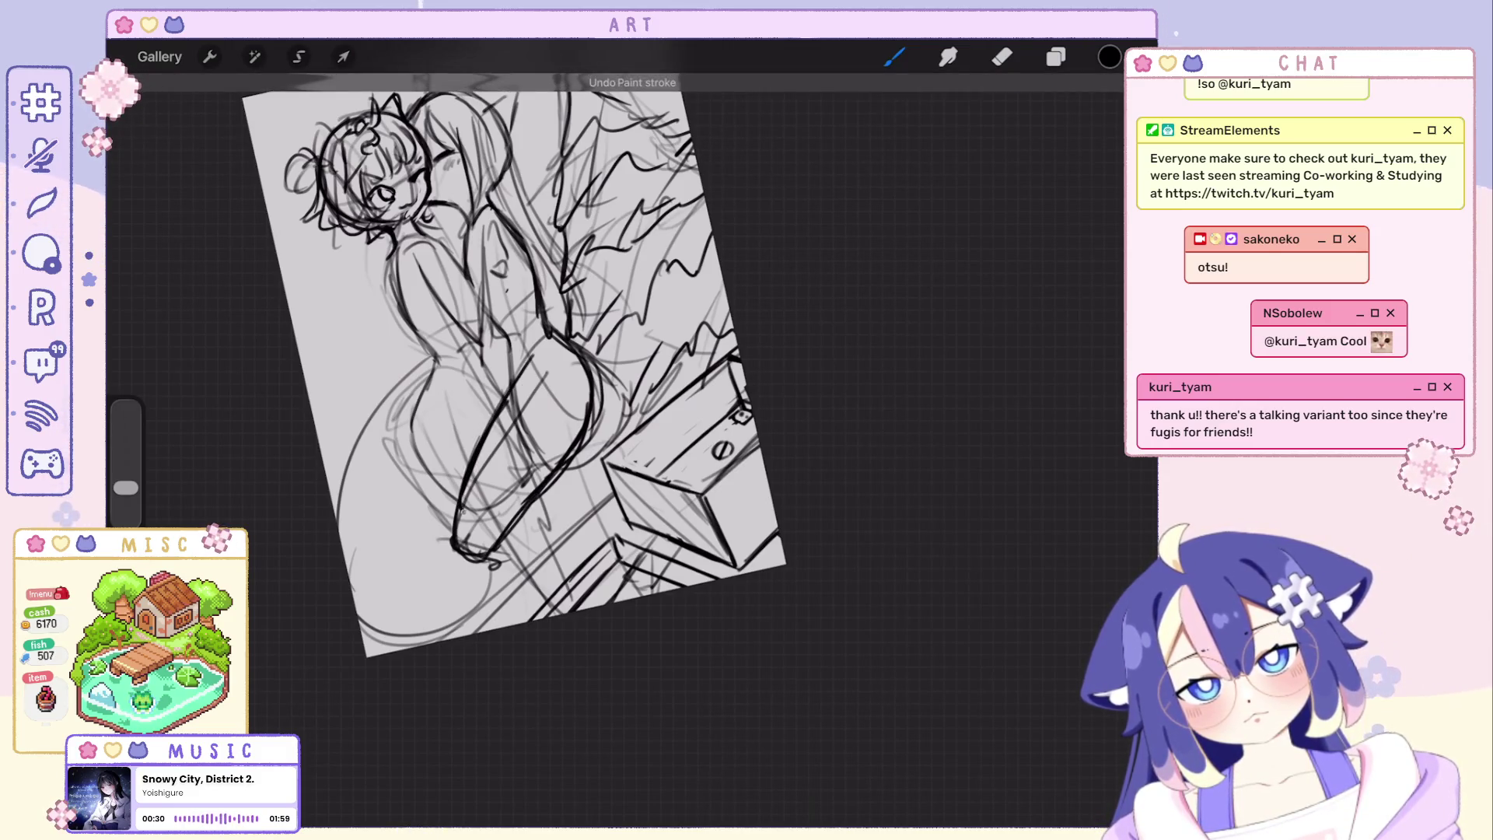
{"action": "scroll", "coordinate": [514, 373], "scroll_direction": "down", "scroll_amount": 3}
{"action": "scroll", "coordinate": [502, 397], "scroll_direction": "up", "scroll_amount": 4}
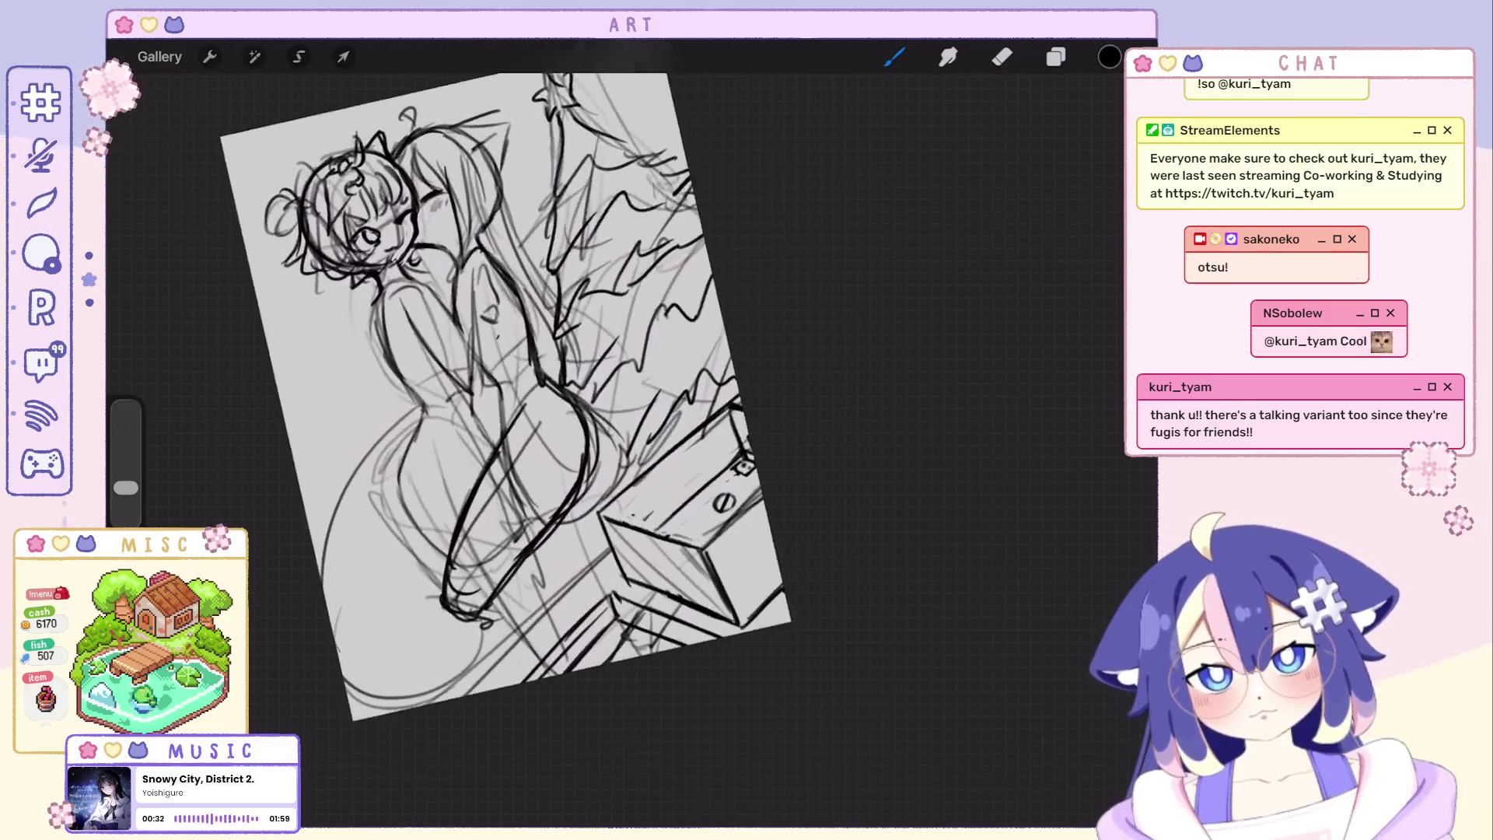
{"action": "scroll", "coordinate": [502, 385], "scroll_direction": "up", "scroll_amount": 1}
{"action": "scroll", "coordinate": [514, 431], "scroll_direction": "down", "scroll_amount": 2}
{"action": "key", "text": "ctrl+z"}
{"action": "key", "text": "ctrl+z"}
{"action": "scroll", "coordinate": [572, 437], "scroll_direction": "up", "scroll_amount": 1}
{"action": "scroll", "coordinate": [577, 438], "scroll_direction": "up", "scroll_amount": 1}
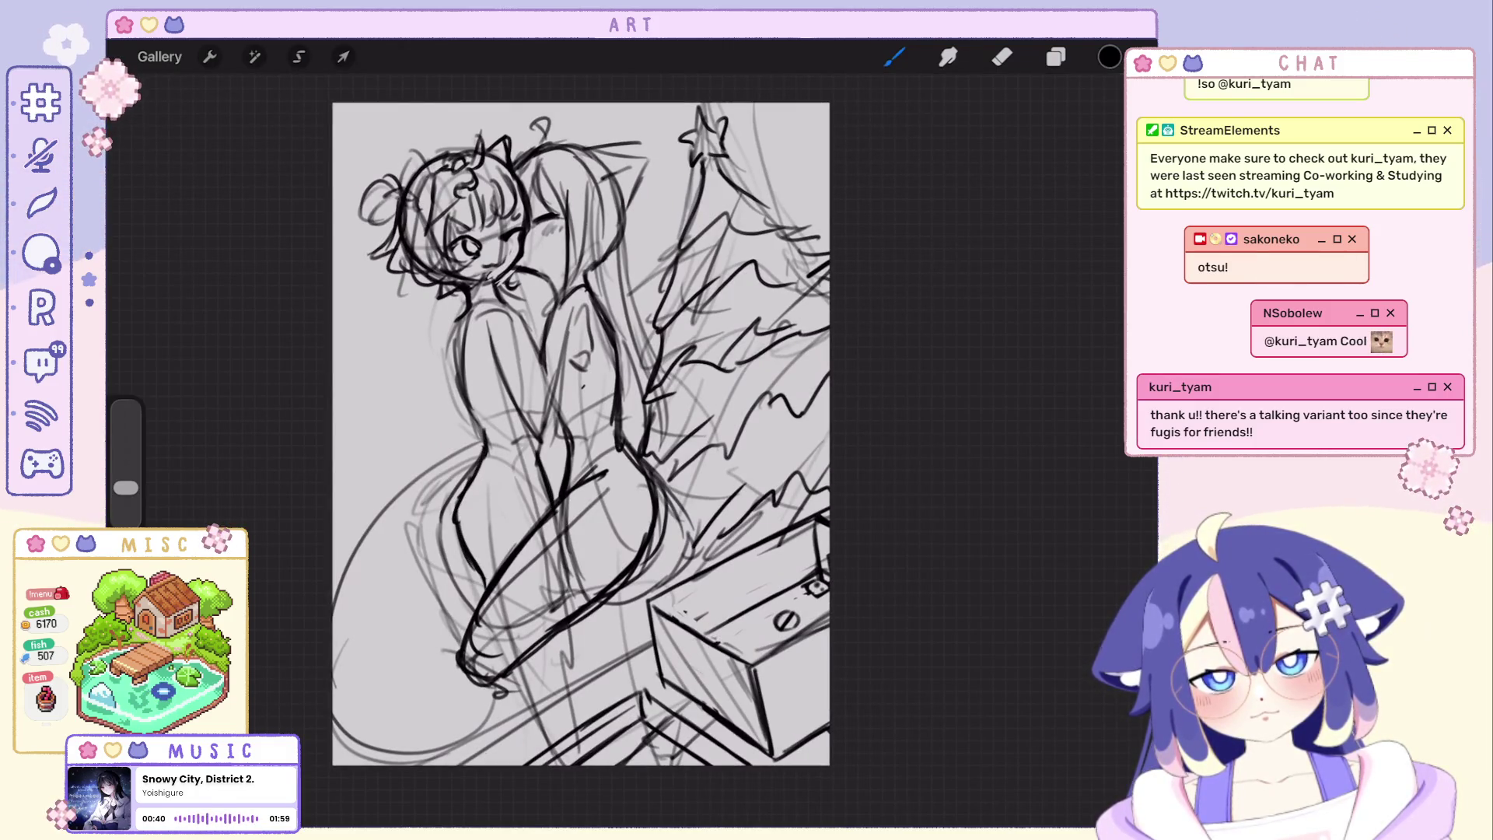
{"action": "scroll", "coordinate": [624, 432], "scroll_direction": "up", "scroll_amount": 1}
{"action": "scroll", "coordinate": [626, 435], "scroll_direction": "down", "scroll_amount": 1}
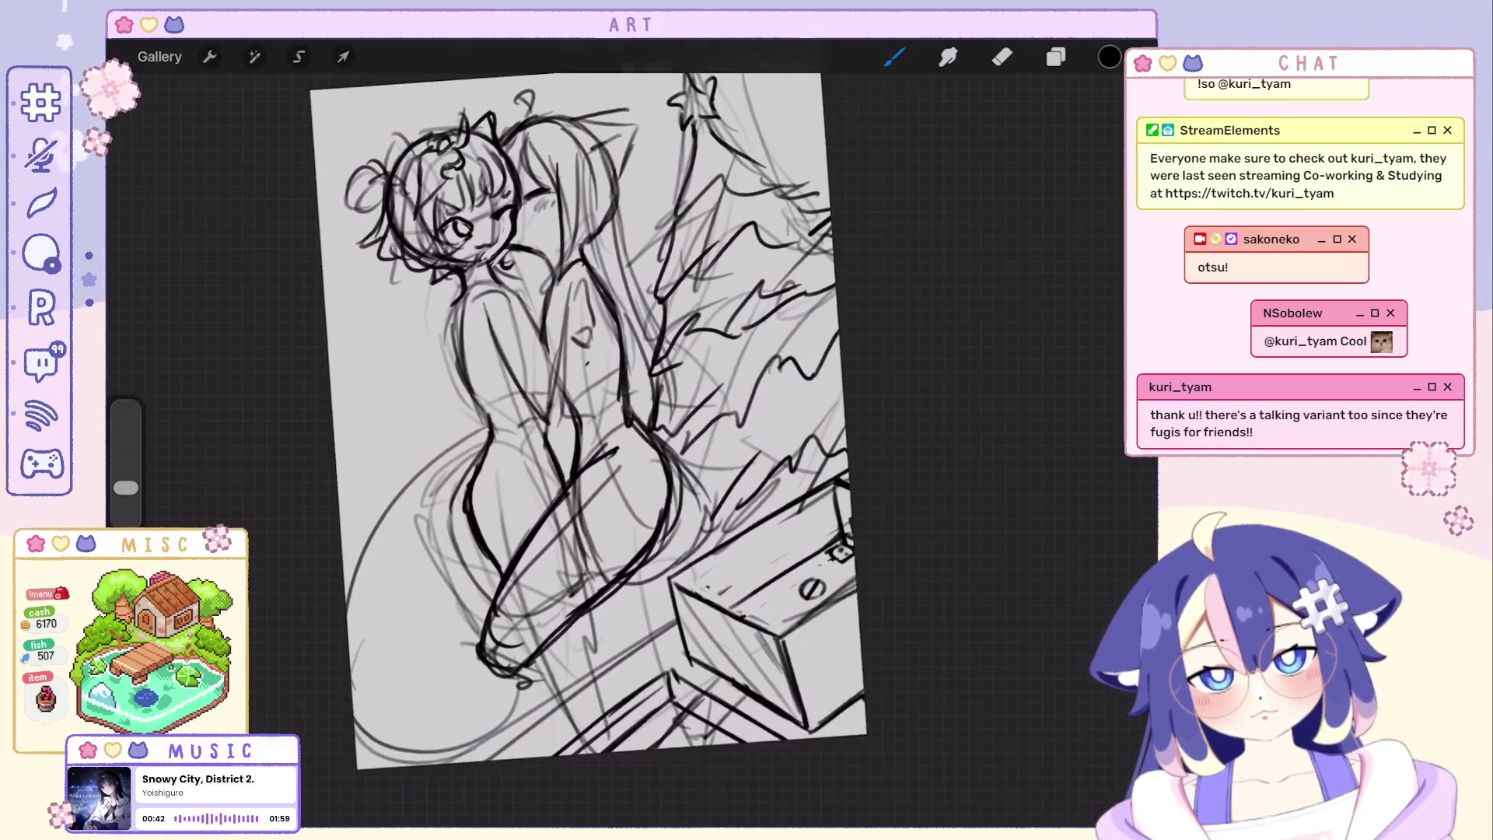
{"action": "key", "text": "ctrl+z"}
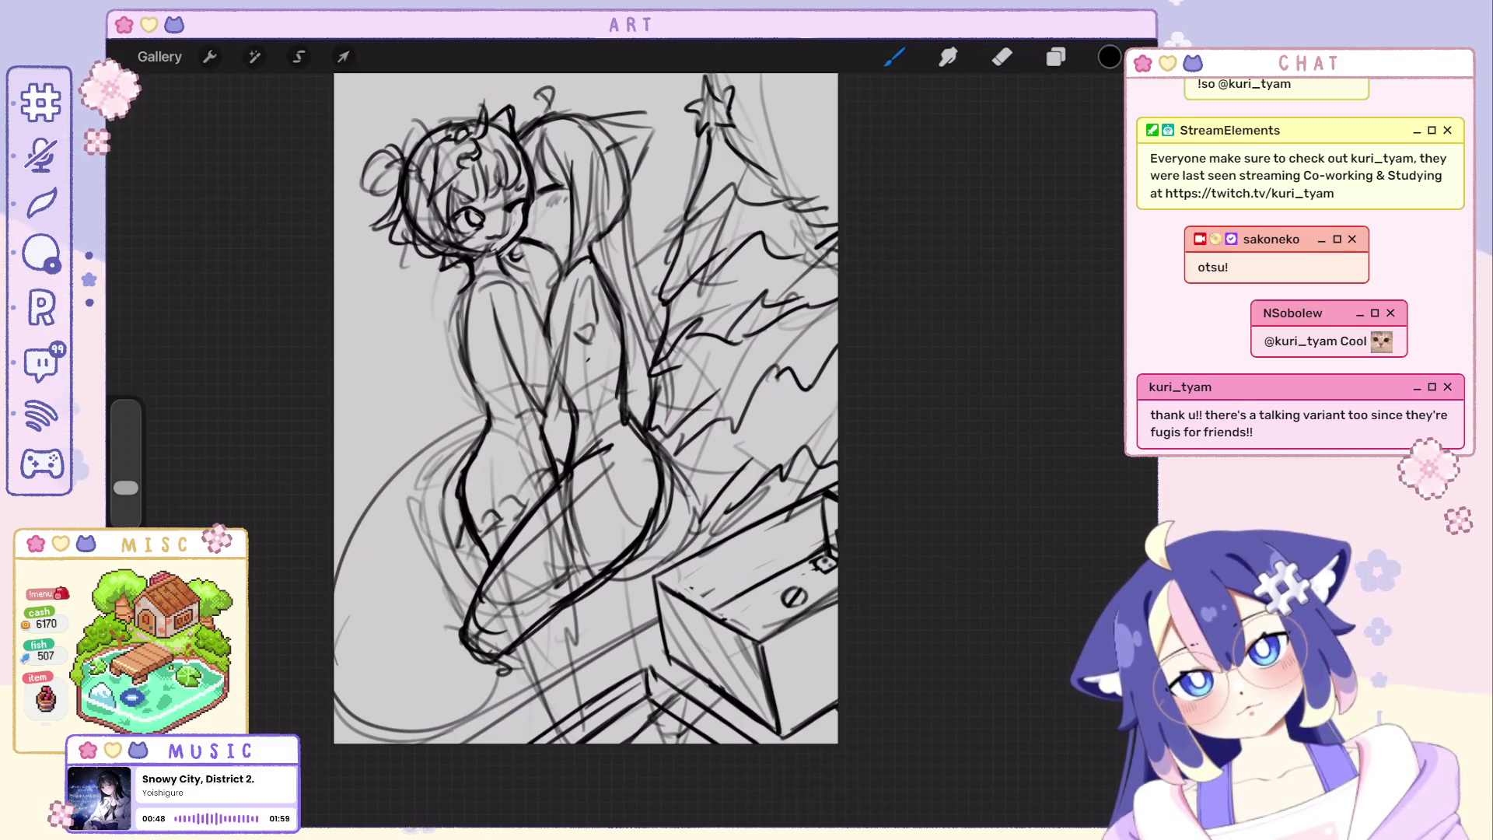
{"action": "key", "text": "ctrl+z"}
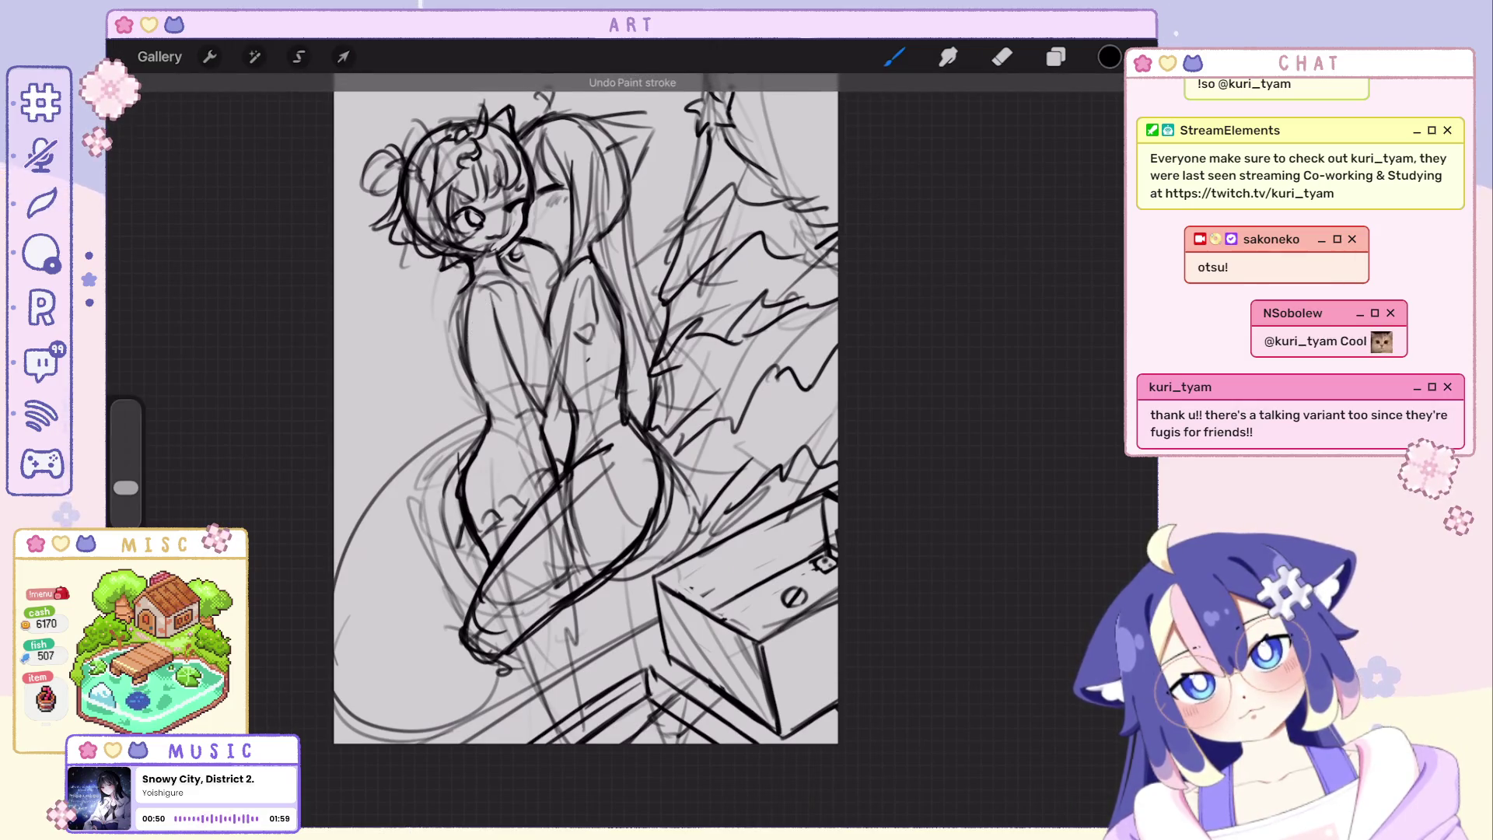
{"action": "scroll", "coordinate": [585, 416], "scroll_direction": "down", "scroll_amount": 2}
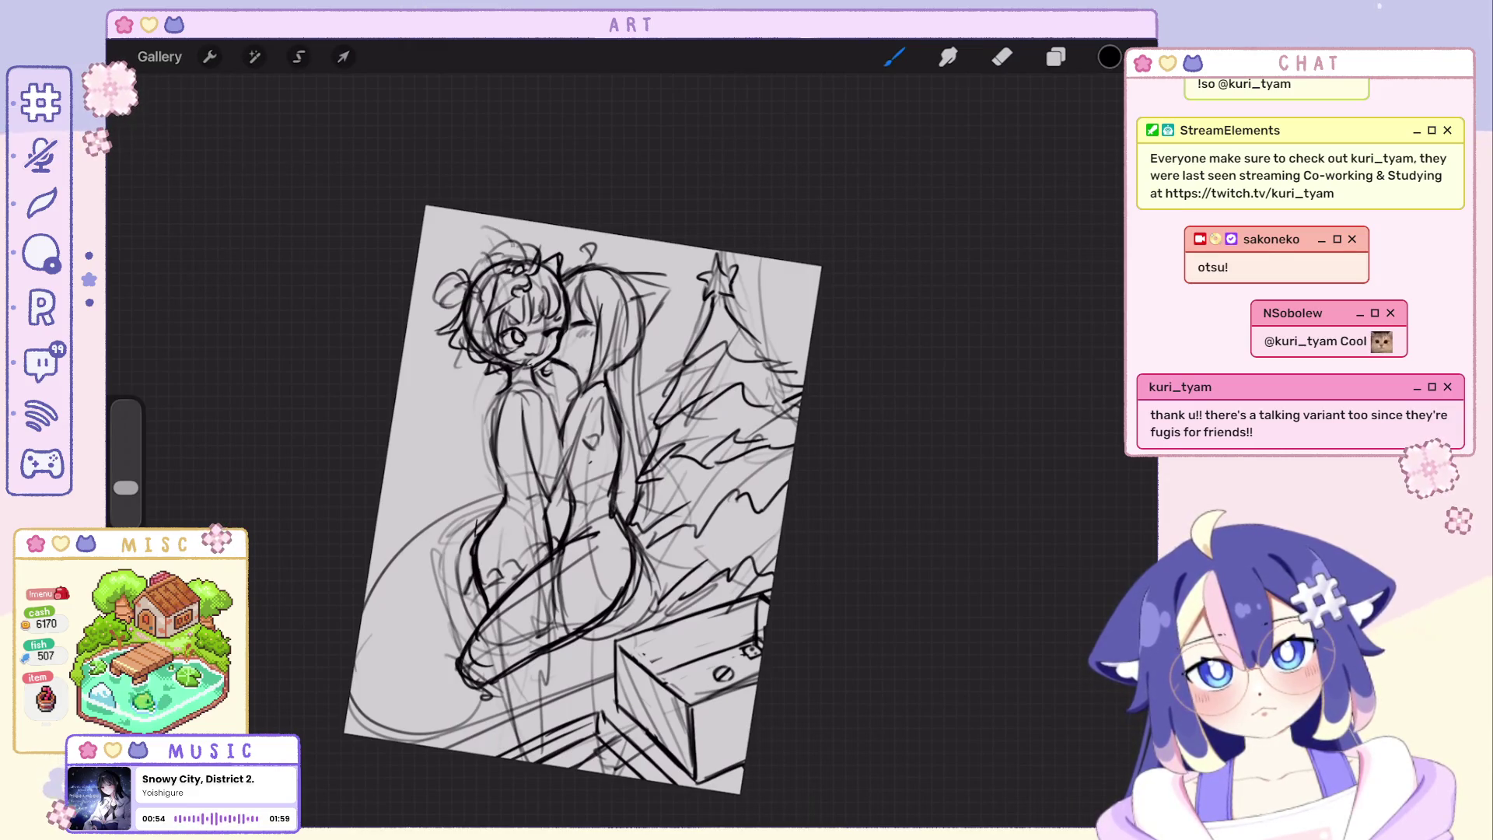
{"action": "key", "text": "ctrl+z"}
Step back and forth through history to keep the curl strokes left of the head.
{"action": "key", "text": "ctrl+shift+z"}
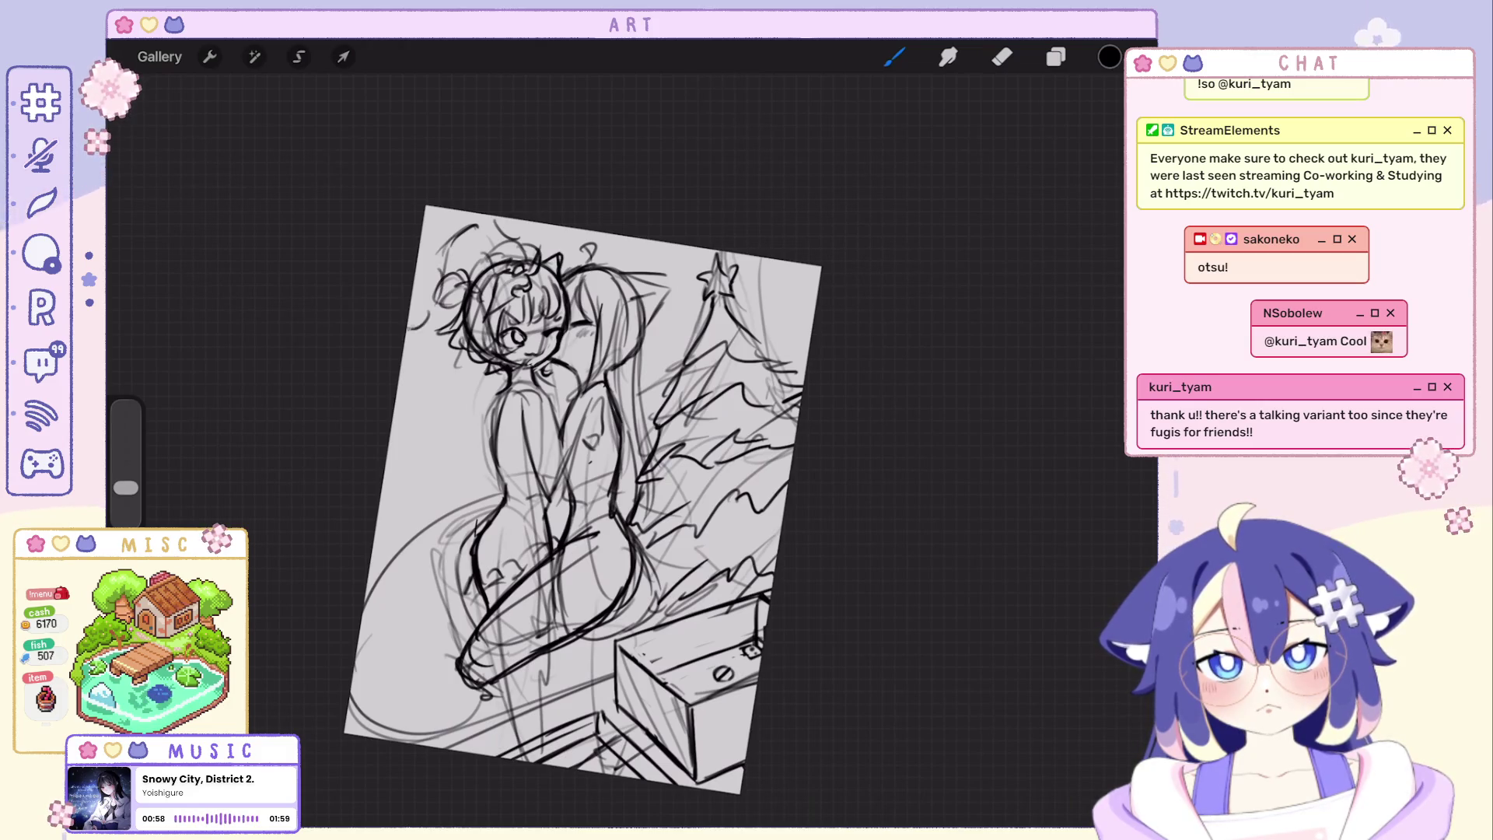
{"action": "key", "text": "ctrl+shift+z"}
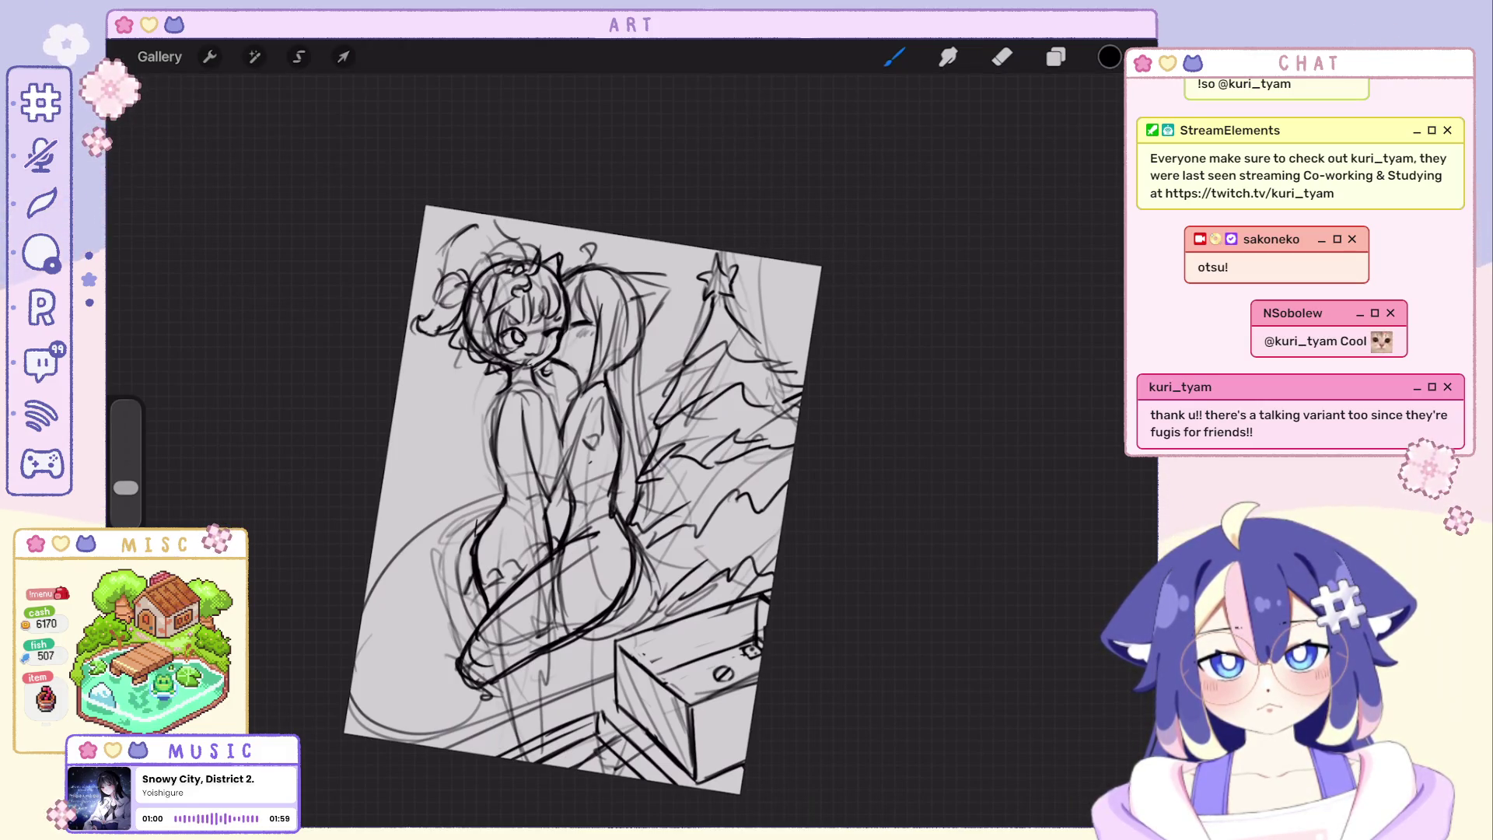
{"action": "key", "text": "ctrl+z"}
{"action": "key", "text": "ctrl+shift+z"}
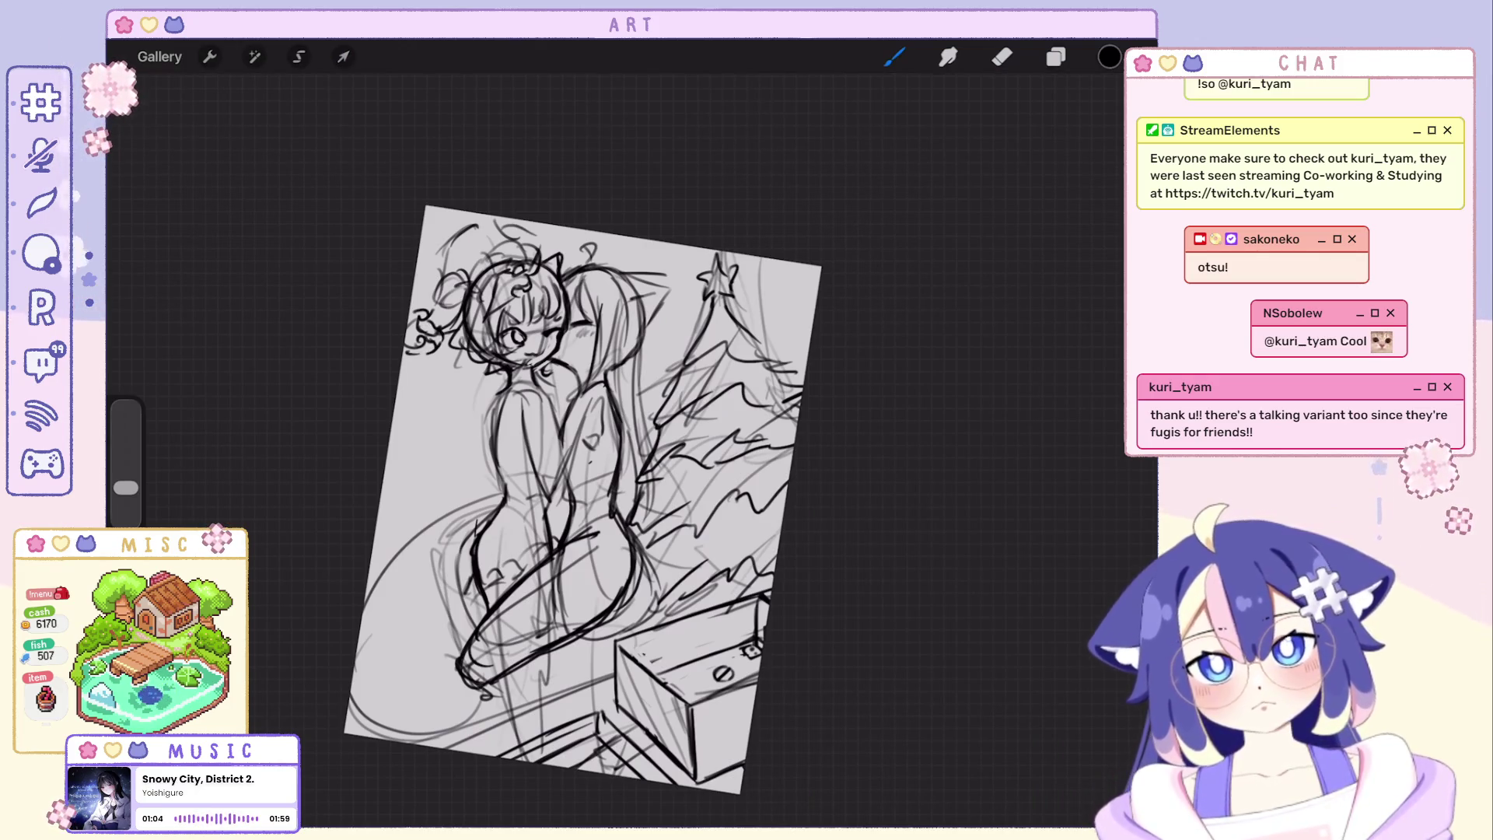
{"action": "key", "text": "ctrl+z"}
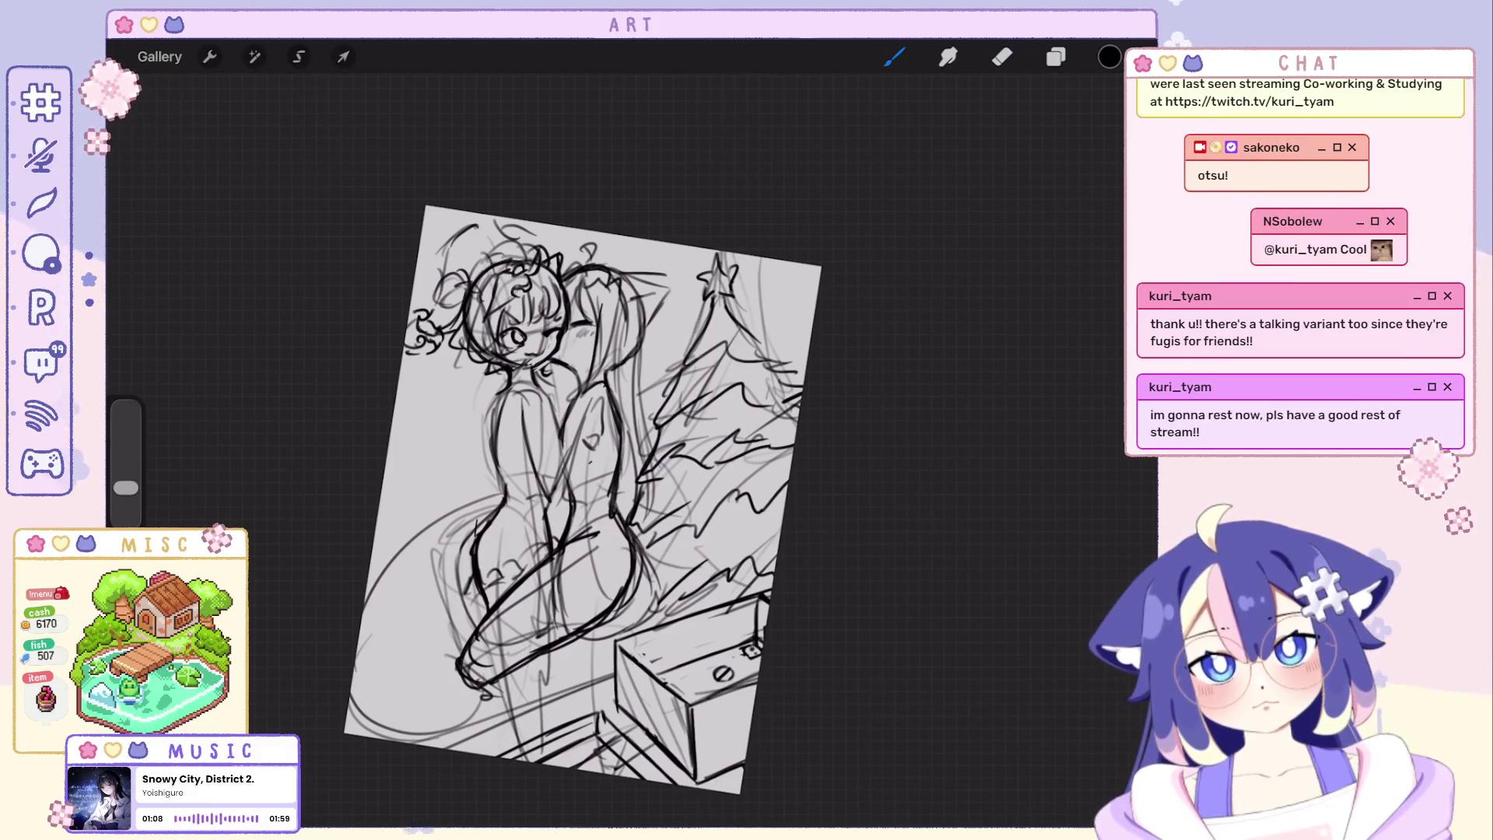
{"action": "key", "text": "ctrl+z"}
{"action": "key", "text": "ctrl+z"}
Undo the remaining recent stray paint strokes beside the heads.
{"action": "key", "text": "ctrl+z"}
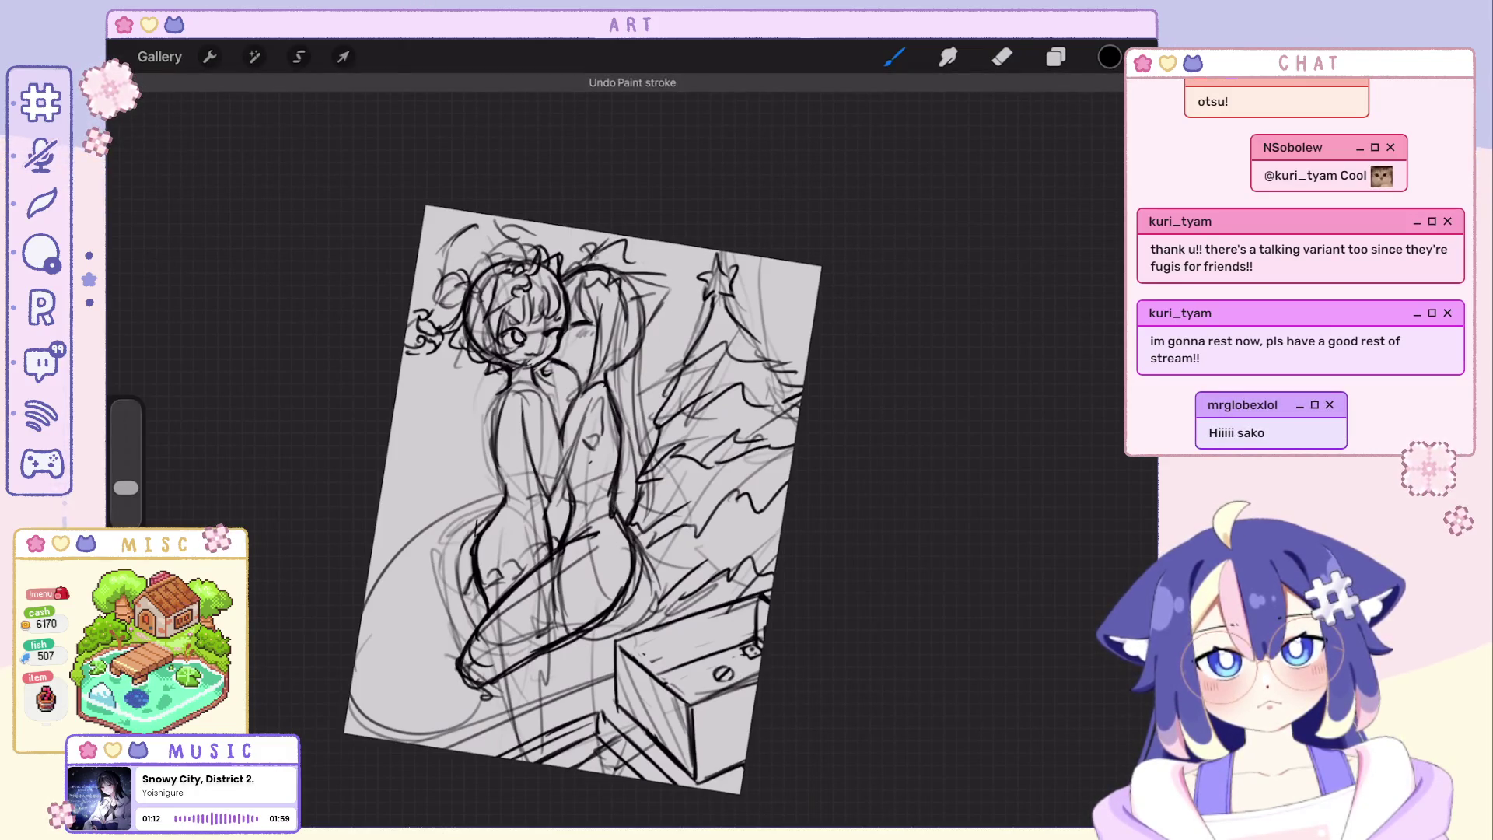
{"action": "key", "text": "ctrl+z"}
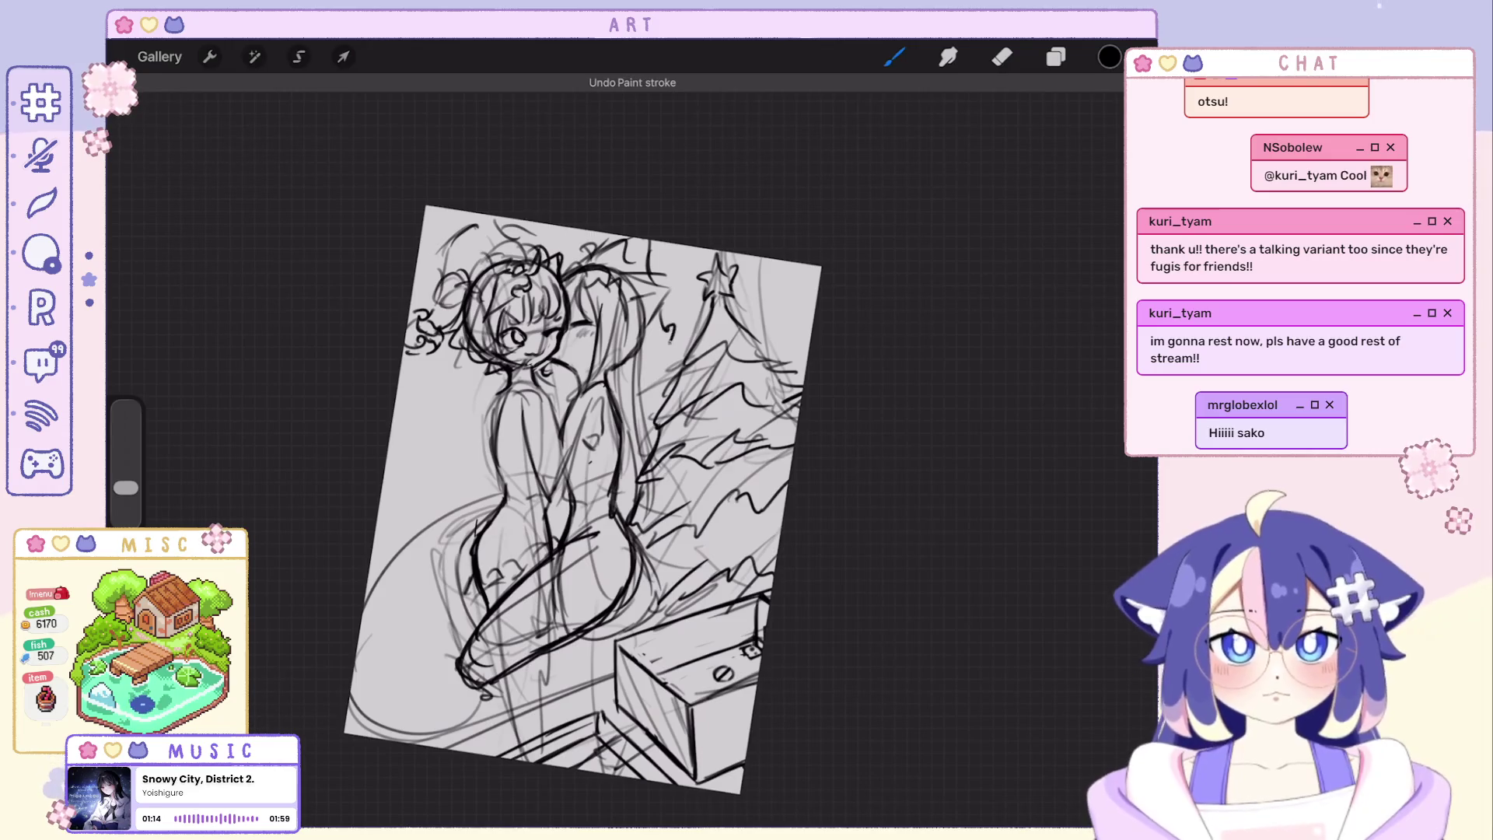
{"action": "key", "text": "ctrl+z"}
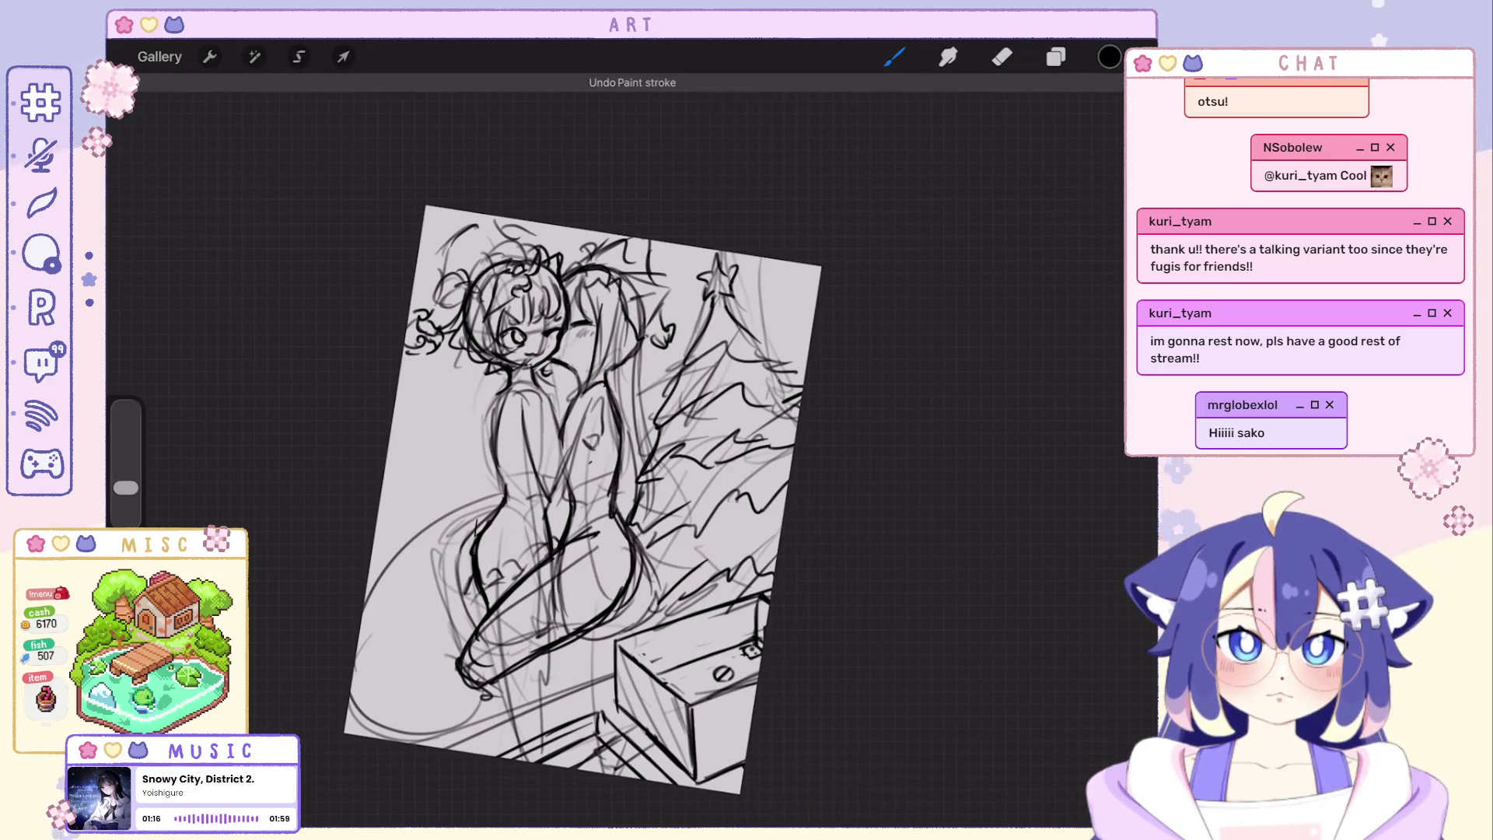
{"action": "scroll", "coordinate": [583, 500], "scroll_direction": "down", "scroll_amount": 3}
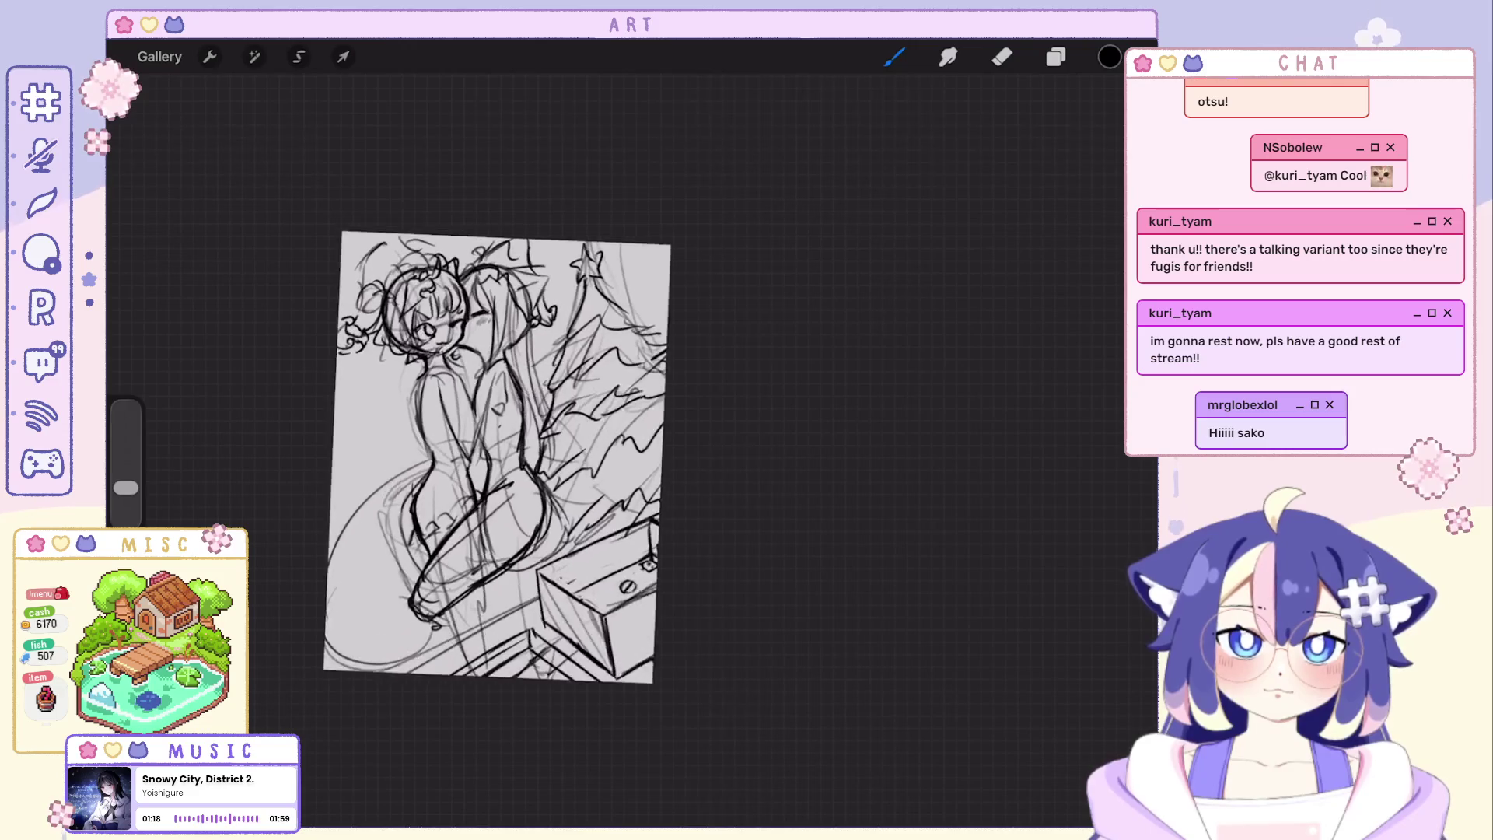
{"action": "key", "text": "ctrl+z"}
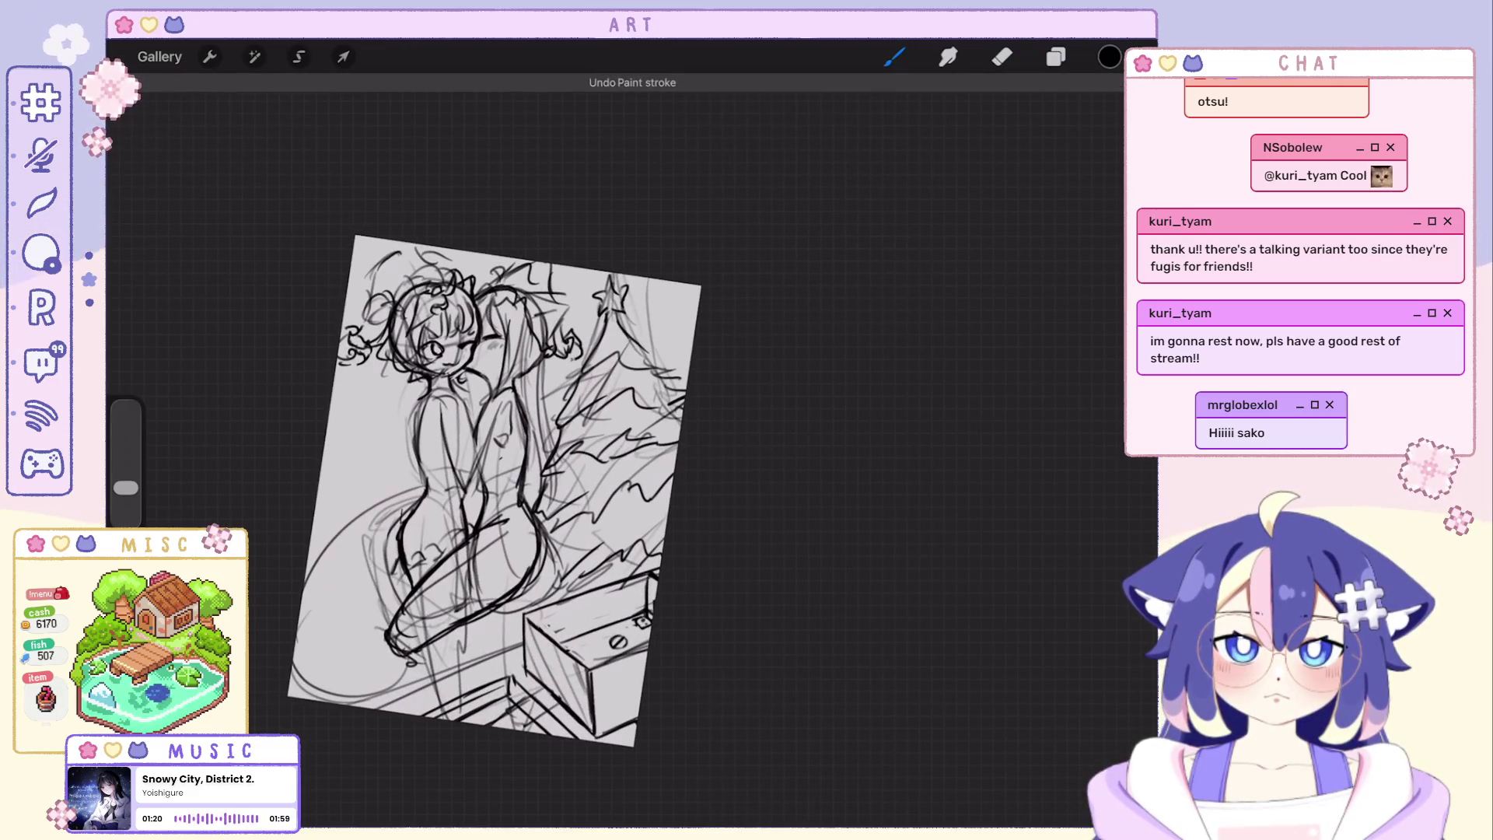
{"action": "scroll", "coordinate": [516, 525], "scroll_direction": "up", "scroll_amount": 2}
{"action": "scroll", "coordinate": [519, 525], "scroll_direction": "up", "scroll_amount": 1}
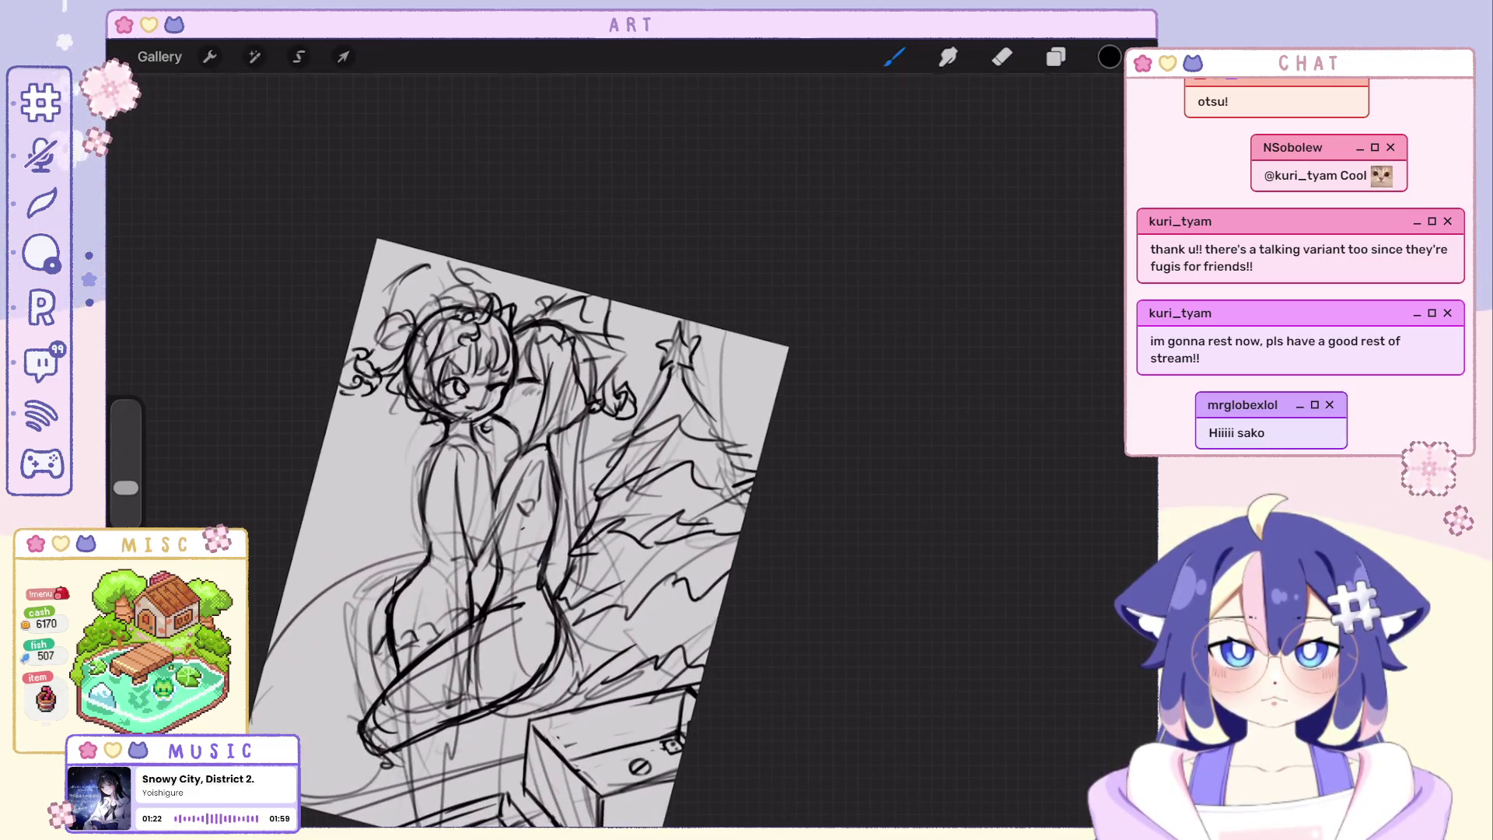
{"action": "key", "text": "ctrl+z"}
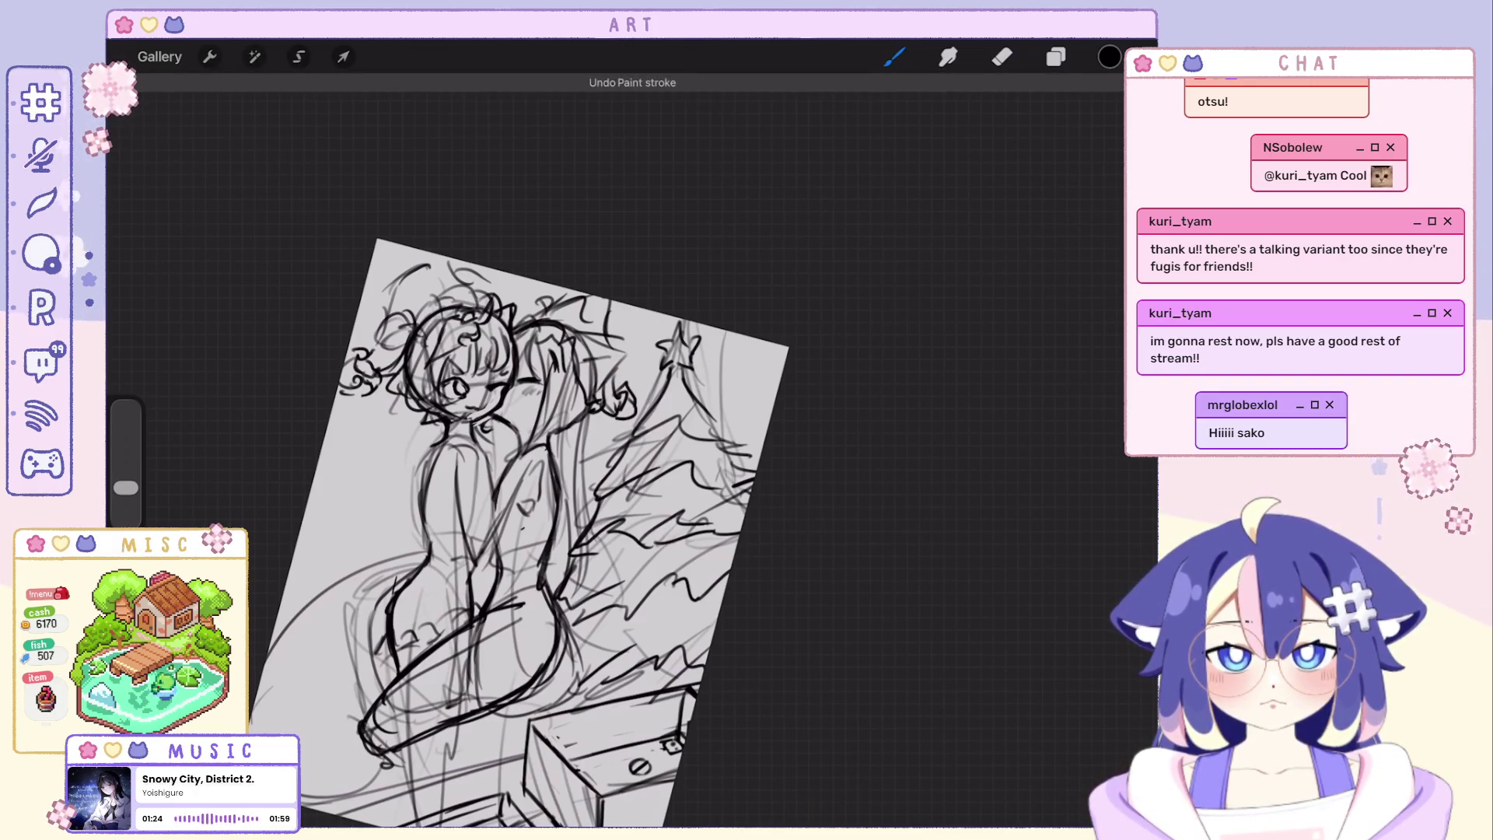
{"action": "scroll", "coordinate": [516, 525], "scroll_direction": "down", "scroll_amount": 3}
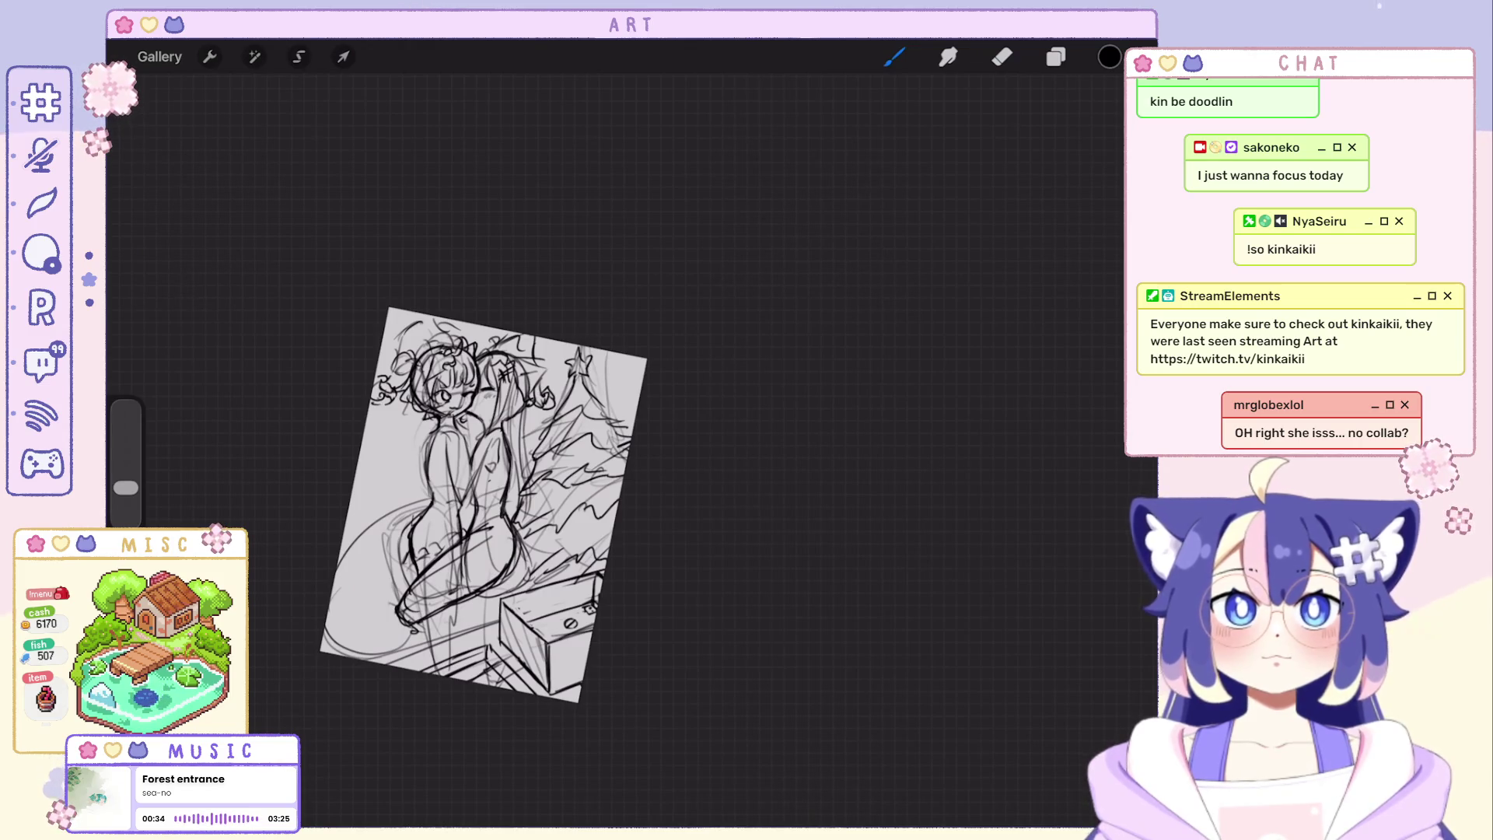
{"action": "scroll", "coordinate": [594, 495], "scroll_direction": "up", "scroll_amount": 5}
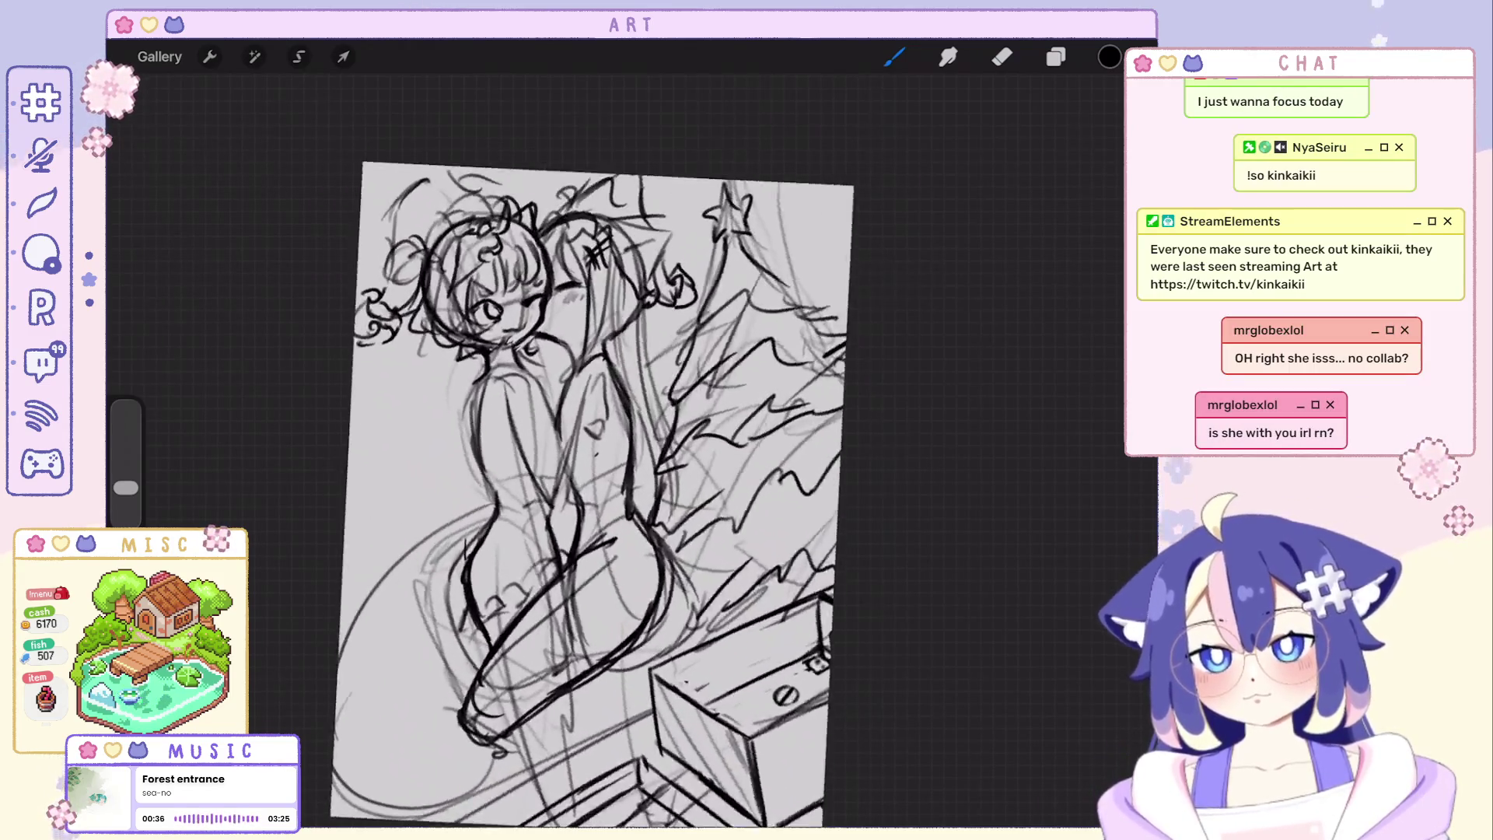
{"action": "scroll", "coordinate": [615, 466], "scroll_direction": "up", "scroll_amount": 3}
Undo four recent stray paint strokes and switch to the eraser.
{"action": "key", "text": "ctrl+z"}
{"action": "key", "text": "ctrl+z"}
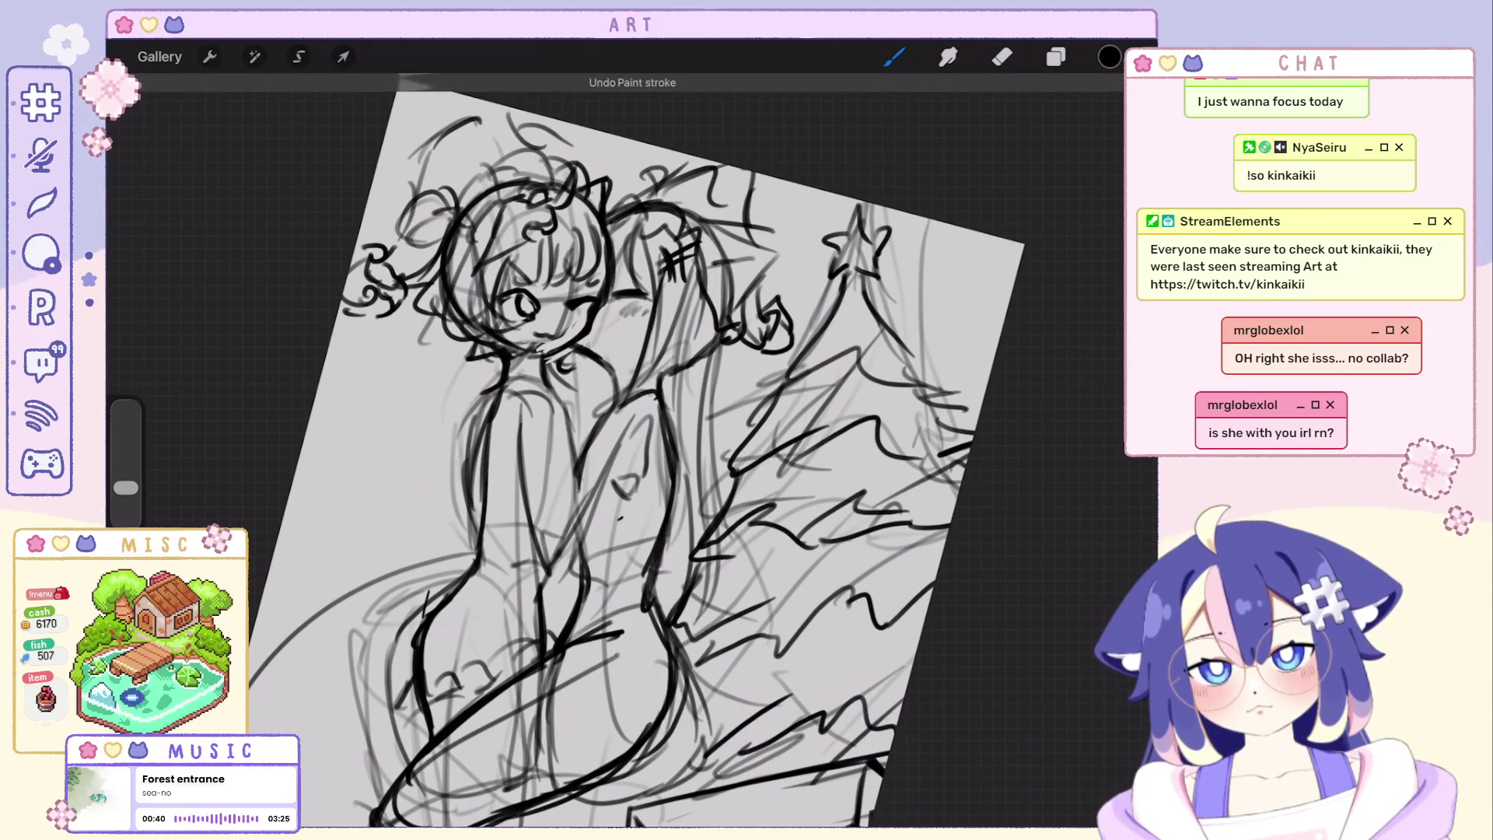
{"action": "scroll", "coordinate": [627, 486], "scroll_direction": "down", "scroll_amount": 3}
{"action": "scroll", "coordinate": [627, 487], "scroll_direction": "up", "scroll_amount": 2}
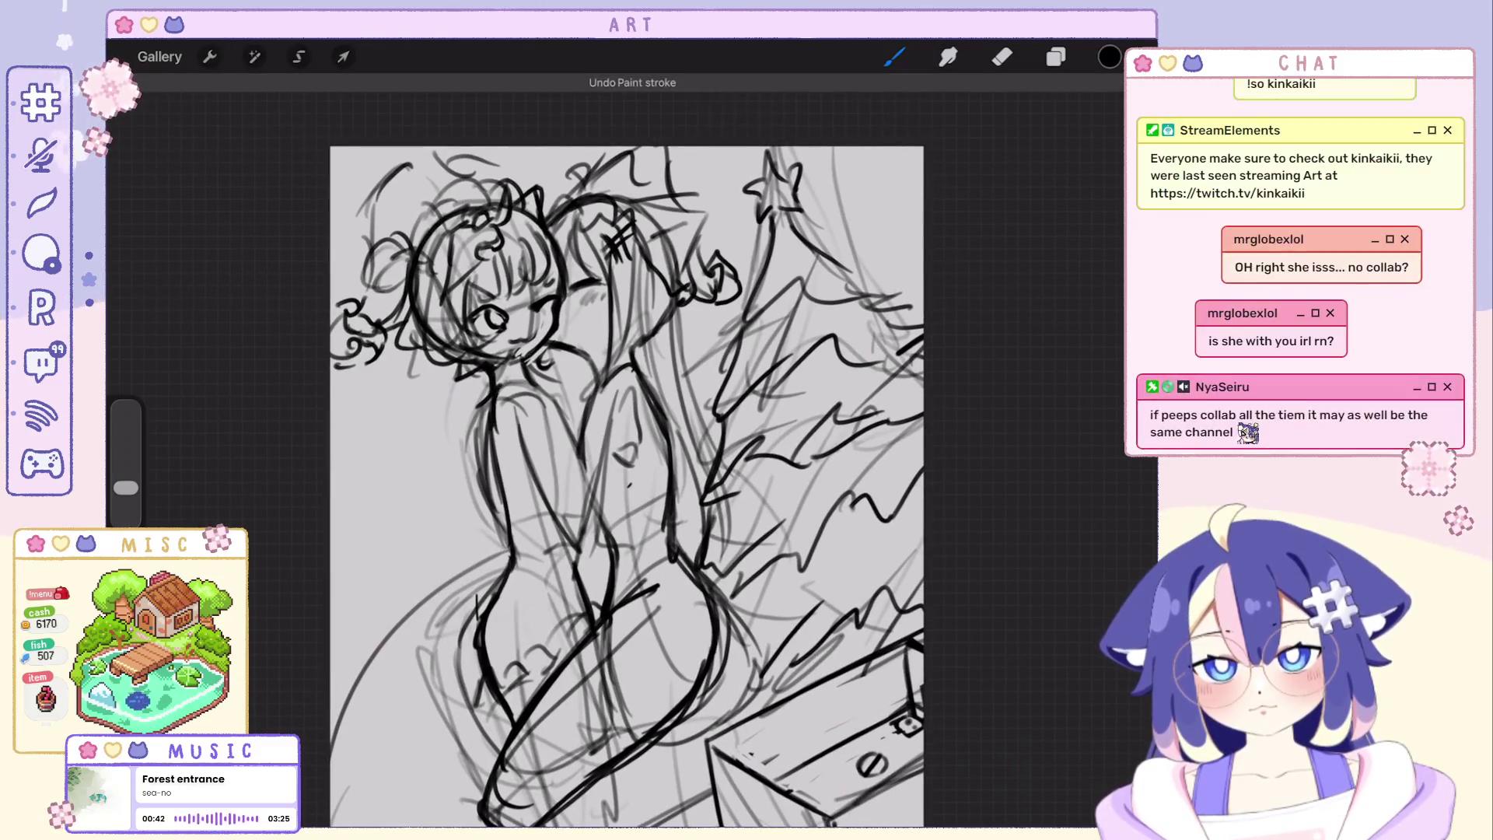
{"action": "key", "text": "ctrl+z"}
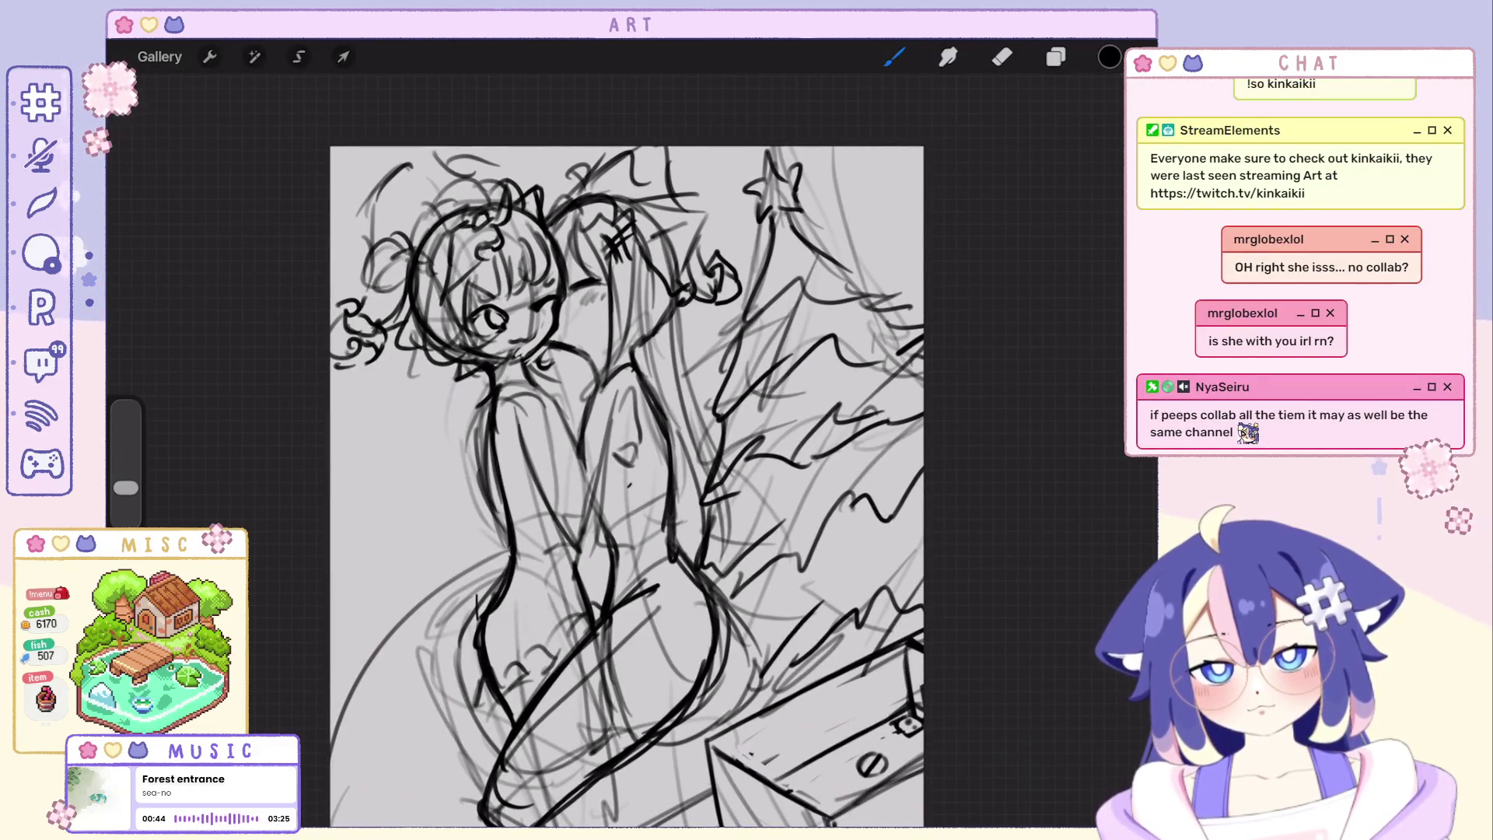
{"action": "scroll", "coordinate": [593, 487], "scroll_direction": "down", "scroll_amount": 2}
{"action": "key", "text": "ctrl+z"}
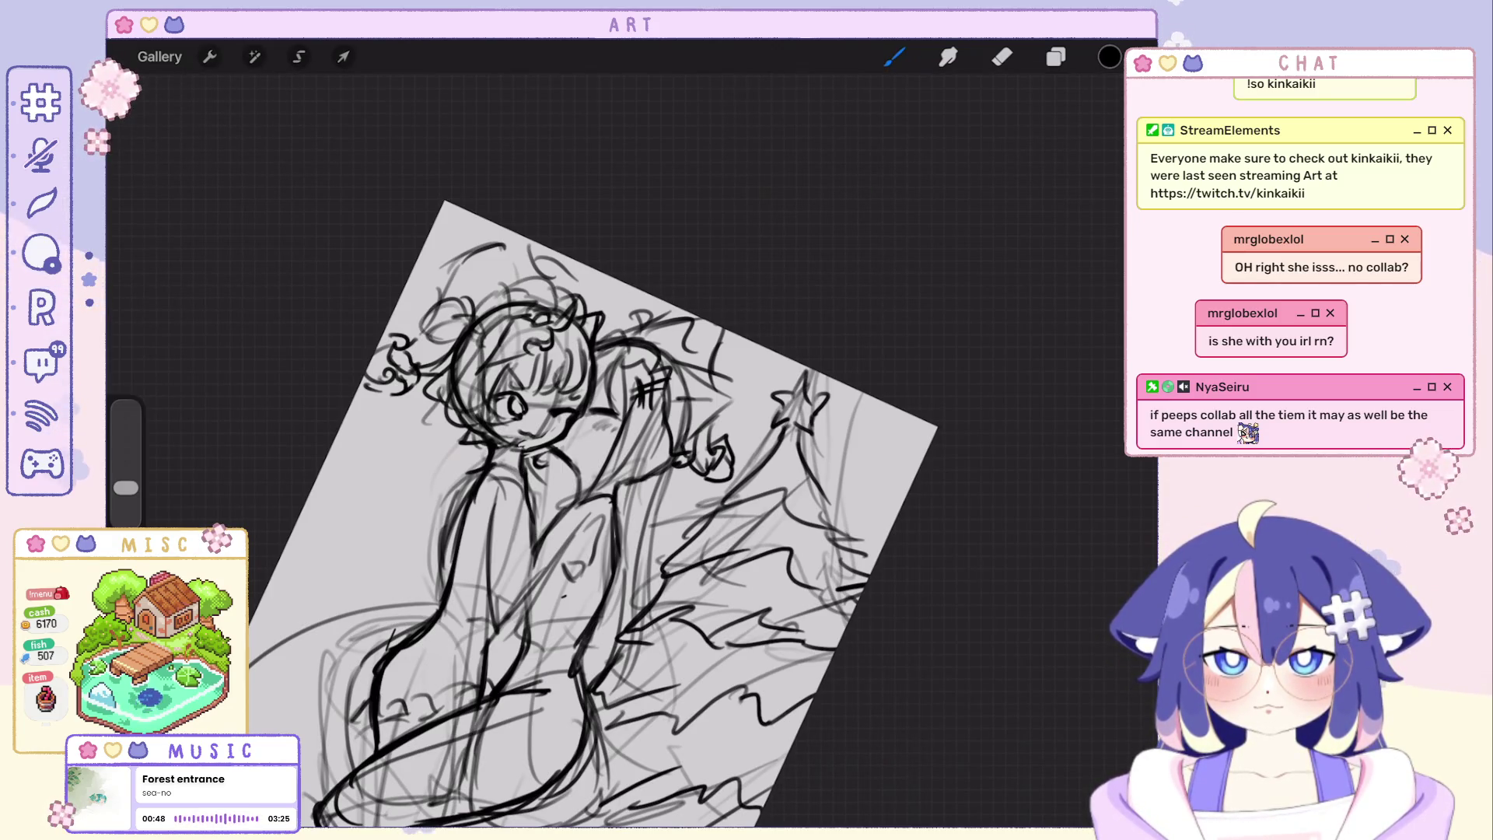
{"action": "scroll", "coordinate": [619, 502], "scroll_direction": "up", "scroll_amount": 2}
{"action": "scroll", "coordinate": [583, 502], "scroll_direction": "up", "scroll_amount": 3}
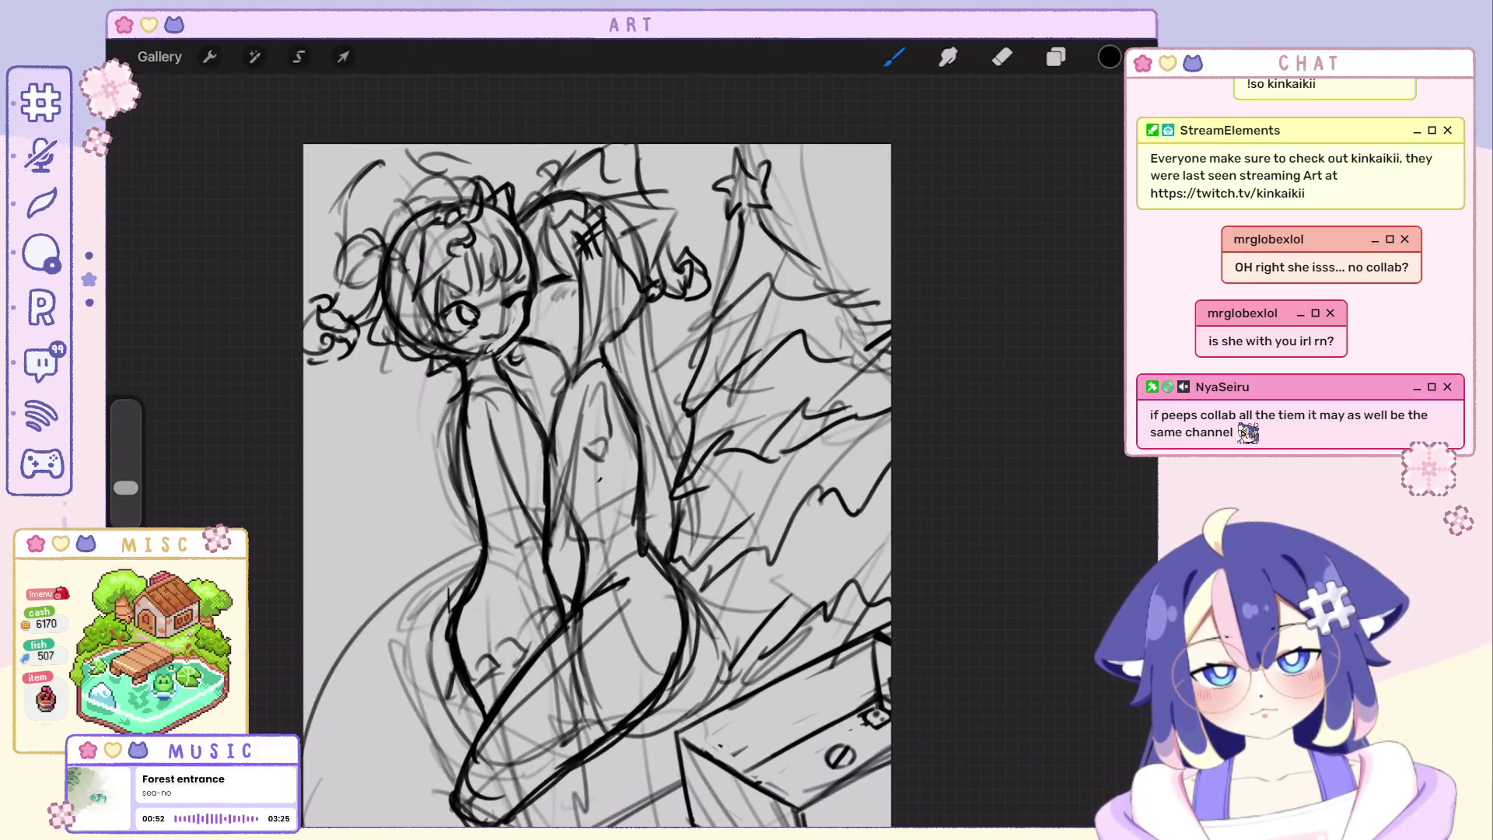
{"action": "scroll", "coordinate": [595, 490], "scroll_direction": "down", "scroll_amount": 2}
{"action": "scroll", "coordinate": [595, 490], "scroll_direction": "down", "scroll_amount": 2}
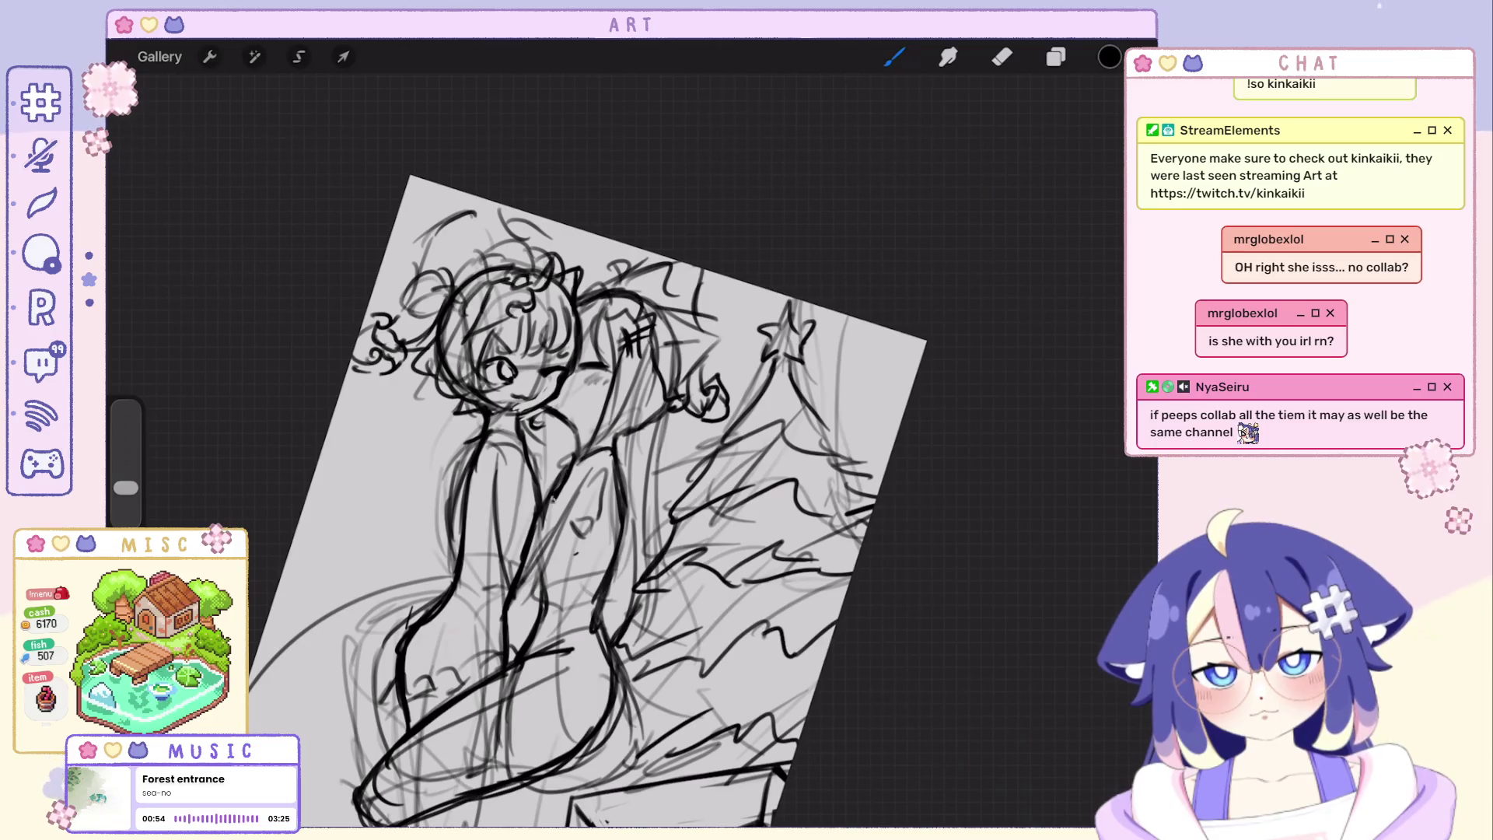
{"action": "key", "text": "ctrl+z"}
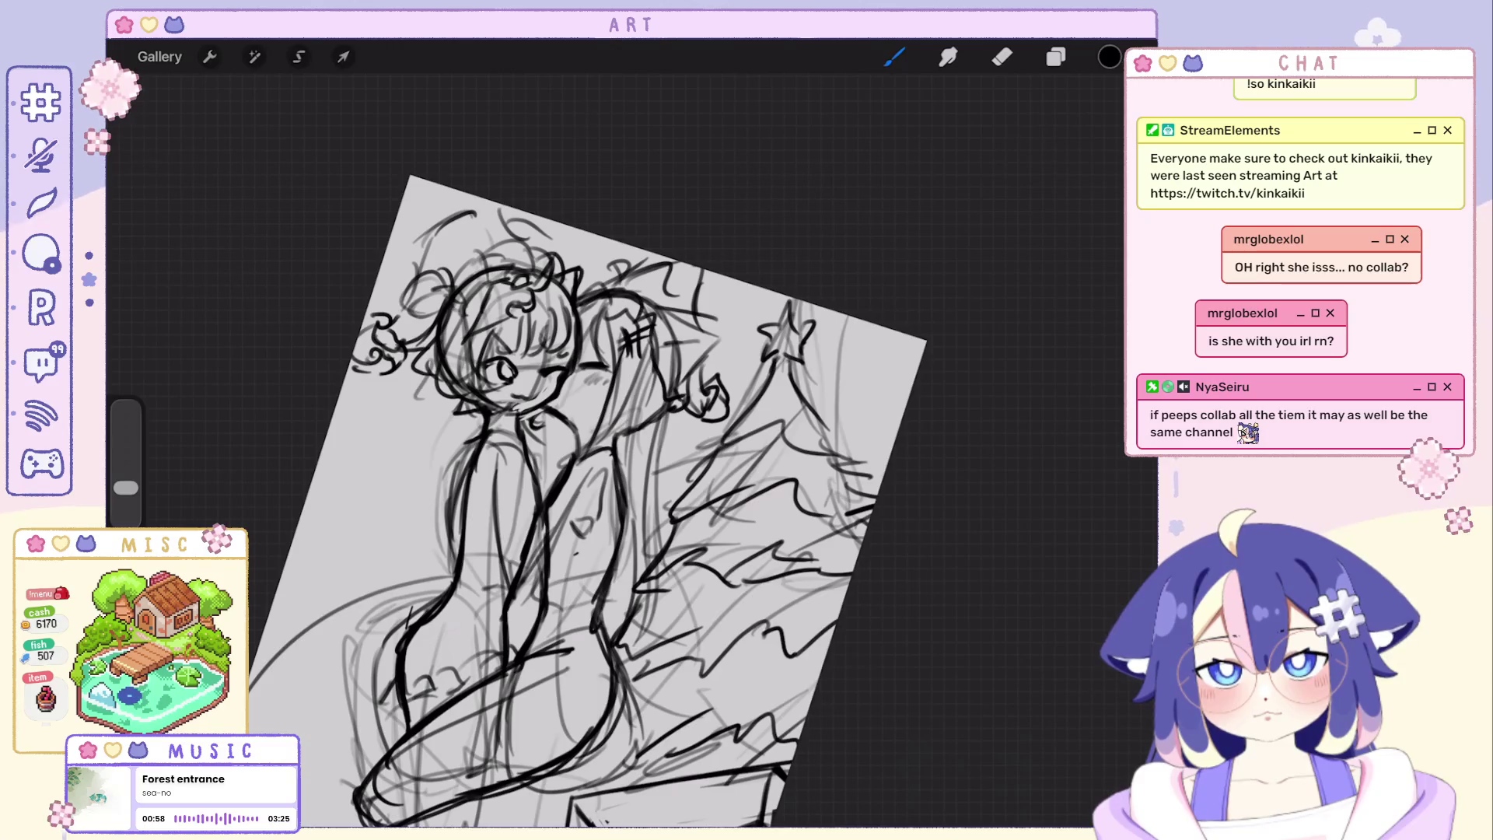
{"action": "scroll", "coordinate": [595, 490], "scroll_direction": "down", "scroll_amount": 1}
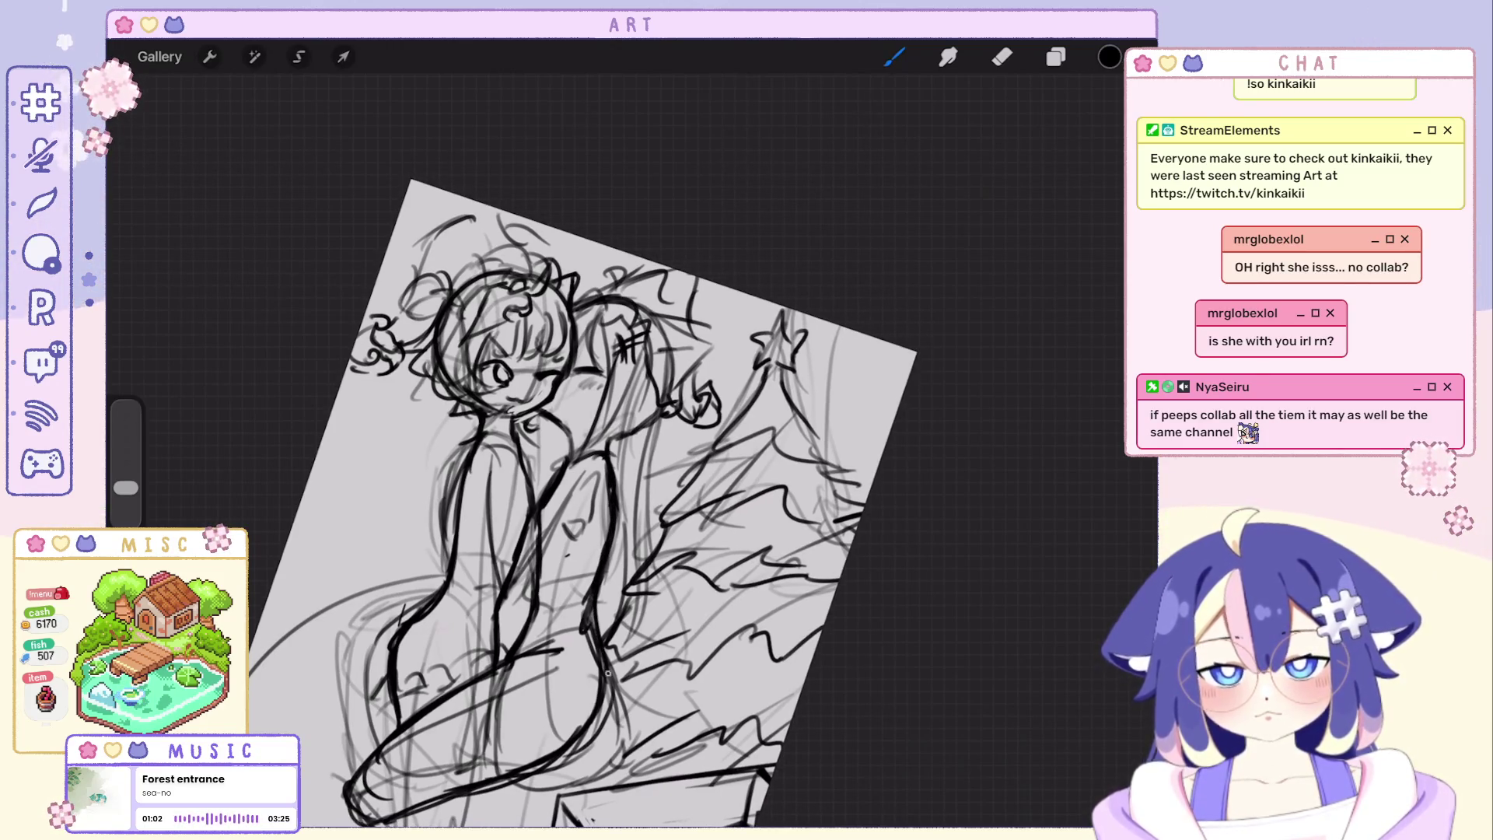
{"action": "scroll", "coordinate": [602, 645], "scroll_direction": "down", "scroll_amount": 2}
{"action": "scroll", "coordinate": [602, 644], "scroll_direction": "down", "scroll_amount": 2}
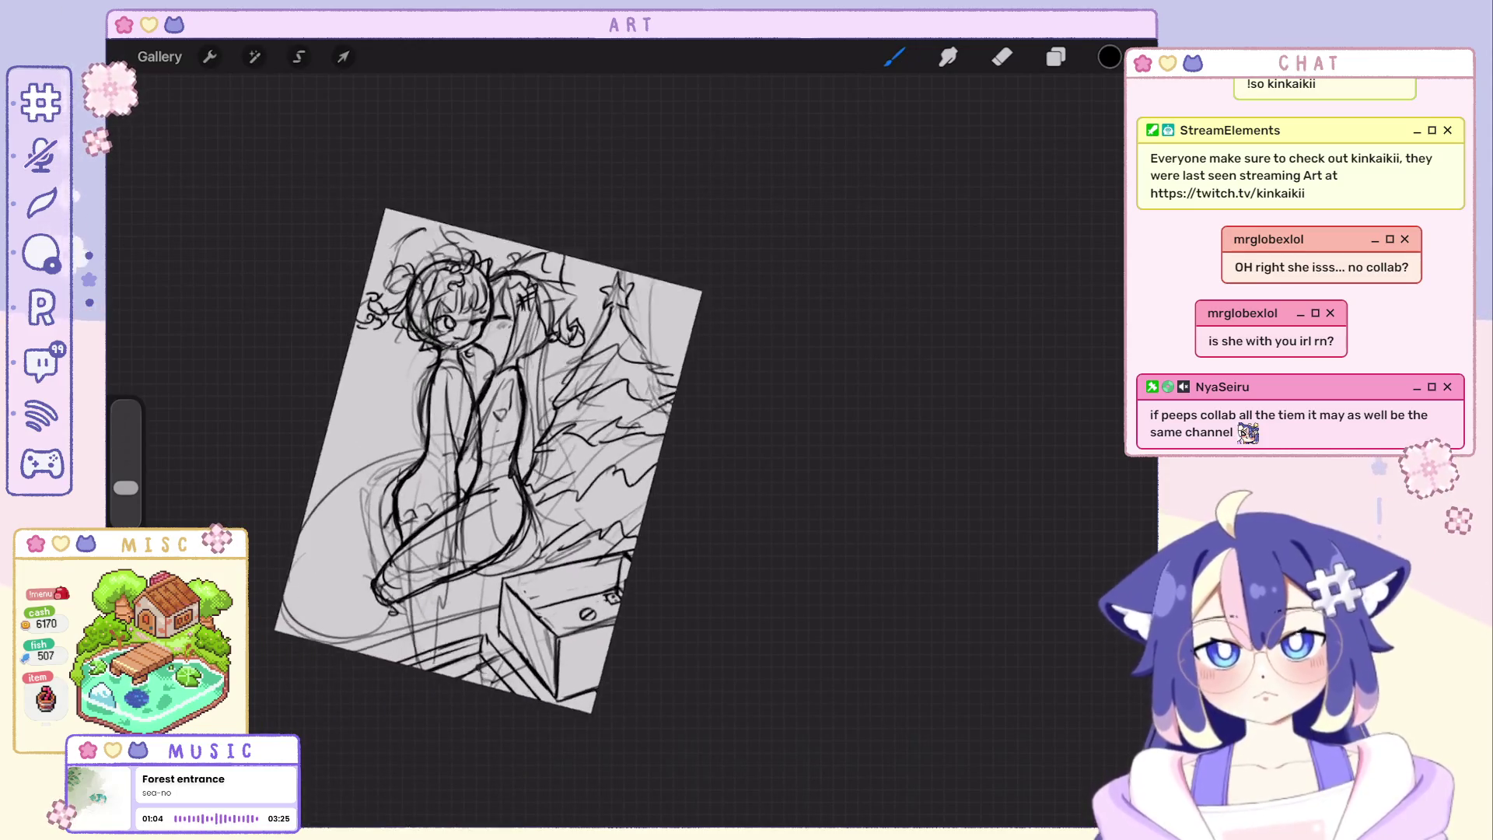
{"action": "scroll", "coordinate": [746, 443], "scroll_direction": "up", "scroll_amount": 5}
{"action": "key", "text": "e"}
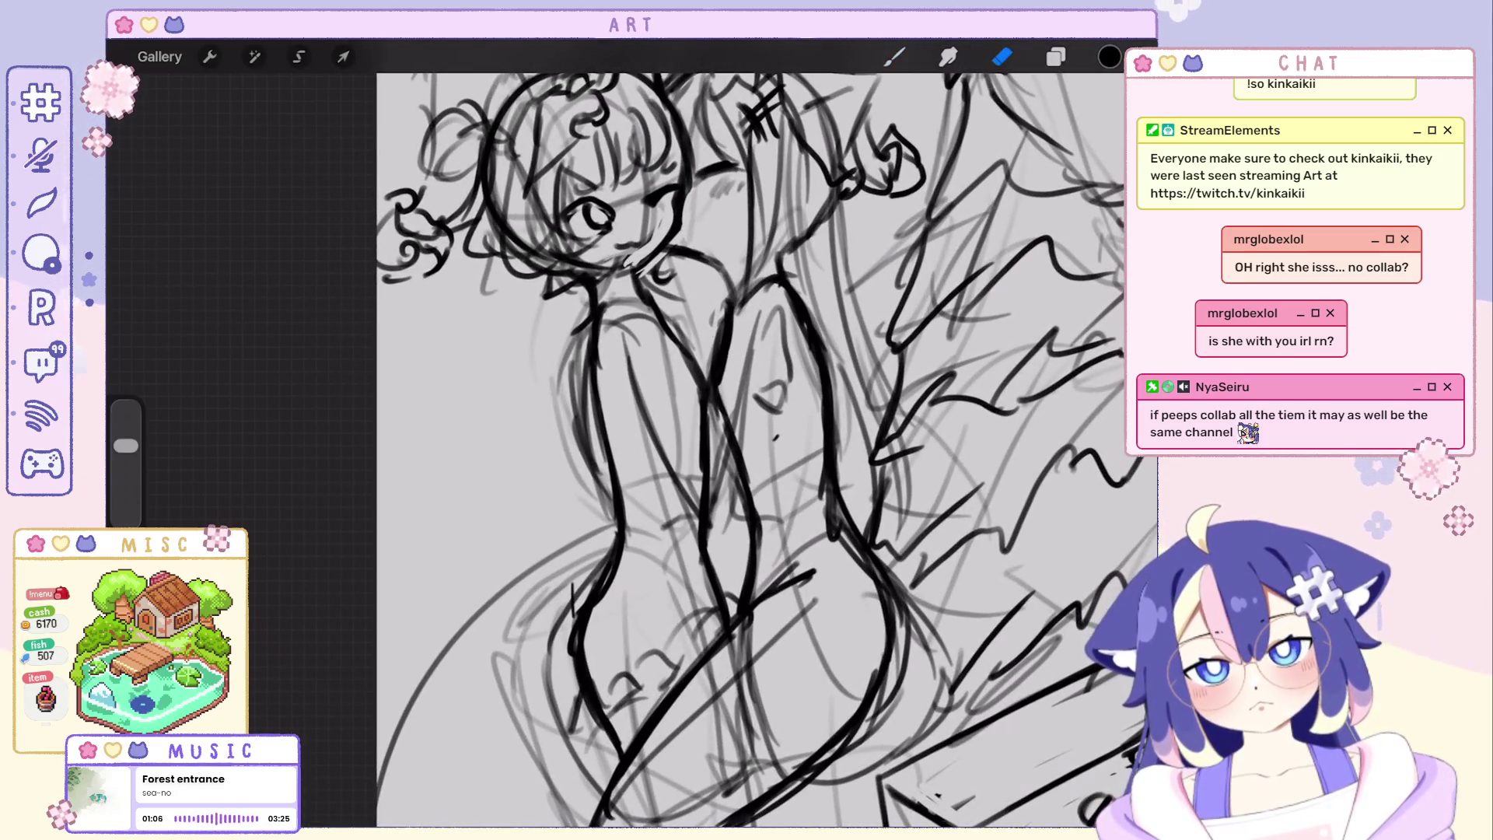
{"action": "scroll", "coordinate": [630, 467], "scroll_direction": "down", "scroll_amount": 5}
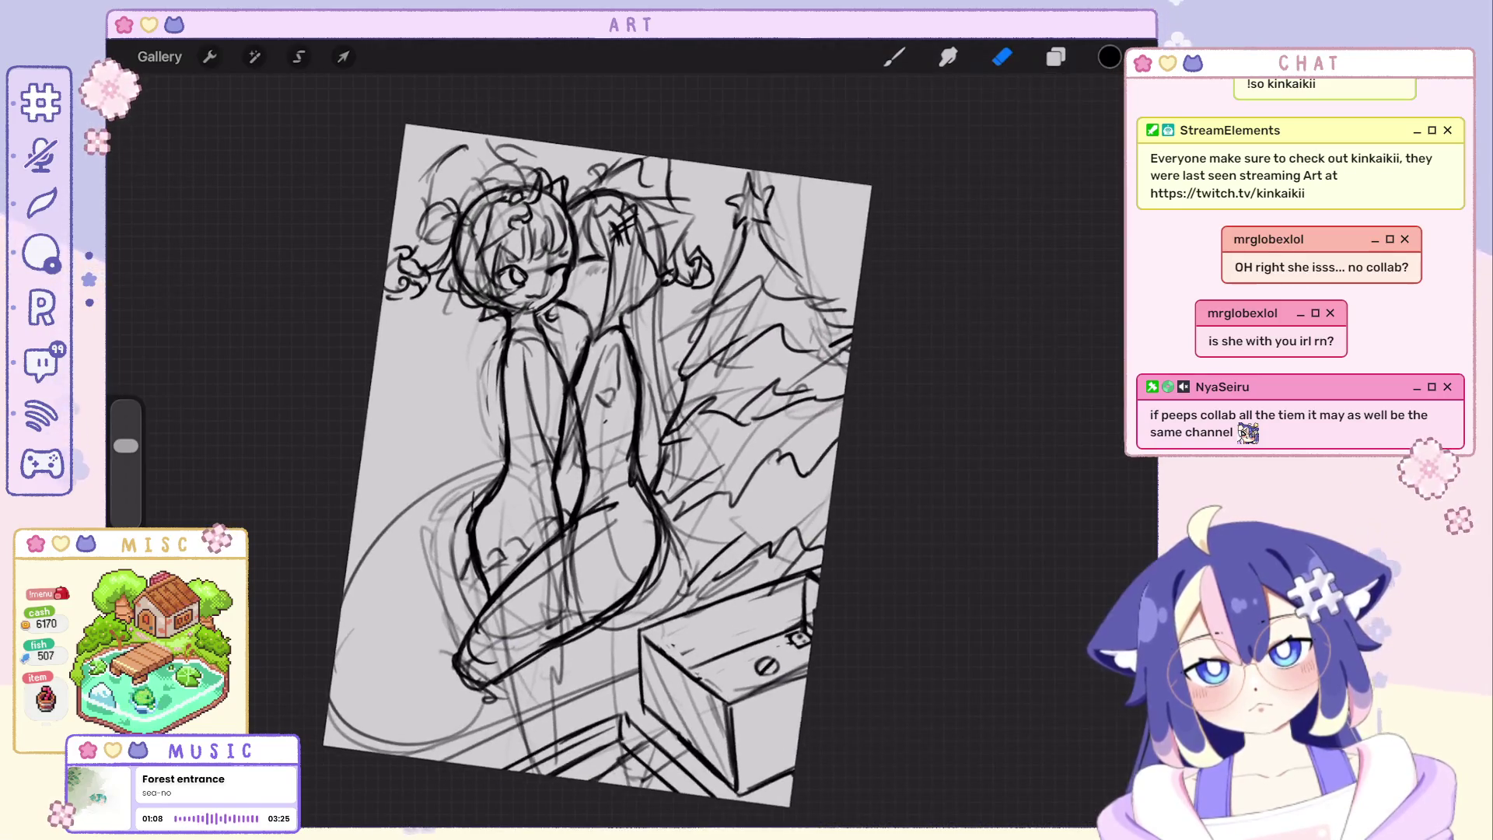
{"action": "scroll", "coordinate": [631, 467], "scroll_direction": "up", "scroll_amount": 2}
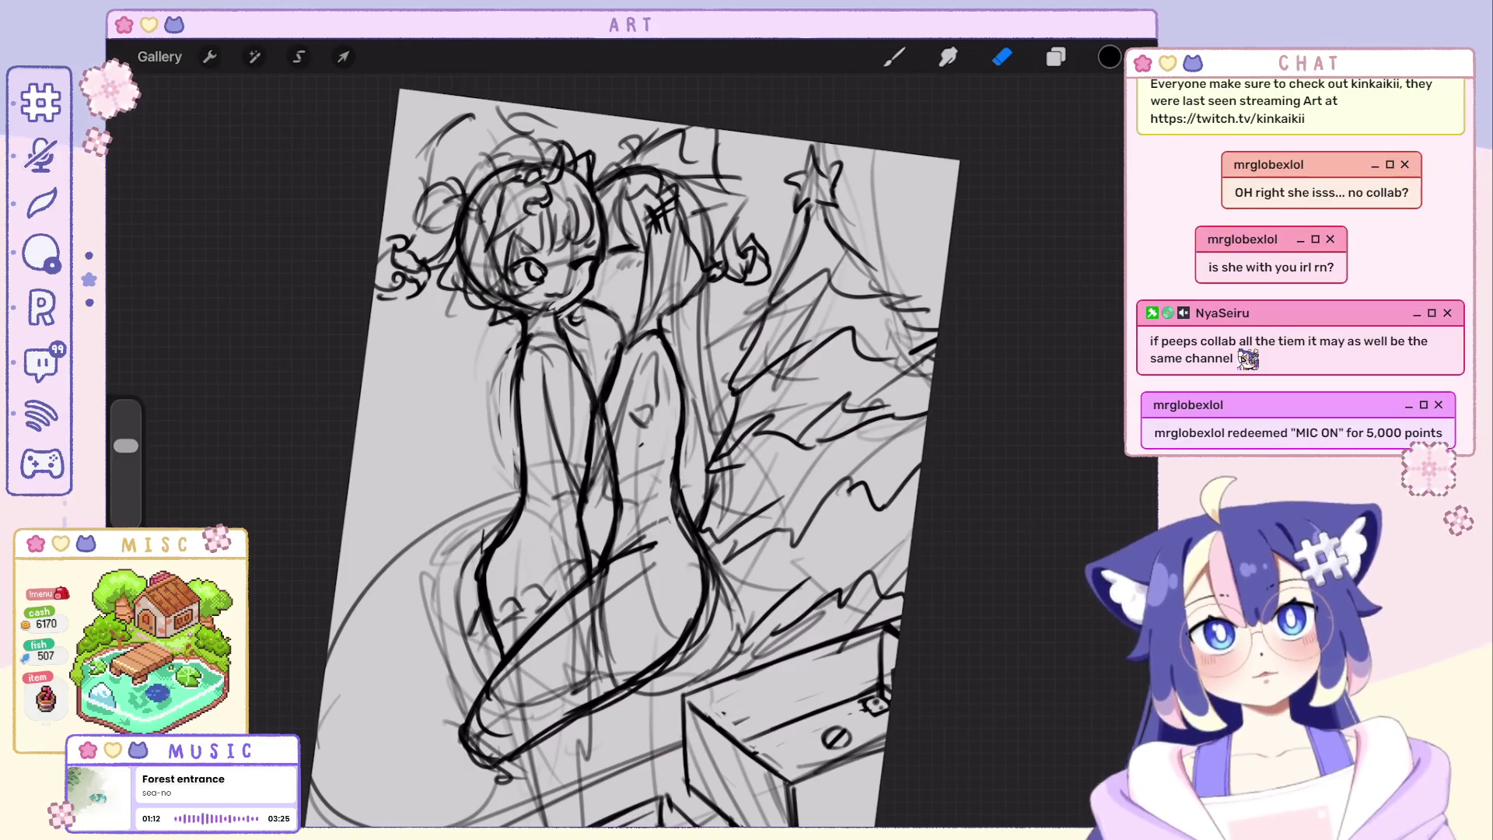
{"action": "scroll", "coordinate": [630, 449], "scroll_direction": "up", "scroll_amount": 2}
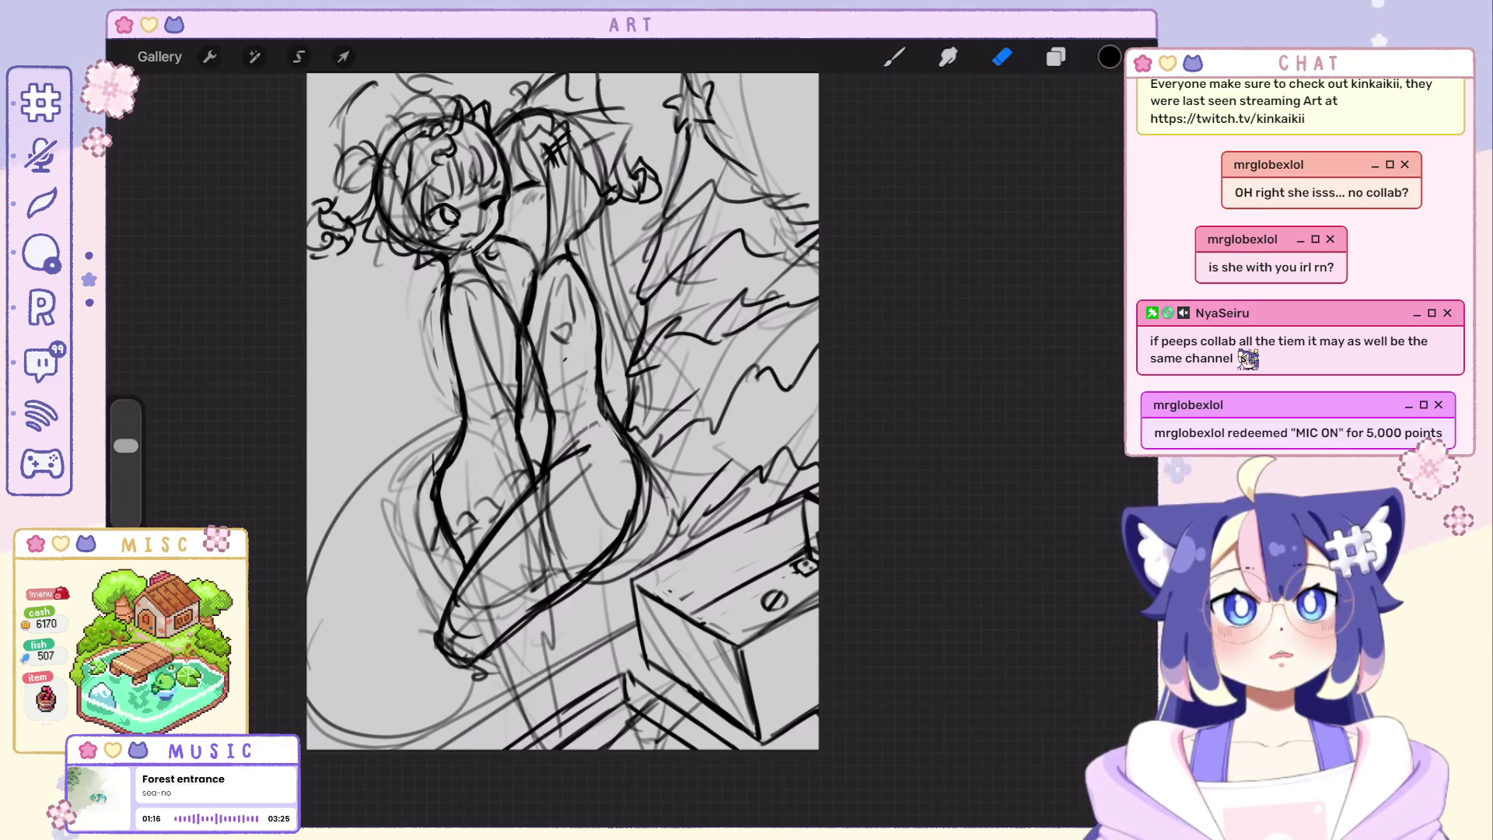
{"action": "scroll", "coordinate": [630, 450], "scroll_direction": "up", "scroll_amount": 2}
{"action": "scroll", "coordinate": [630, 449], "scroll_direction": "up", "scroll_amount": 2}
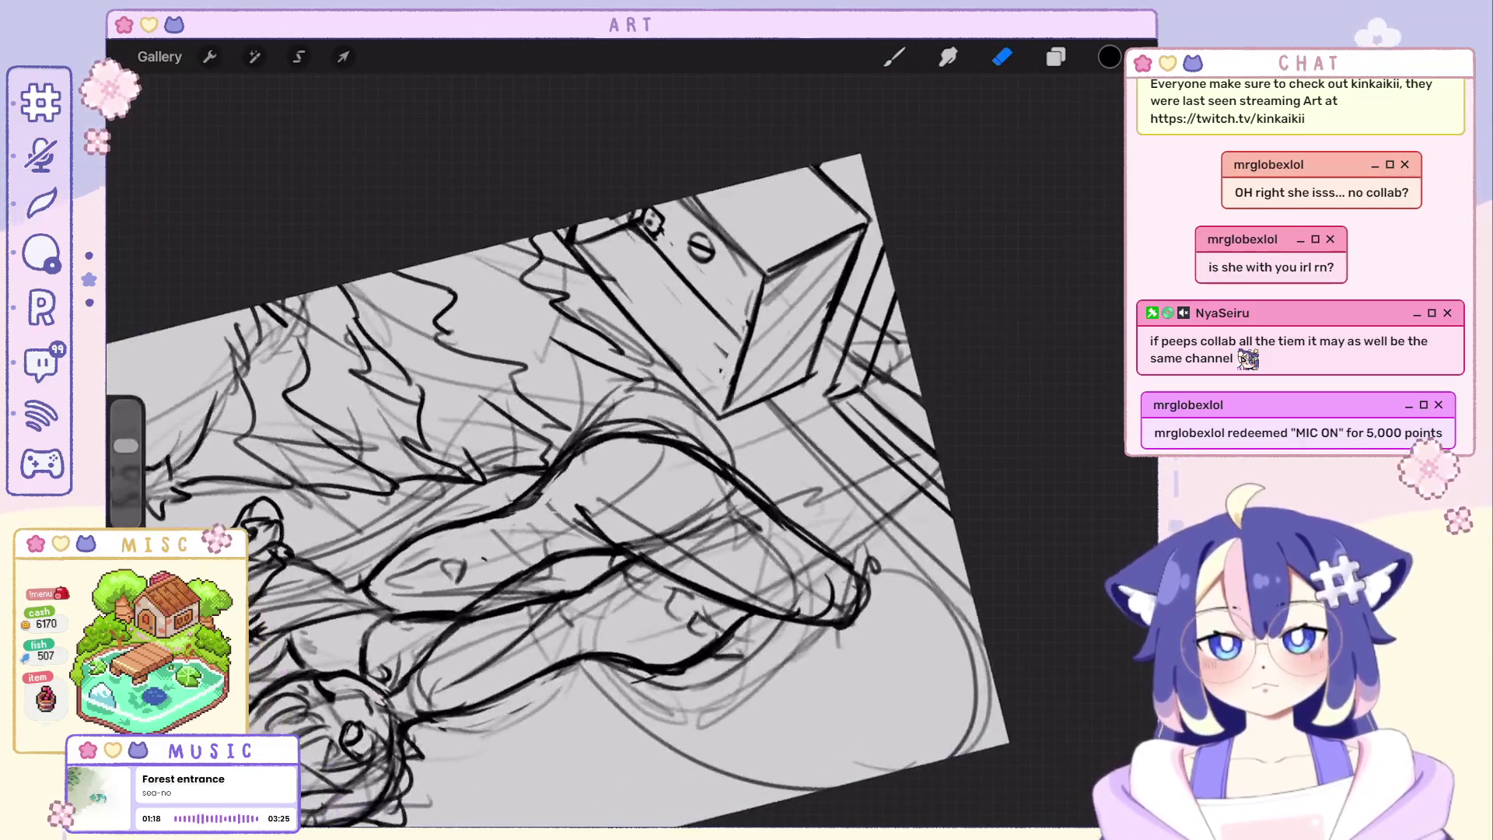
{"action": "scroll", "coordinate": [630, 449], "scroll_direction": "up", "scroll_amount": 2}
{"action": "scroll", "coordinate": [630, 449], "scroll_direction": "up", "scroll_amount": 2}
{"action": "left_click_drag", "start_coordinate": [700, 263], "coordinate": [700, 467]}
{"action": "key", "text": "ctrl+z"}
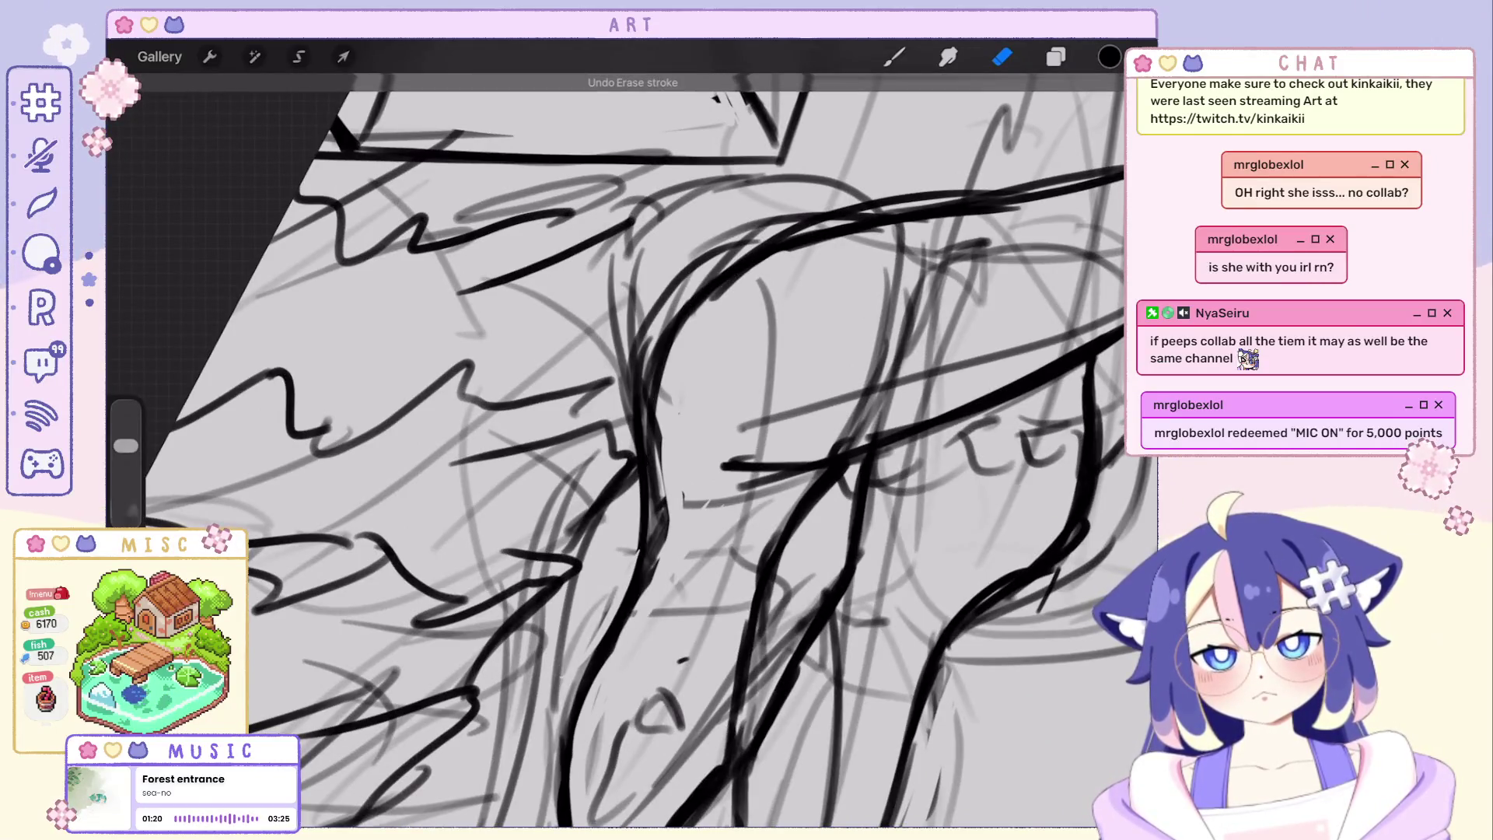
{"action": "left_click_drag", "start_coordinate": [682, 304], "coordinate": [657, 514]}
{"action": "key", "text": "ctrl+z"}
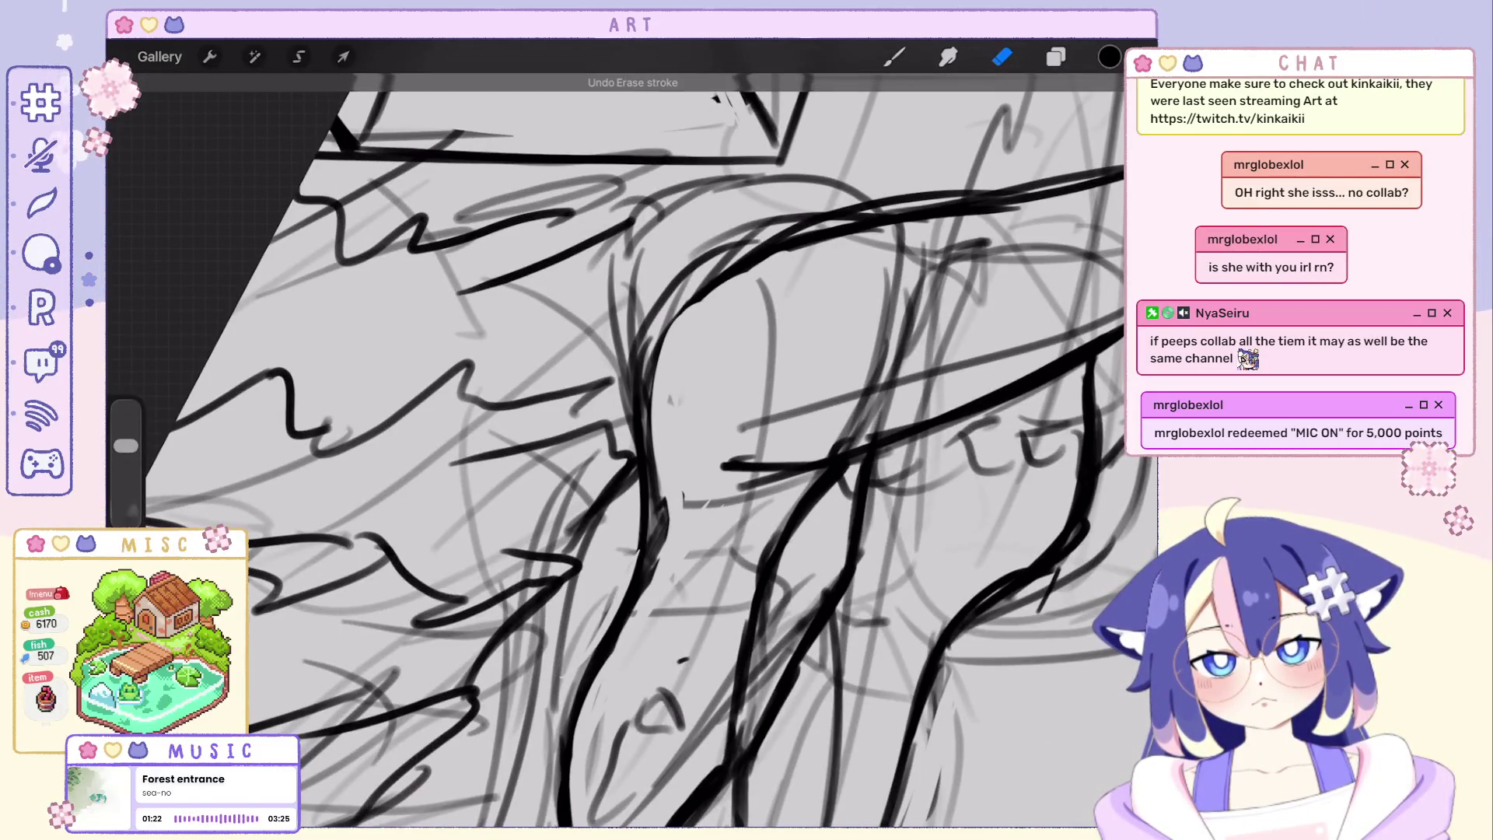
{"action": "scroll", "coordinate": [630, 449], "scroll_direction": "down", "scroll_amount": 3}
{"action": "scroll", "coordinate": [630, 449], "scroll_direction": "down", "scroll_amount": 2}
{"action": "scroll", "coordinate": [630, 449], "scroll_direction": "down", "scroll_amount": 2}
{"action": "scroll", "coordinate": [630, 450], "scroll_direction": "down", "scroll_amount": 1}
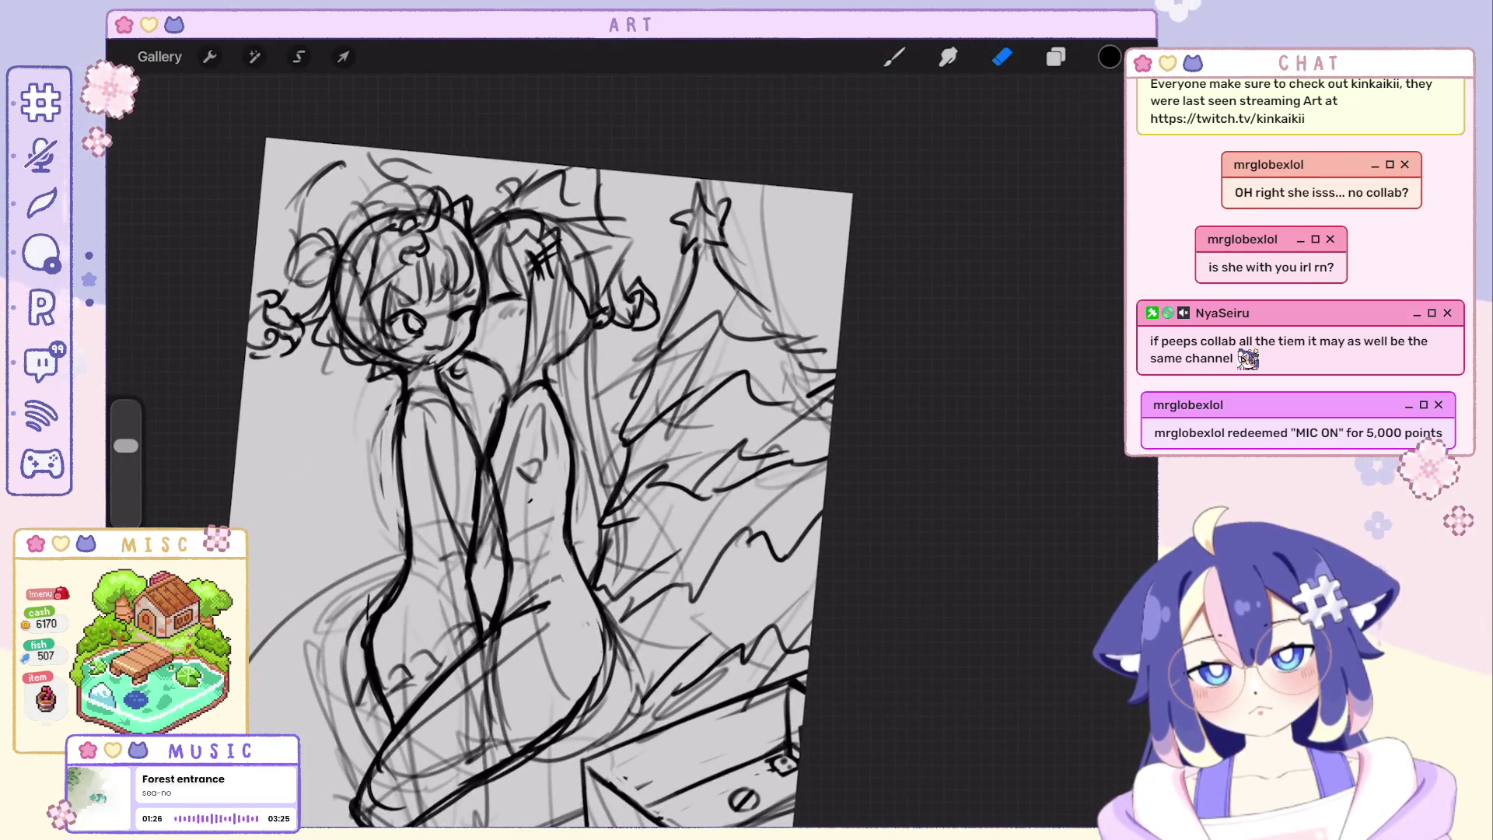
{"action": "scroll", "coordinate": [530, 449], "scroll_direction": "up", "scroll_amount": 2}
{"action": "scroll", "coordinate": [531, 449], "scroll_direction": "up", "scroll_amount": 2}
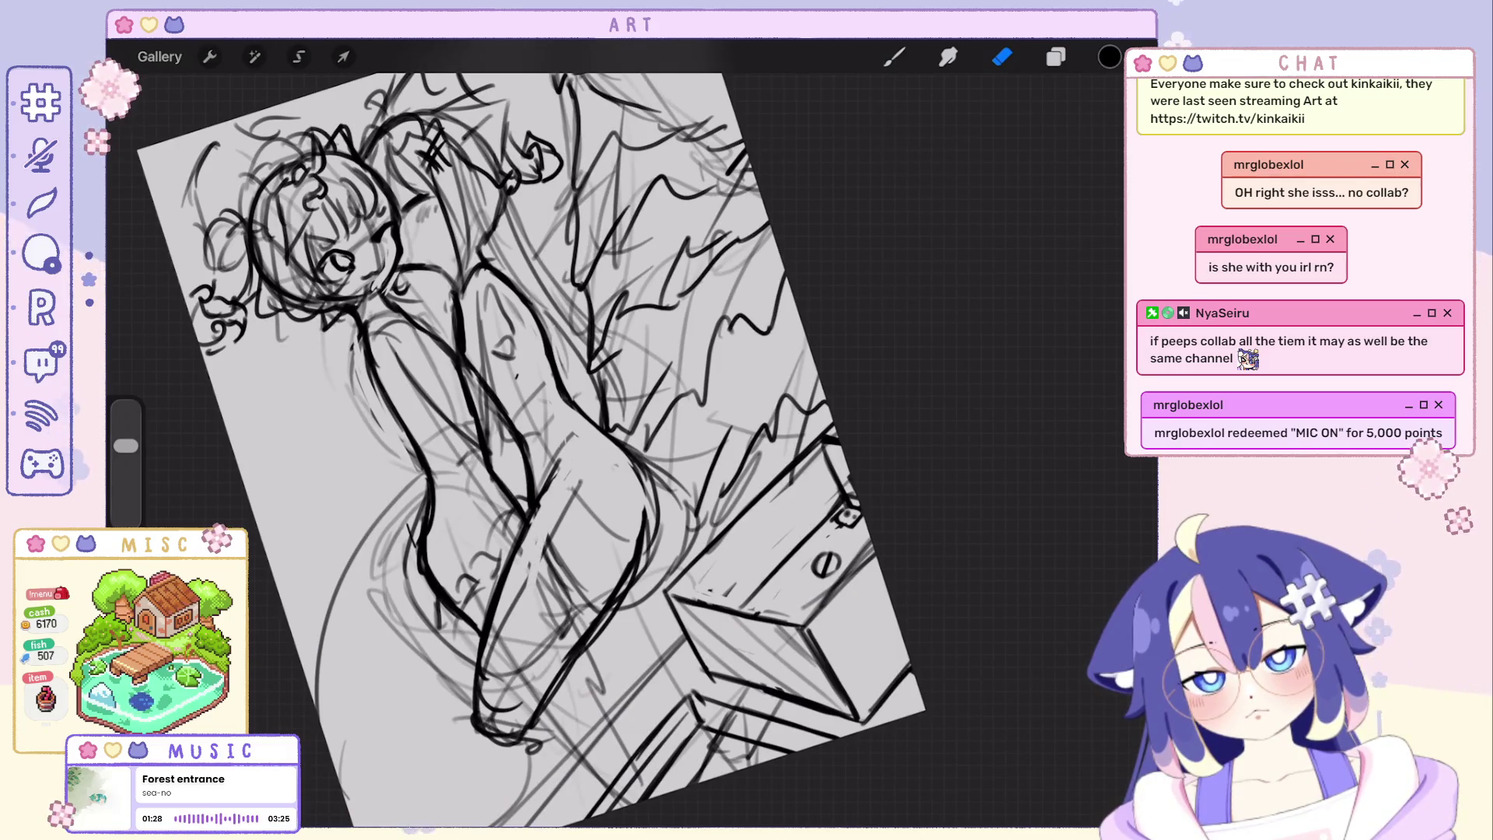
{"action": "scroll", "coordinate": [514, 450], "scroll_direction": "down", "scroll_amount": 1}
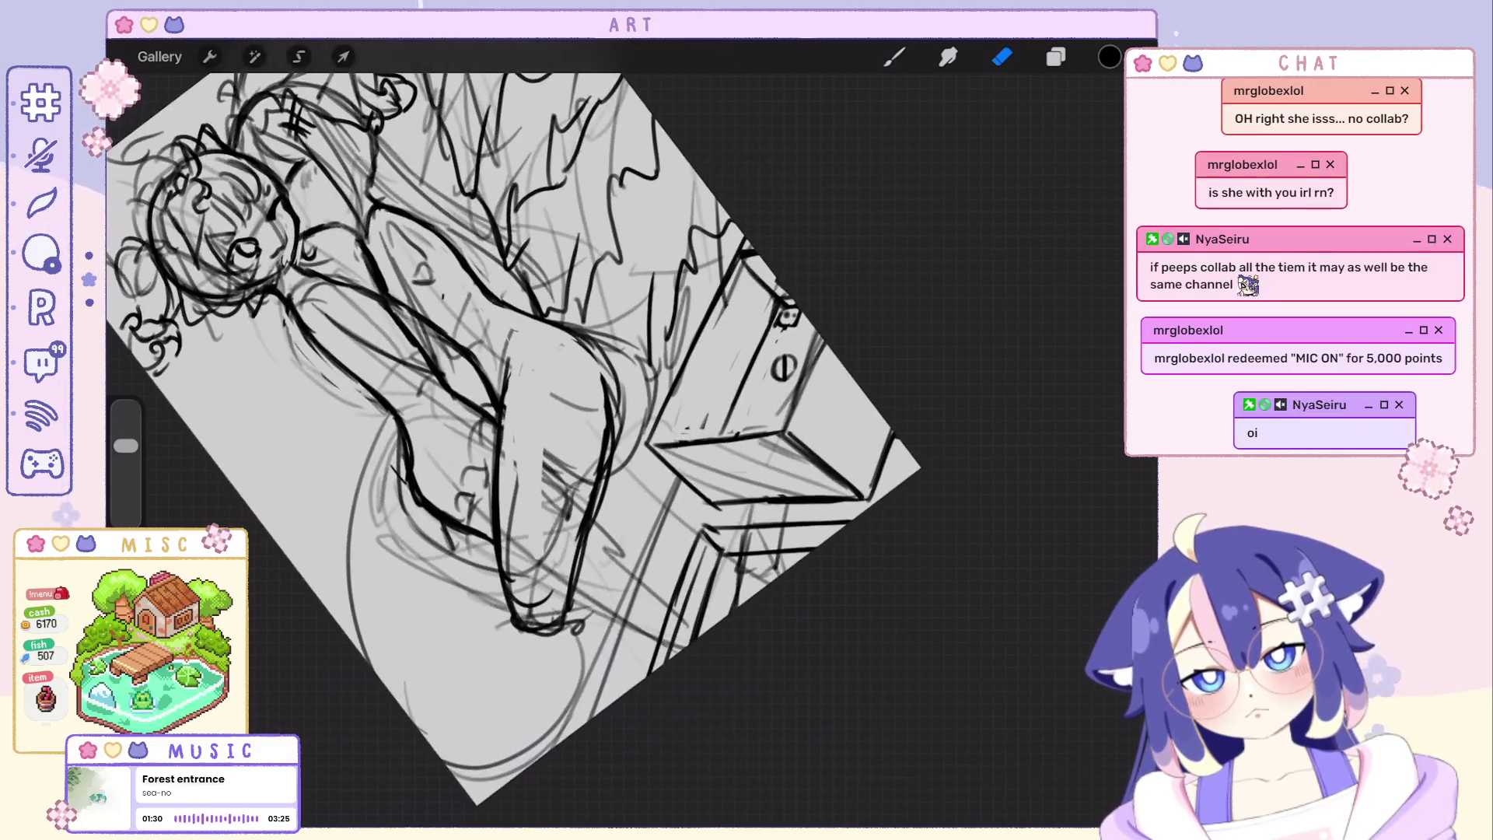
{"action": "scroll", "coordinate": [514, 423], "scroll_direction": "down", "scroll_amount": 3}
{"action": "scroll", "coordinate": [479, 385], "scroll_direction": "up", "scroll_amount": 2}
{"action": "scroll", "coordinate": [479, 368], "scroll_direction": "down", "scroll_amount": 3}
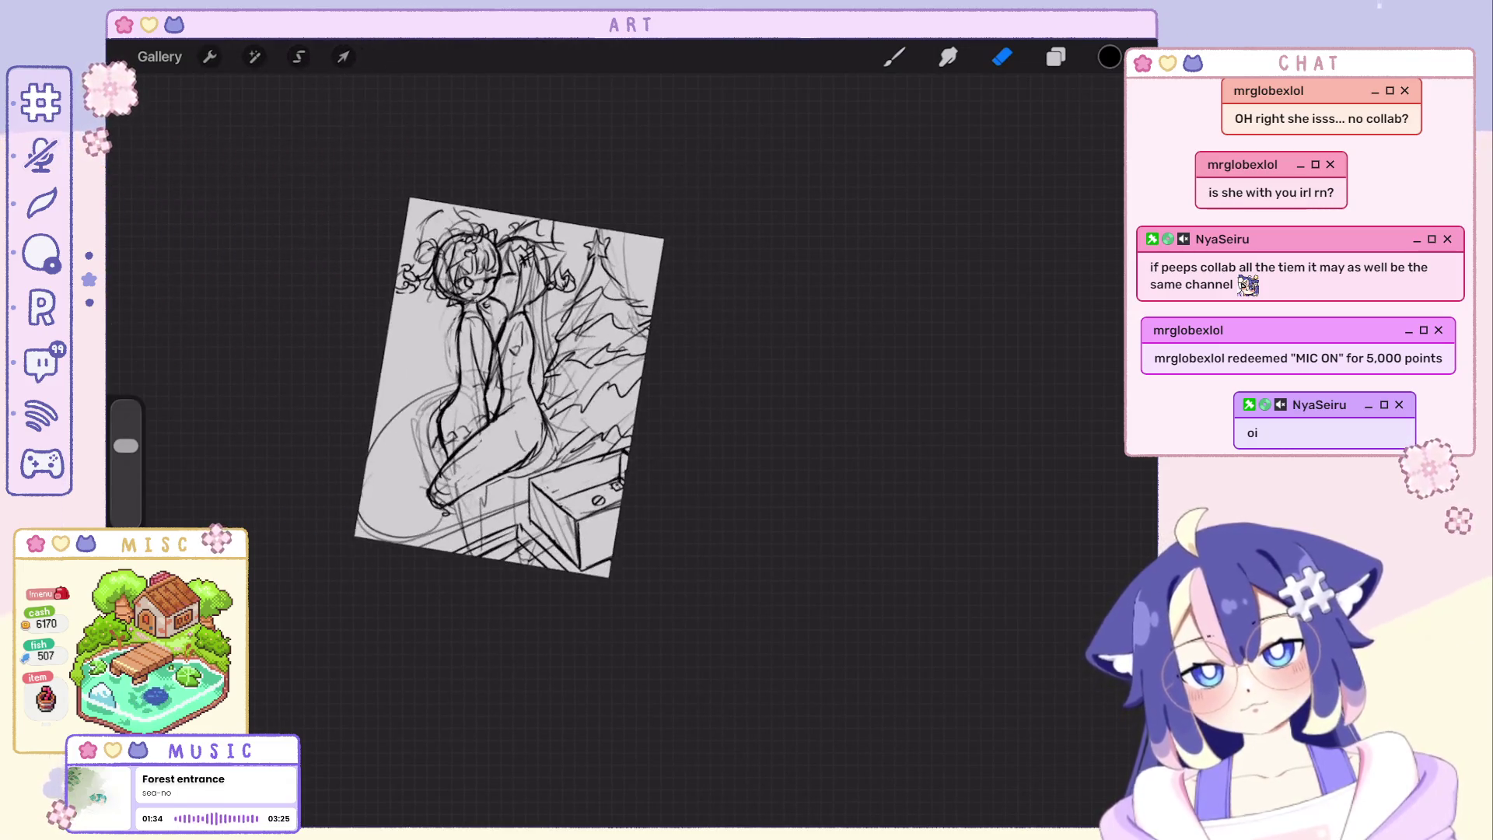
{"action": "scroll", "coordinate": [593, 388], "scroll_direction": "up", "scroll_amount": 2}
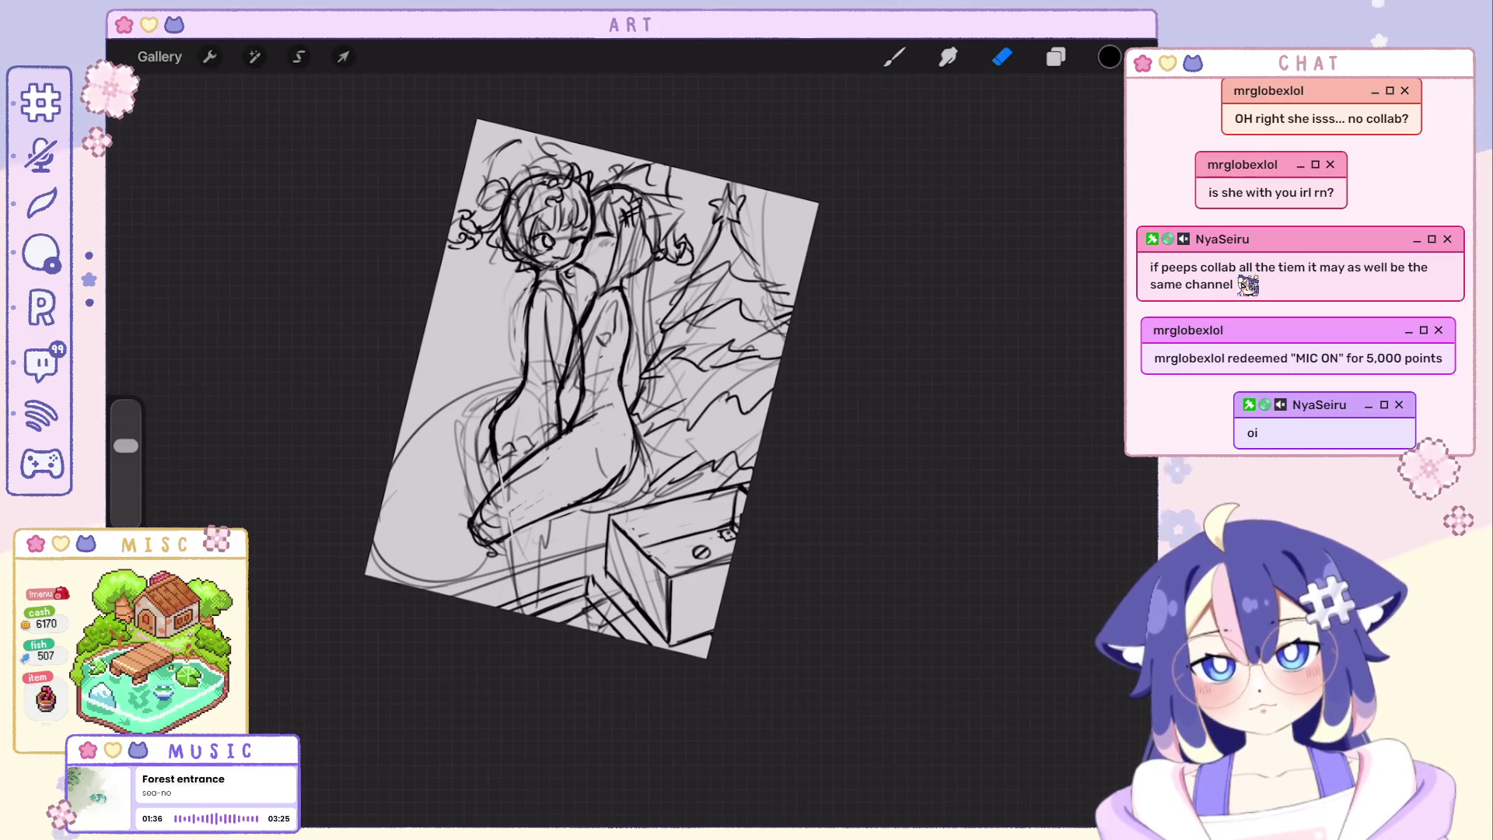
{"action": "scroll", "coordinate": [615, 366], "scroll_direction": "up", "scroll_amount": 2}
Undo pencil strokes near the sketch's top, redoing one small stroke to keep it.
{"action": "key", "text": "ctrl+z"}
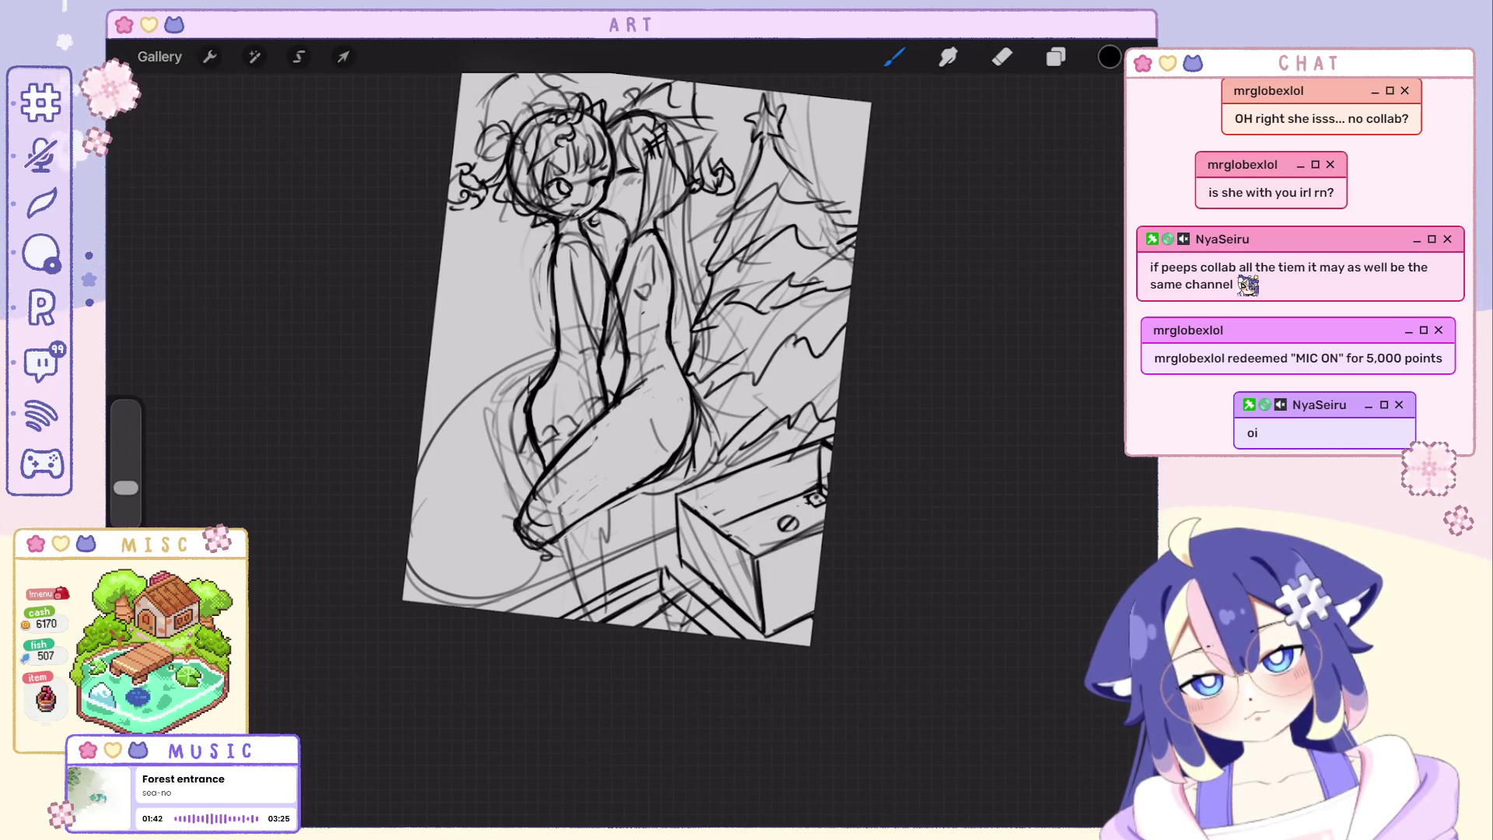
{"action": "key", "text": "ctrl+z"}
{"action": "key", "text": "ctrl+z"}
{"action": "key", "text": "ctrl+z"}
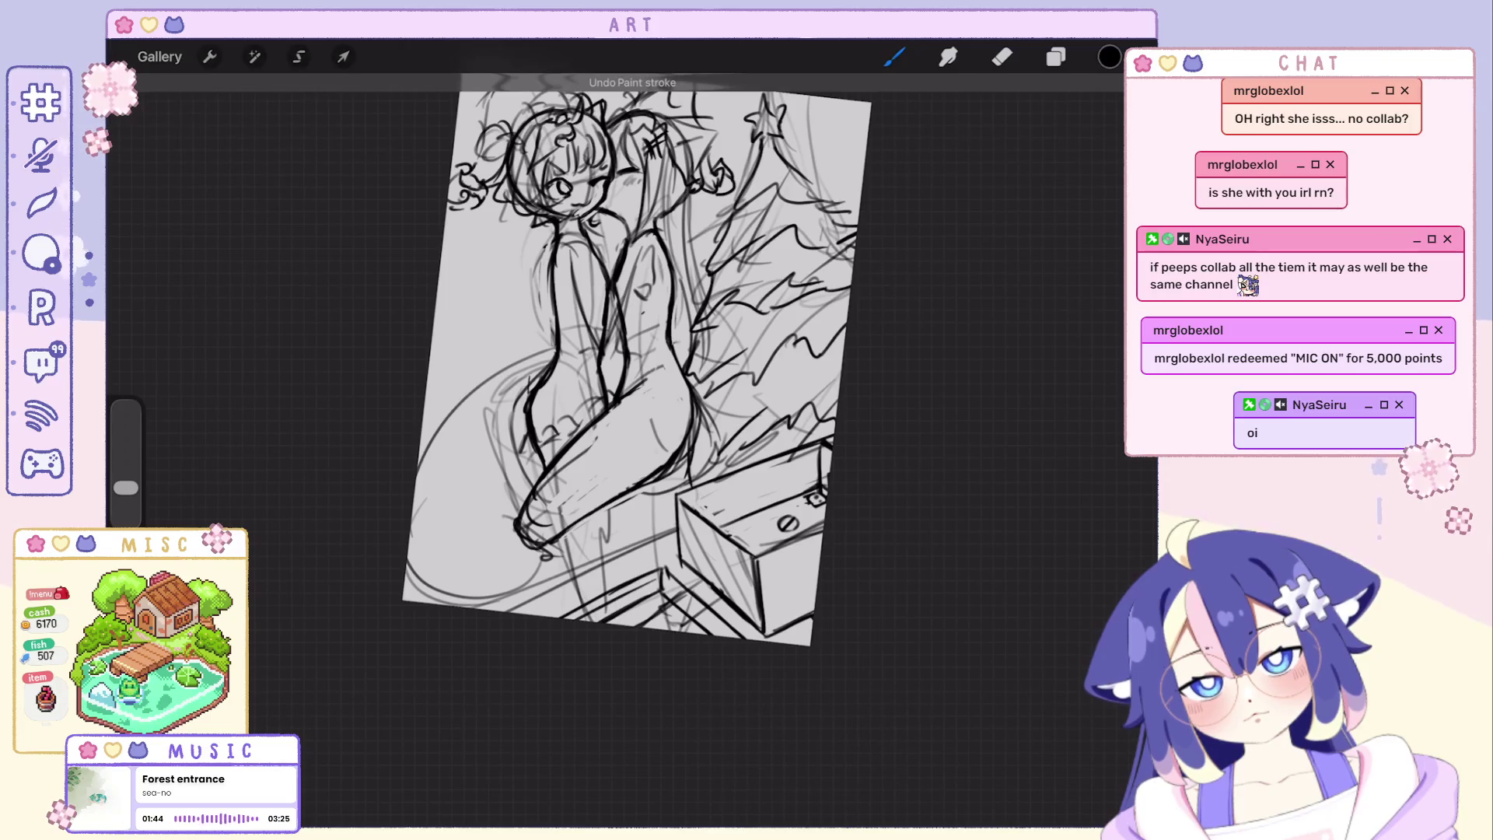
{"action": "key", "text": "ctrl+shift+z"}
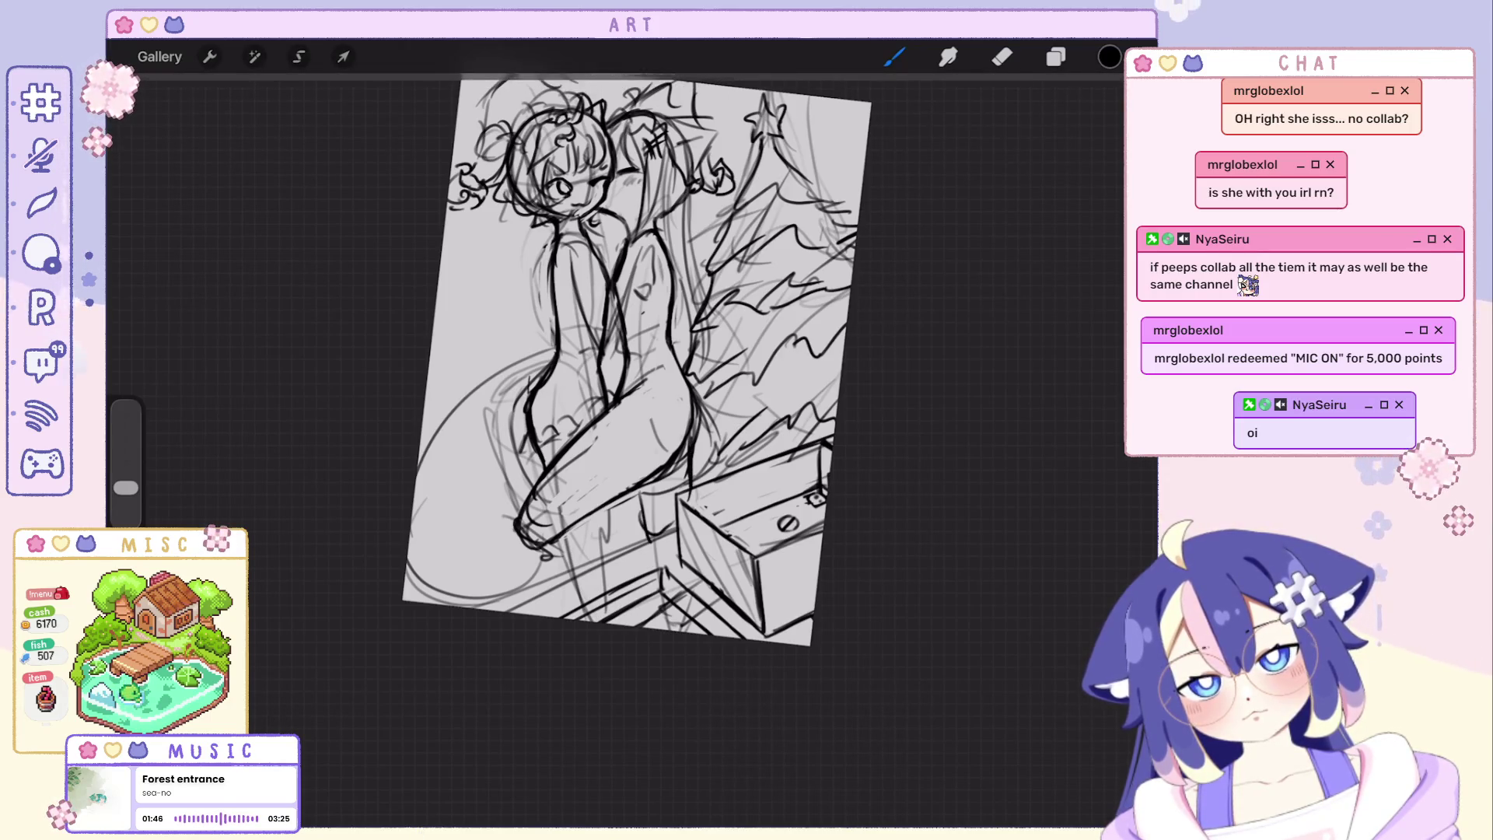
{"action": "key", "text": "ctrl+z"}
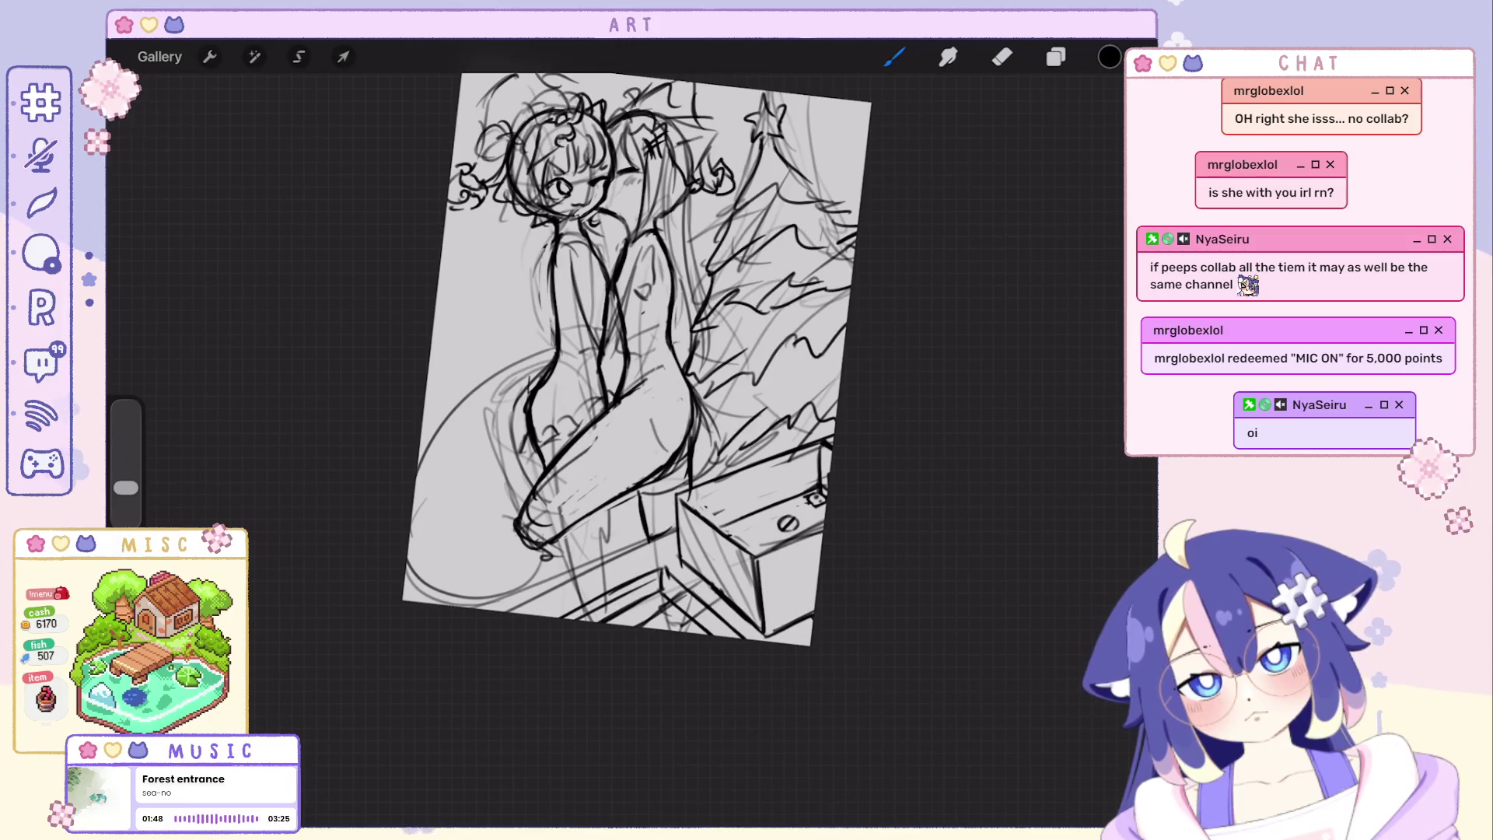
Rotate and zoom into the sketch, then undo three more pencil strokes.
{"action": "mouse_move", "coordinate": [636, 356]}
{"action": "left_mouse_down"}
{"action": "mouse_move", "coordinate": [642, 432]}
{"action": "mouse_move", "coordinate": [542, 416]}
{"action": "left_mouse_up"}
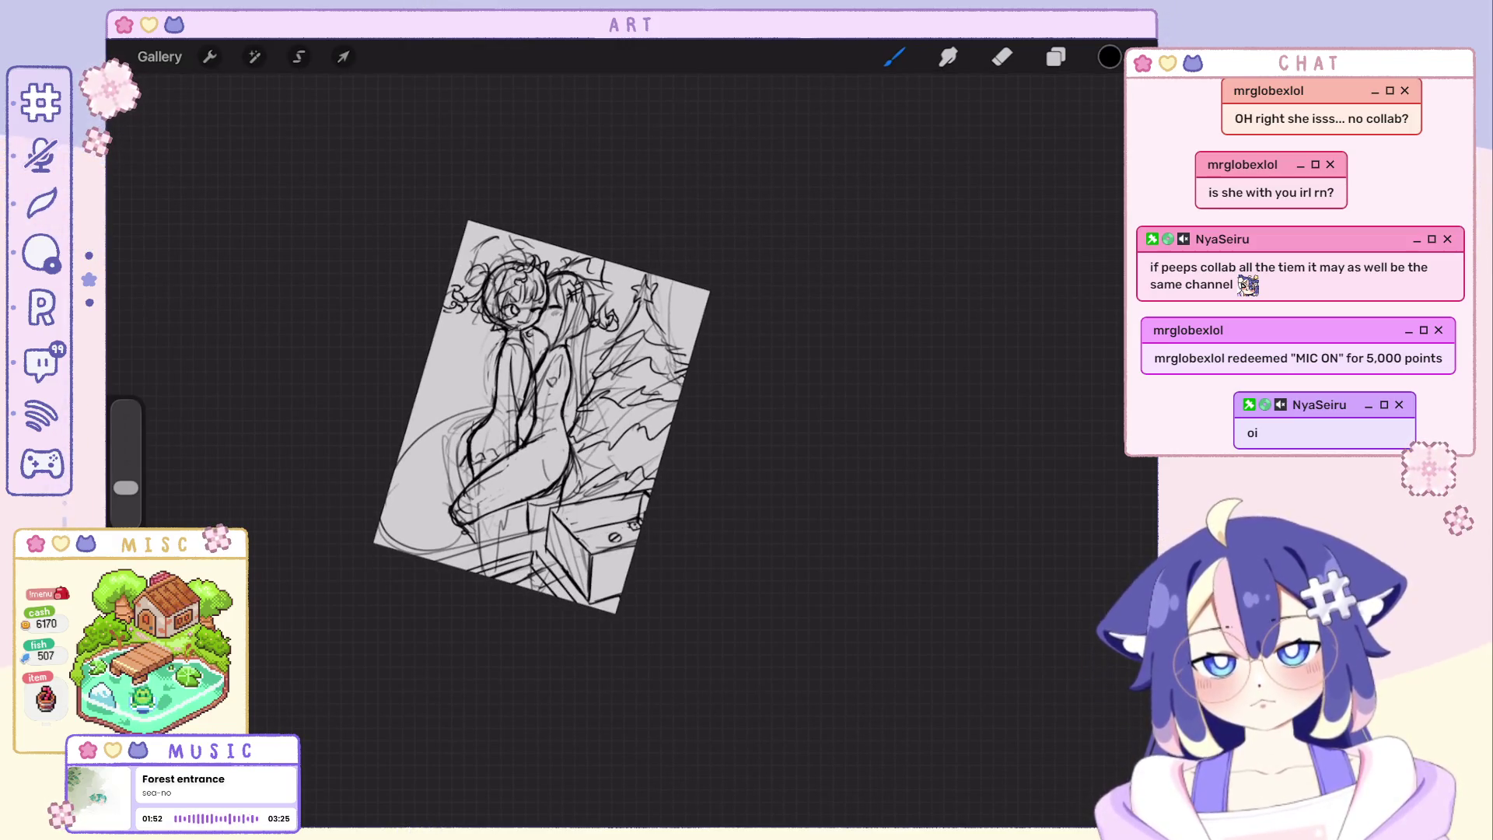
{"action": "left_click_drag", "start_coordinate": [542, 417], "coordinate": [618, 435]}
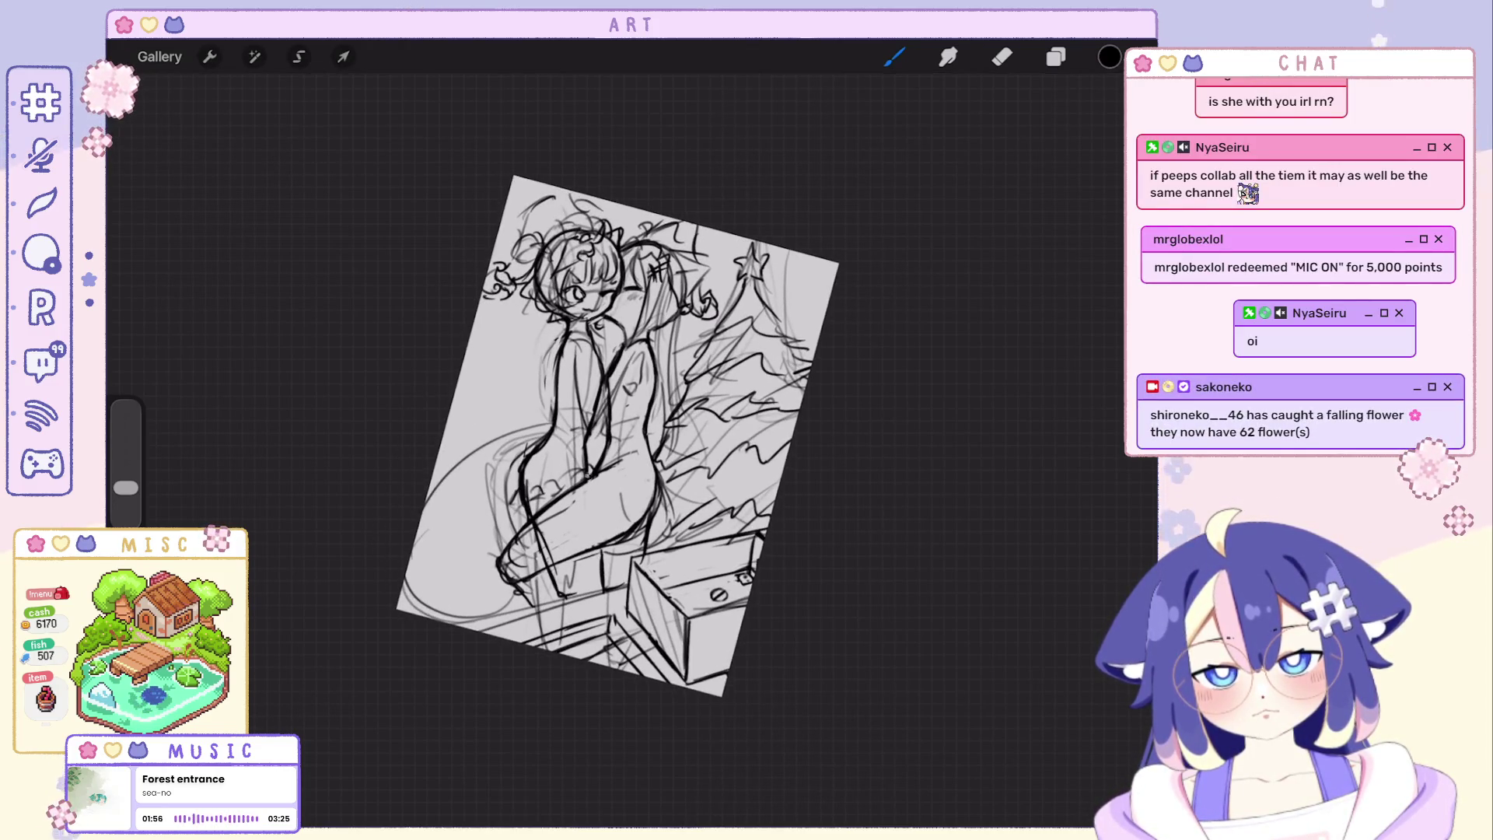
{"action": "key", "text": "ctrl+z"}
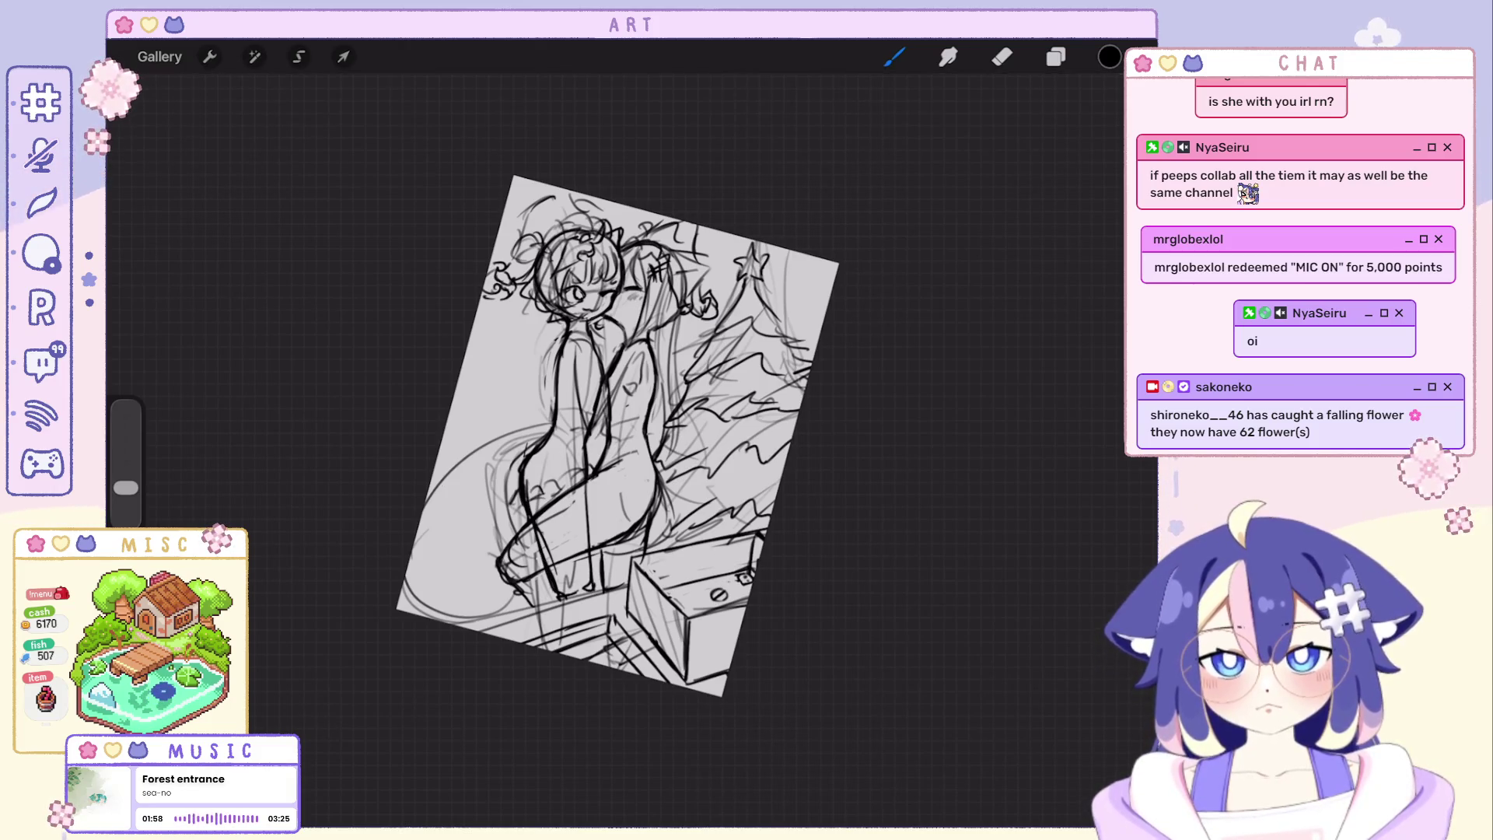
{"action": "scroll", "coordinate": [630, 422], "scroll_direction": "up", "scroll_amount": 2}
{"action": "key", "text": "ctrl+z"}
{"action": "scroll", "coordinate": [560, 448], "scroll_direction": "down", "scroll_amount": 2}
{"action": "key", "text": "ctrl+z"}
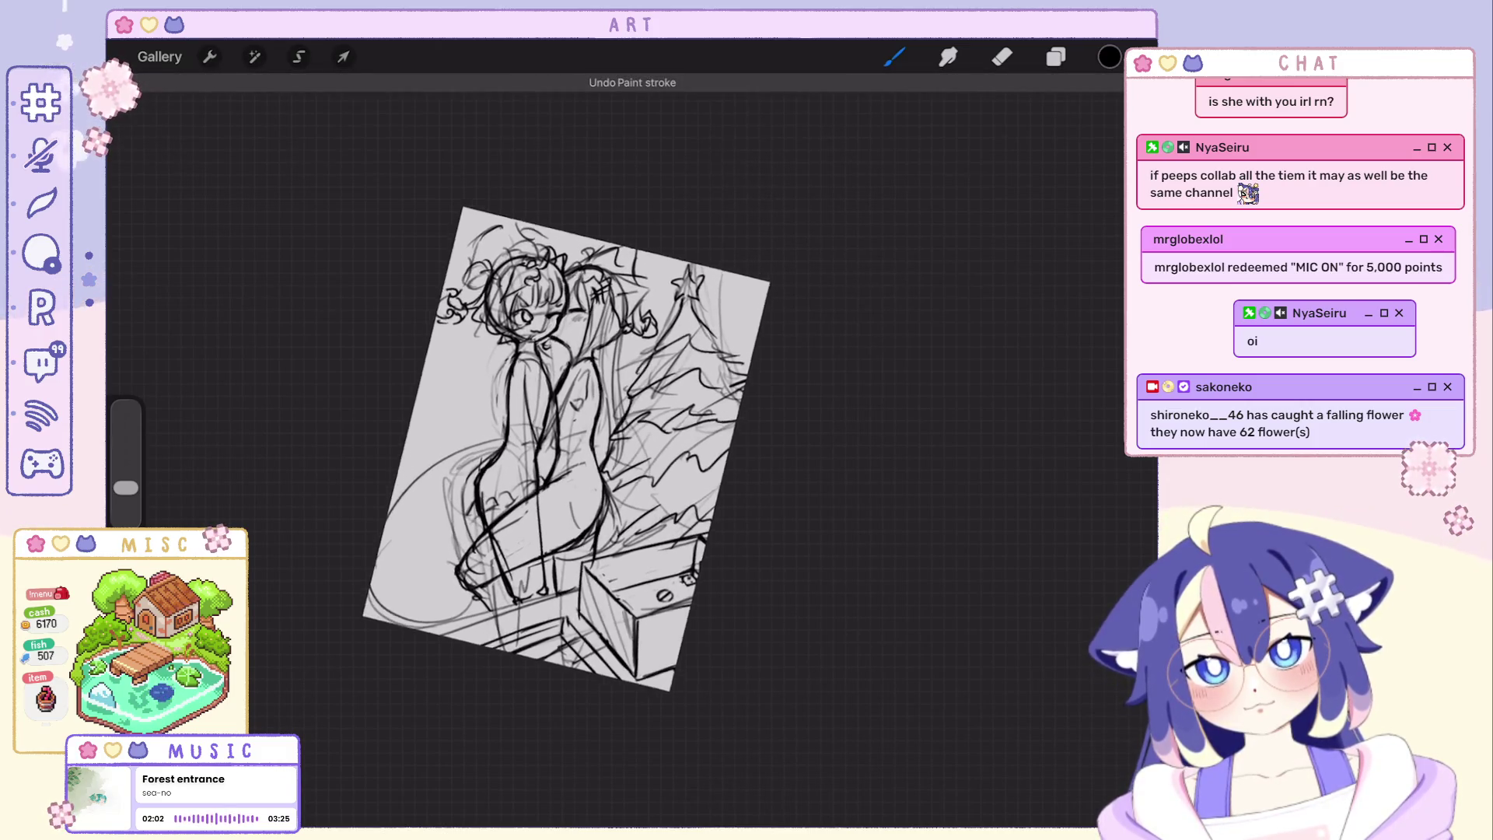
{"action": "scroll", "coordinate": [653, 479], "scroll_direction": "up", "scroll_amount": 3}
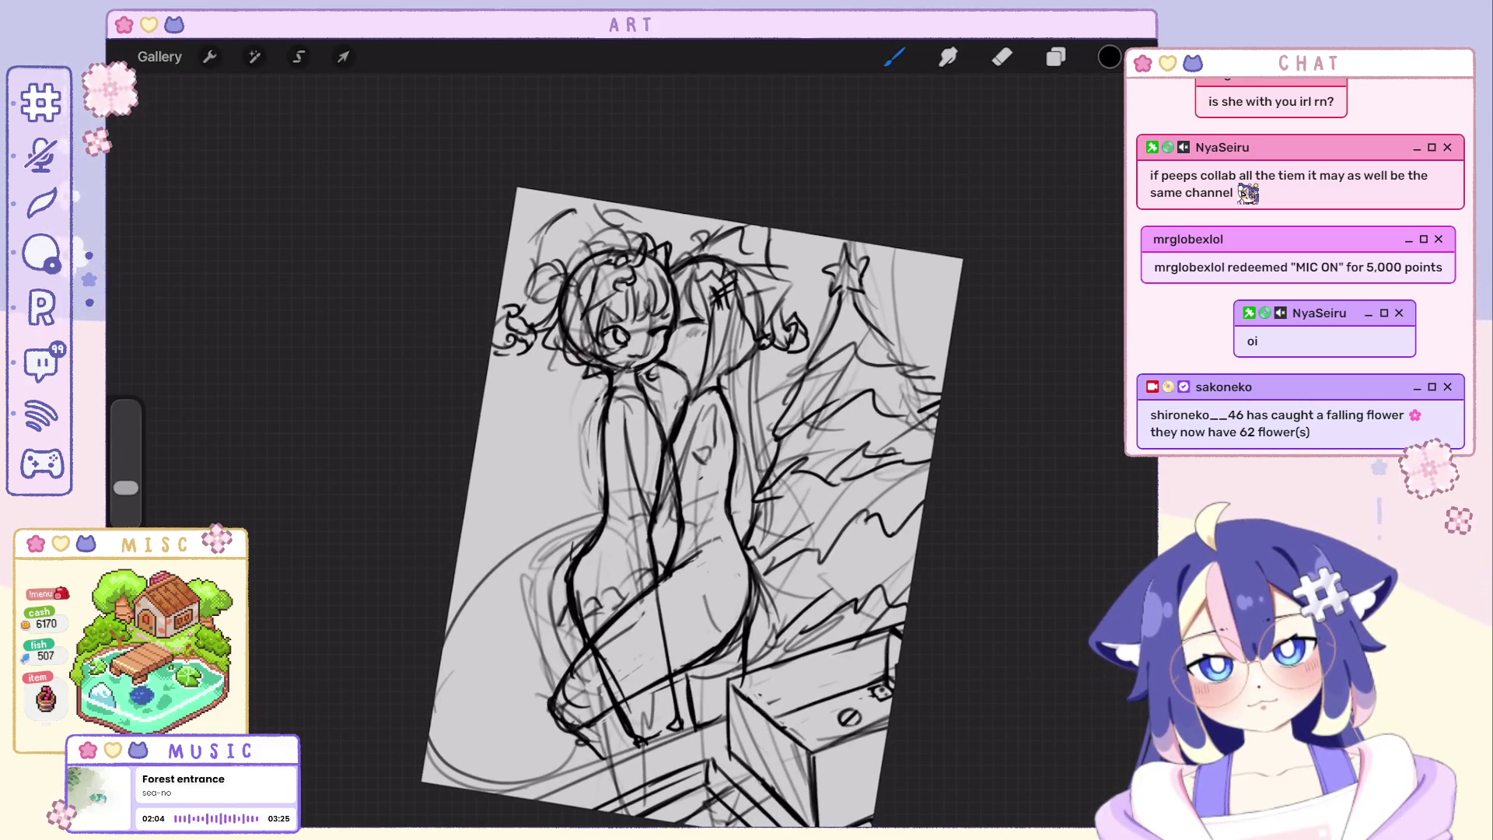
{"action": "scroll", "coordinate": [693, 507], "scroll_direction": "down", "scroll_amount": 5}
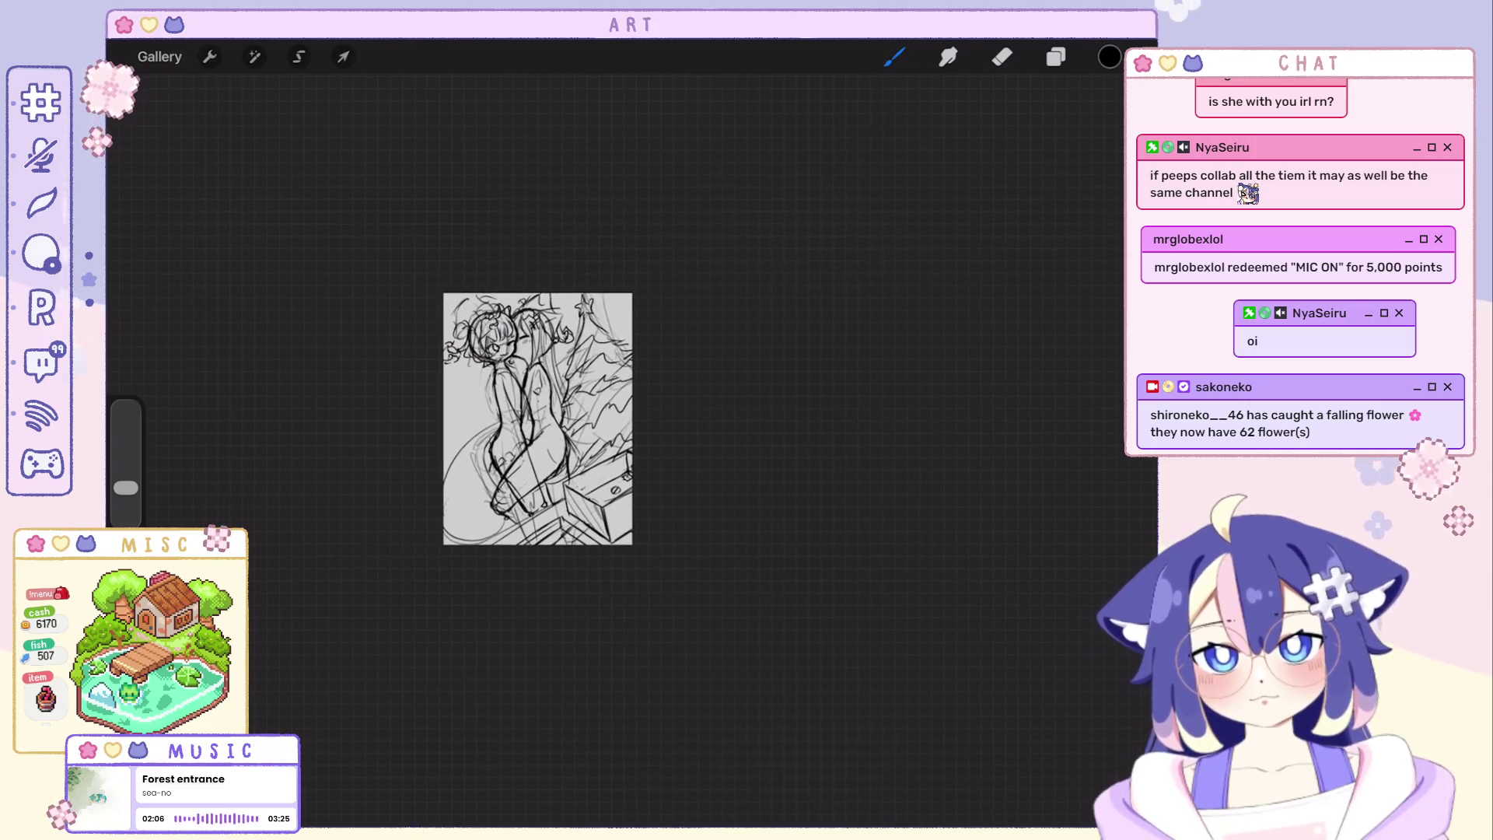
{"action": "scroll", "coordinate": [538, 419], "scroll_direction": "up", "scroll_amount": 5}
{"action": "key", "text": "e"}
{"action": "scroll", "coordinate": [560, 450], "scroll_direction": "down", "scroll_amount": 3}
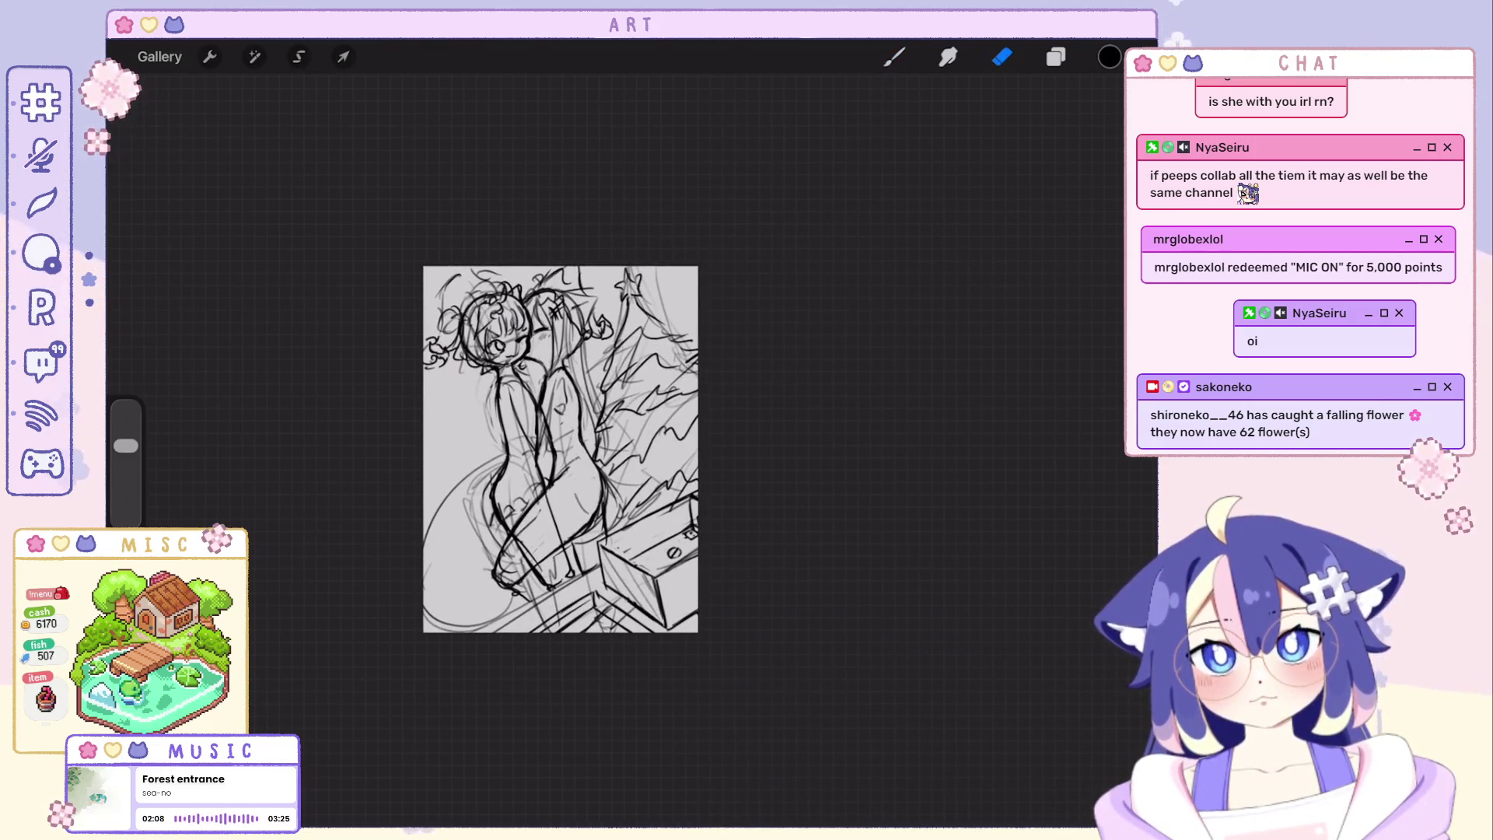
{"action": "key", "text": "v"}
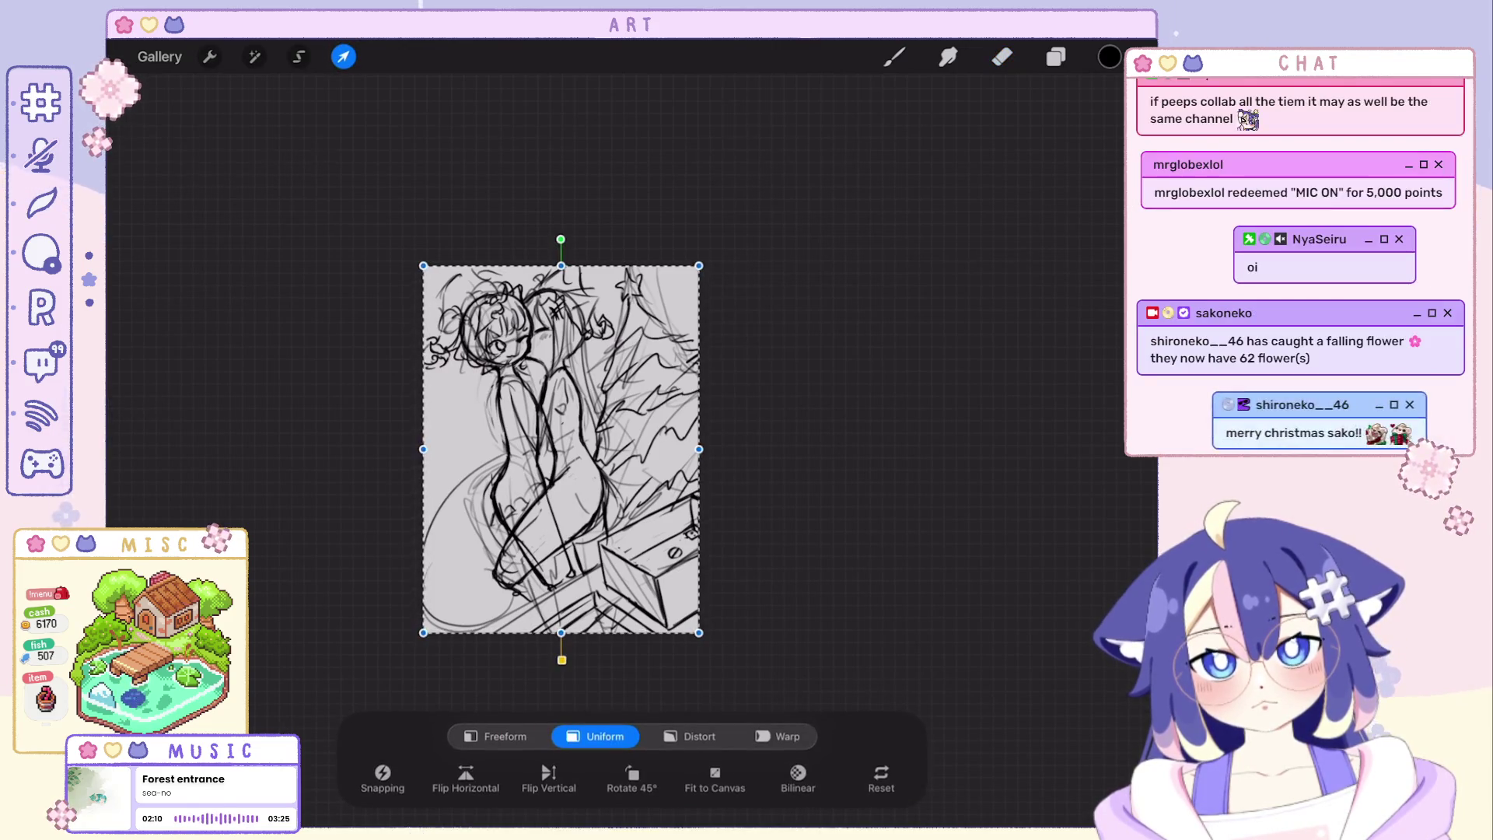
{"action": "left_click_drag", "start_coordinate": [560, 450], "coordinate": [565, 451]}
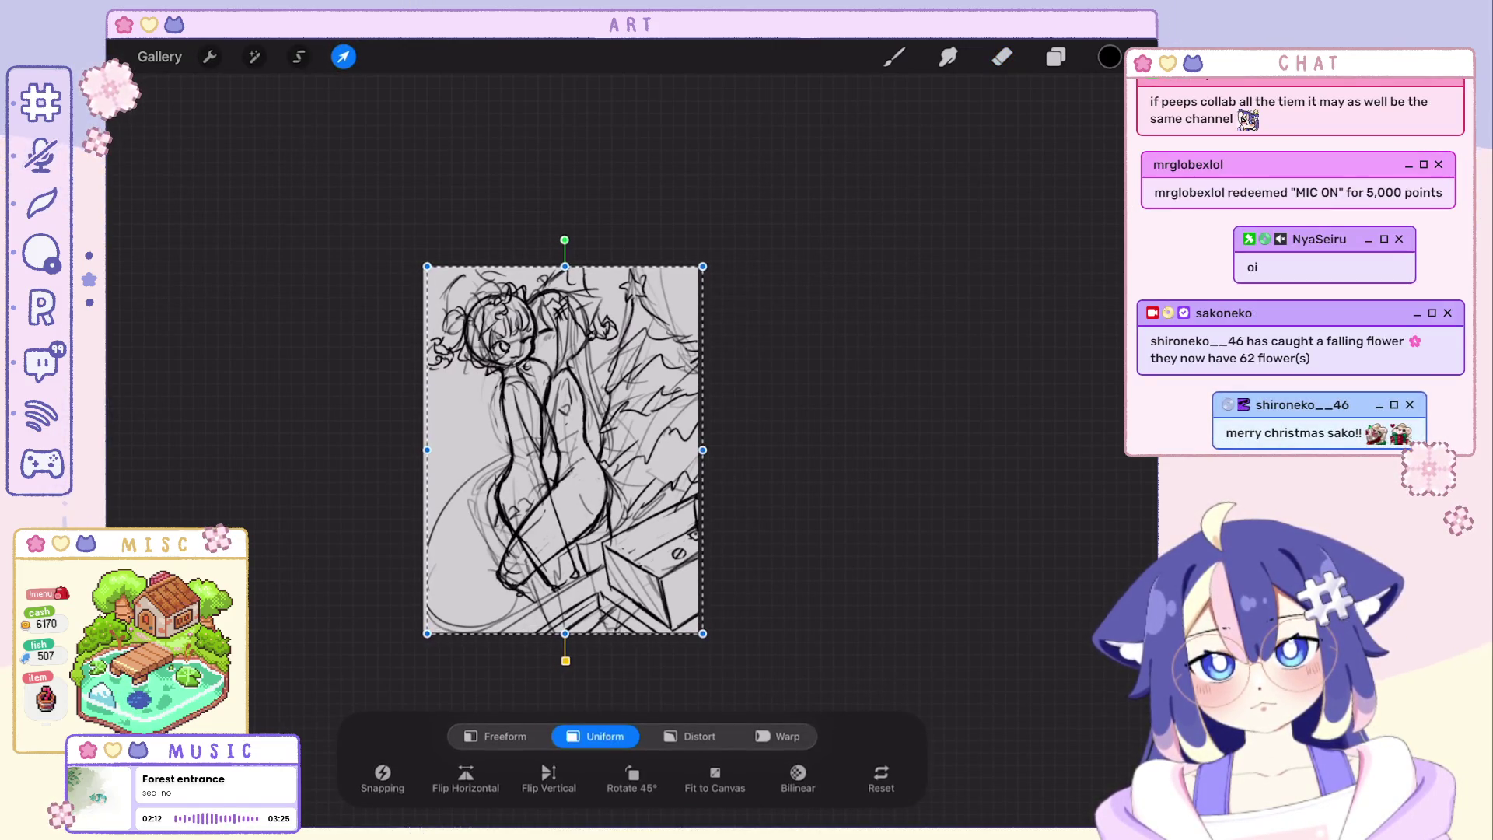
{"action": "key", "text": "ctrl+z"}
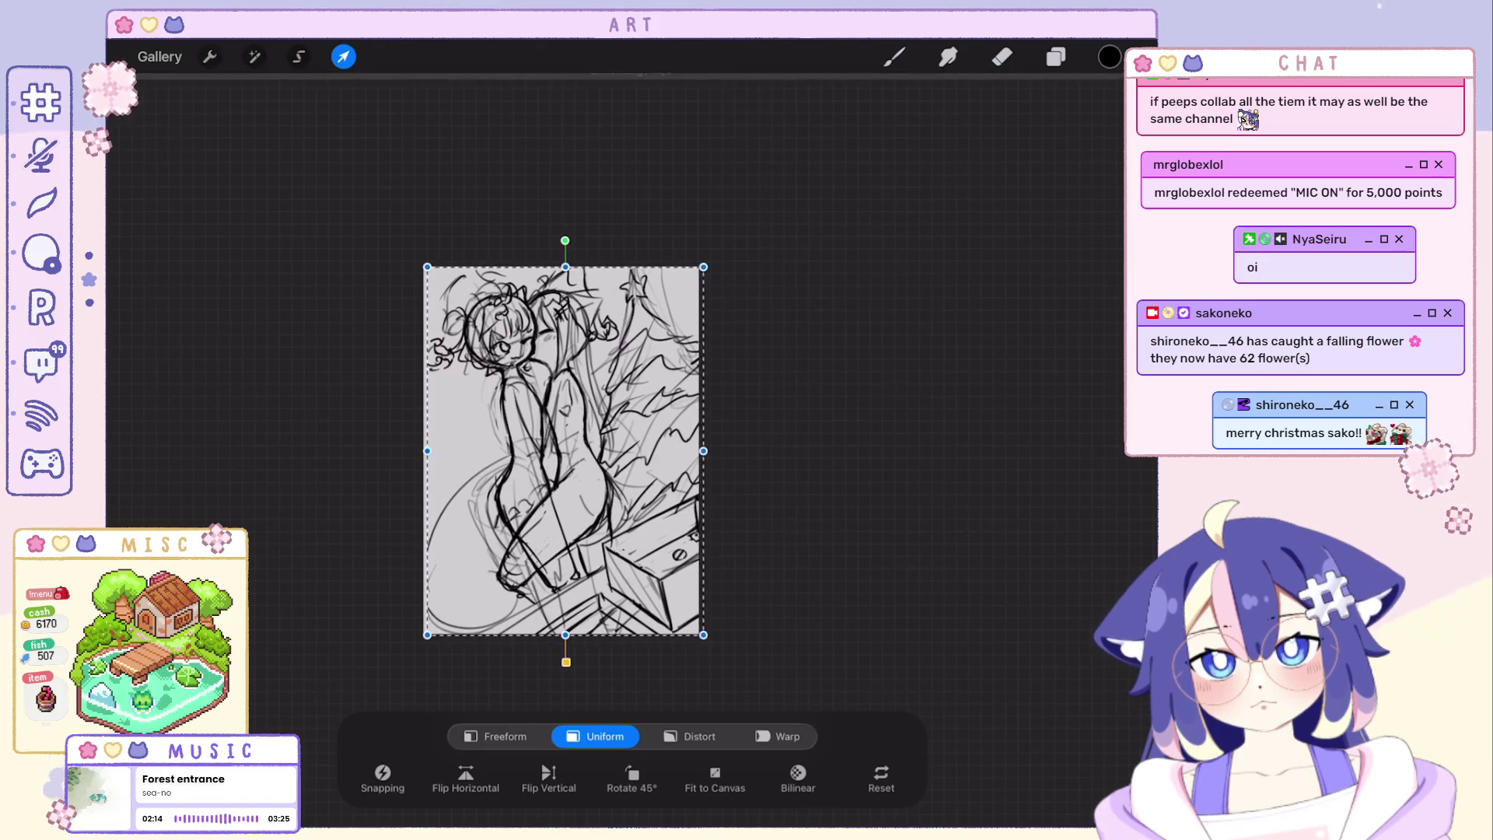
{"action": "key", "text": "ctrl+z"}
{"action": "key", "text": "b"}
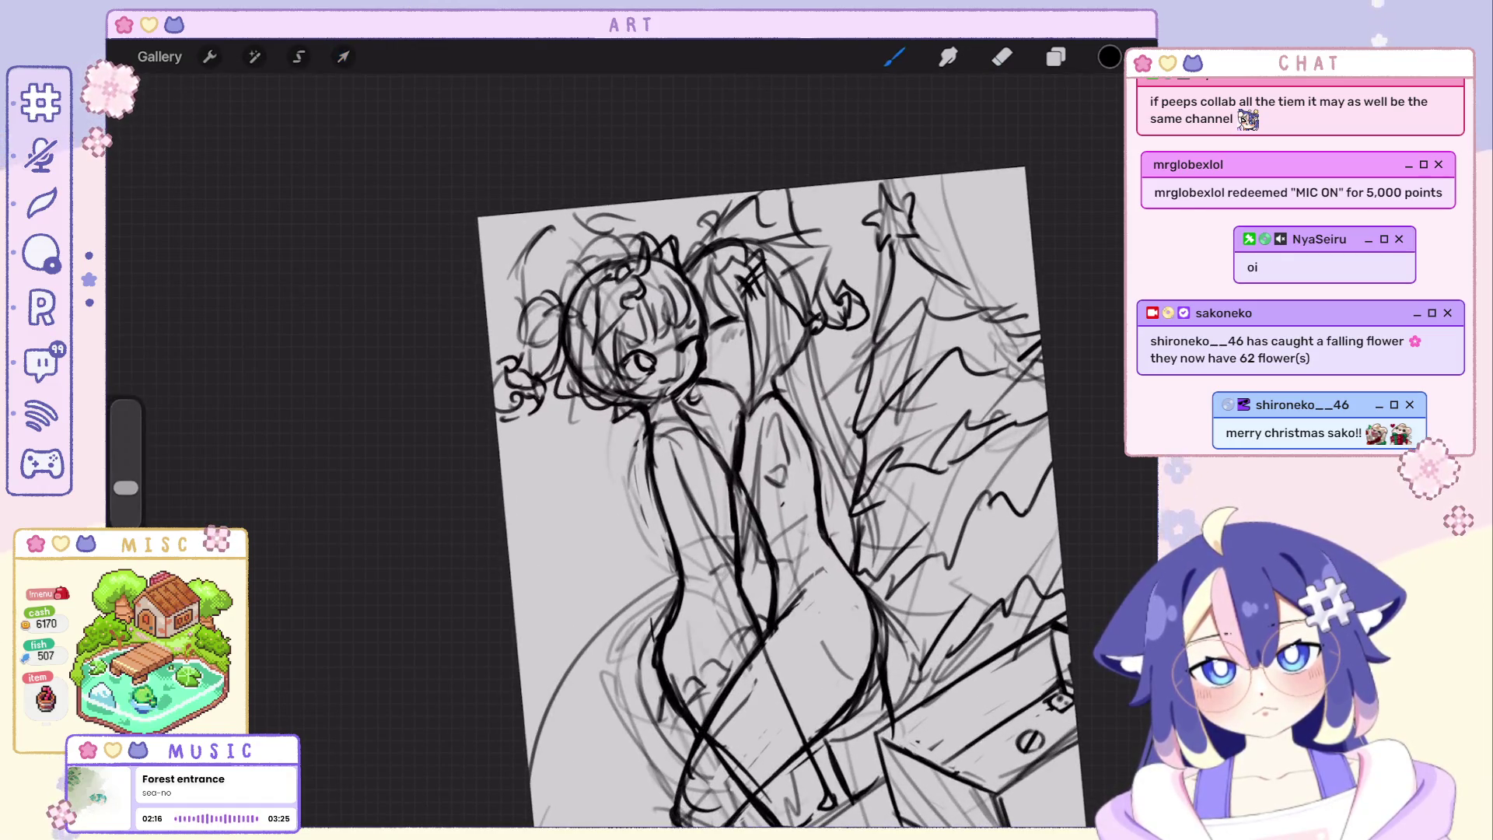
Sketch the Santa hat's pom-pom and a small curl beside the left figure's head.
{"action": "key", "text": "ctrl+z"}
{"action": "left_click_drag", "start_coordinate": [546, 232], "coordinate": [514, 278]}
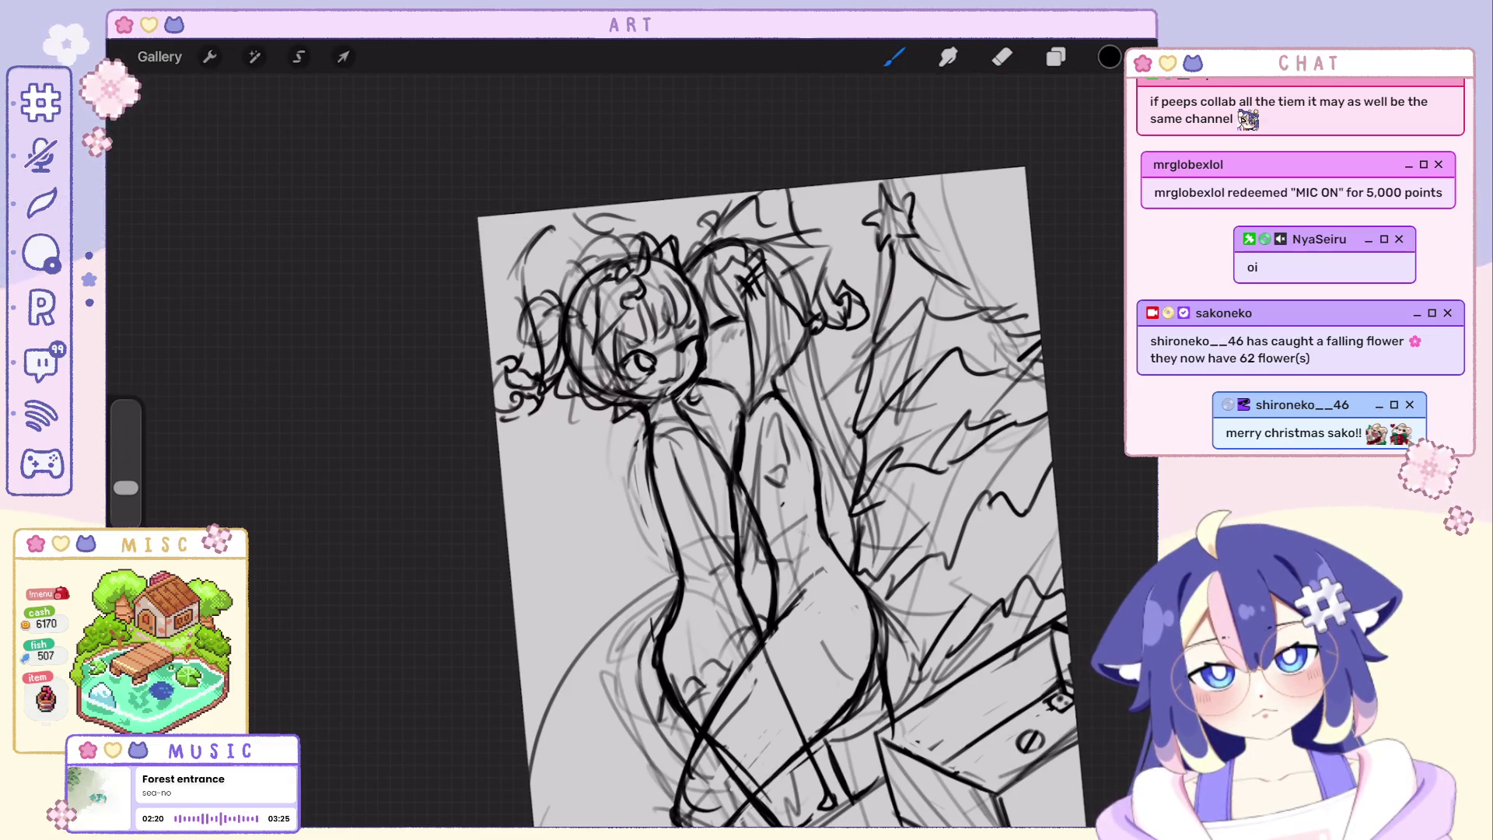
{"action": "left_click_drag", "start_coordinate": [515, 387], "coordinate": [533, 410]}
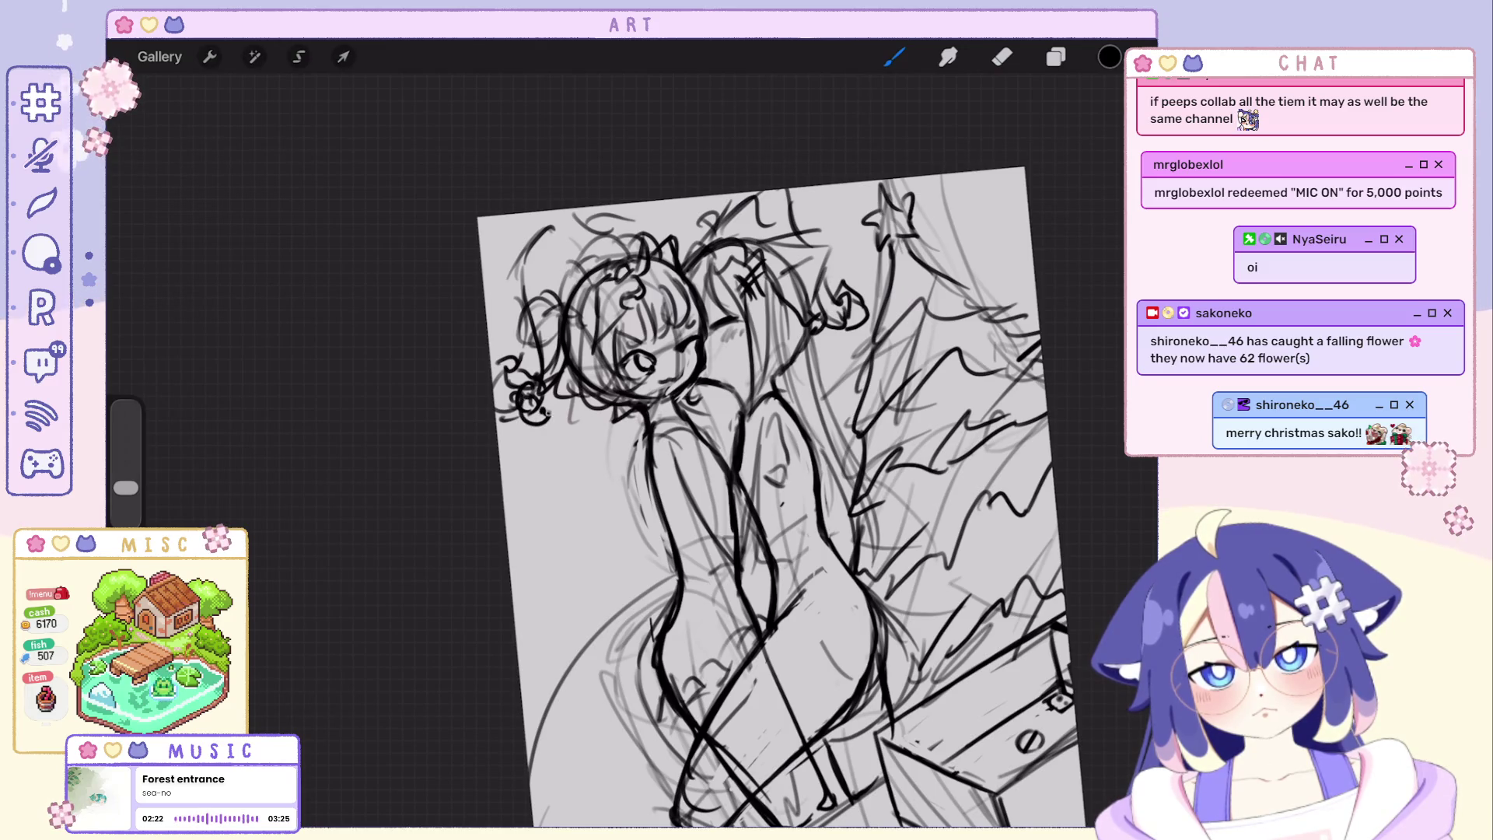
{"action": "scroll", "coordinate": [782, 467], "scroll_direction": "up", "scroll_amount": 3}
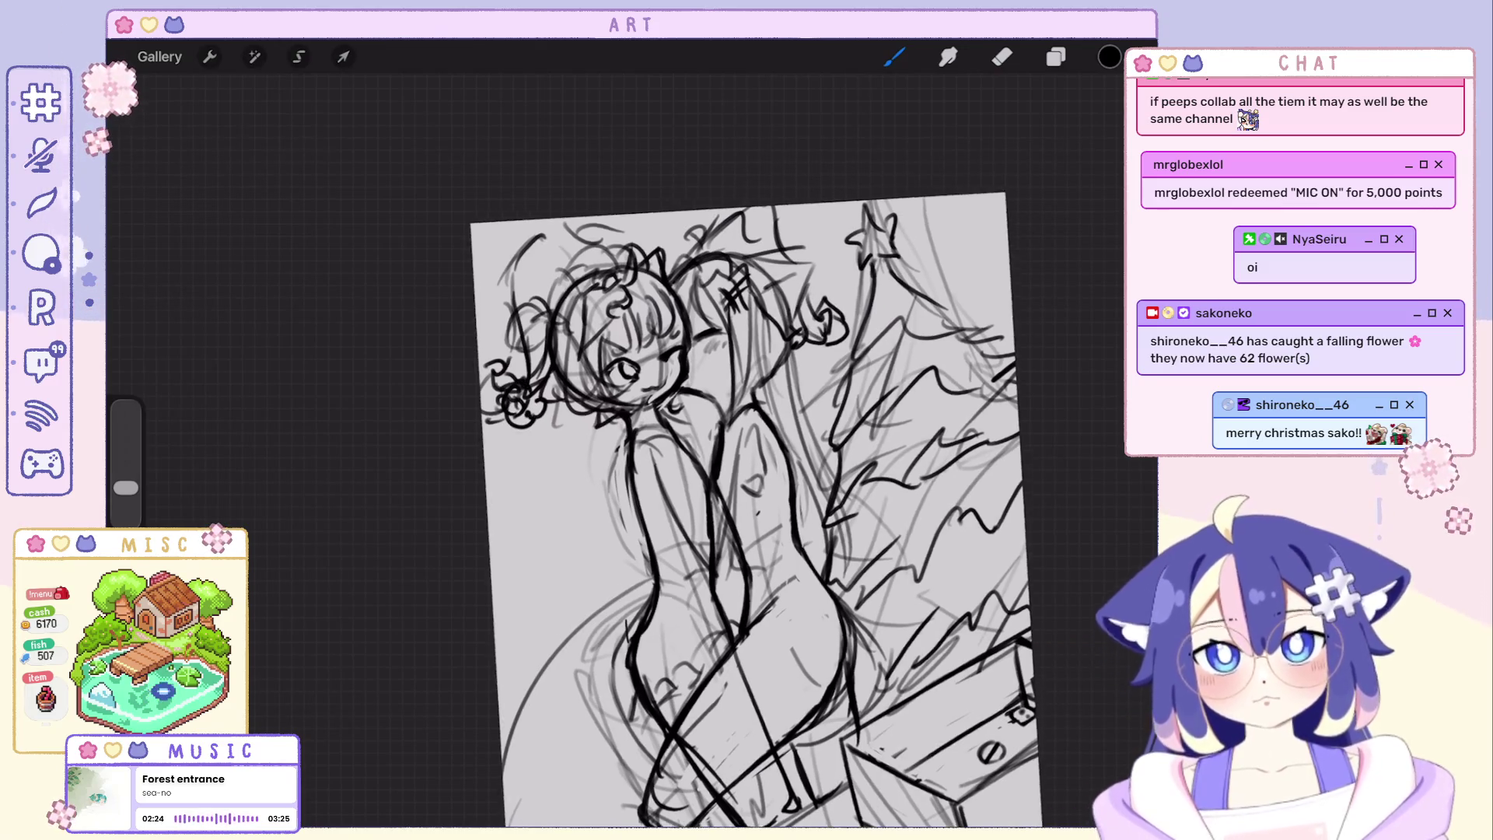
Erase part of the curl left of the head and draw the hat's top curve.
{"action": "key", "text": "e"}
{"action": "left_click_drag", "start_coordinate": [606, 327], "coordinate": [619, 367]}
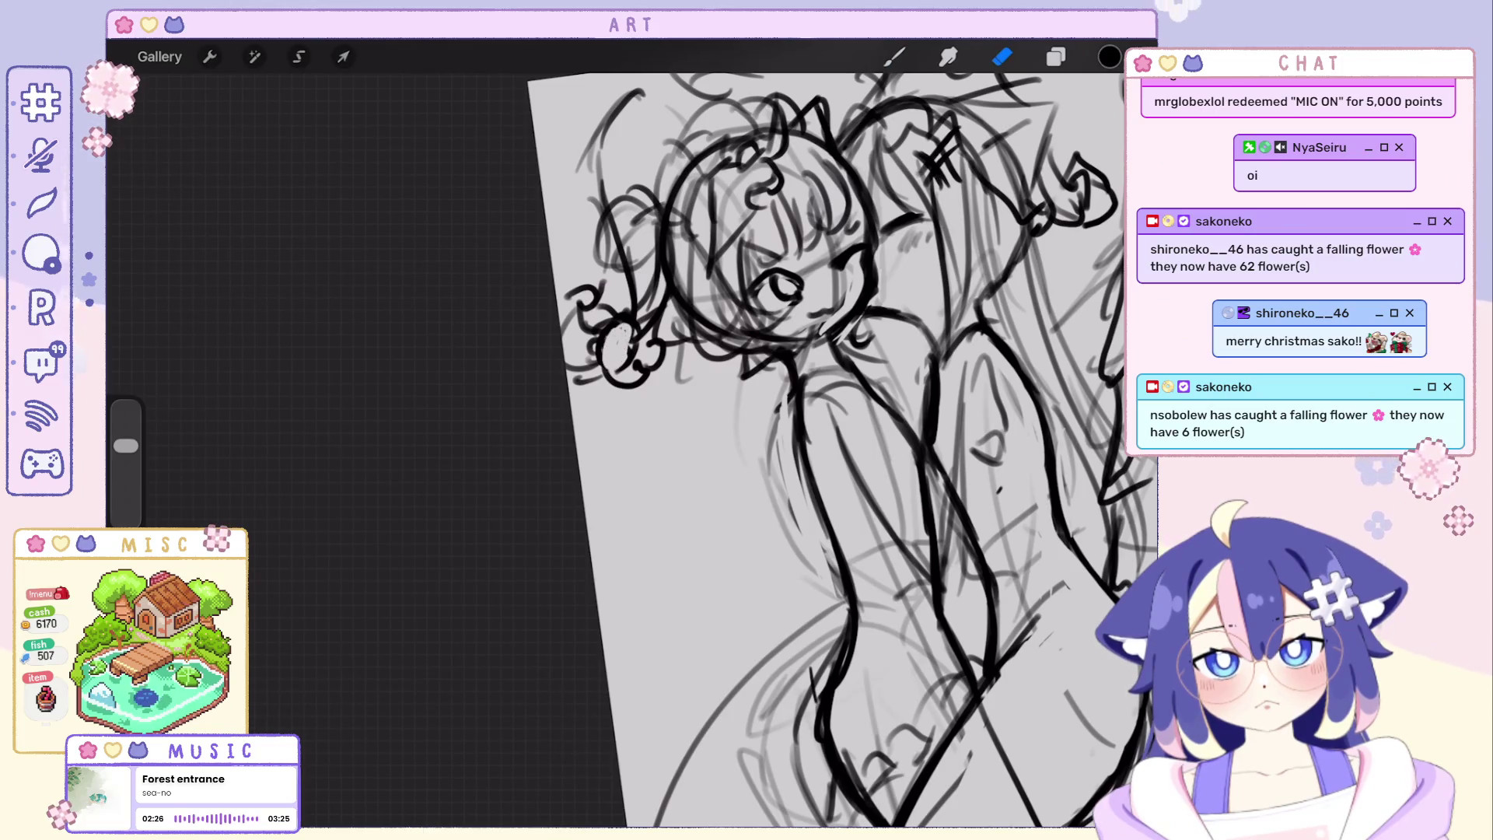
{"action": "scroll", "coordinate": [805, 525], "scroll_direction": "down", "scroll_amount": 3}
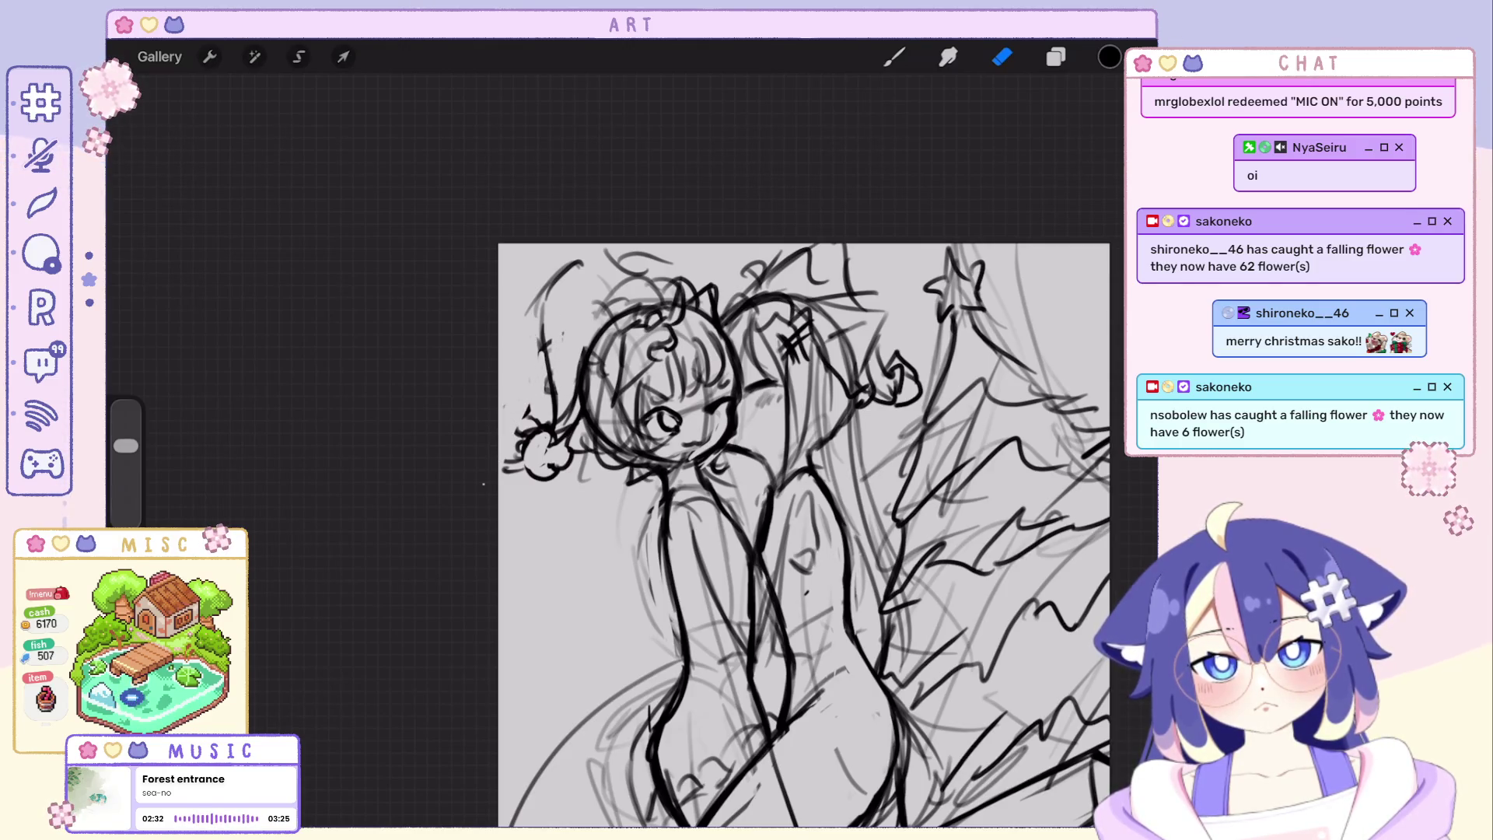
{"action": "scroll", "coordinate": [794, 537], "scroll_direction": "up", "scroll_amount": 2}
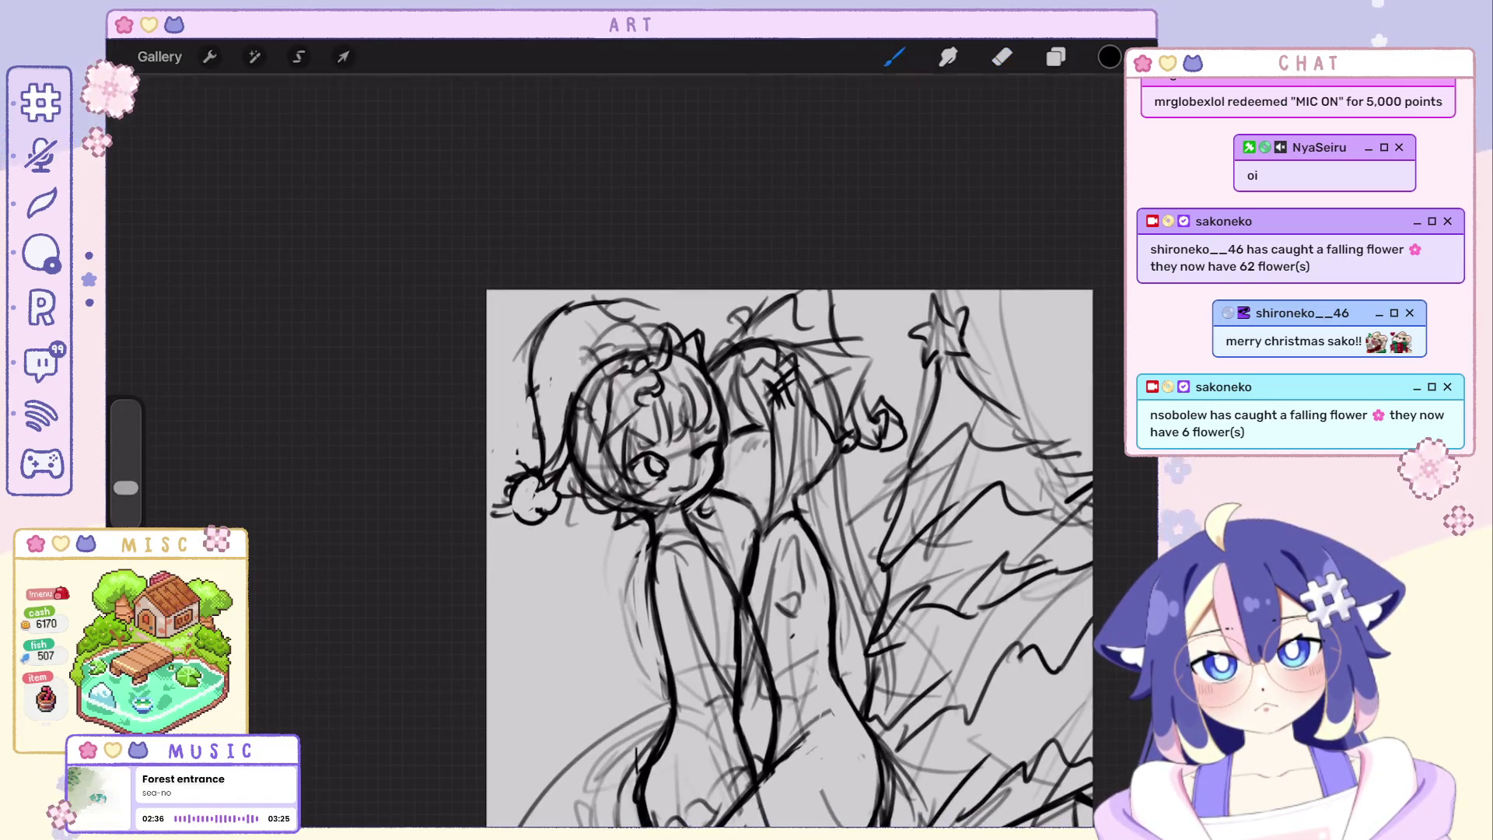
{"action": "mouse_move", "coordinate": [557, 306]}
{"action": "left_mouse_down"}
{"action": "mouse_move", "coordinate": [665, 328]}
{"action": "mouse_move", "coordinate": [703, 381]}
{"action": "left_mouse_up"}
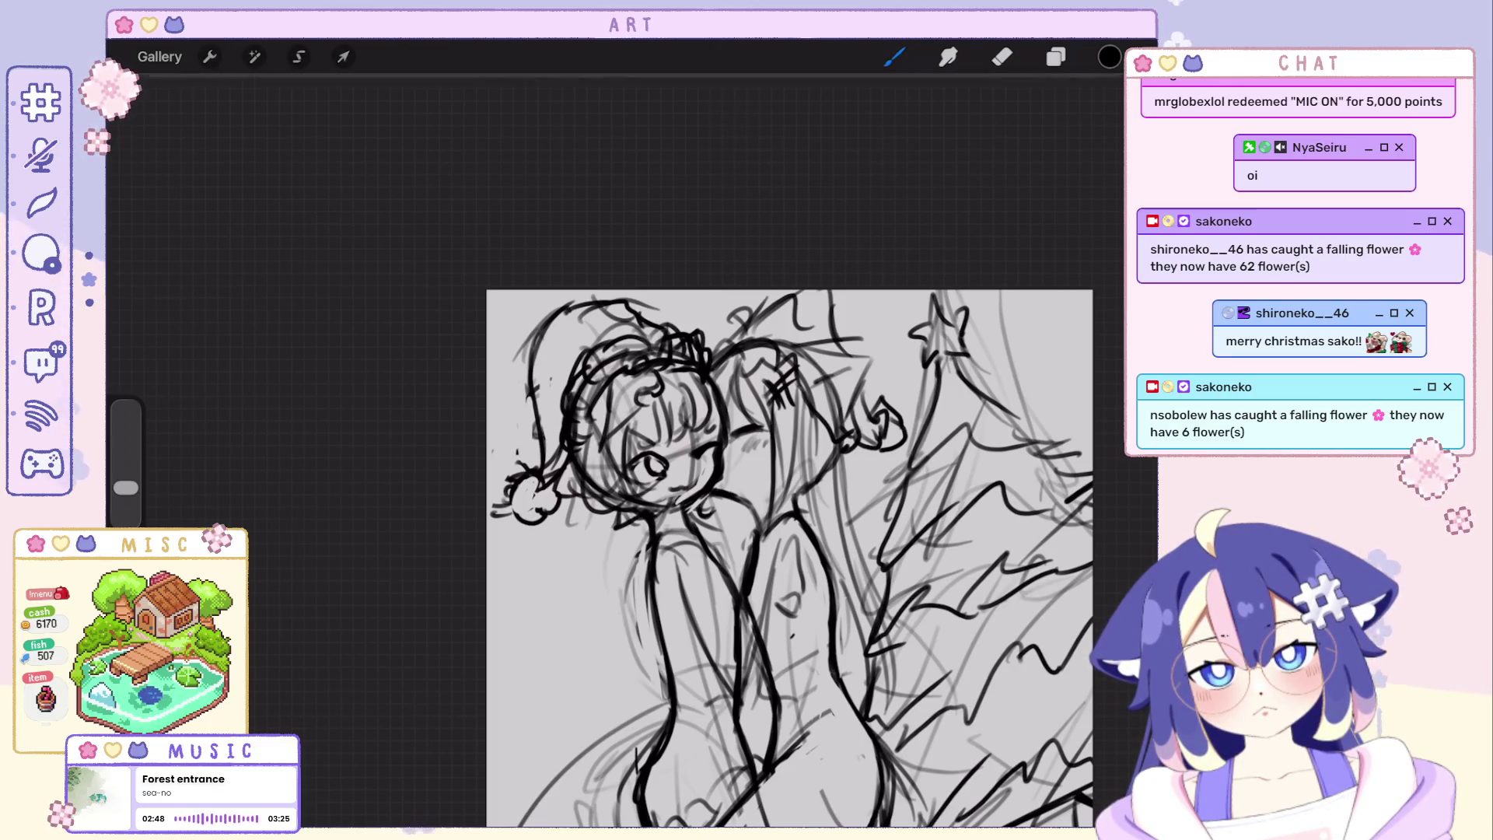
Undo strokes near the tree top, briefly toggling the eraser and back to the brush.
{"action": "key", "text": "ctrl+z"}
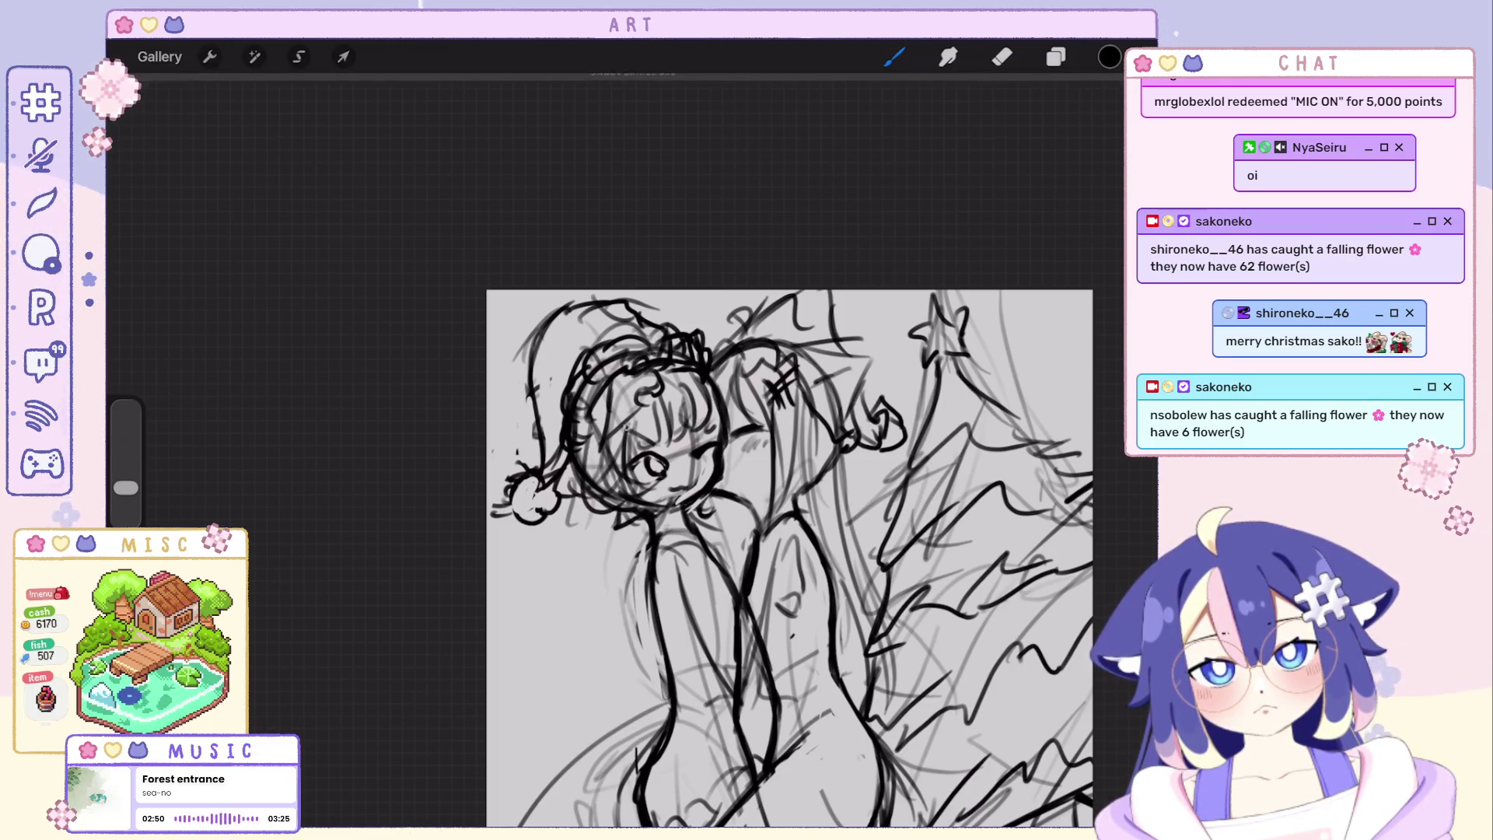
{"action": "key", "text": "ctrl+z"}
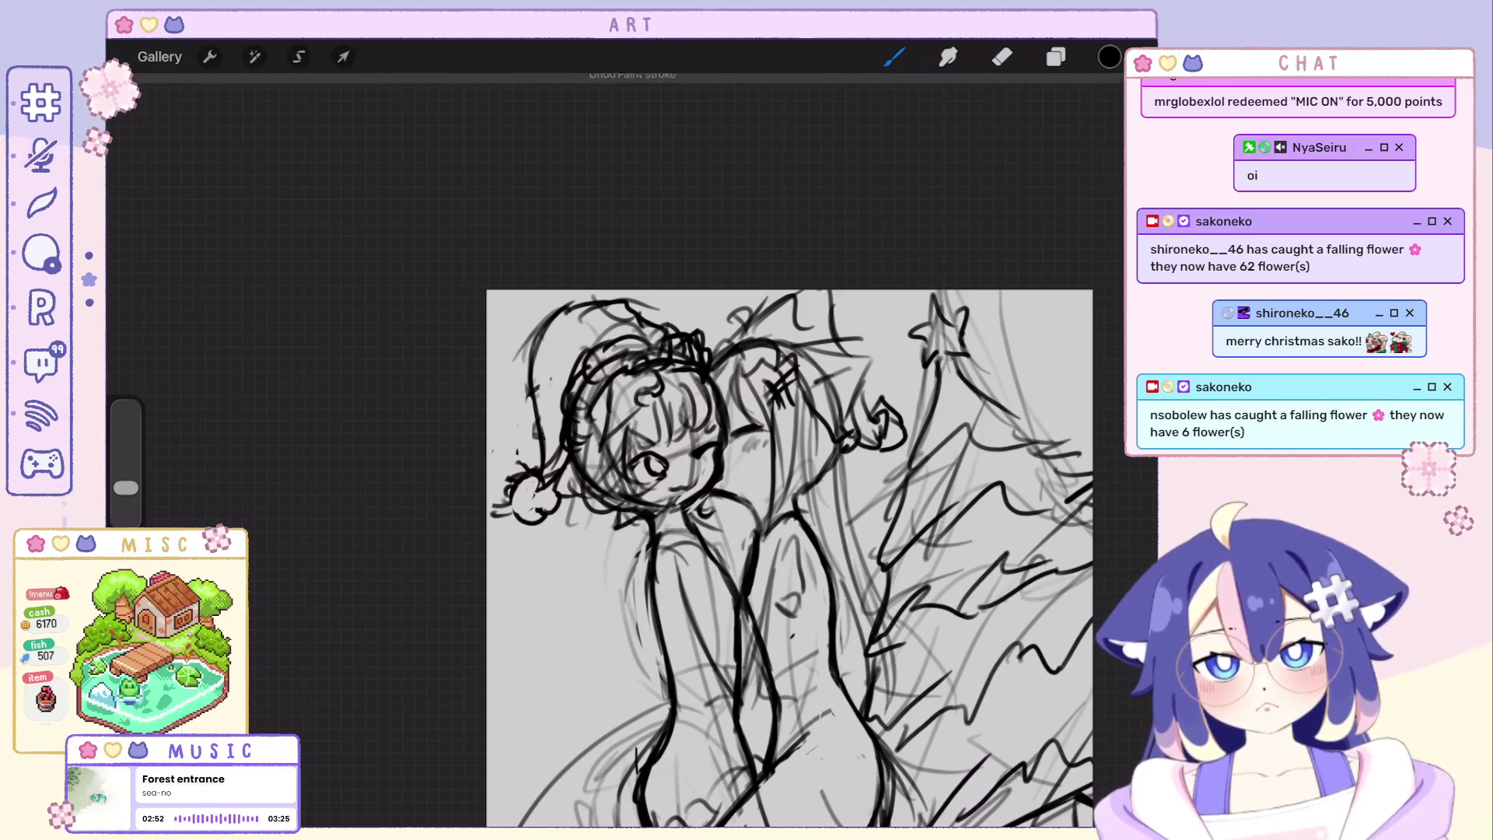
{"action": "scroll", "coordinate": [759, 513], "scroll_direction": "up", "scroll_amount": 1}
{"action": "scroll", "coordinate": [759, 513], "scroll_direction": "up", "scroll_amount": 1}
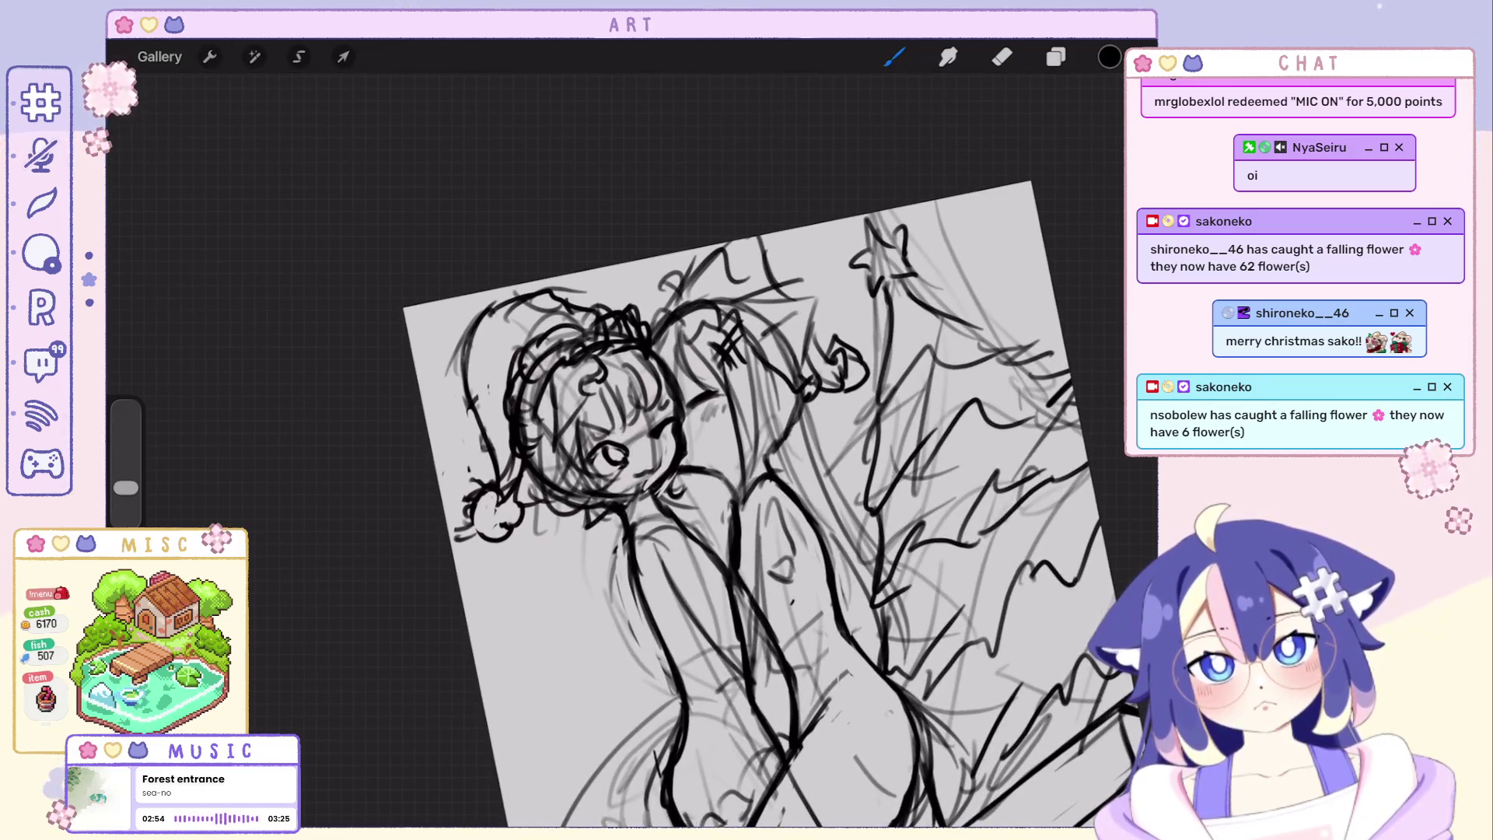
{"action": "key", "text": "ctrl+z"}
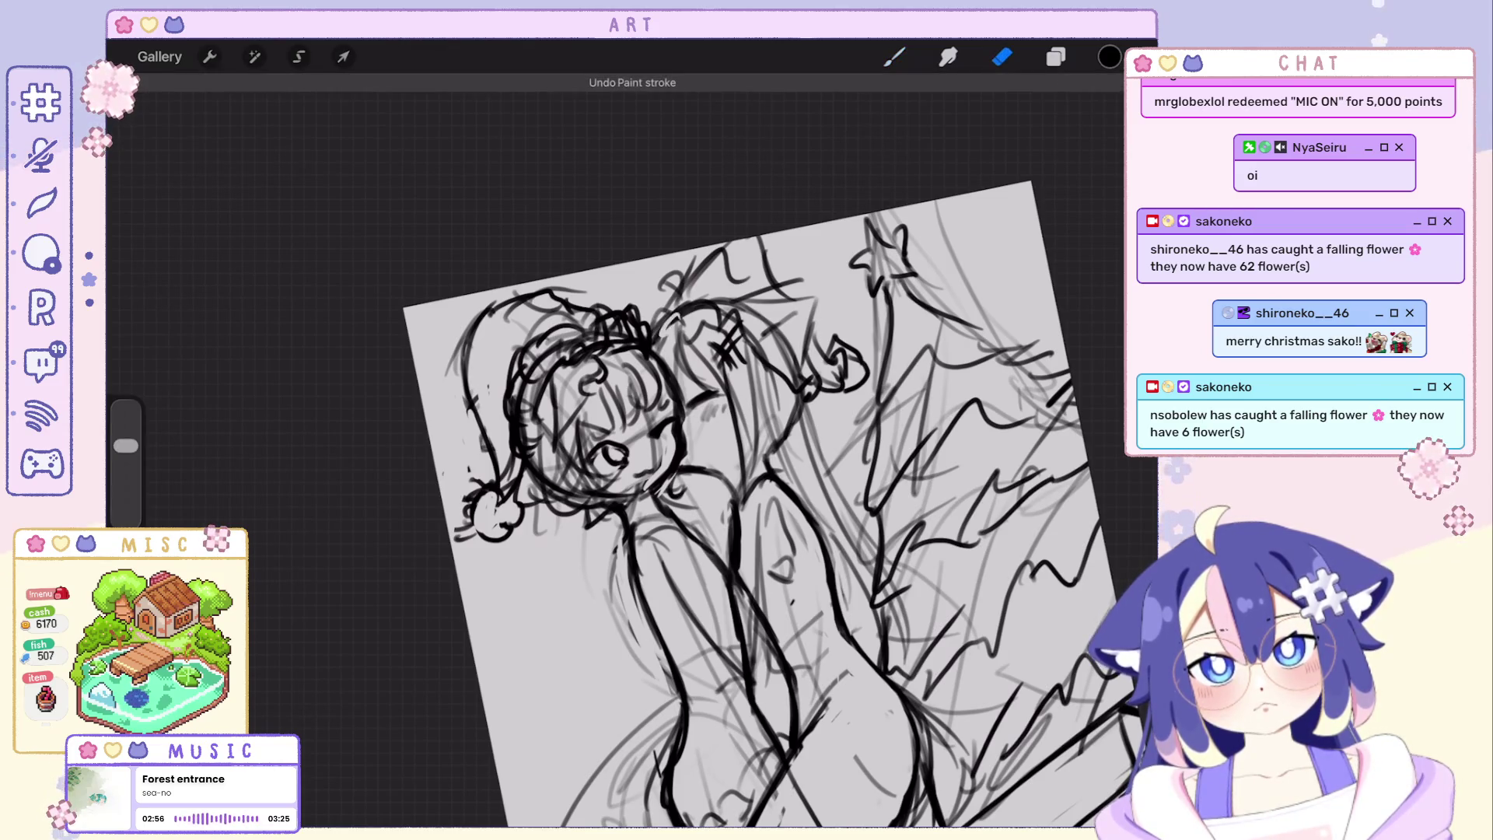
{"action": "key", "text": "e"}
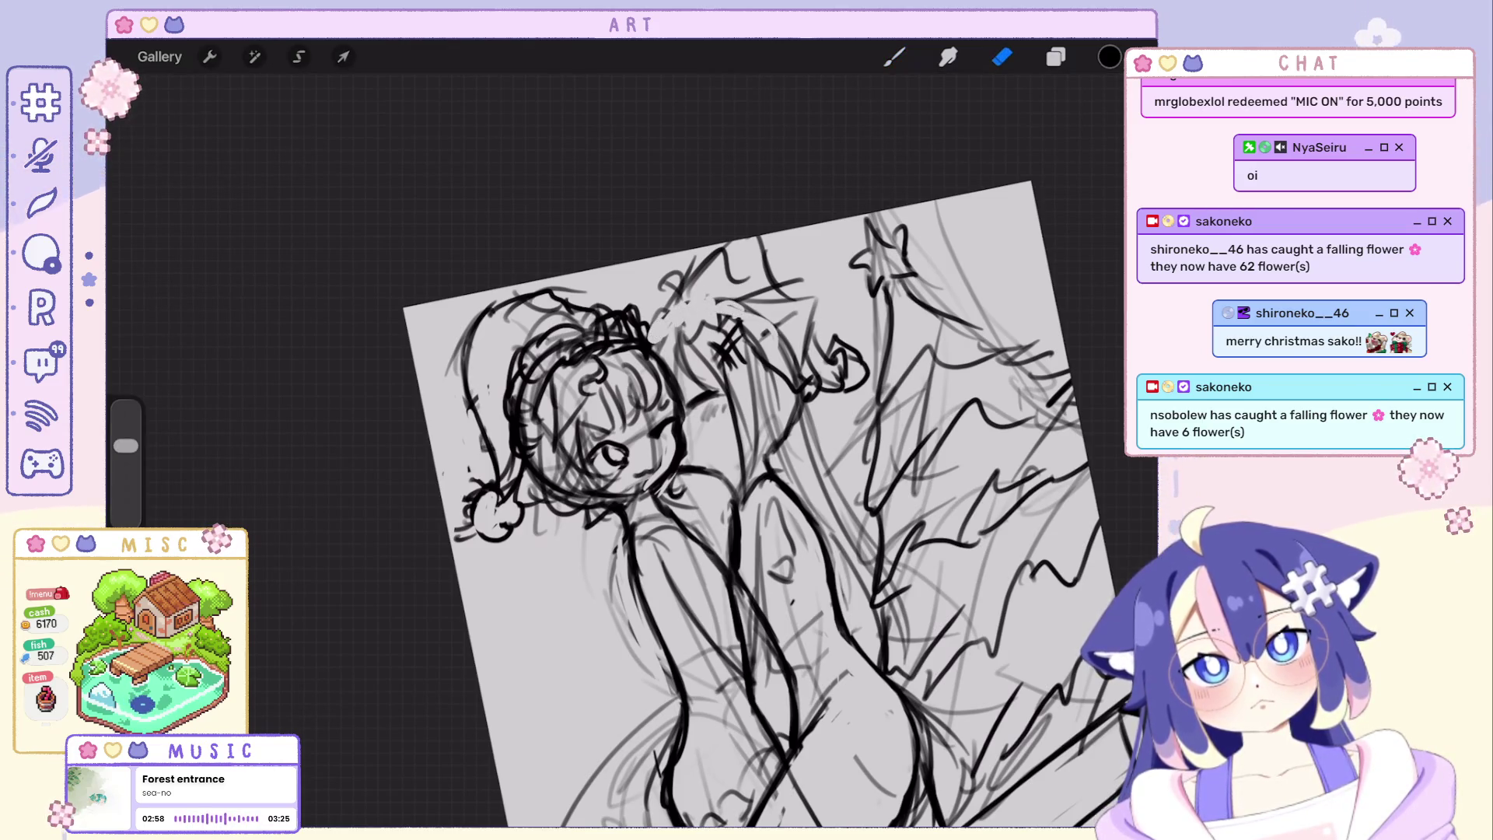
{"action": "scroll", "coordinate": [758, 514], "scroll_direction": "down", "scroll_amount": 2}
{"action": "key", "text": "b"}
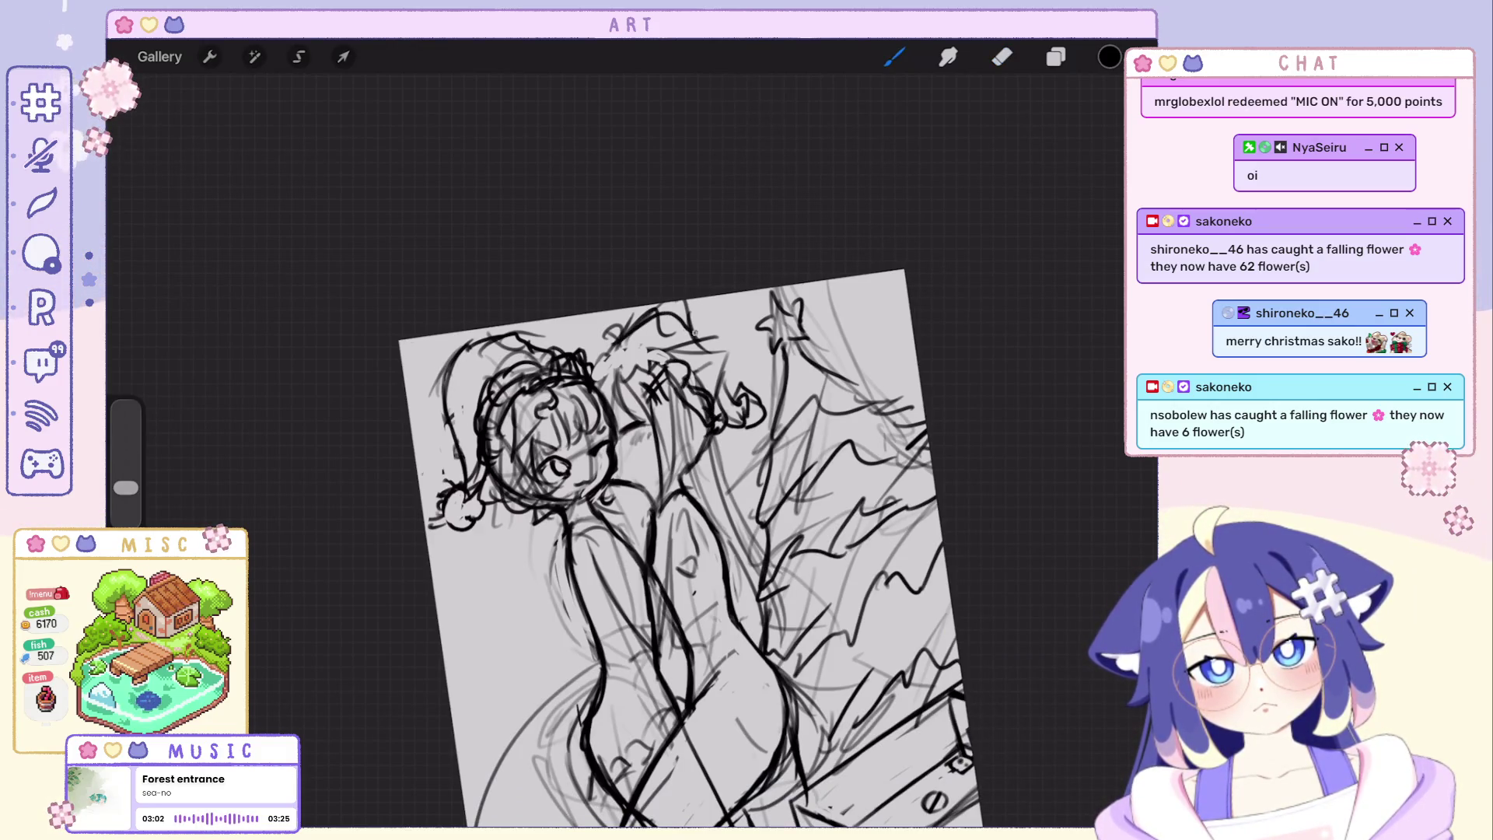
{"action": "scroll", "coordinate": [689, 466], "scroll_direction": "up", "scroll_amount": 2}
Undo five more recent stray paint strokes from the sketch.
{"action": "key", "text": "ctrl+z"}
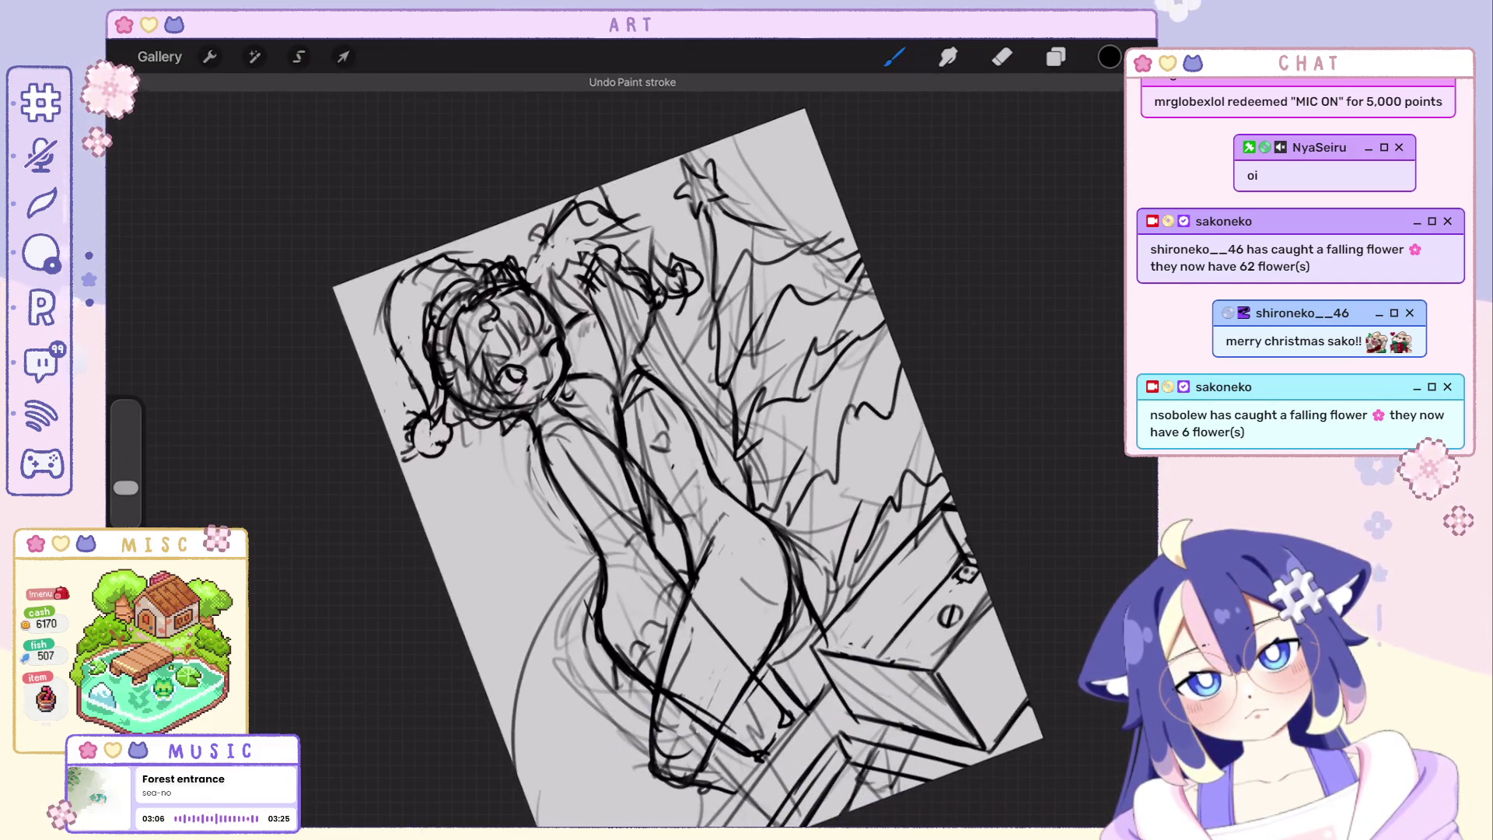
{"action": "key", "text": "ctrl+z"}
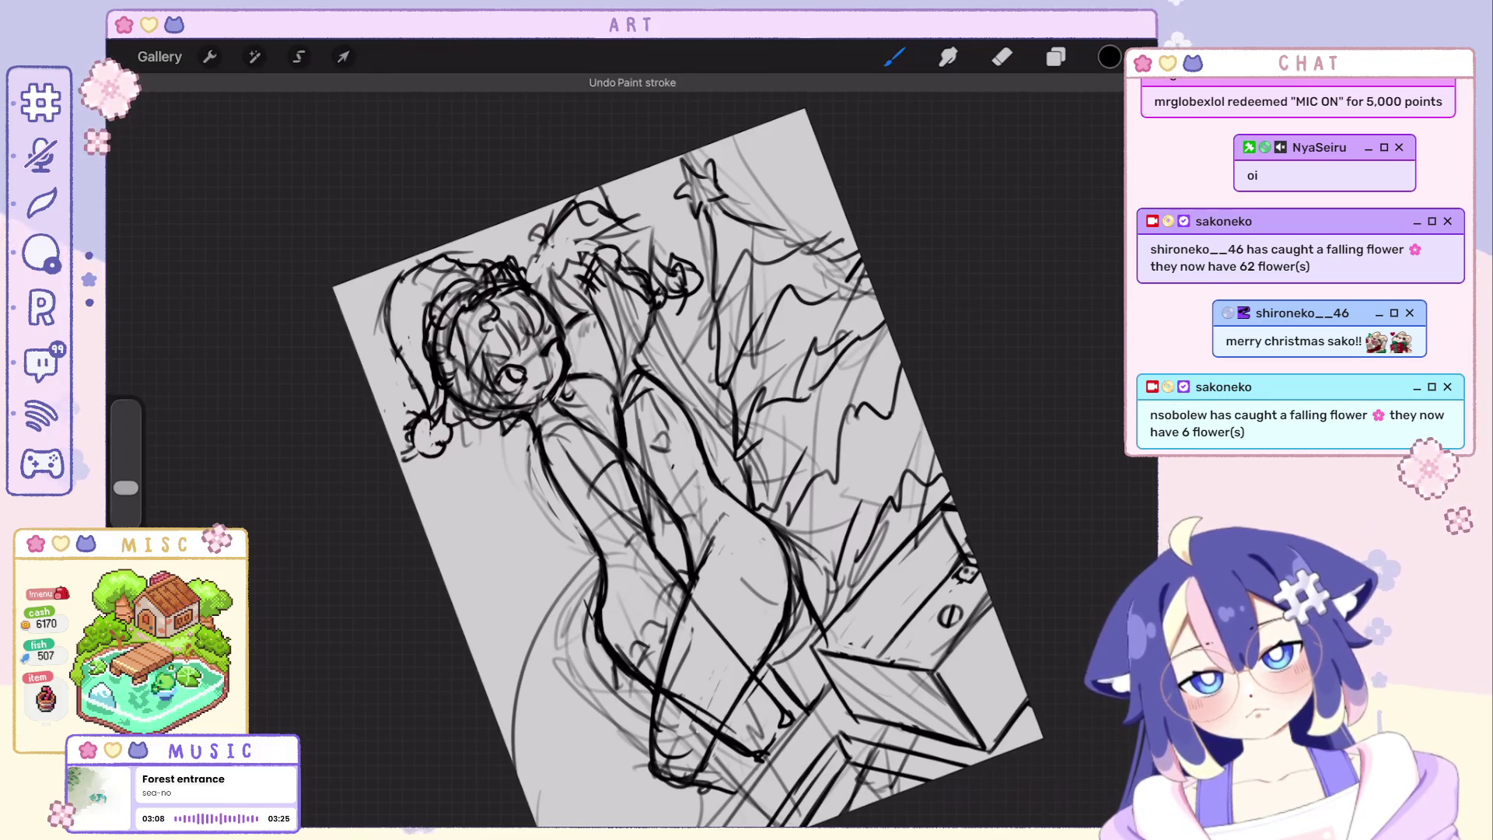
{"action": "scroll", "coordinate": [689, 466], "scroll_direction": "up", "scroll_amount": 2}
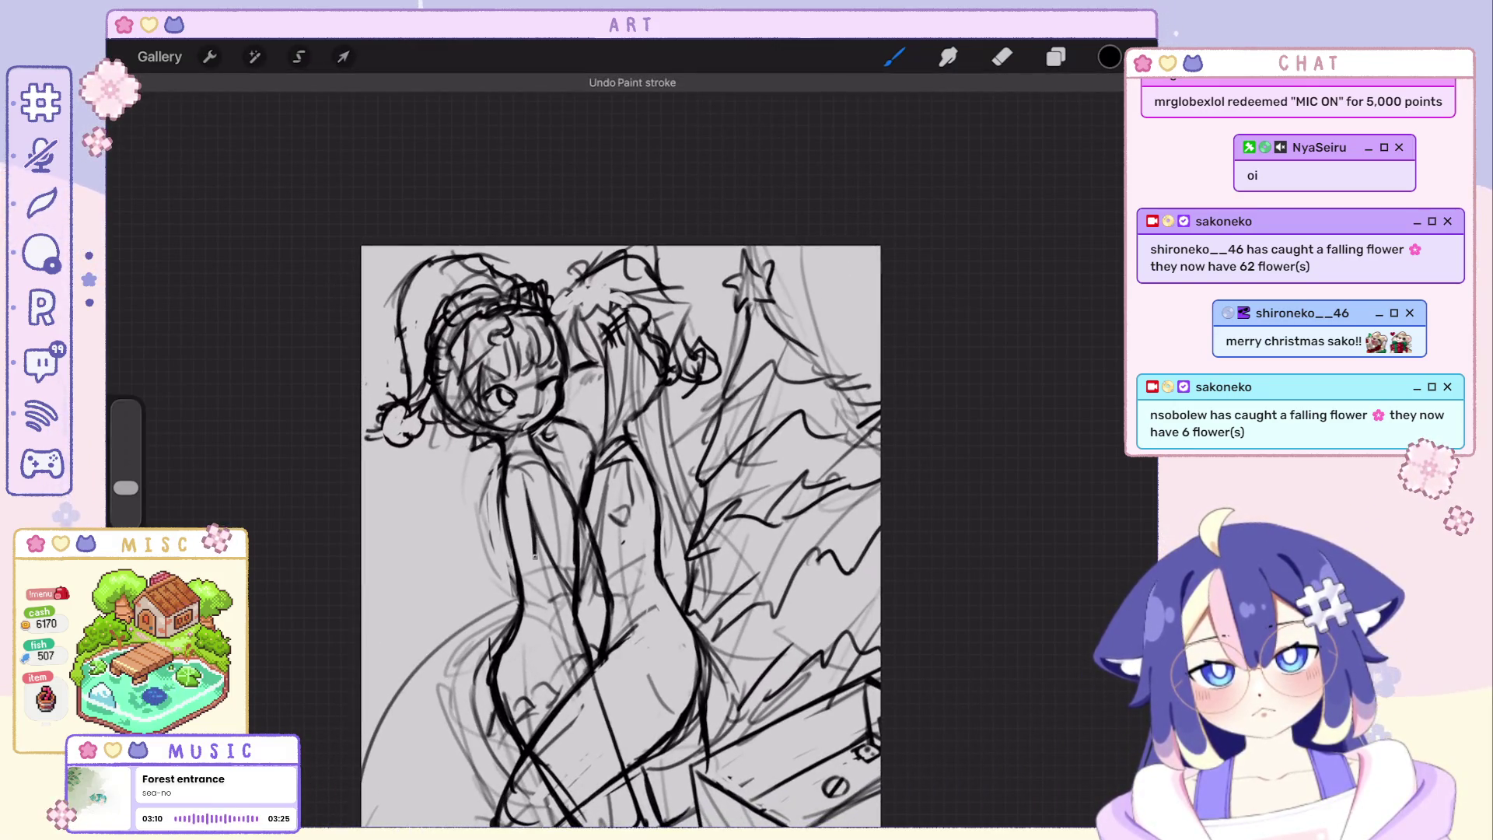
{"action": "key", "text": "ctrl+z"}
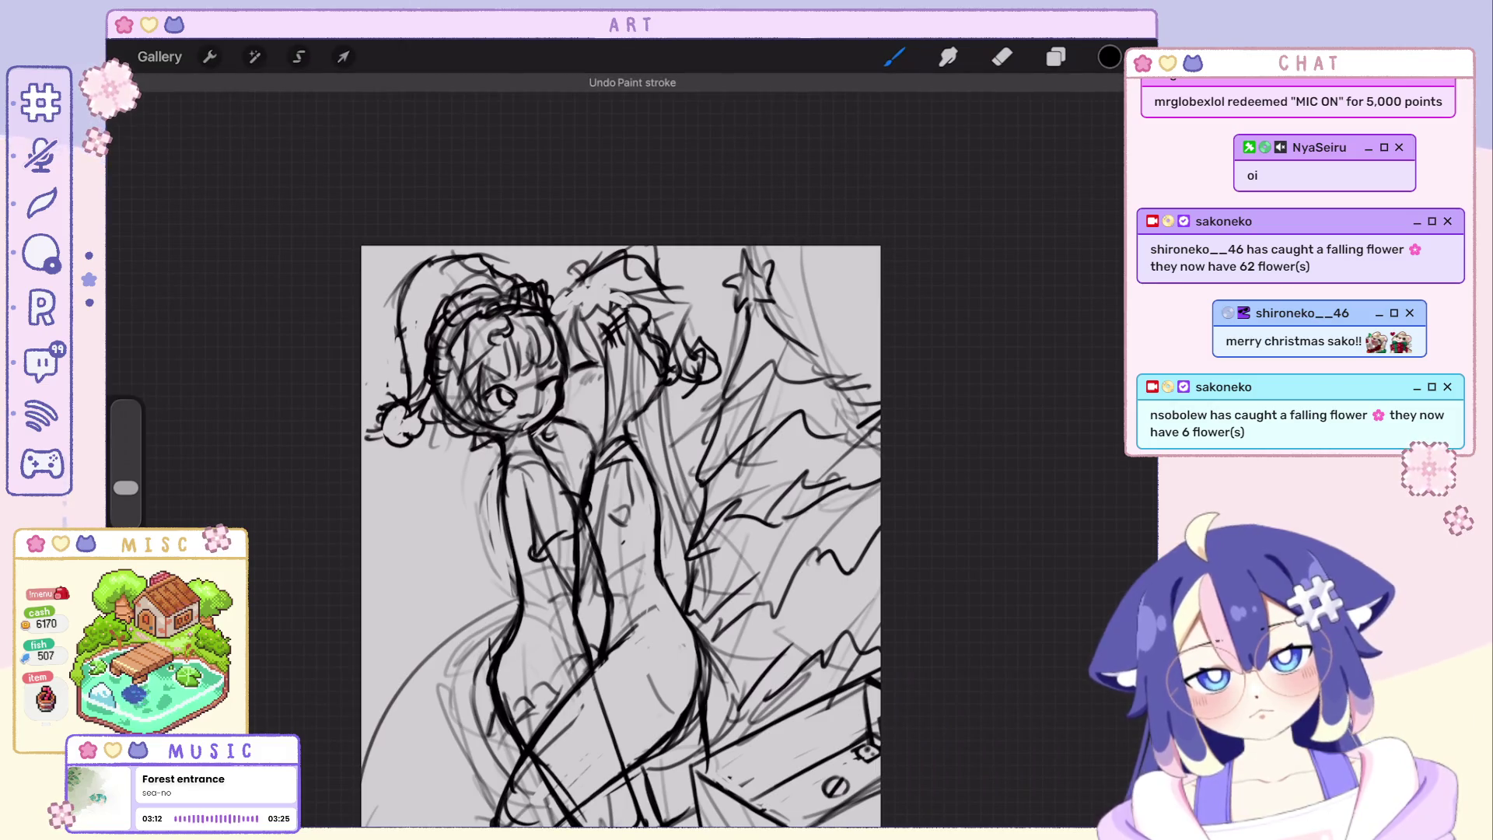
{"action": "key", "text": "ctrl+z"}
{"action": "scroll", "coordinate": [619, 525], "scroll_direction": "down", "scroll_amount": 2}
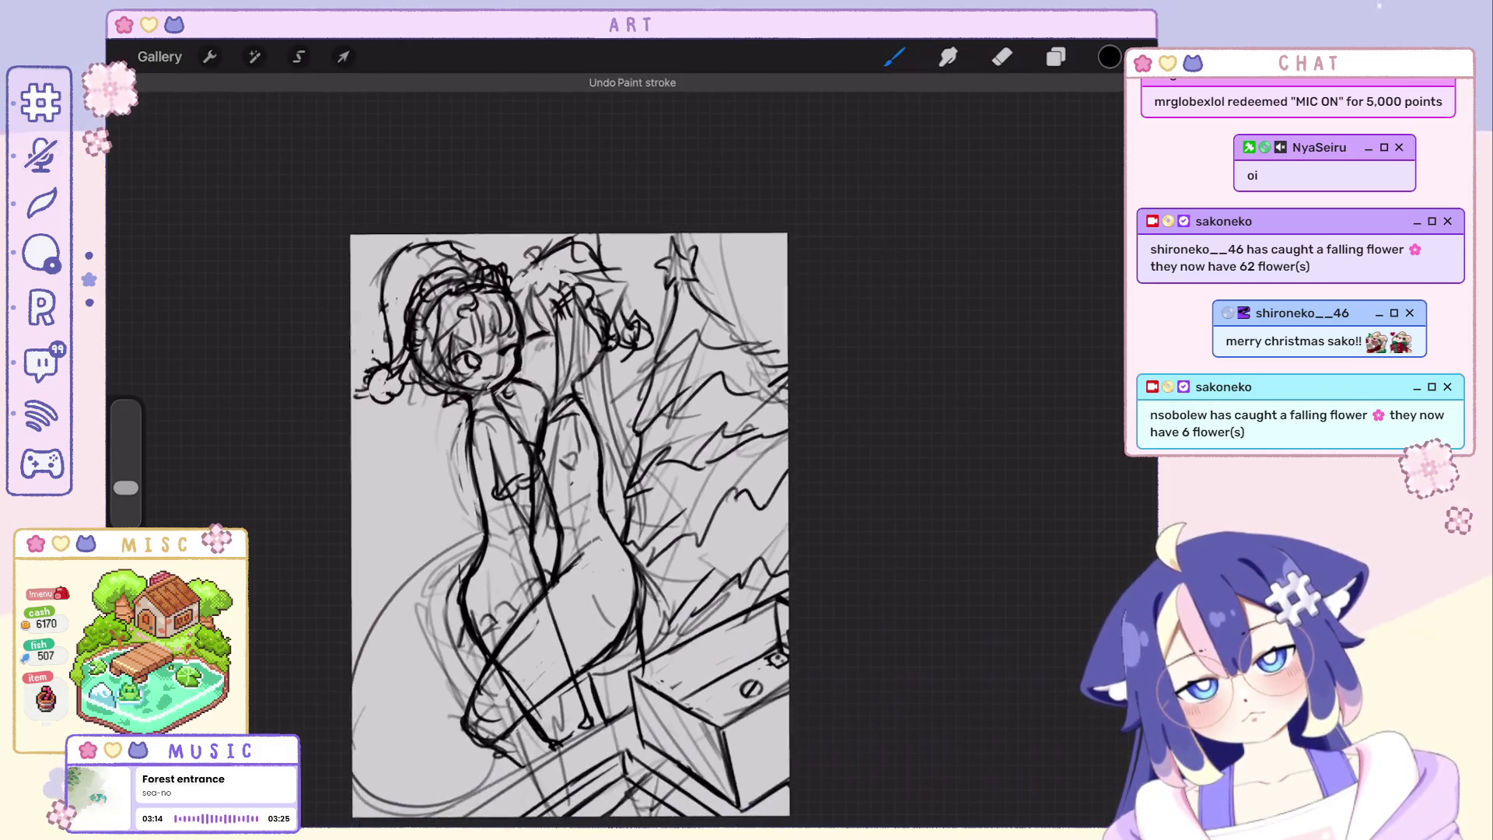
{"action": "key", "text": "ctrl+z"}
{"action": "key", "text": "ctrl+z"}
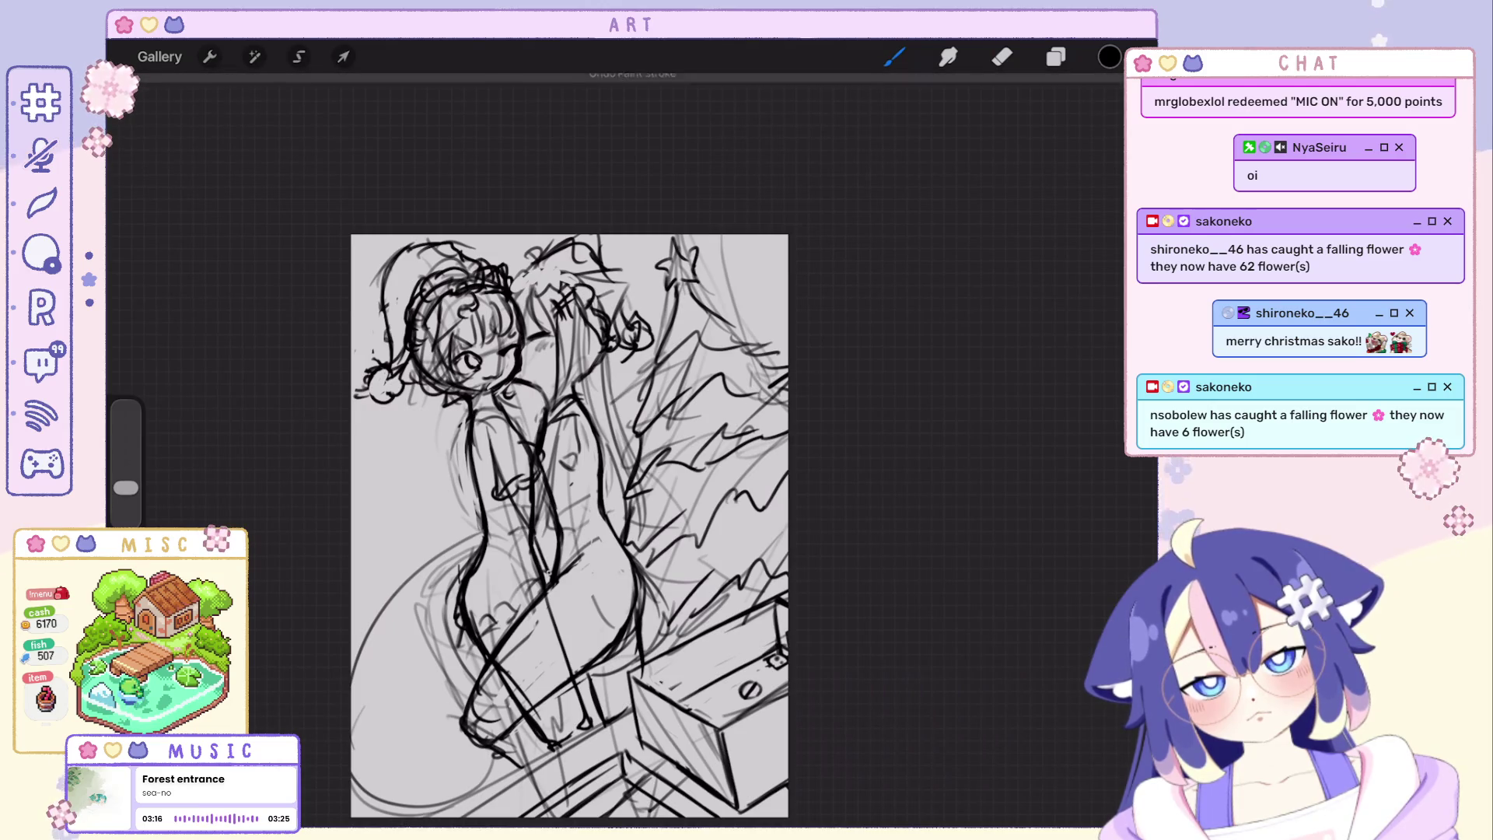
Tilt the canvas, undo one last stroke and zoom out to see the whole sketch.
{"action": "left_click_drag", "start_coordinate": [570, 524], "coordinate": [557, 444]}
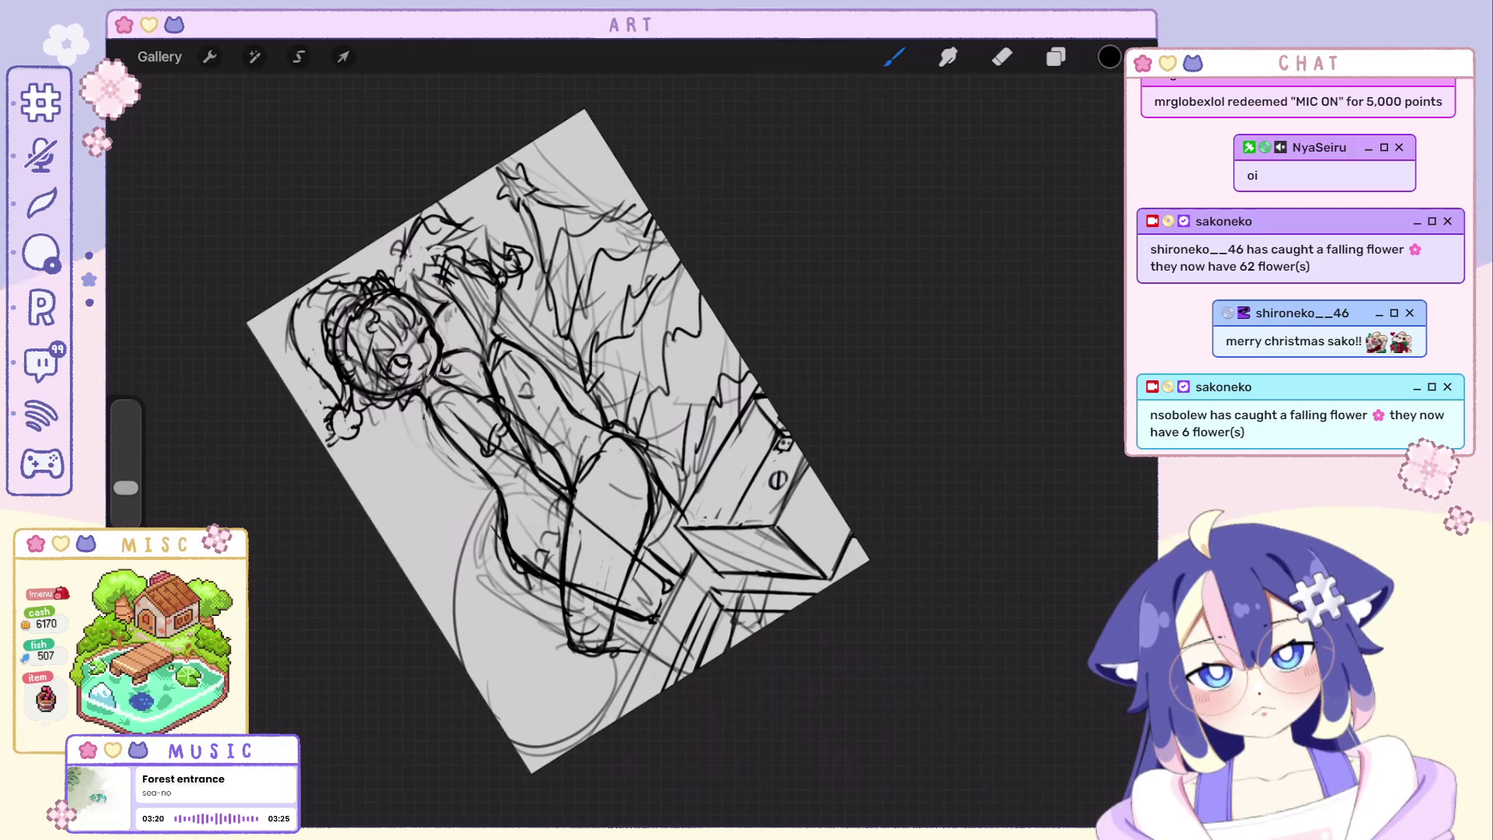
{"action": "key", "text": "ctrl+z"}
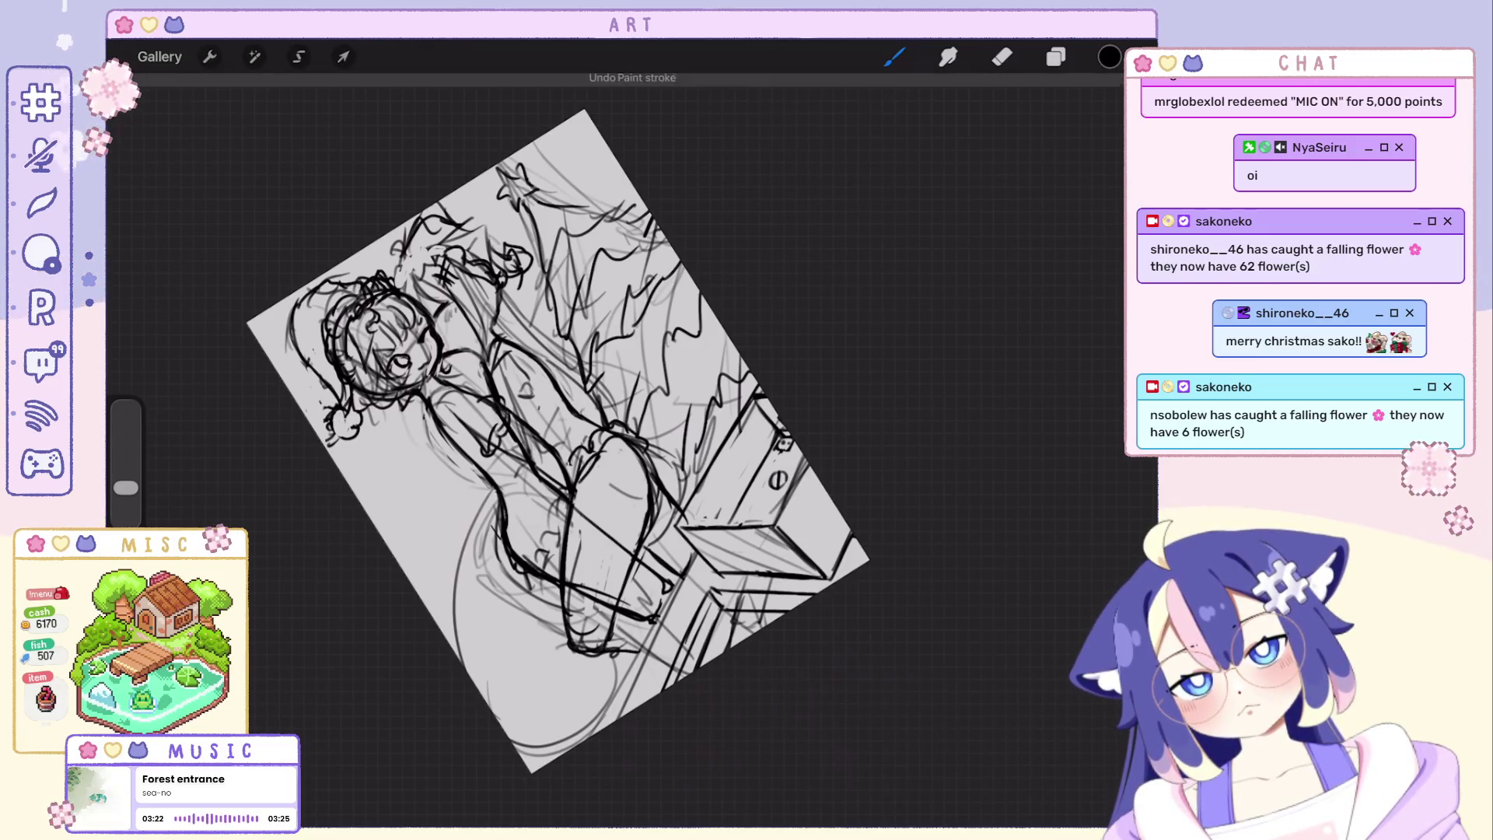
{"action": "left_click_drag", "start_coordinate": [559, 441], "coordinate": [522, 431]}
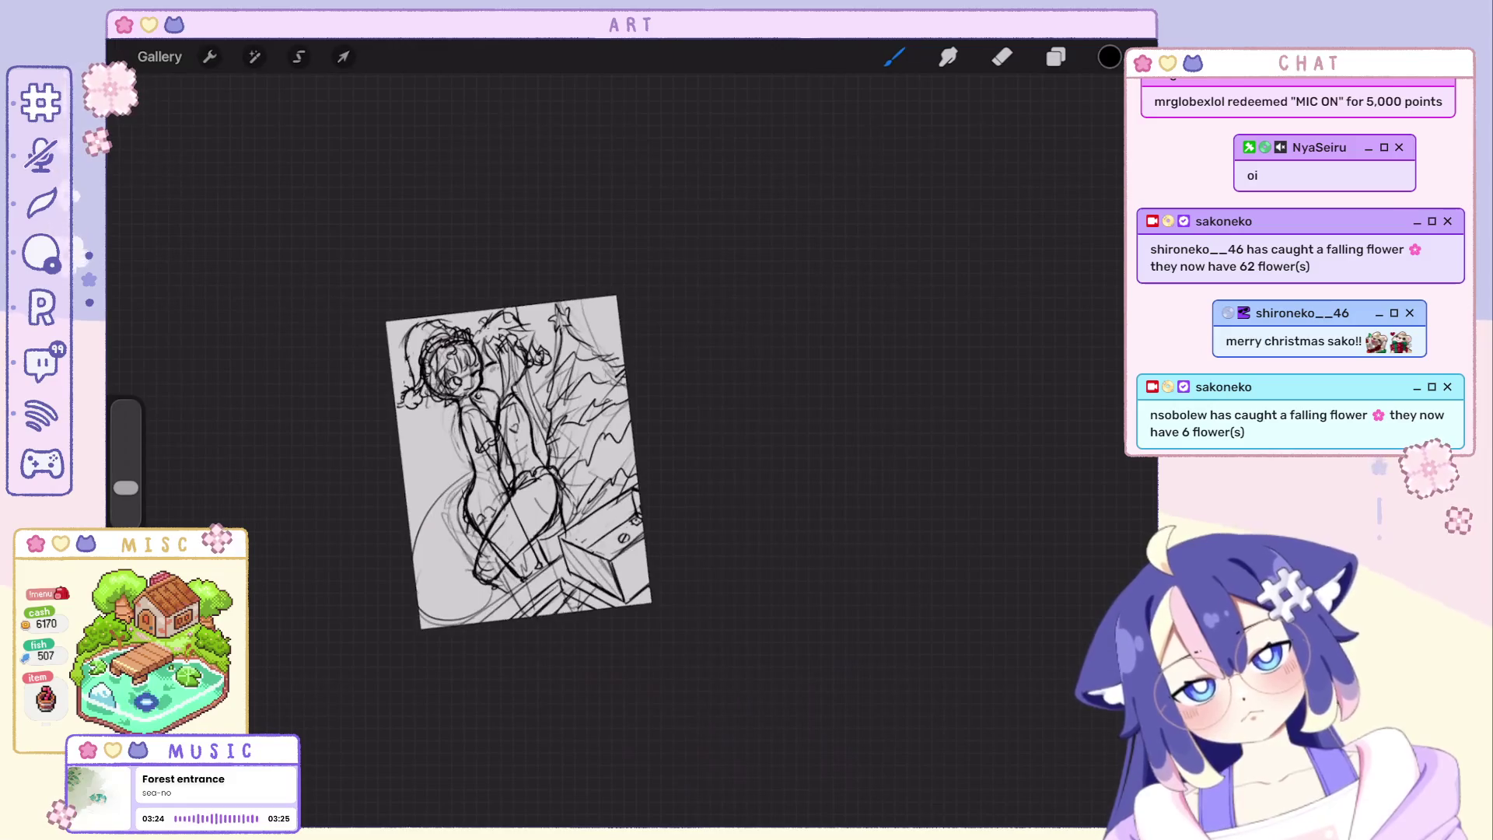
Fit the canvas in view and take back the last few stray paint strokes.
{"action": "key", "text": "ctrl+0"}
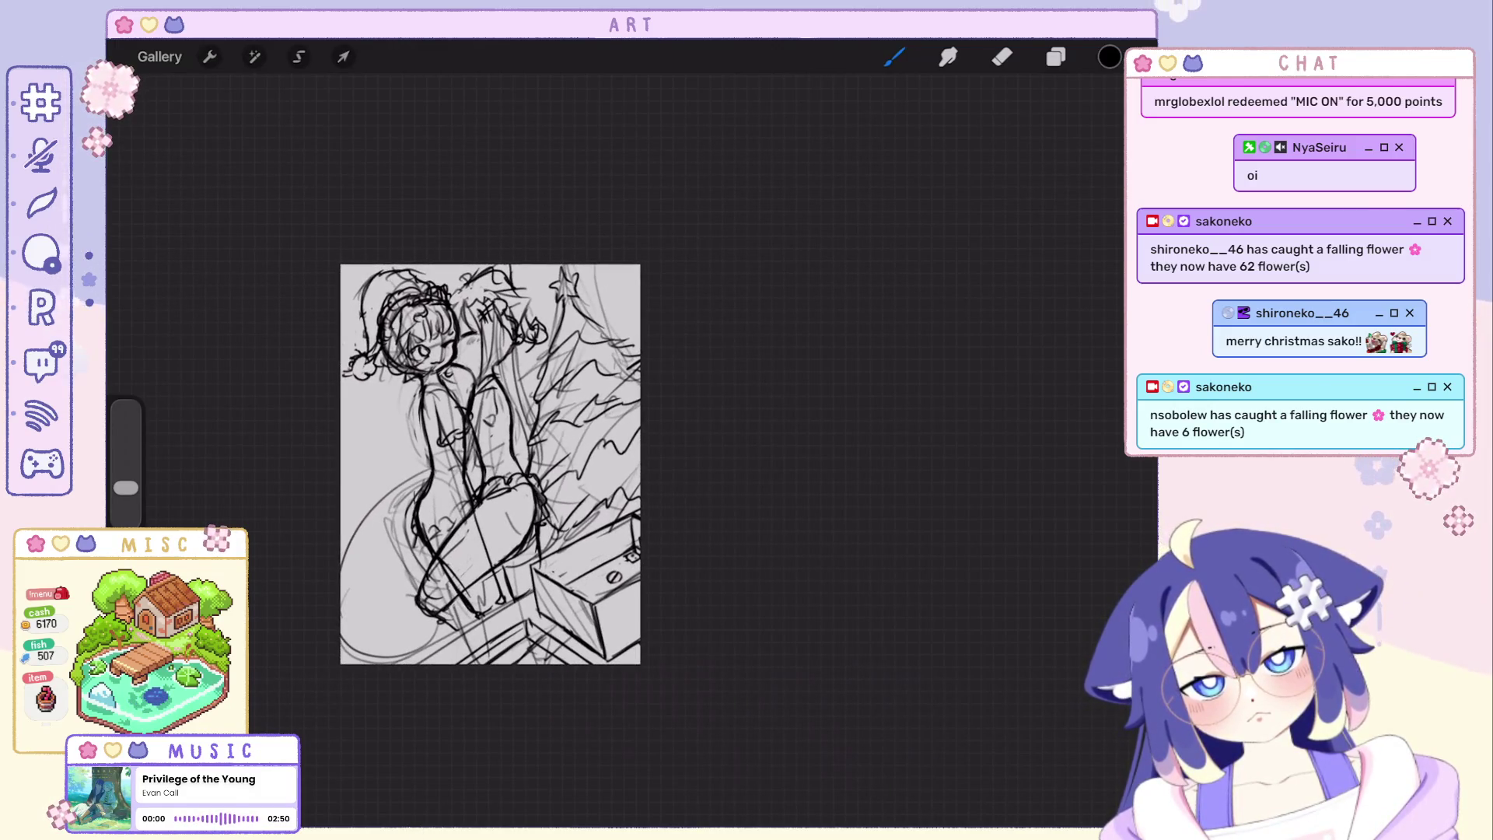
{"action": "key", "text": "ctrl+z"}
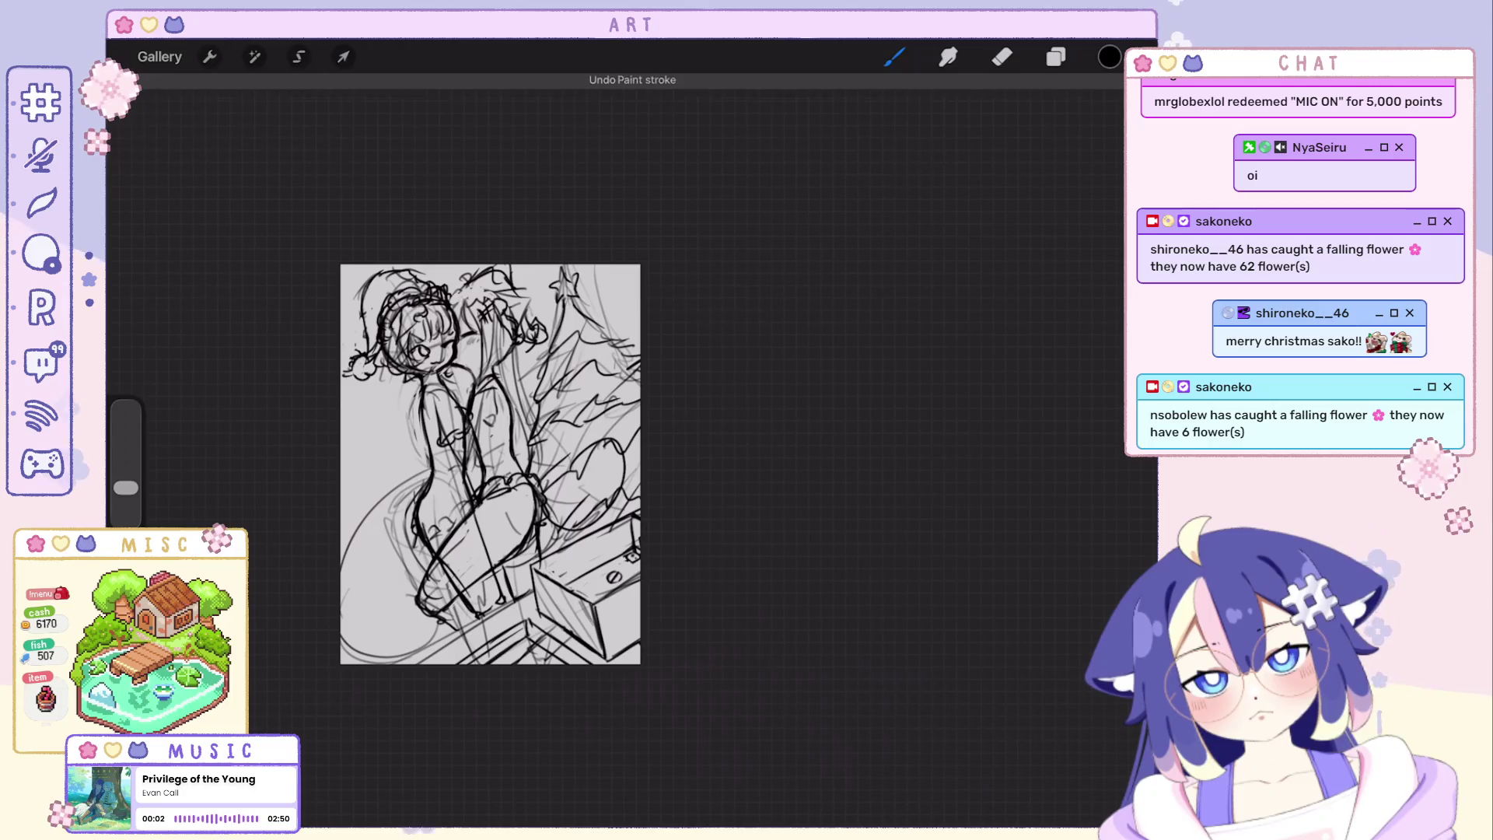
{"action": "key", "text": "ctrl+z"}
{"action": "key", "text": "ctrl+z"}
{"action": "scroll", "coordinate": [642, 374], "scroll_direction": "up", "scroll_amount": 5}
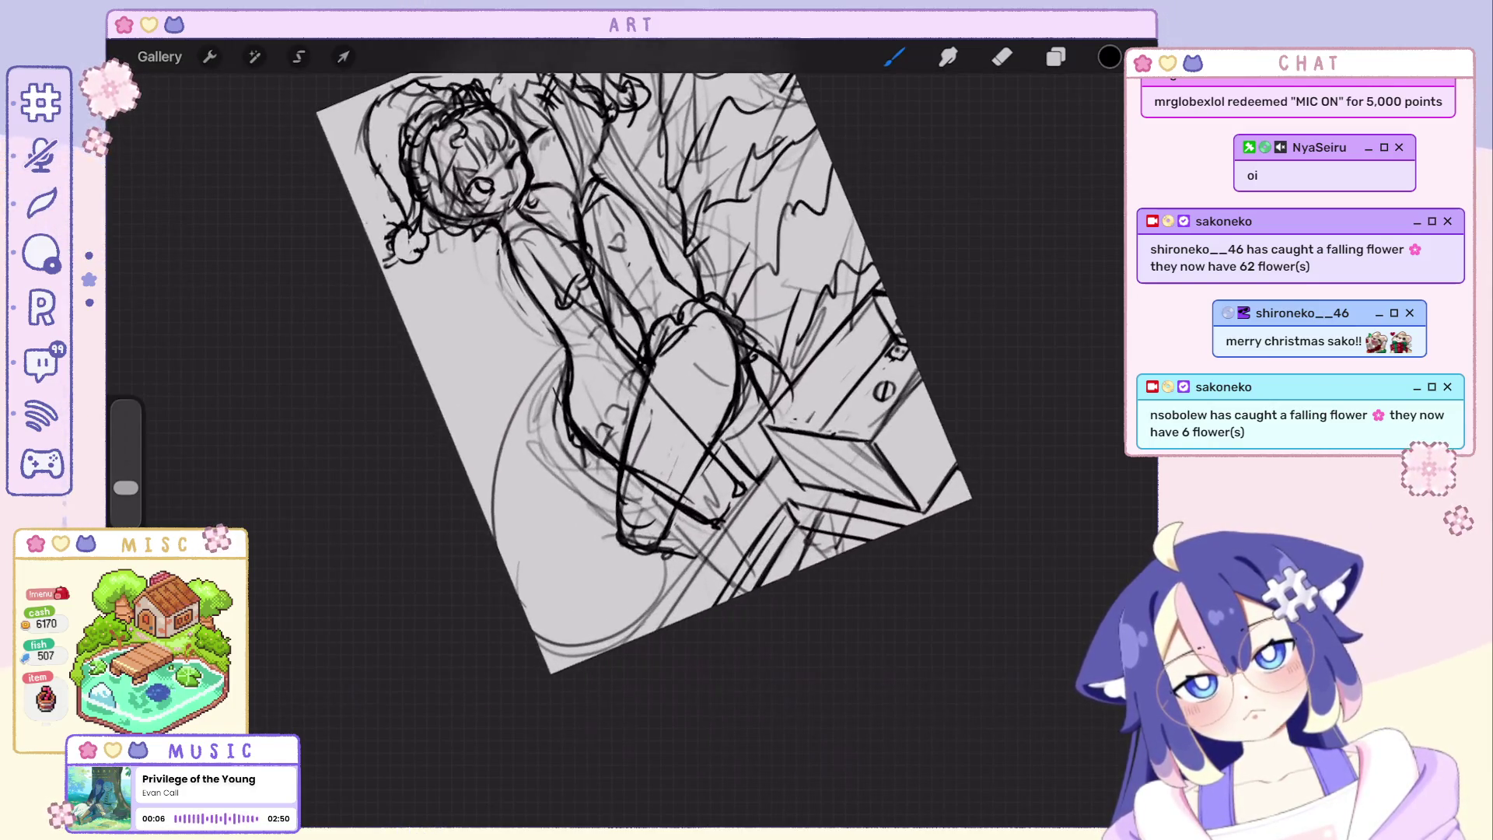
{"action": "key", "text": "ctrl+z"}
{"action": "key", "text": "ctrl+z"}
{"action": "key", "text": "ctrl+z"}
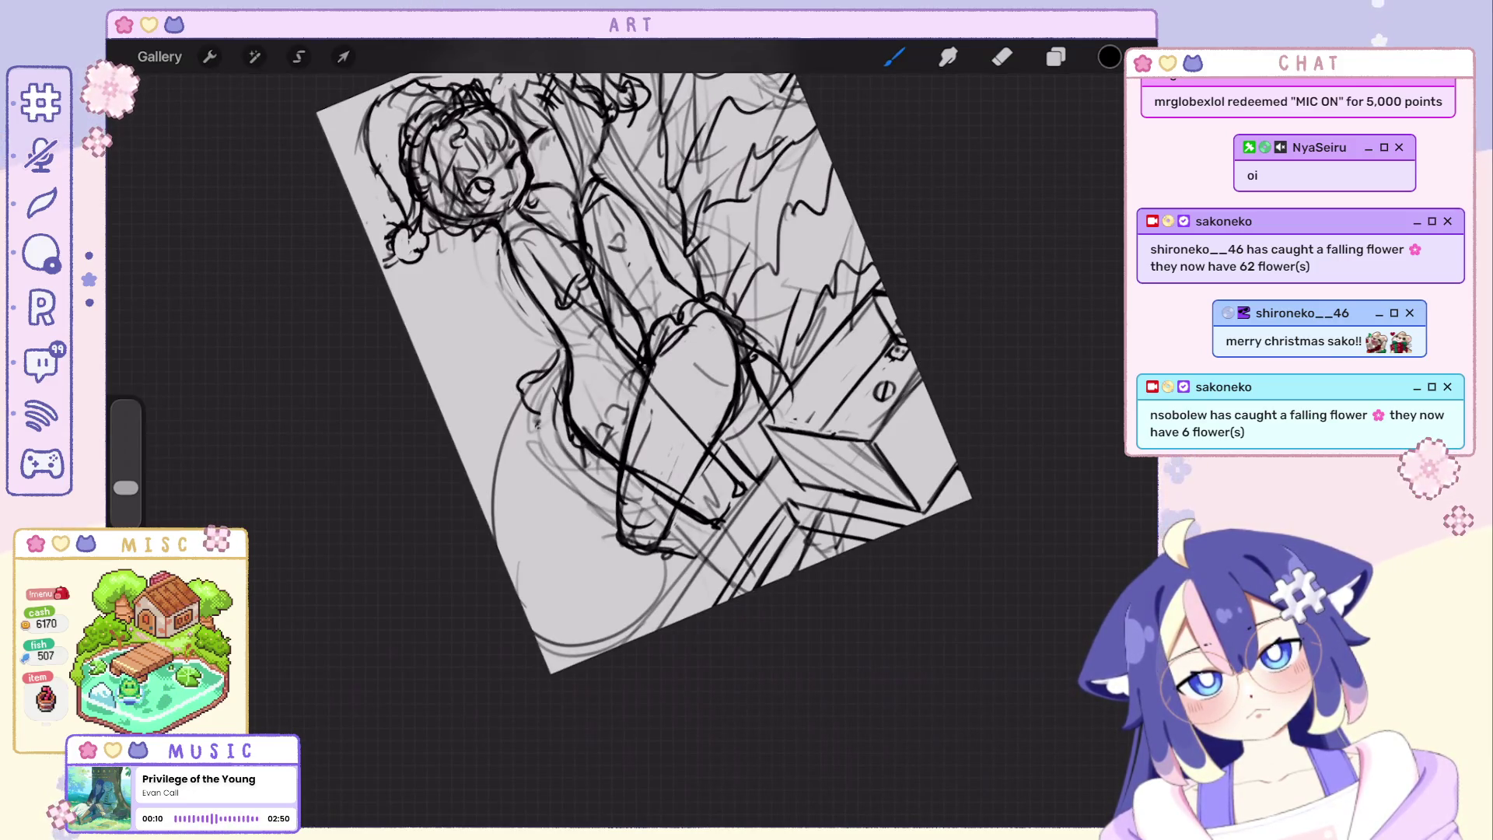
{"action": "key", "text": "ctrl+z"}
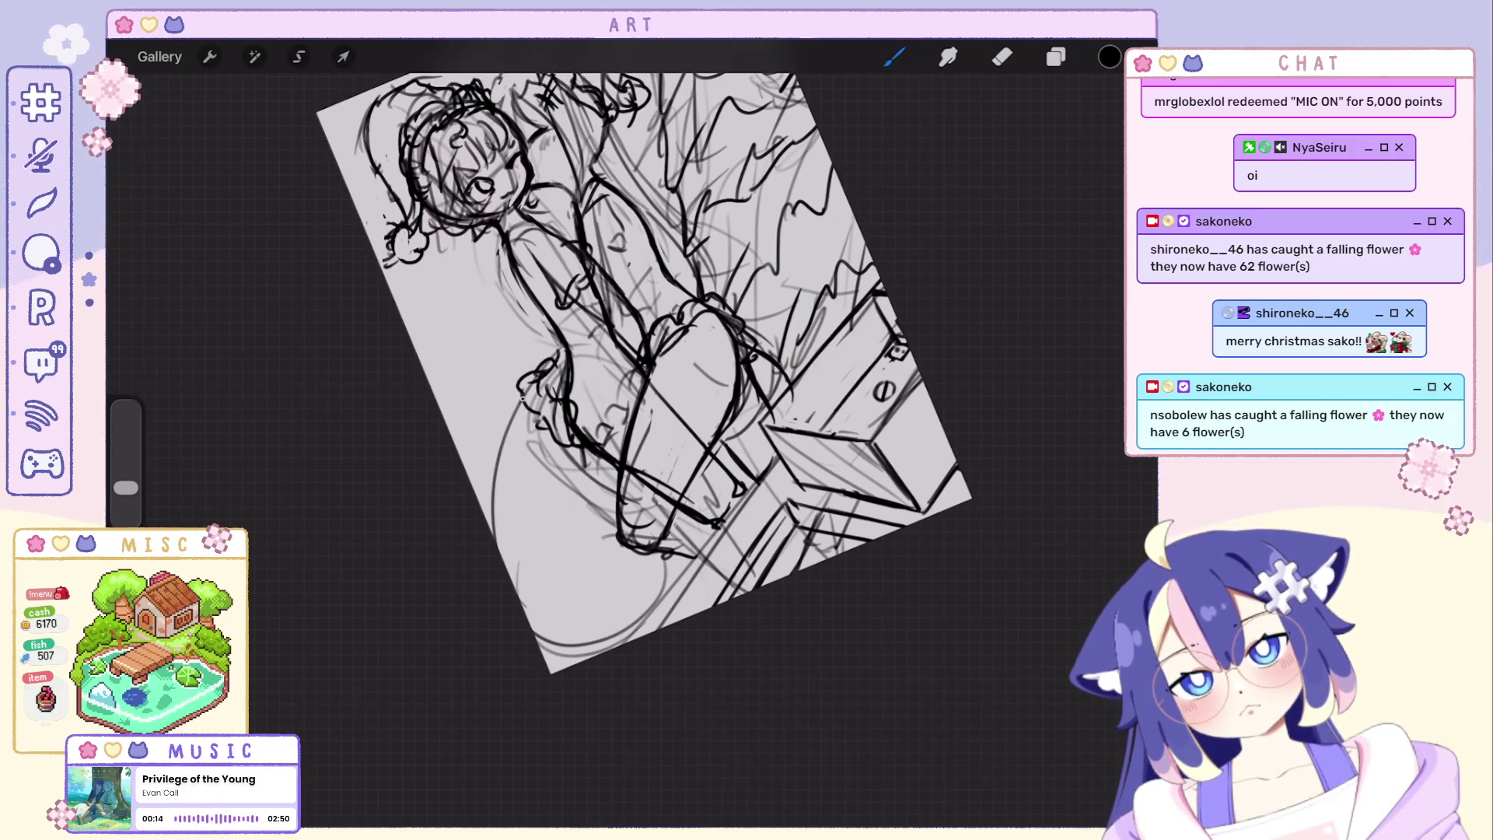
Toggle undo and redo to compare the skirt frills and restore the curved lower-left tail stroke.
{"action": "key", "text": "ctrl+shift+z"}
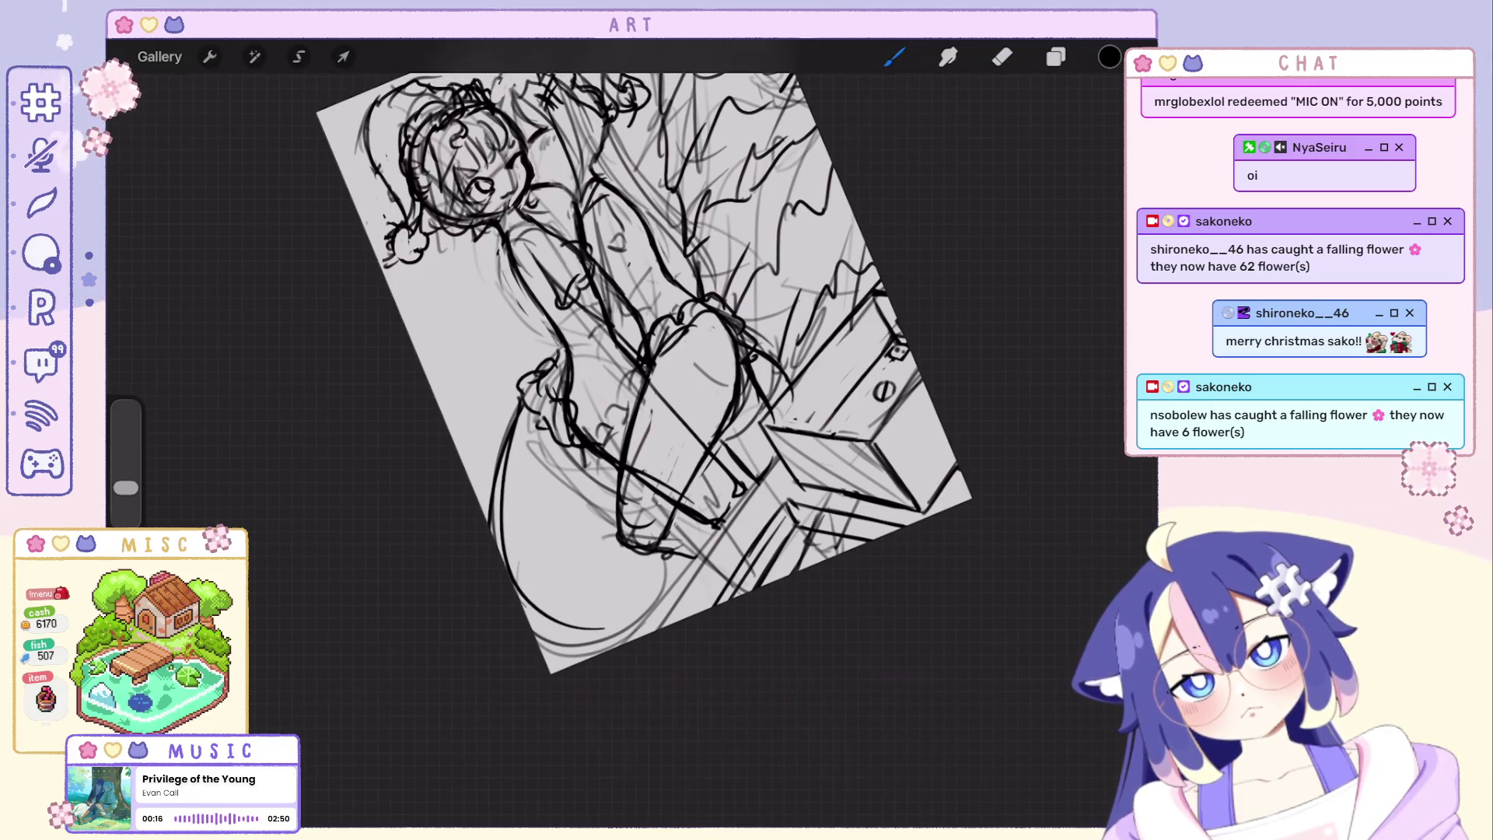
{"action": "key", "text": "ctrl+shift+z"}
{"action": "key", "text": "ctrl+z"}
{"action": "key", "text": "ctrl+shift+z"}
{"action": "key", "text": "ctrl+shift+z"}
{"action": "key", "text": "ctrl+z"}
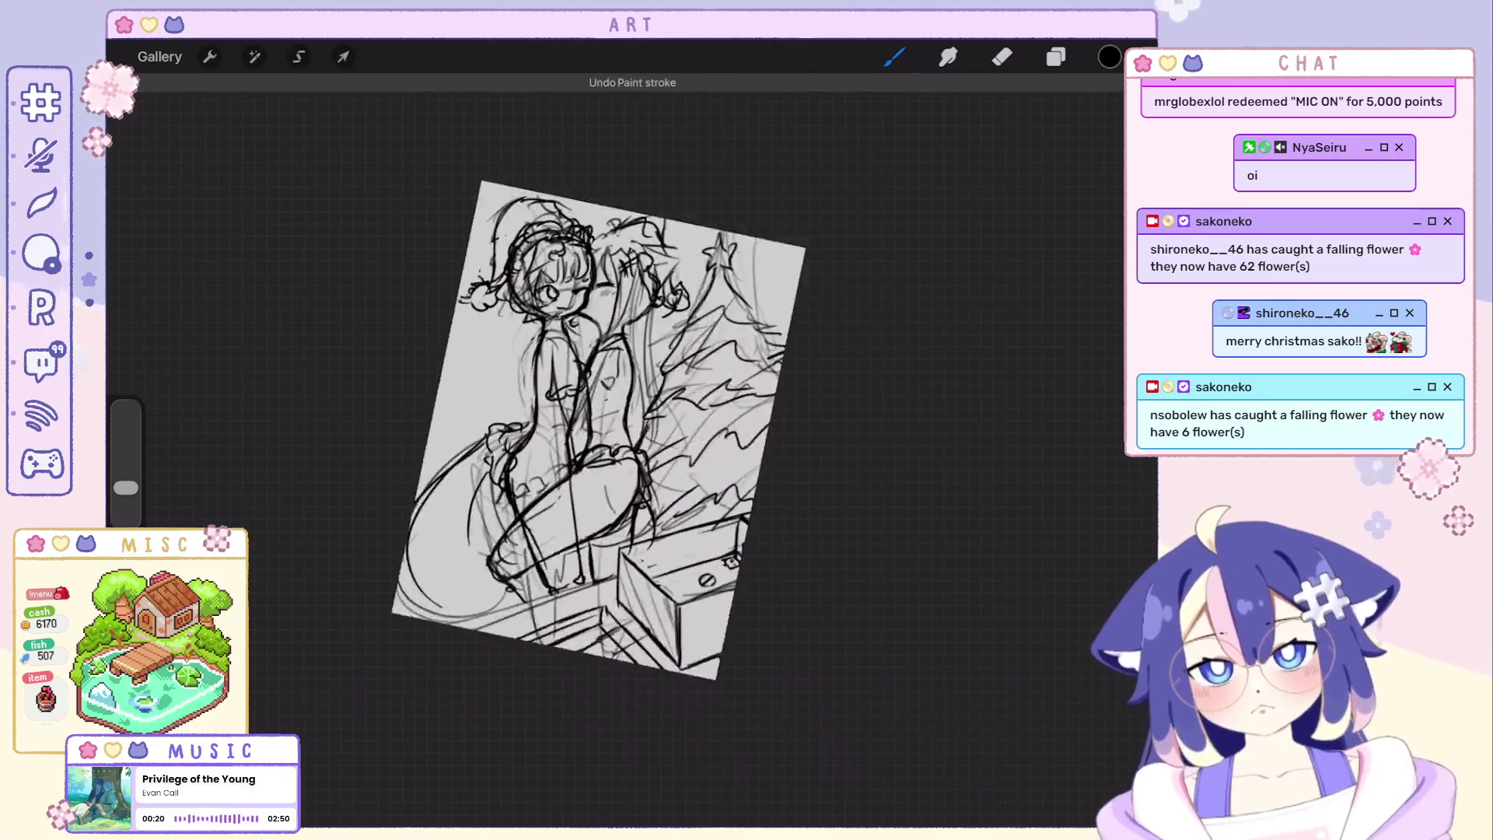
{"action": "scroll", "coordinate": [641, 373], "scroll_direction": "up", "scroll_amount": 3}
{"action": "key", "text": "ctrl+shift+z"}
{"action": "key", "text": "ctrl+shift+z"}
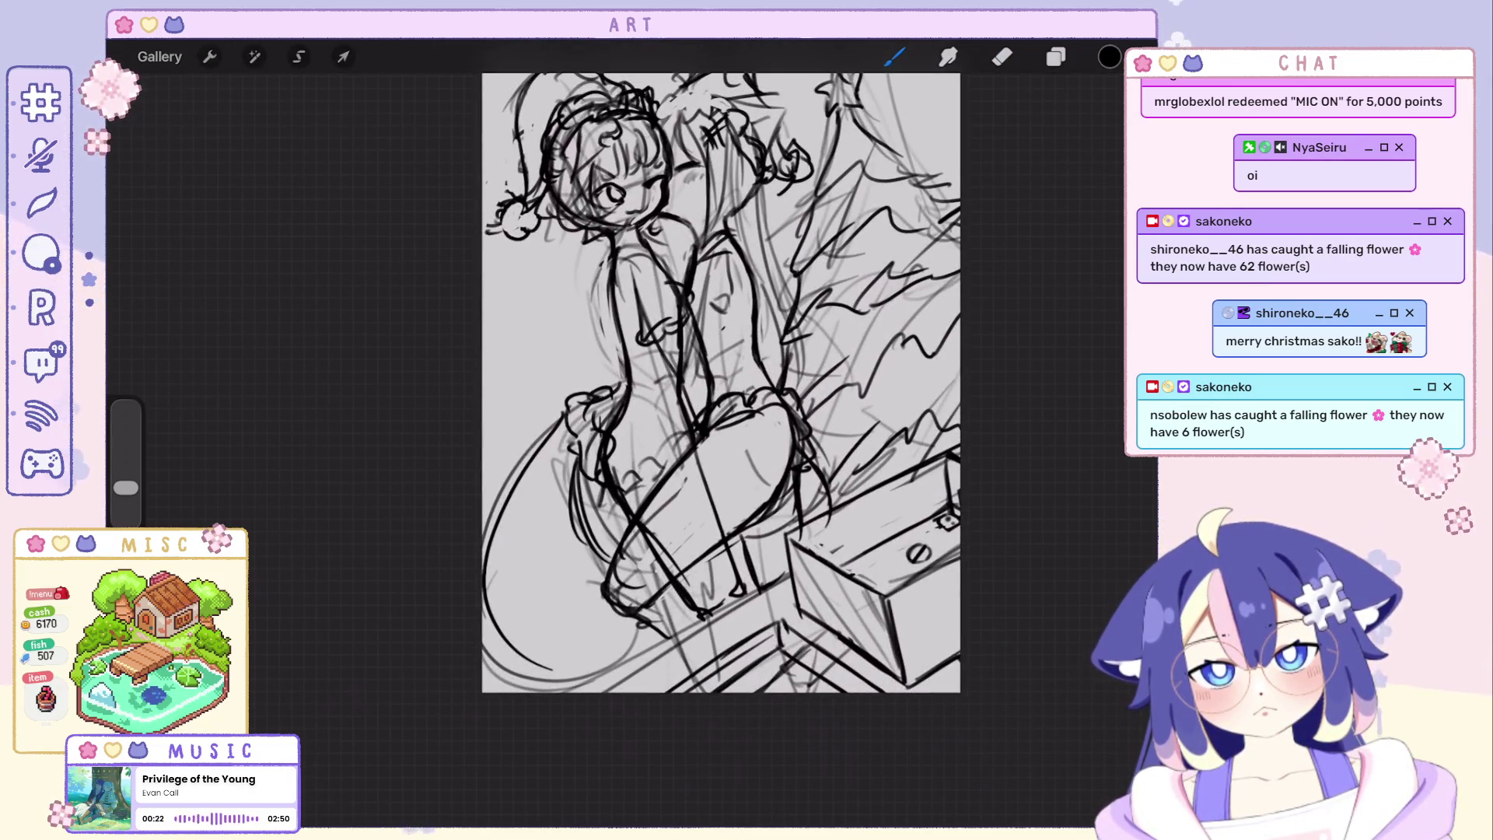
{"action": "key", "text": "ctrl+shift+z"}
{"action": "key", "text": "ctrl+z"}
{"action": "key", "text": "ctrl+shift+z"}
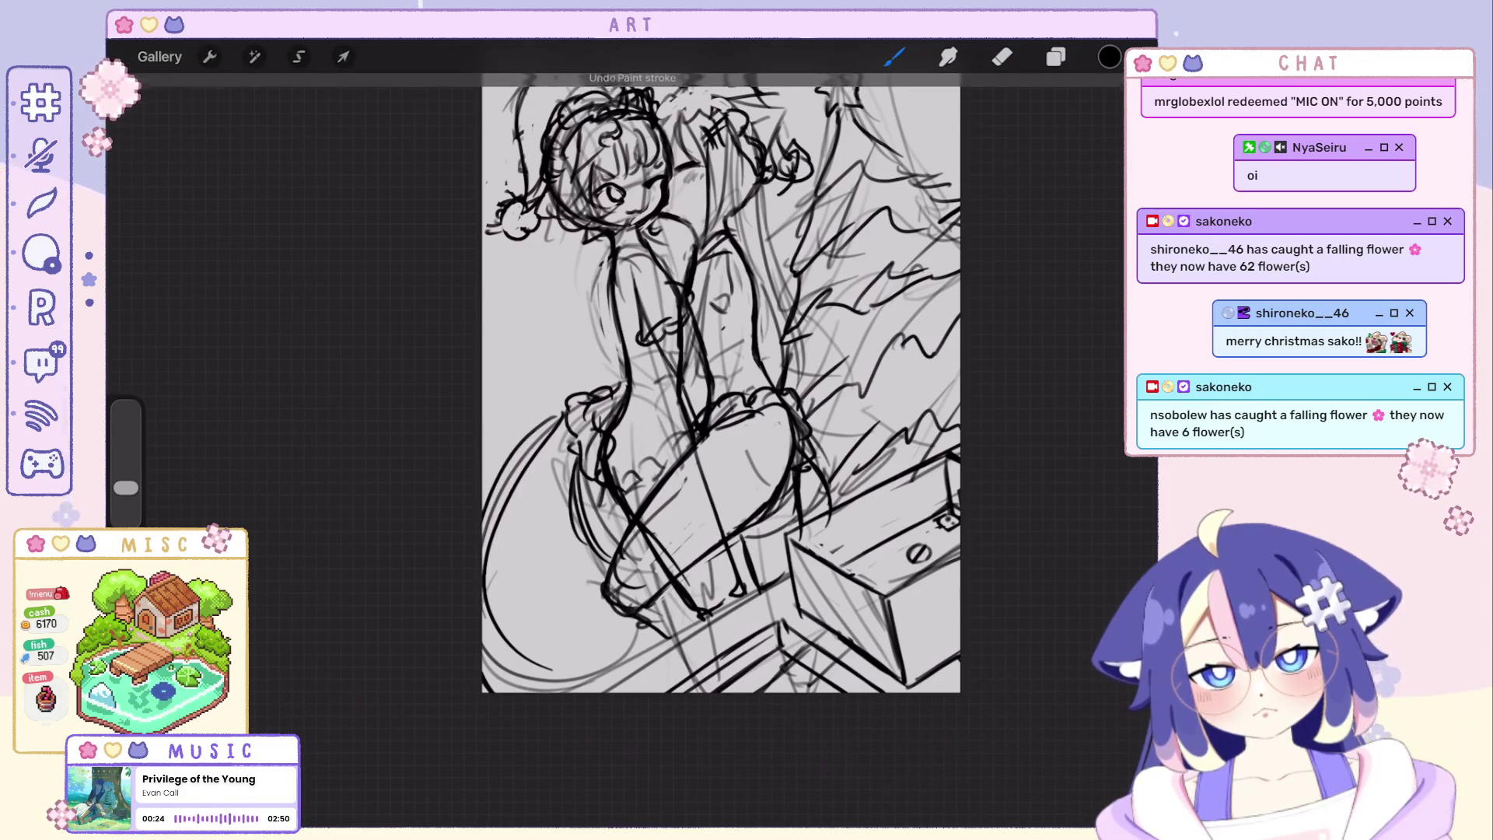
{"action": "scroll", "coordinate": [548, 351], "scroll_direction": "down", "scroll_amount": 5}
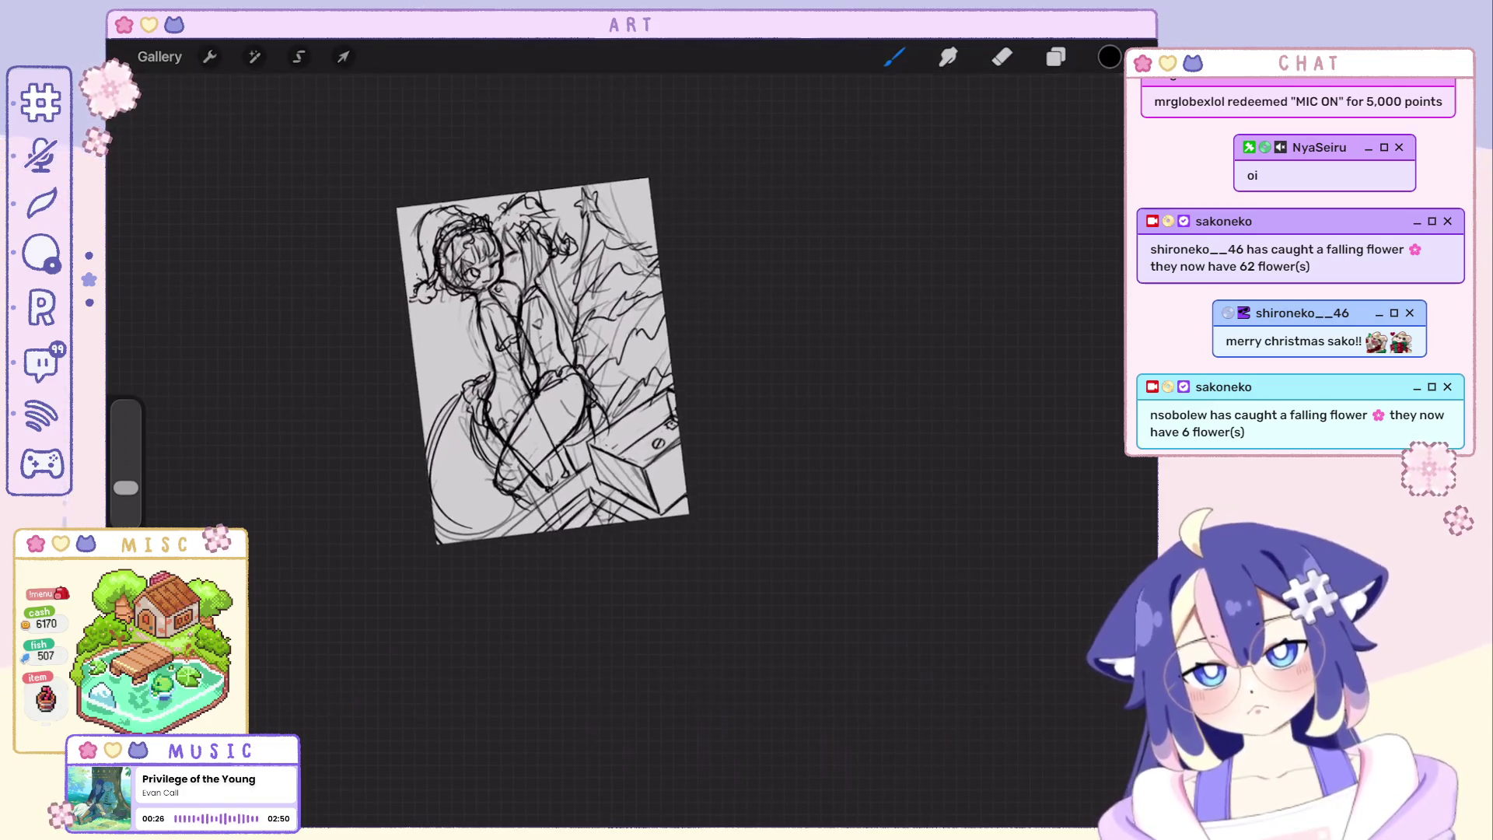
{"action": "scroll", "coordinate": [688, 315], "scroll_direction": "up", "scroll_amount": 5}
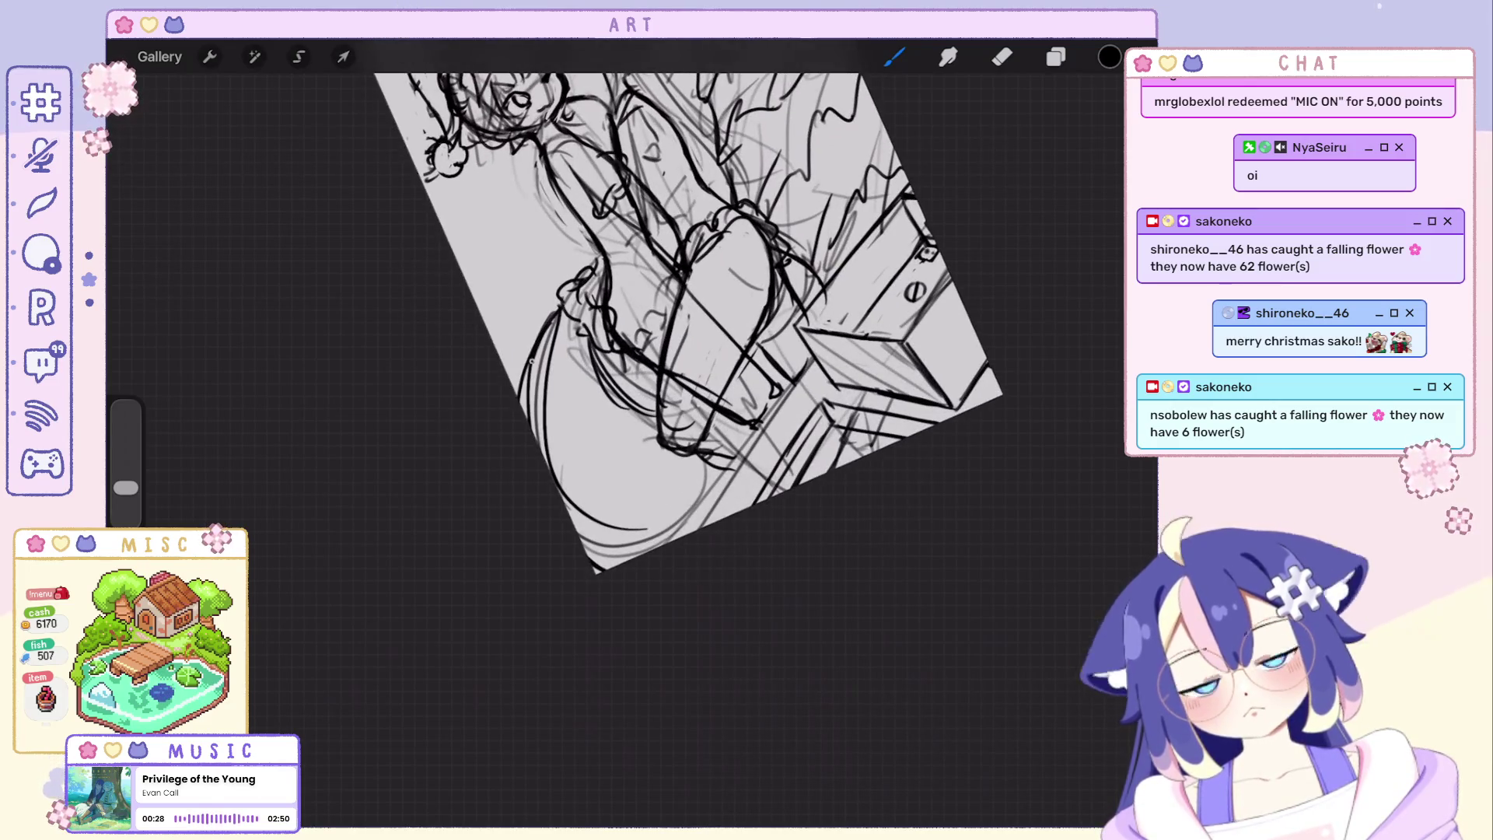
{"action": "scroll", "coordinate": [688, 315], "scroll_direction": "down", "scroll_amount": 5}
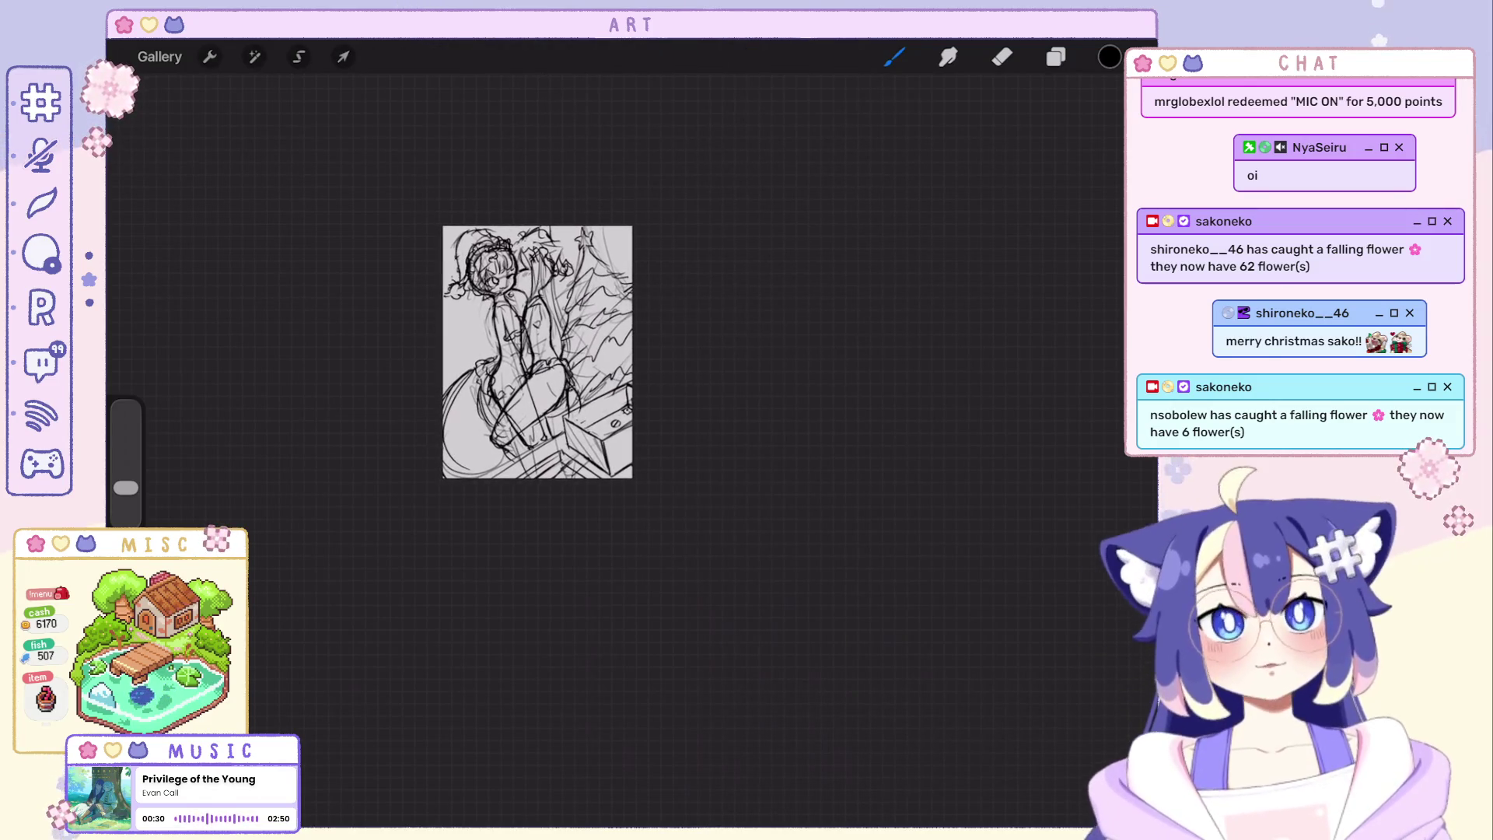
{"action": "scroll", "coordinate": [537, 350], "scroll_direction": "up", "scroll_amount": 5}
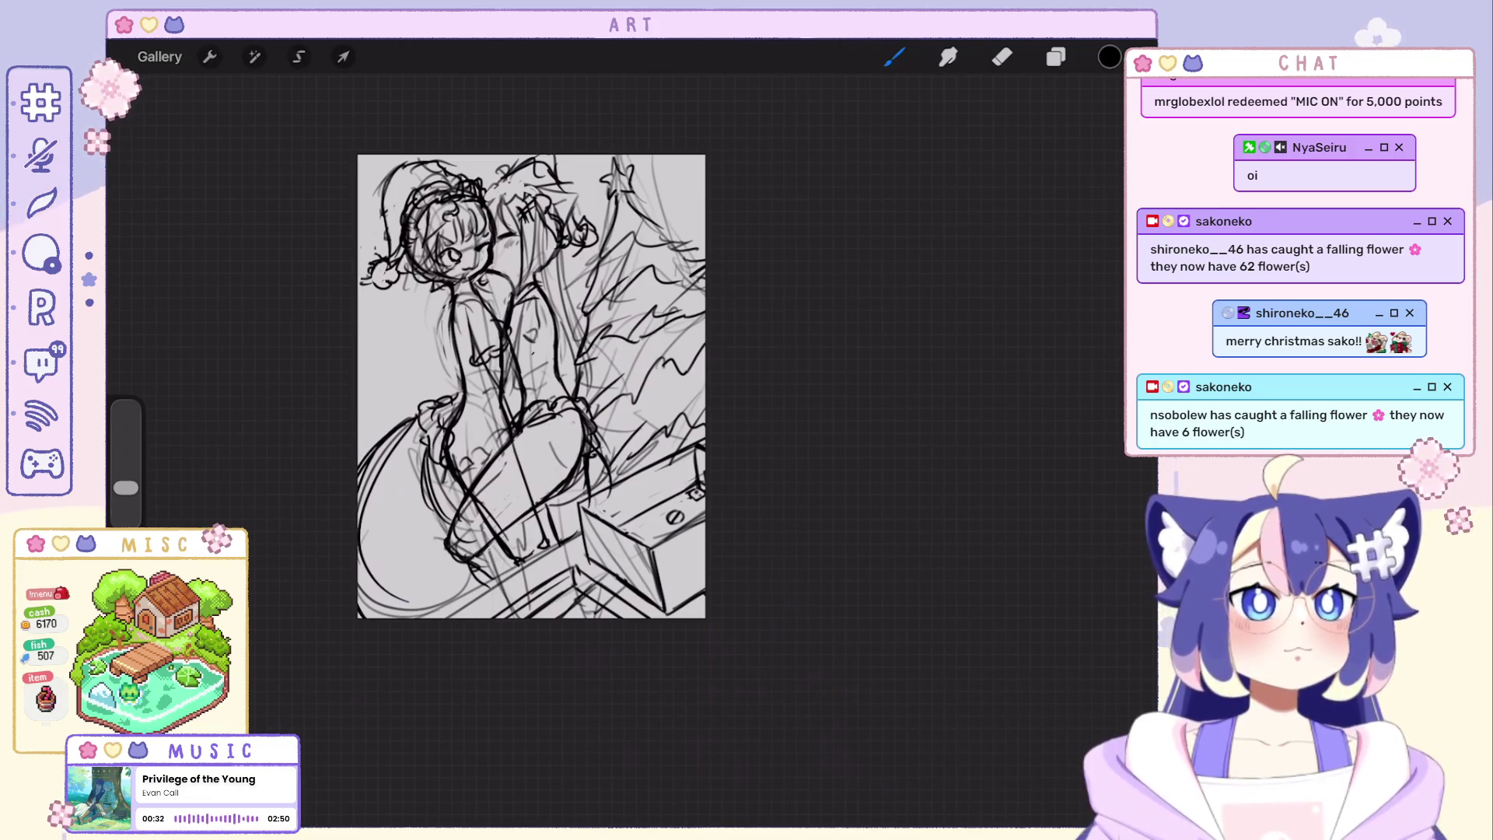